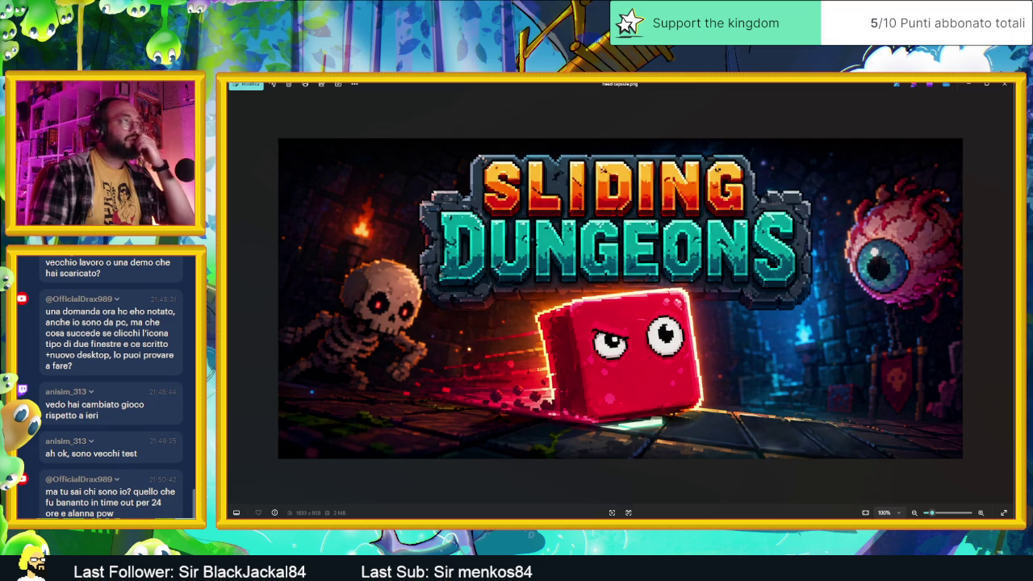
Close the Sliding Dungeons picture in Photos and return to the Godot editor.
{"action": "left_click", "coordinate": [968, 84]}
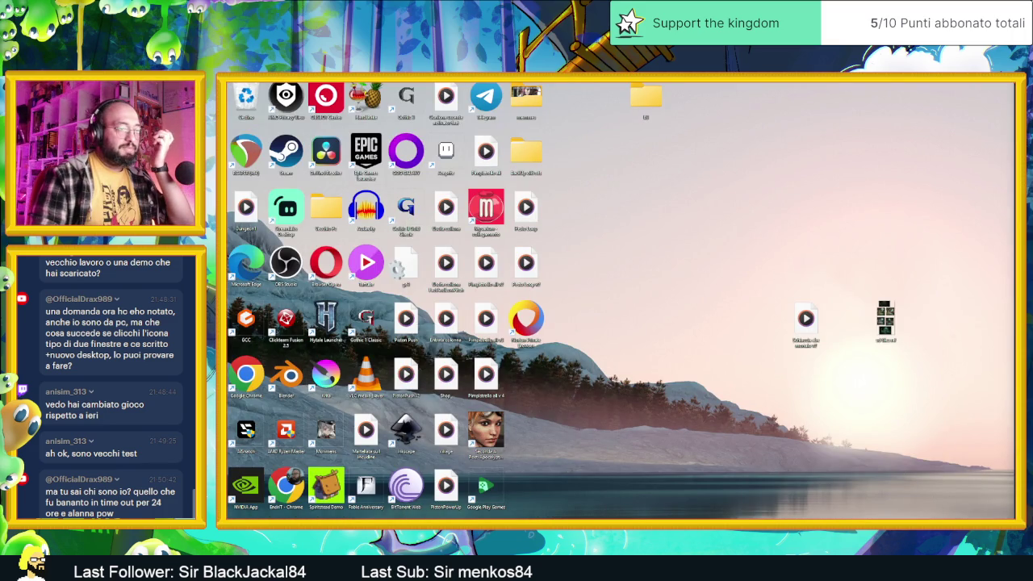
{"action": "key", "text": "alt+Tab"}
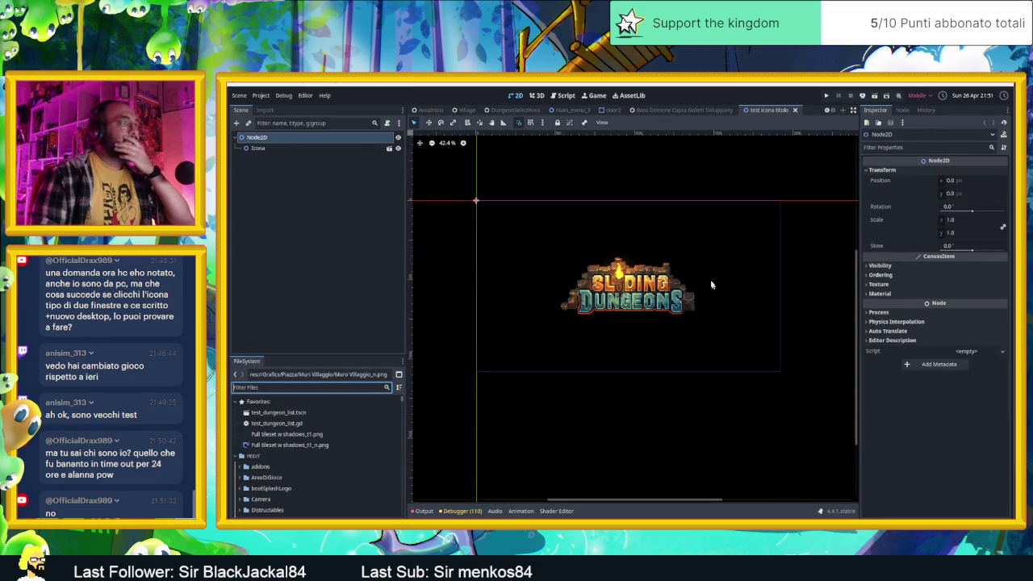
Zoom the title scene canvas and scroll the FileSystem down to the Muri Villaggio wall textures.
{"action": "scroll", "coordinate": [708, 277], "scroll_direction": "up", "scroll_amount": 2}
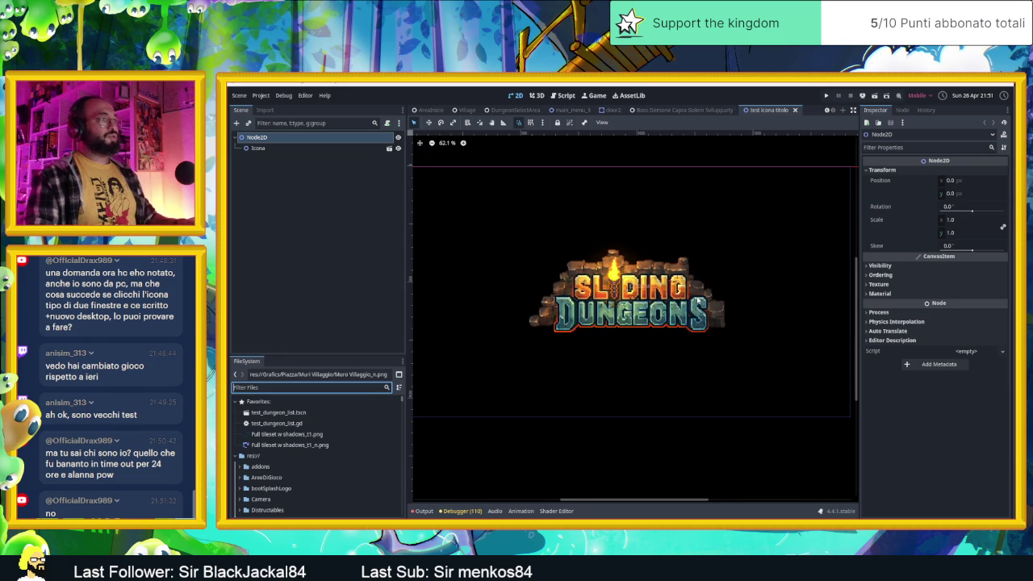
{"action": "scroll", "coordinate": [737, 310], "scroll_direction": "down", "scroll_amount": 1}
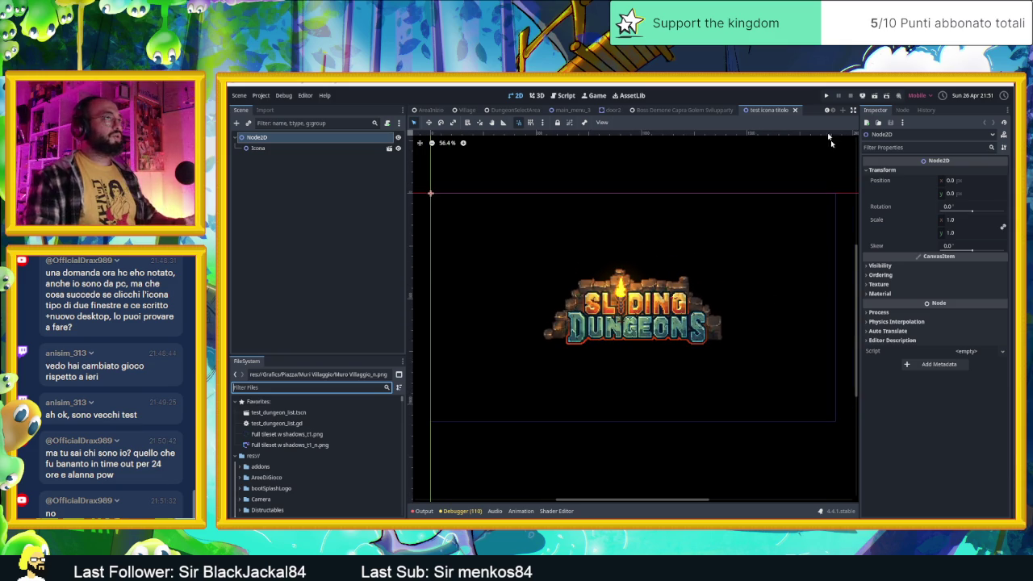
{"action": "scroll", "coordinate": [306, 428], "scroll_direction": "down", "scroll_amount": 3}
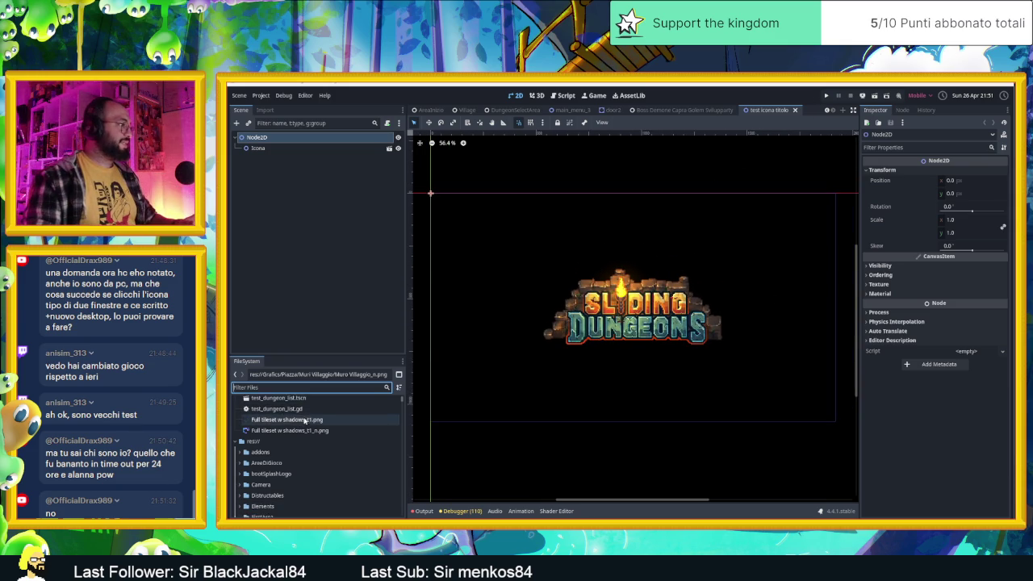
{"action": "scroll", "coordinate": [306, 428], "scroll_direction": "down", "scroll_amount": 10}
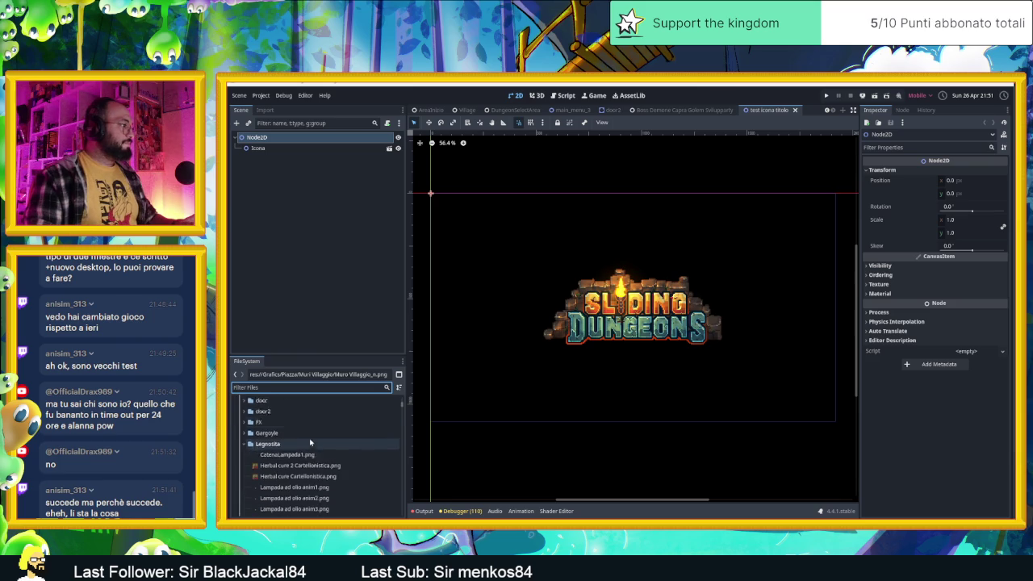
{"action": "scroll", "coordinate": [339, 439], "scroll_direction": "down", "scroll_amount": 6}
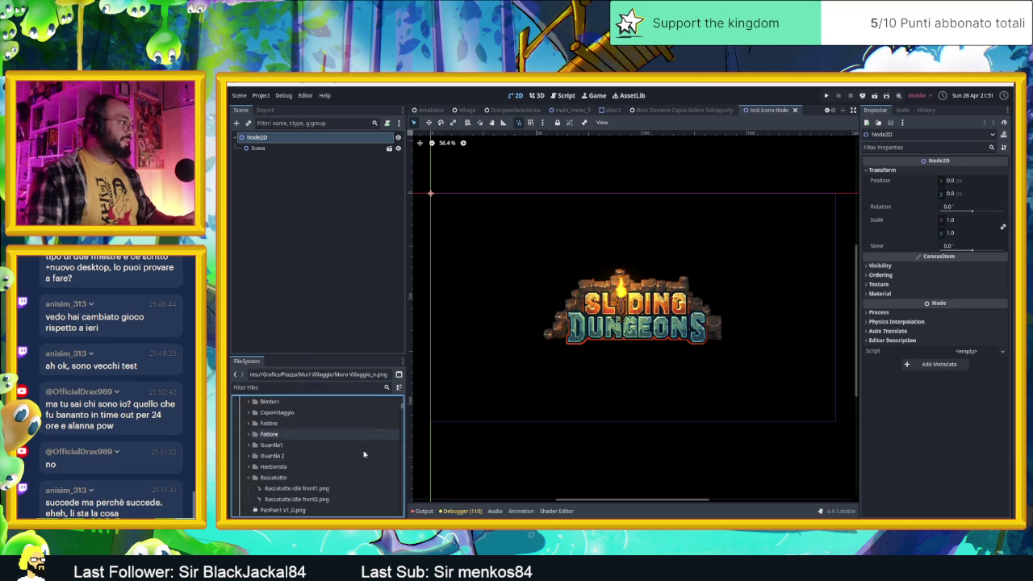
{"action": "scroll", "coordinate": [364, 455], "scroll_direction": "down", "scroll_amount": 8}
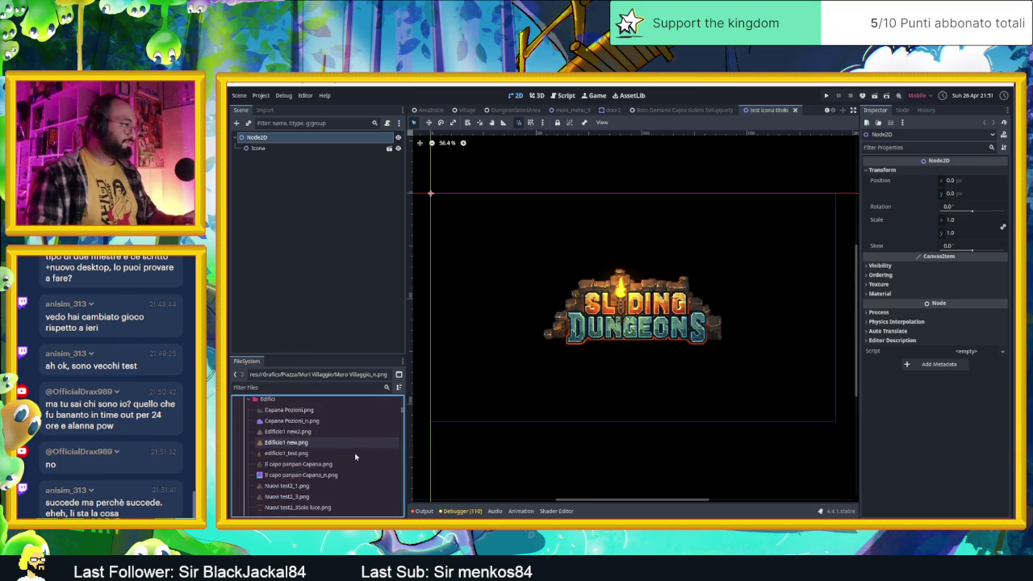
{"action": "scroll", "coordinate": [356, 457], "scroll_direction": "down", "scroll_amount": 3}
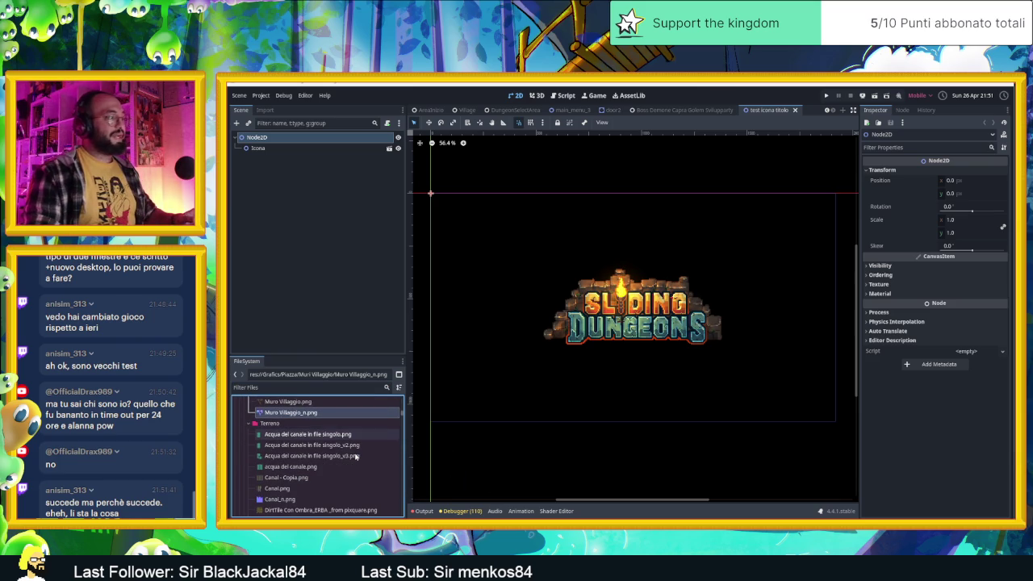
{"action": "key", "text": "alt+Tab"}
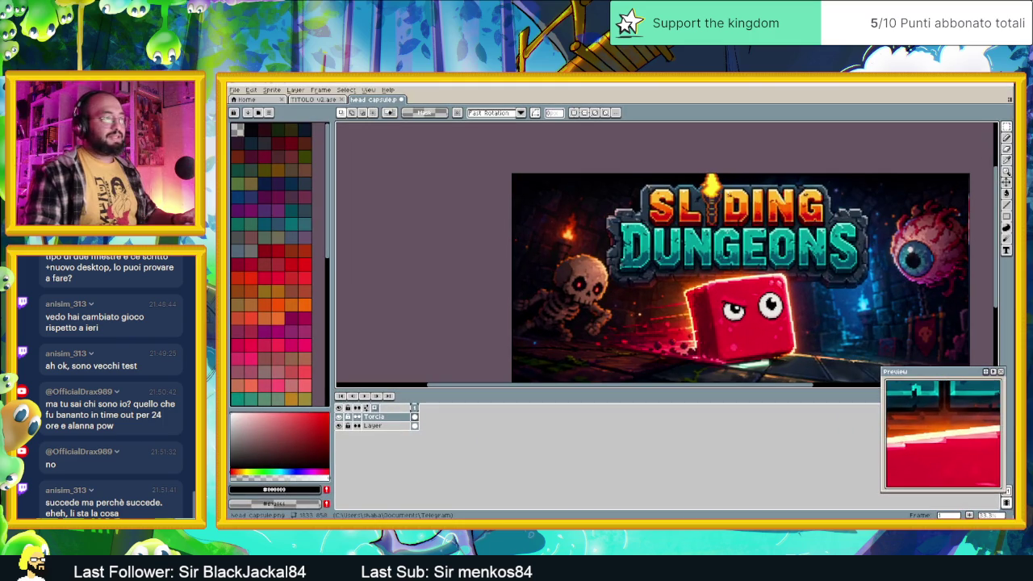
Close the TITOLO v2.ase file in Aseprite so only head capsule.png stays open.
{"action": "left_click", "coordinate": [311, 99]}
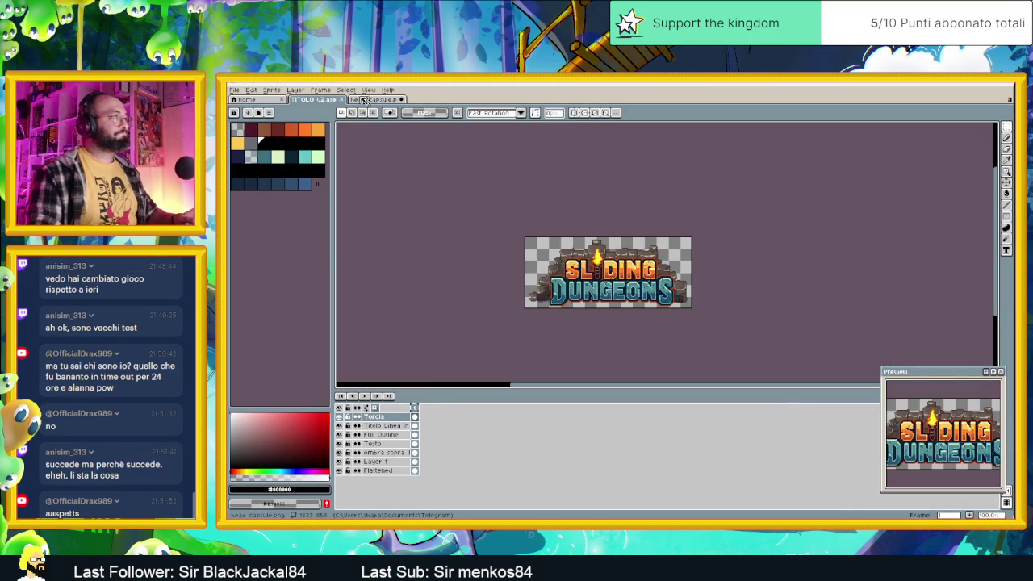
{"action": "left_click", "coordinate": [344, 99]}
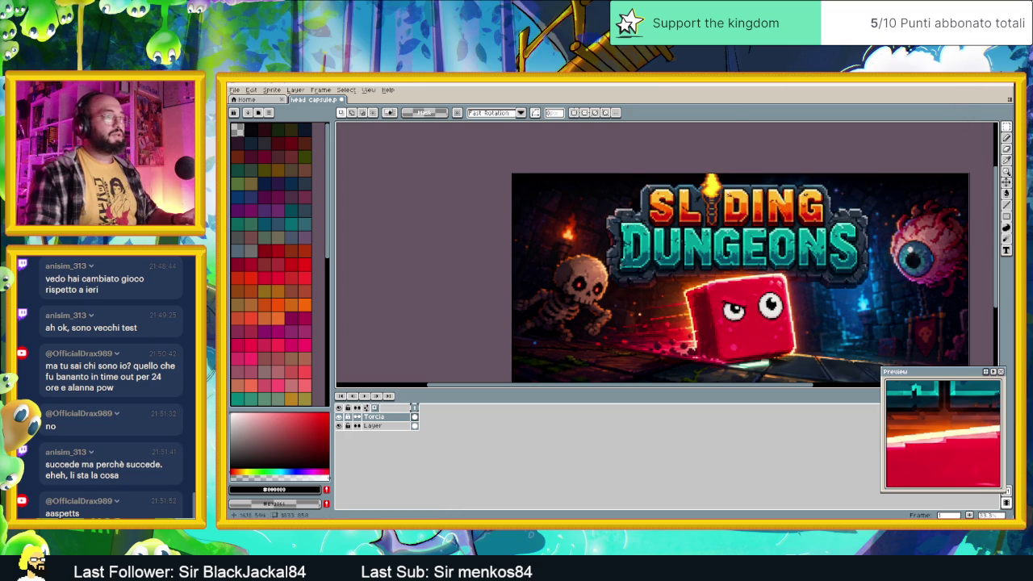
{"action": "scroll", "coordinate": [779, 346], "scroll_direction": "up", "scroll_amount": 2}
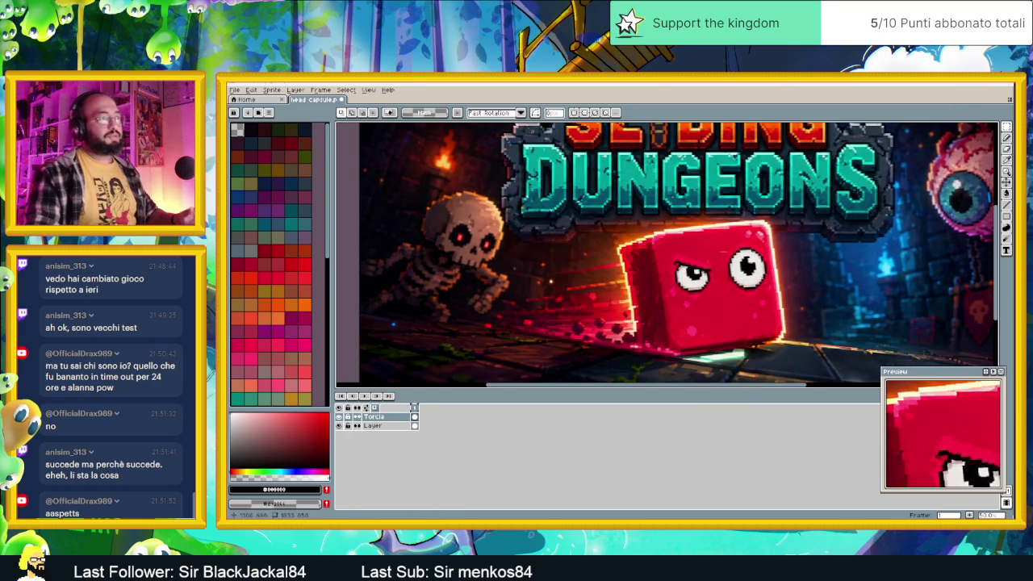
{"action": "key", "text": "alt+Tab"}
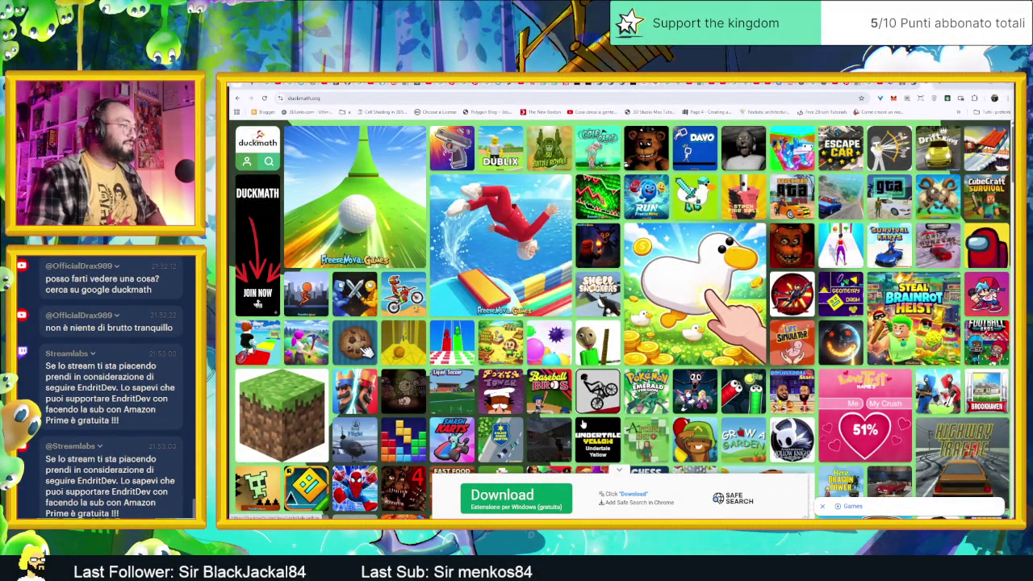
Dismiss the ad overlay on Duckmath and scroll through the games grid.
{"action": "left_click", "coordinate": [679, 242]}
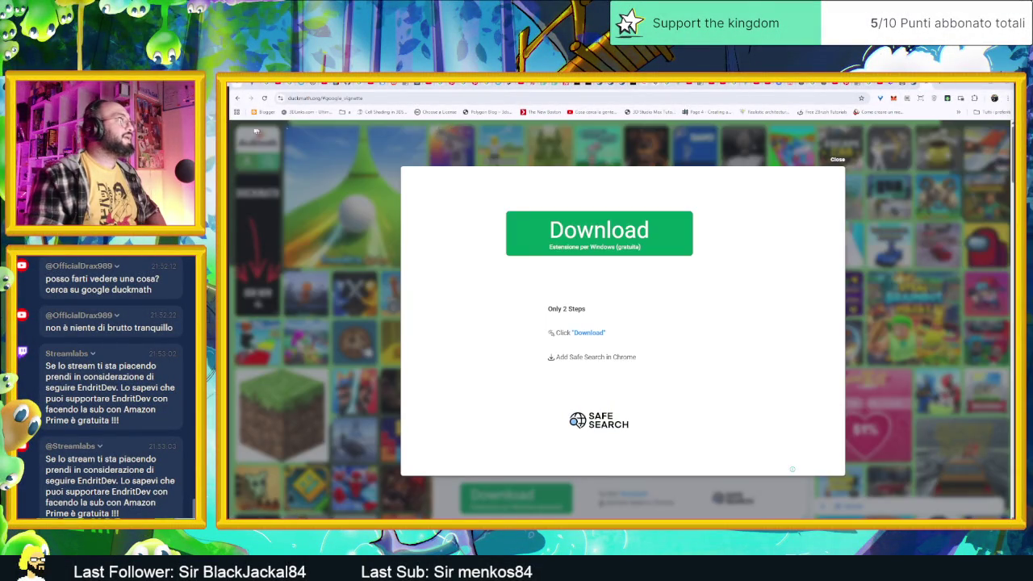
{"action": "left_click", "coordinate": [840, 160]}
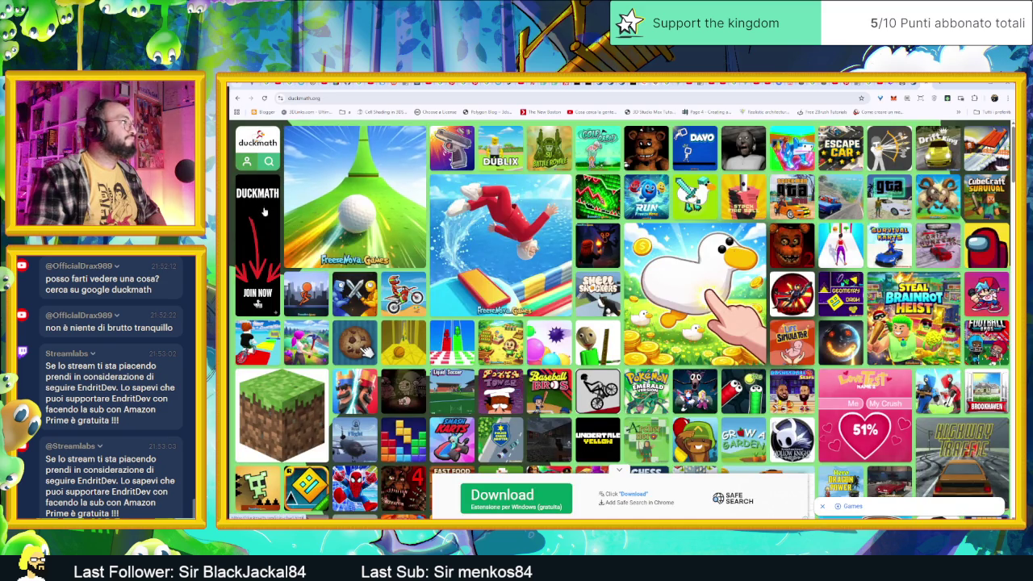
{"action": "scroll", "coordinate": [838, 461], "scroll_direction": "down", "scroll_amount": 3}
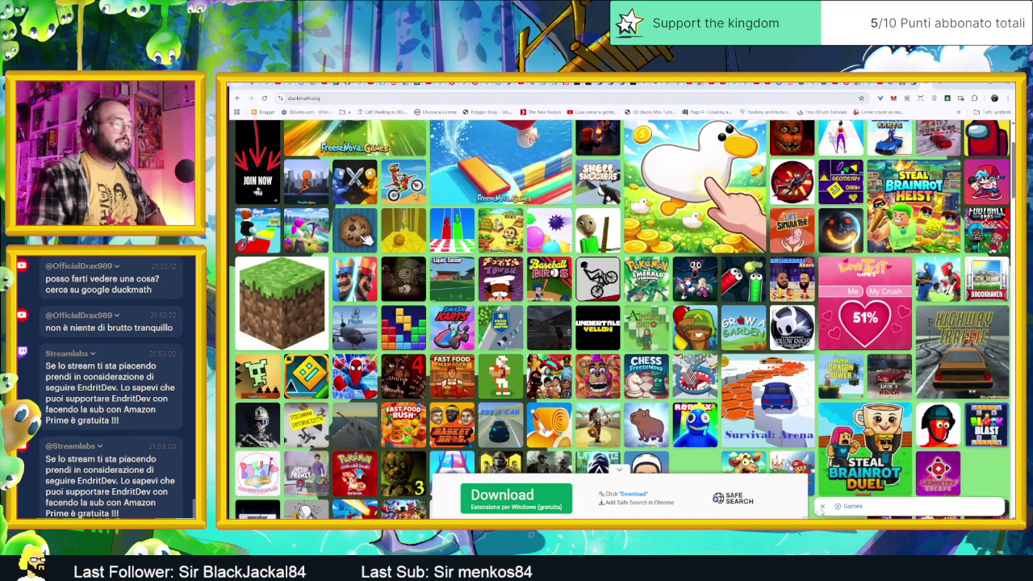
{"action": "scroll", "coordinate": [646, 436], "scroll_direction": "down", "scroll_amount": 10}
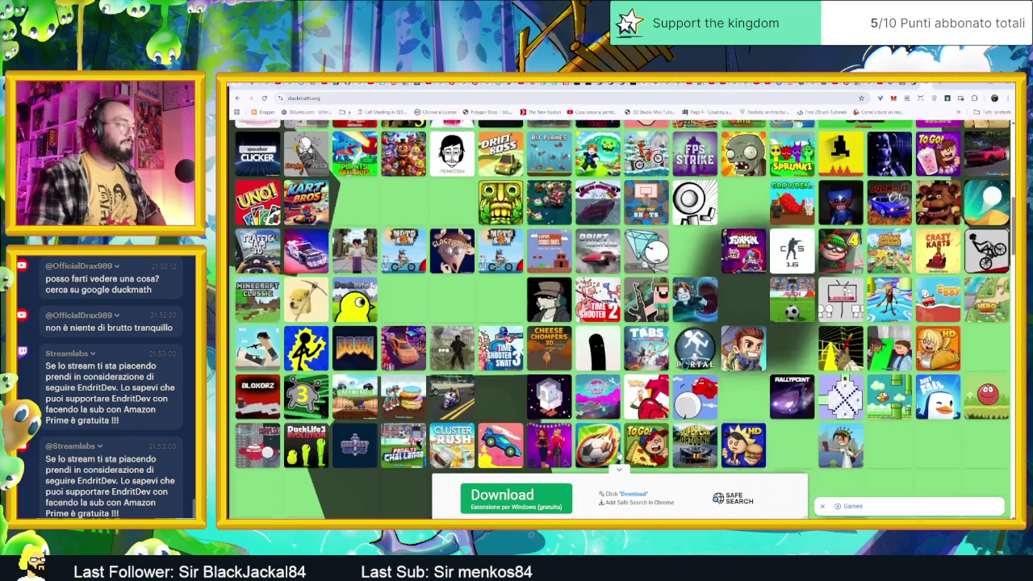
{"action": "scroll", "coordinate": [825, 402], "scroll_direction": "up", "scroll_amount": 5}
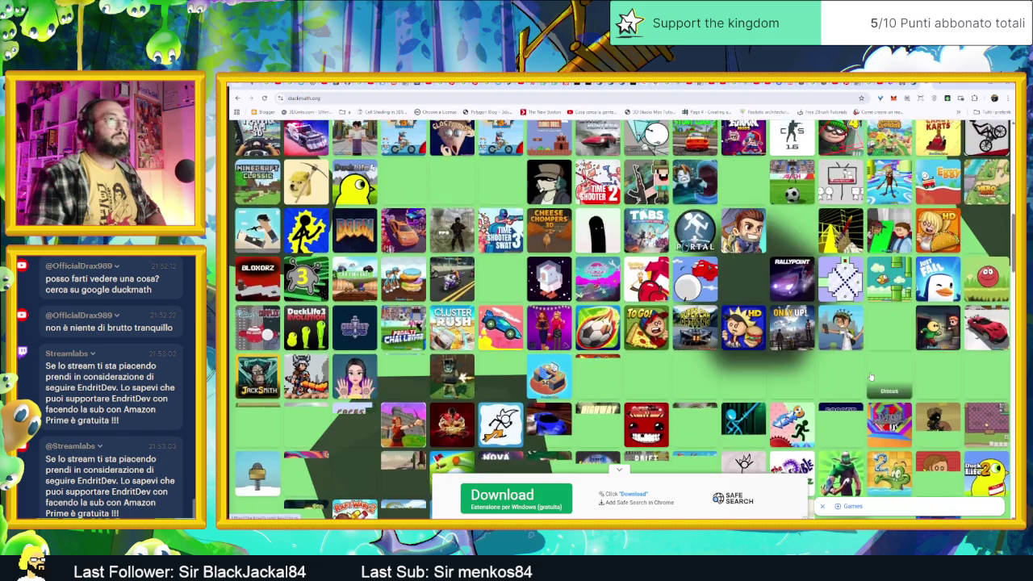
{"action": "scroll", "coordinate": [871, 377], "scroll_direction": "up", "scroll_amount": 2}
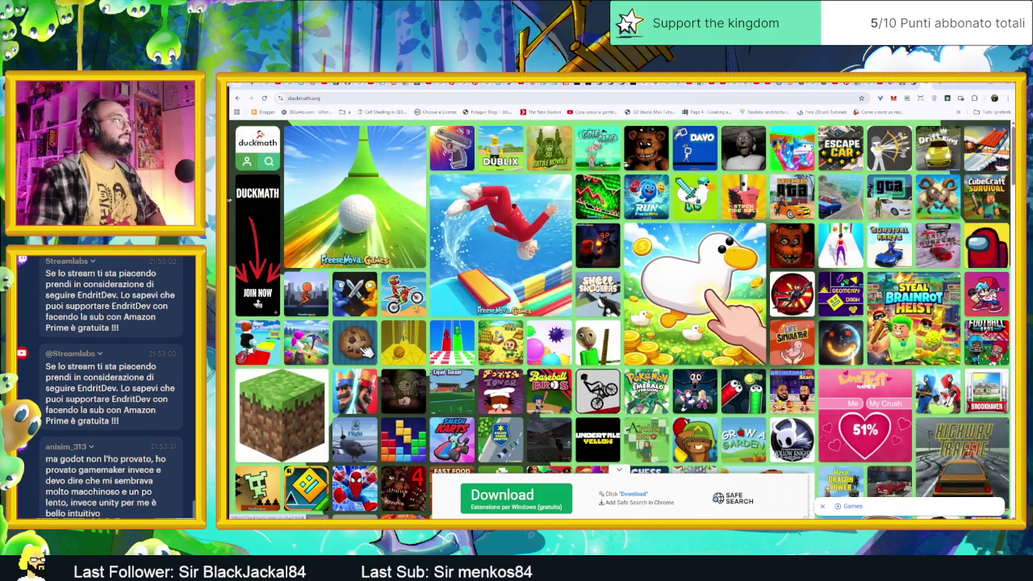
Look through the Account > Settings page, then go back to the games homepage.
{"action": "left_click", "coordinate": [254, 162]}
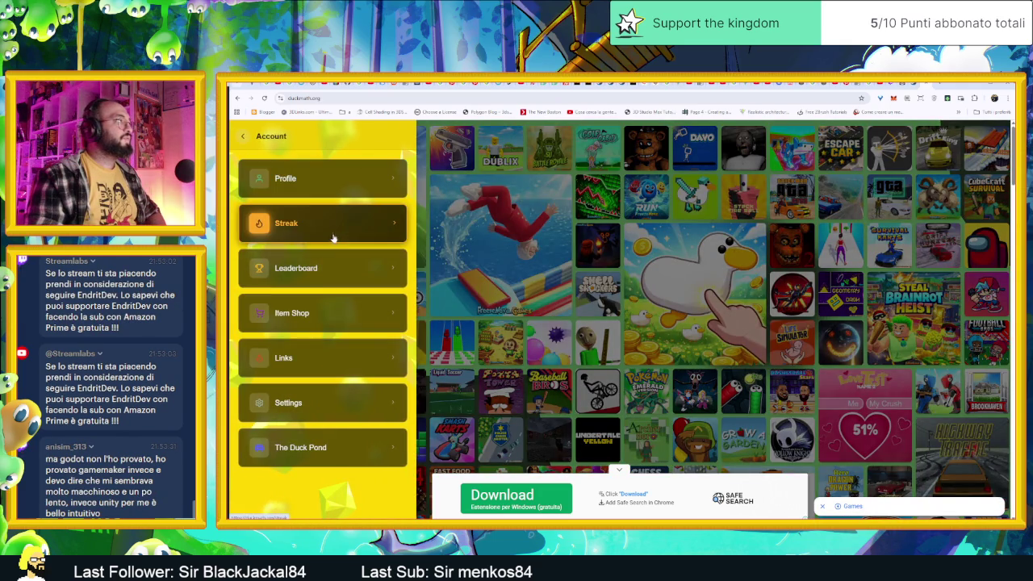
{"action": "left_click", "coordinate": [350, 403]}
{"action": "scroll", "coordinate": [349, 300], "scroll_direction": "down", "scroll_amount": 2}
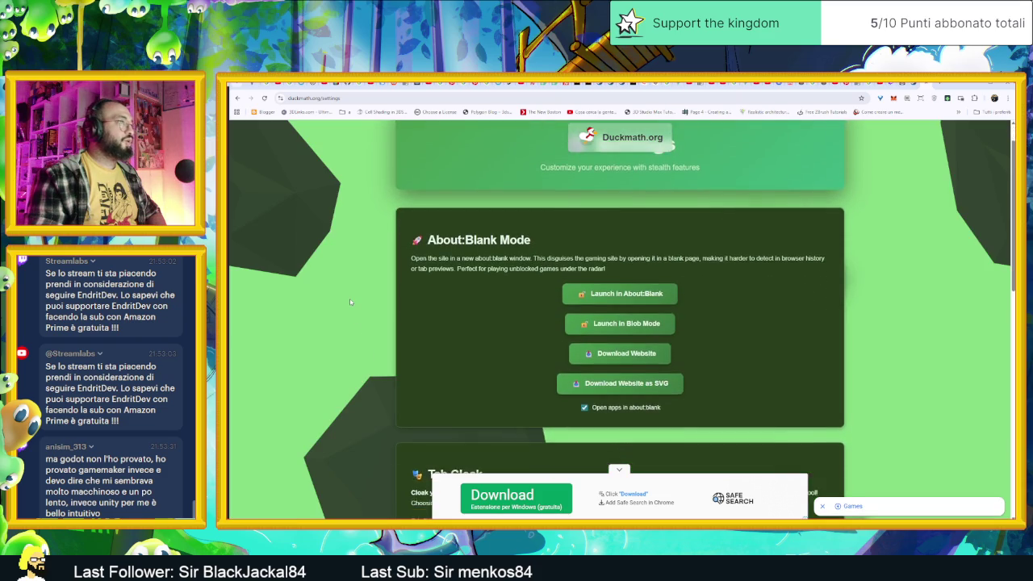
{"action": "scroll", "coordinate": [350, 298], "scroll_direction": "down", "scroll_amount": 3}
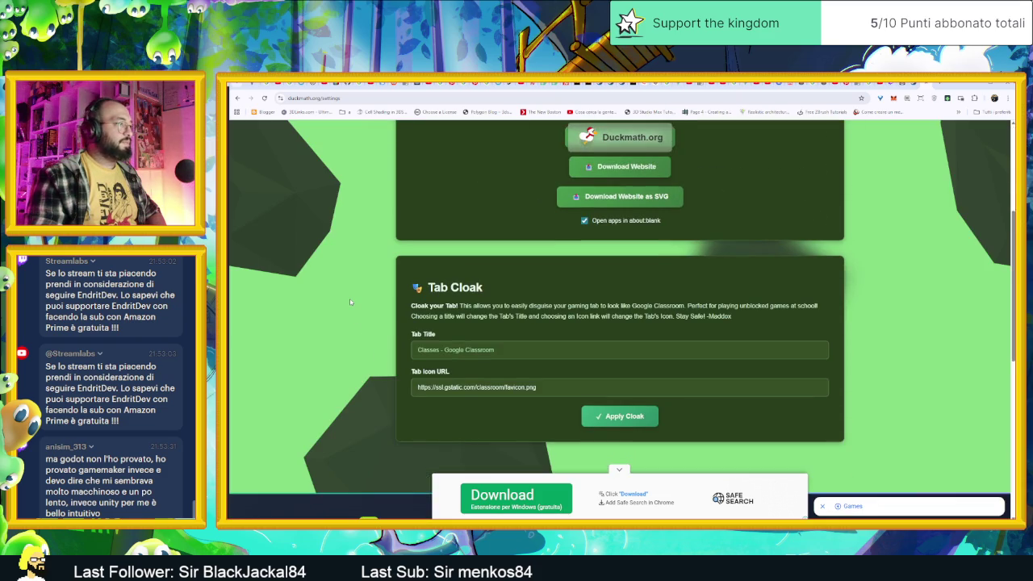
{"action": "key", "text": "alt+Left"}
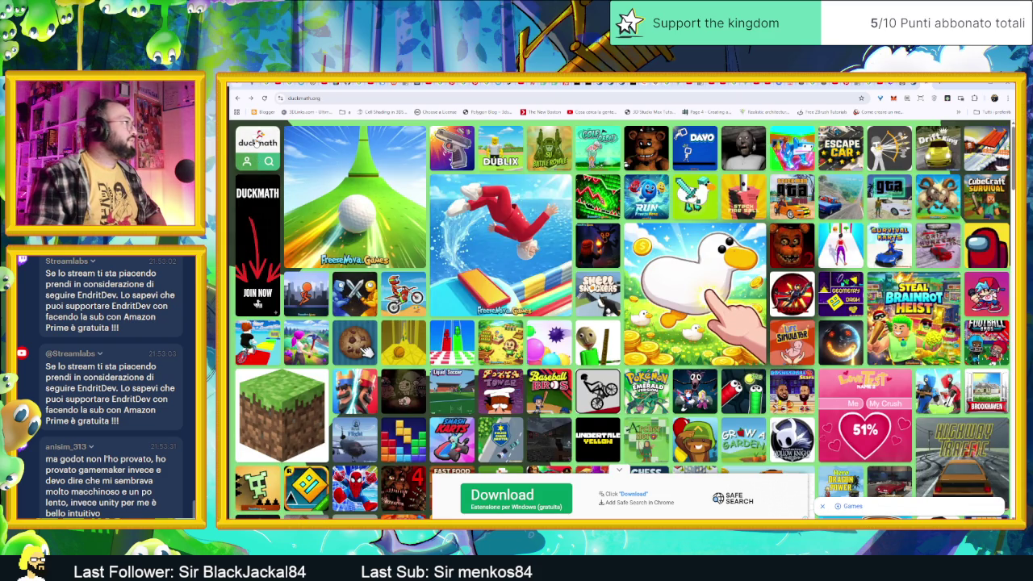
Open and close the game search panel, then reopen the Account panel.
{"action": "left_click", "coordinate": [268, 162]}
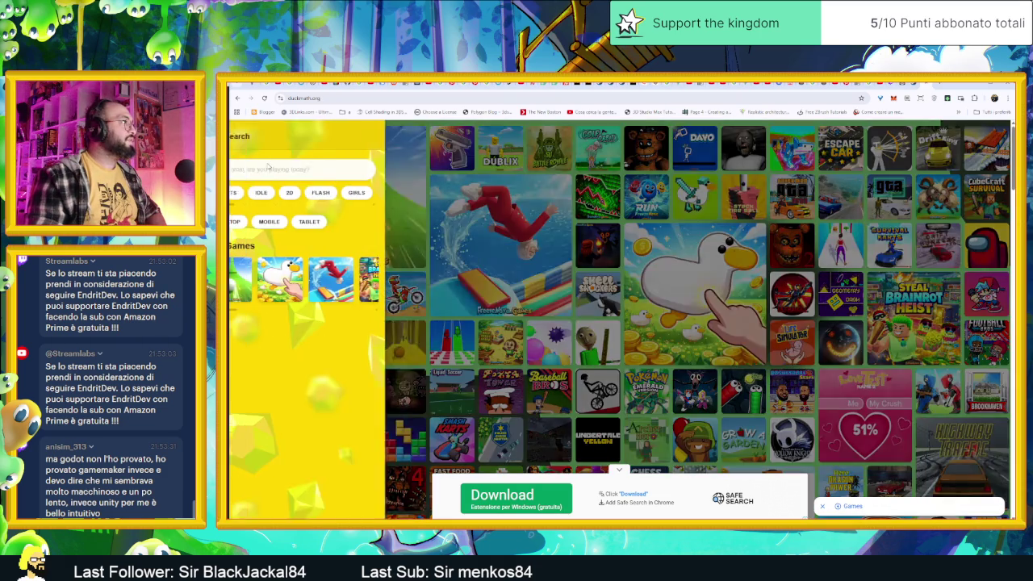
{"action": "left_click", "coordinate": [242, 138]}
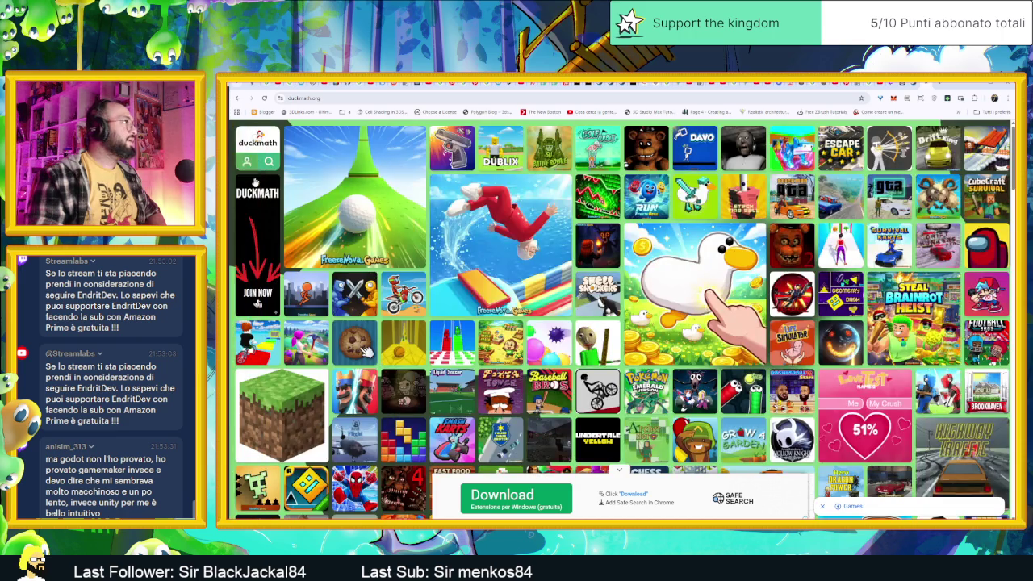
{"action": "left_click", "coordinate": [247, 161]}
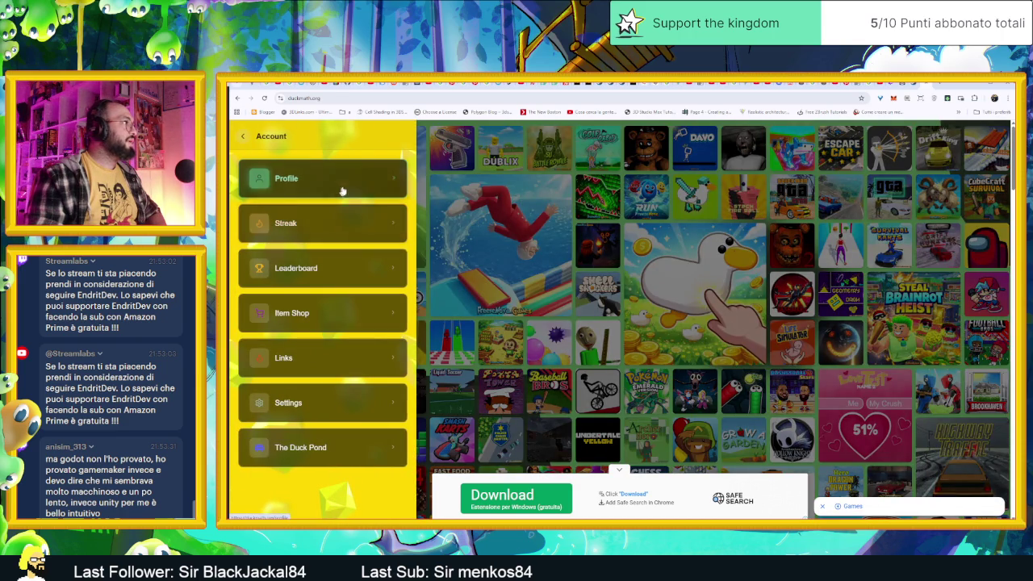
Open the Profile page from the Account panel and scroll down it.
{"action": "left_click", "coordinate": [356, 180]}
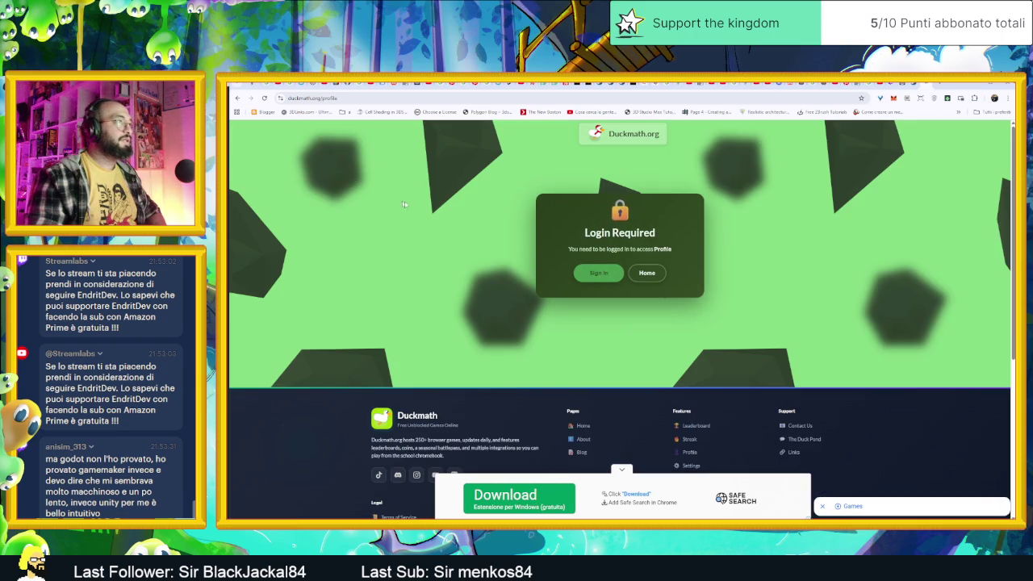
{"action": "scroll", "coordinate": [759, 315], "scroll_direction": "down", "scroll_amount": 2}
{"action": "scroll", "coordinate": [766, 334], "scroll_direction": "down", "scroll_amount": 1}
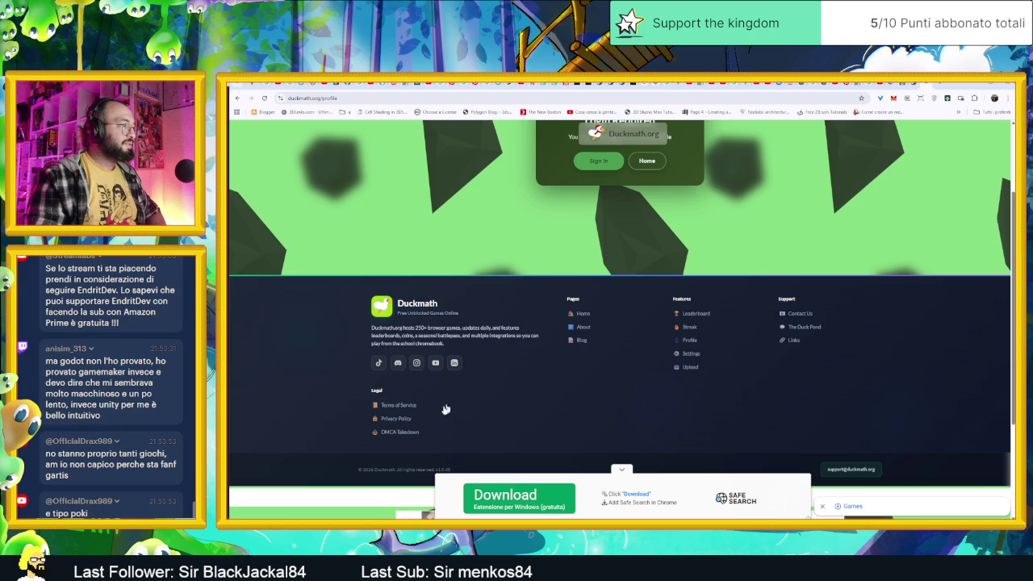
Read through the About DuckMath page's mission, features and community sections.
{"action": "left_click", "coordinate": [586, 327]}
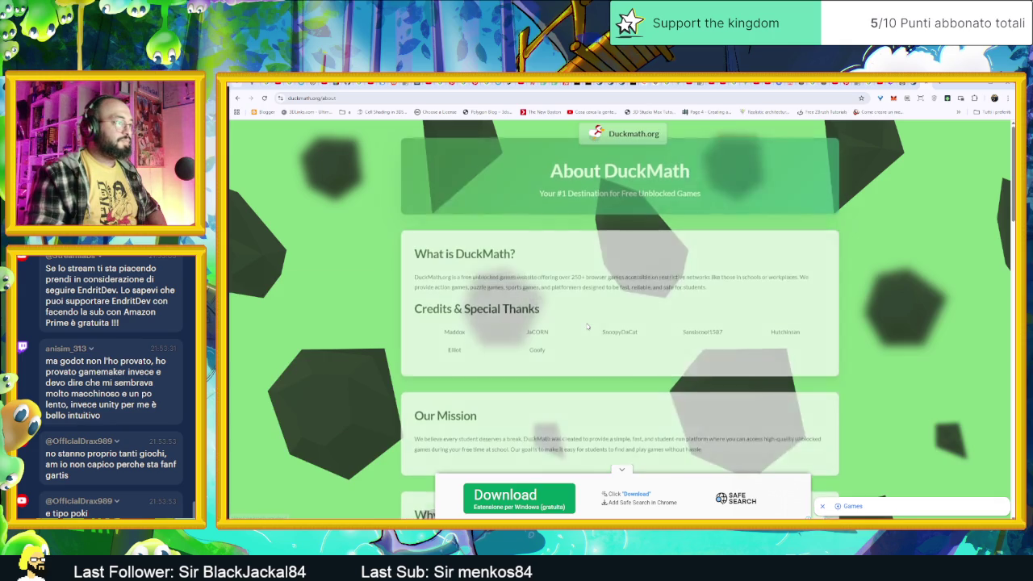
{"action": "scroll", "coordinate": [729, 368], "scroll_direction": "down", "scroll_amount": 2}
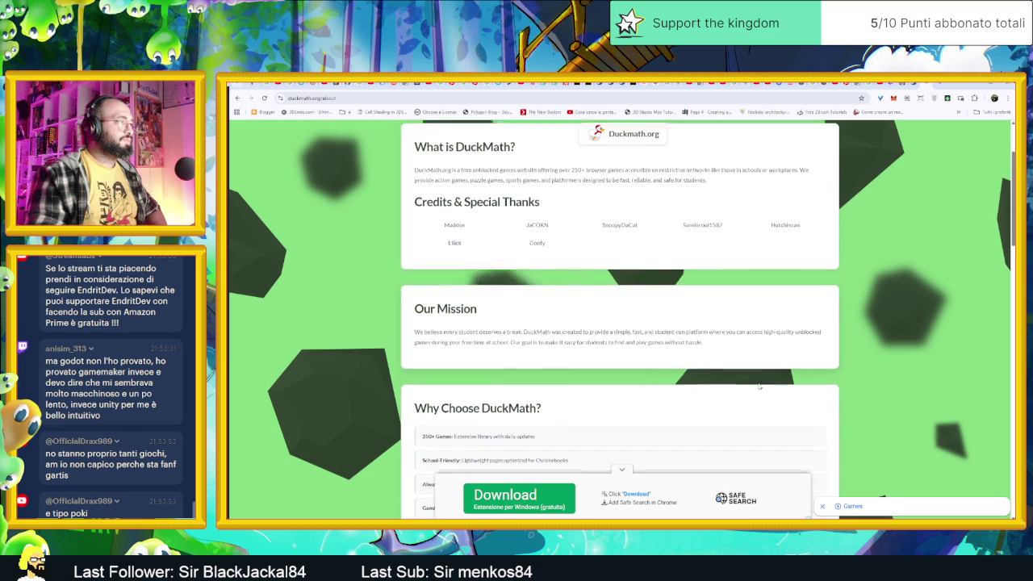
{"action": "scroll", "coordinate": [791, 399], "scroll_direction": "down", "scroll_amount": 2}
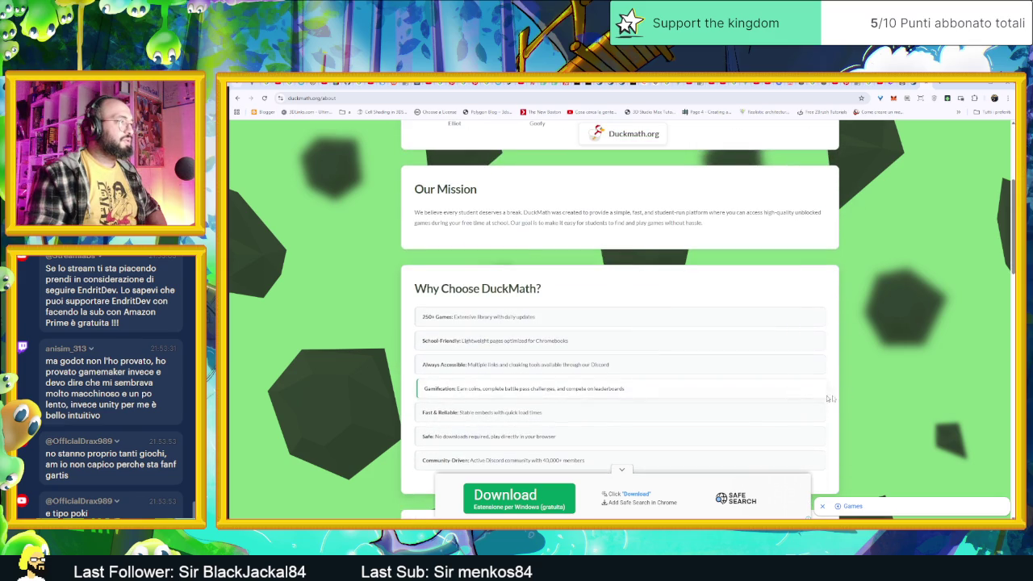
{"action": "scroll", "coordinate": [876, 397], "scroll_direction": "down", "scroll_amount": 1}
{"action": "scroll", "coordinate": [876, 396], "scroll_direction": "down", "scroll_amount": 1}
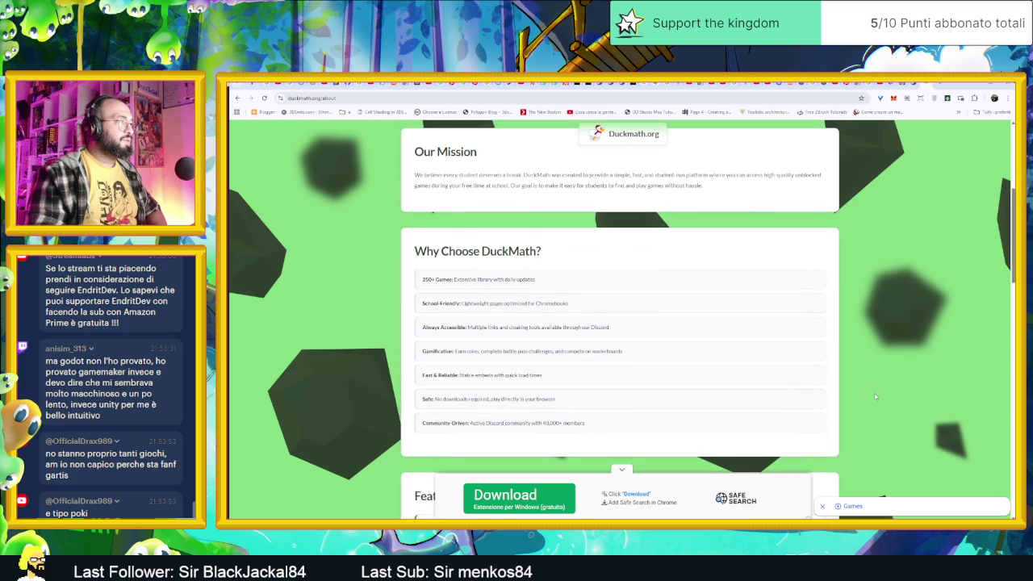
{"action": "scroll", "coordinate": [868, 394], "scroll_direction": "down", "scroll_amount": 4}
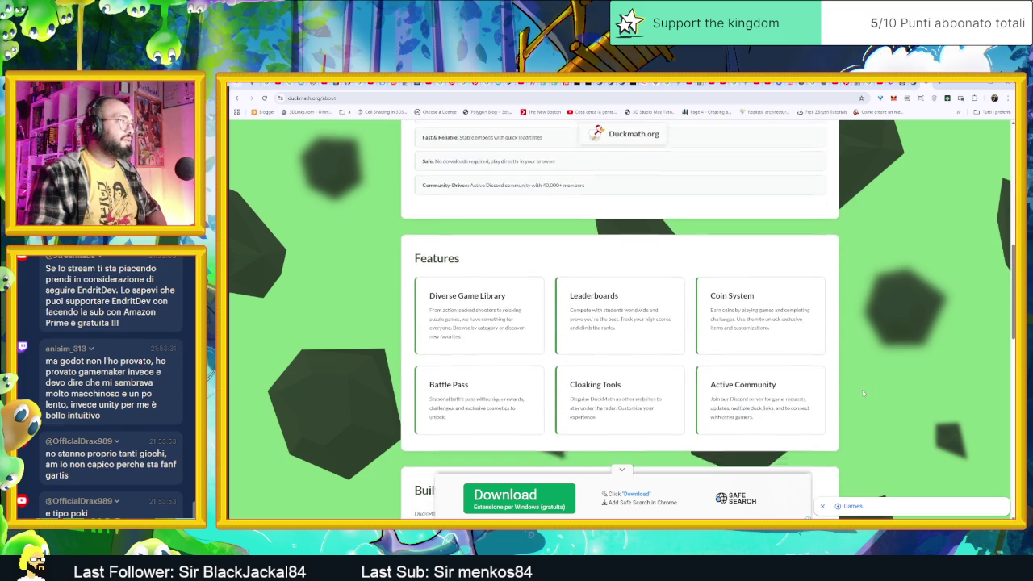
{"action": "scroll", "coordinate": [863, 393], "scroll_direction": "down", "scroll_amount": 5}
{"action": "scroll", "coordinate": [863, 393], "scroll_direction": "down", "scroll_amount": 1}
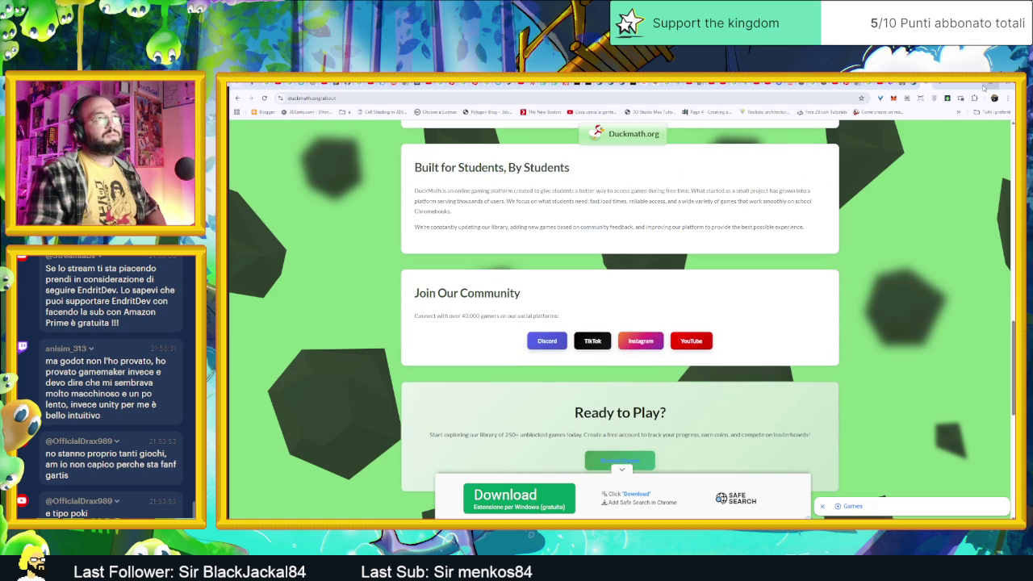
{"action": "key", "text": "alt+Tab"}
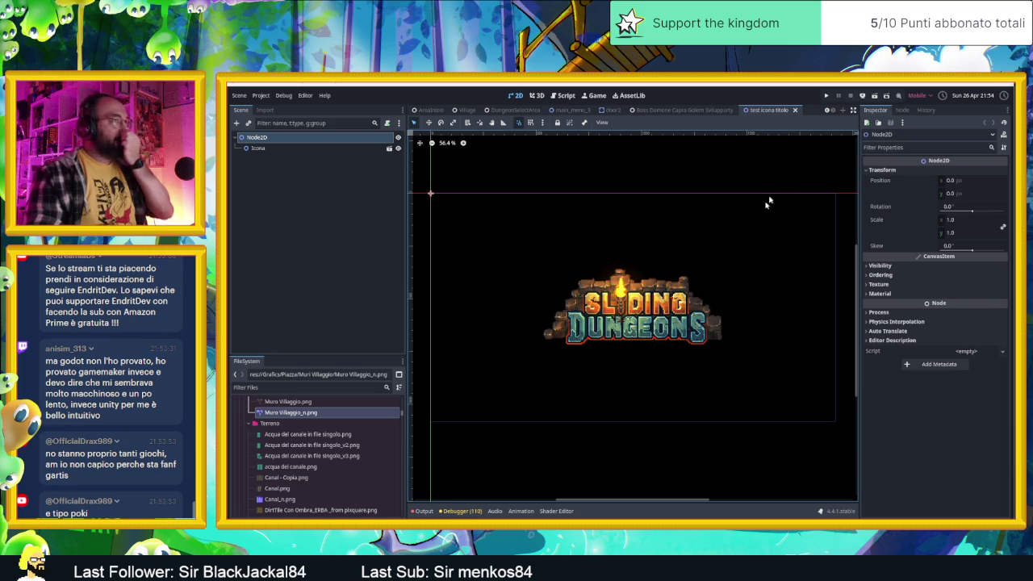
Filter the FileSystem for 'mock' to find the MockUpTitolo folder, then clear the filter.
{"action": "scroll", "coordinate": [794, 139], "scroll_direction": "down", "scroll_amount": 1}
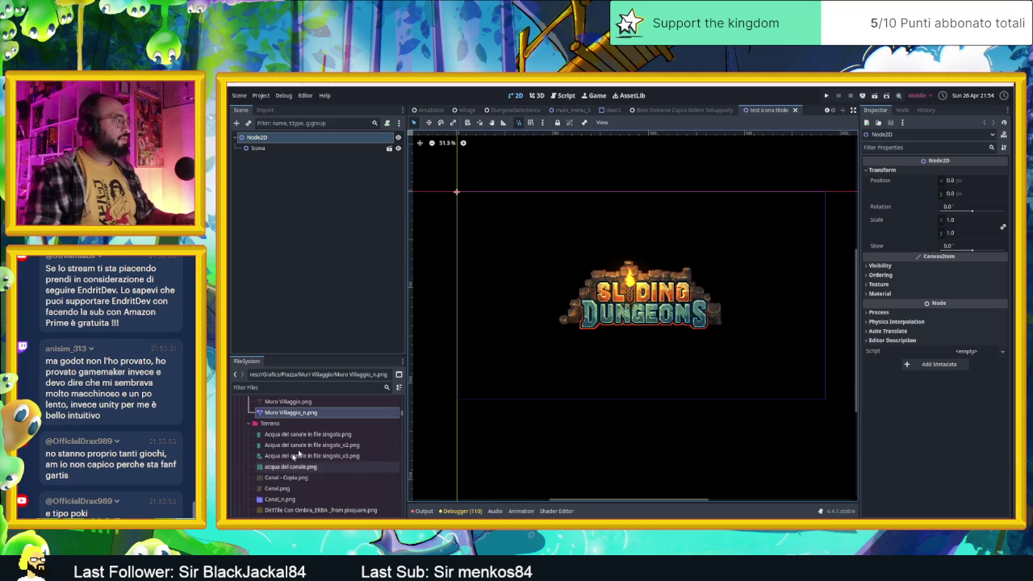
{"action": "left_click", "coordinate": [264, 388]}
{"action": "type", "text": "mock"}
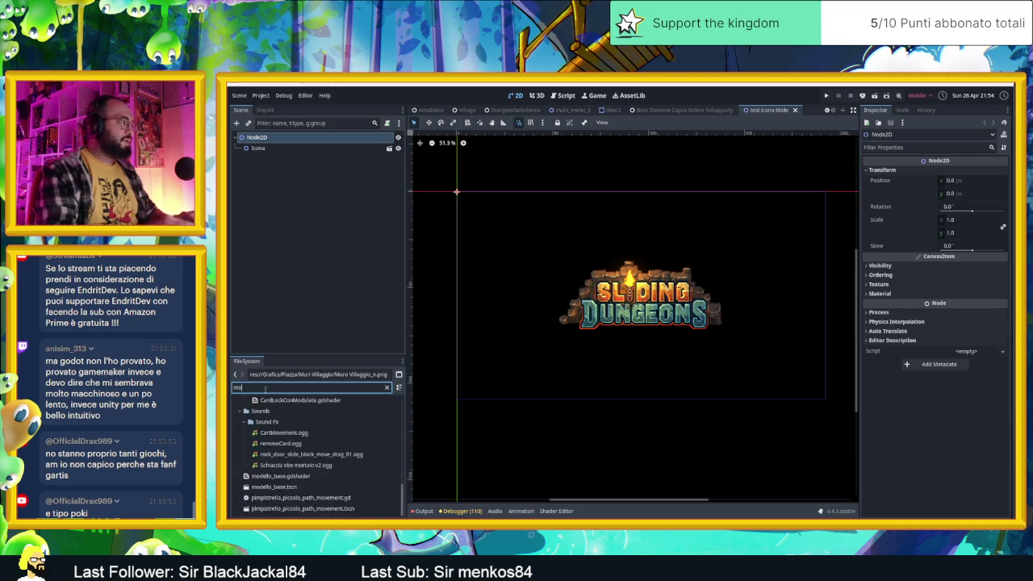
{"action": "left_click", "coordinate": [282, 424]}
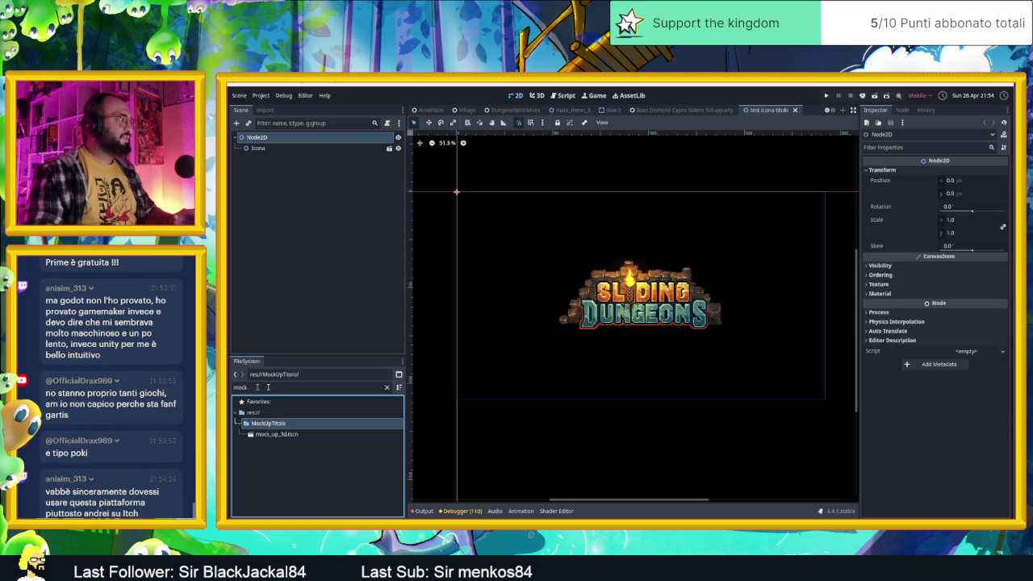
{"action": "left_click", "coordinate": [387, 387]}
Open mock_up_3d.tscn and centre the 3D view on its OmniLight3D.
{"action": "double_click", "coordinate": [323, 462]}
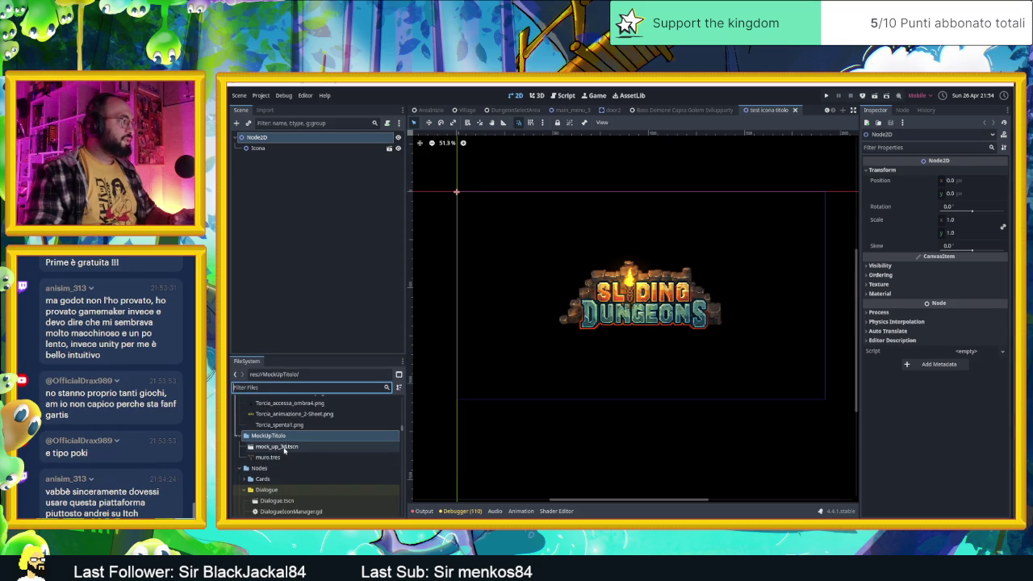
{"action": "mouse_move", "coordinate": [678, 376]}
{"action": "left_mouse_down"}
{"action": "mouse_move", "coordinate": [590, 379]}
{"action": "mouse_move", "coordinate": [777, 360]}
{"action": "mouse_move", "coordinate": [566, 289]}
{"action": "left_mouse_up"}
{"action": "key", "text": "f"}
{"action": "scroll", "coordinate": [566, 290], "scroll_direction": "up", "scroll_amount": 4}
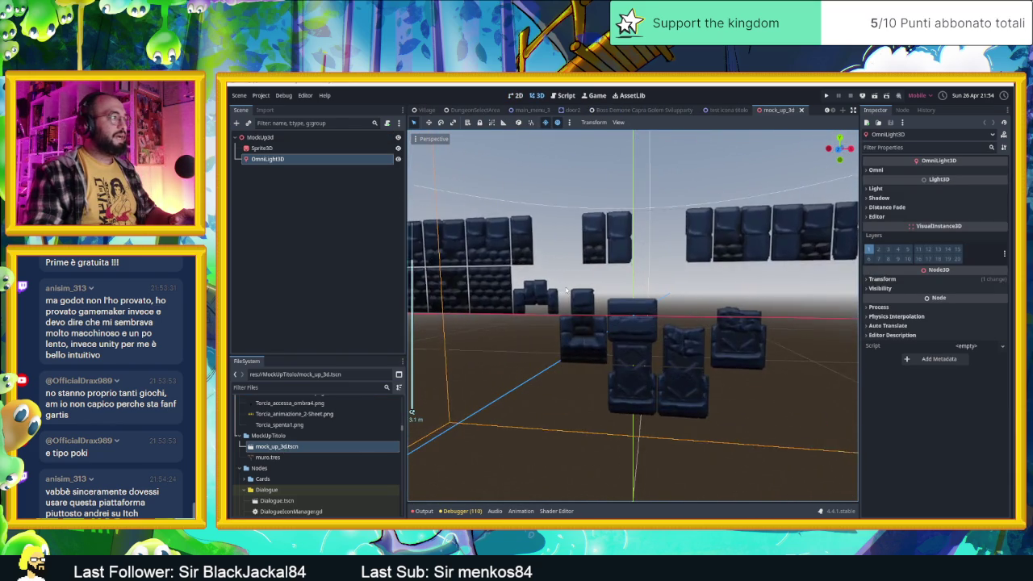
{"action": "scroll", "coordinate": [566, 291], "scroll_direction": "down", "scroll_amount": 2}
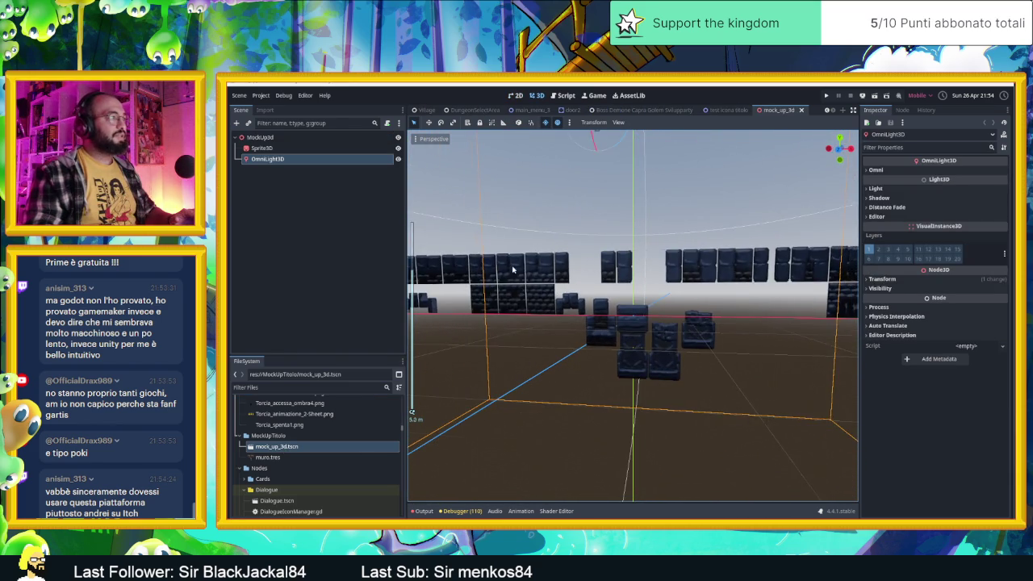
Move the Sprite3D node up about 0.138 units along Y in the 3D viewport.
{"action": "scroll", "coordinate": [566, 291], "scroll_direction": "up", "scroll_amount": 5}
{"action": "scroll", "coordinate": [619, 331], "scroll_direction": "down", "scroll_amount": 2}
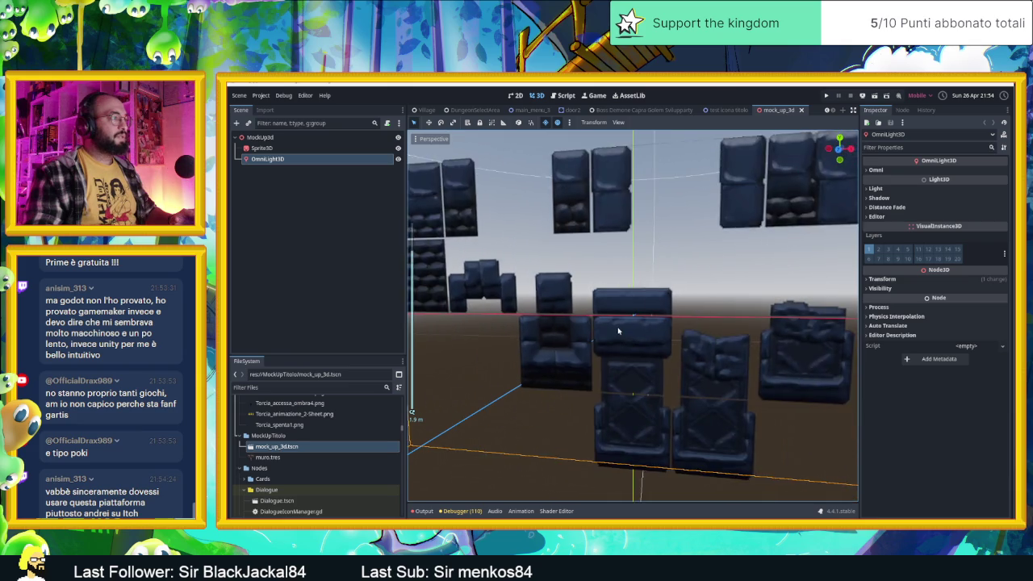
{"action": "scroll", "coordinate": [618, 331], "scroll_direction": "down", "scroll_amount": 3}
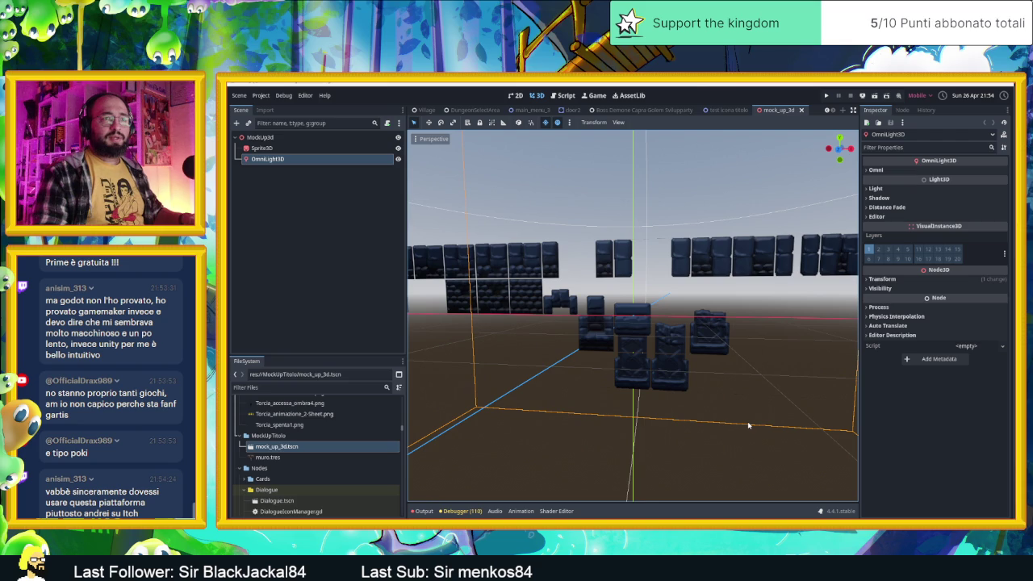
{"action": "scroll", "coordinate": [716, 404], "scroll_direction": "up", "scroll_amount": 5}
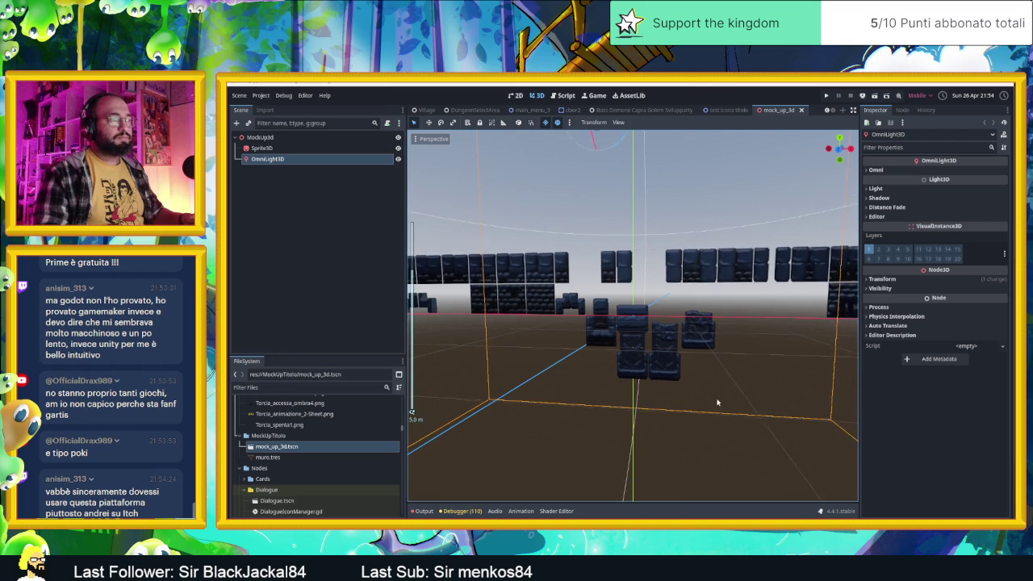
{"action": "mouse_move", "coordinate": [621, 376]}
{"action": "left_mouse_down"}
{"action": "mouse_move", "coordinate": [694, 383]}
{"action": "mouse_move", "coordinate": [639, 369]}
{"action": "mouse_move", "coordinate": [604, 377]}
{"action": "left_mouse_up"}
{"action": "scroll", "coordinate": [605, 377], "scroll_direction": "down", "scroll_amount": 5}
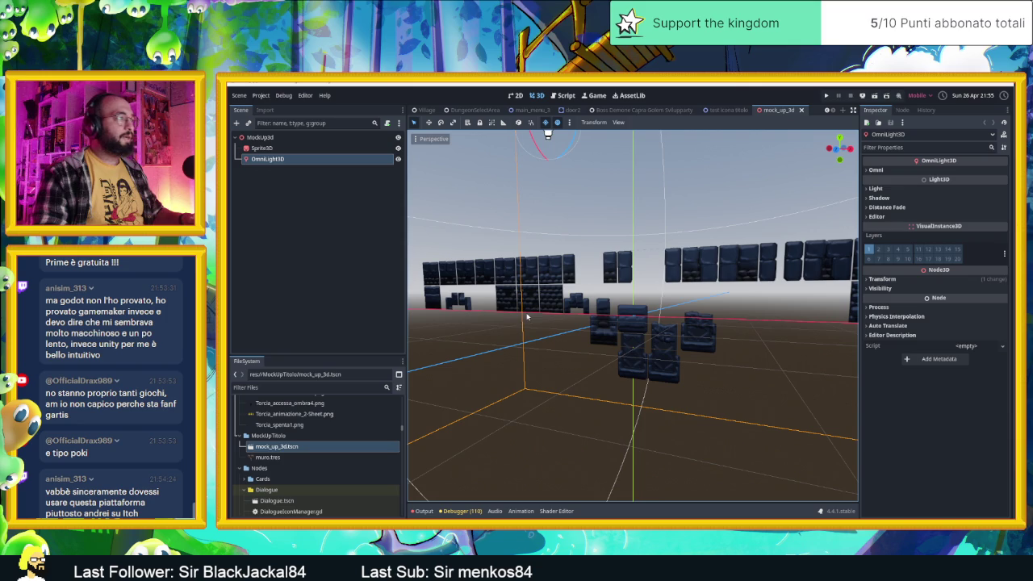
{"action": "left_click", "coordinate": [284, 150]}
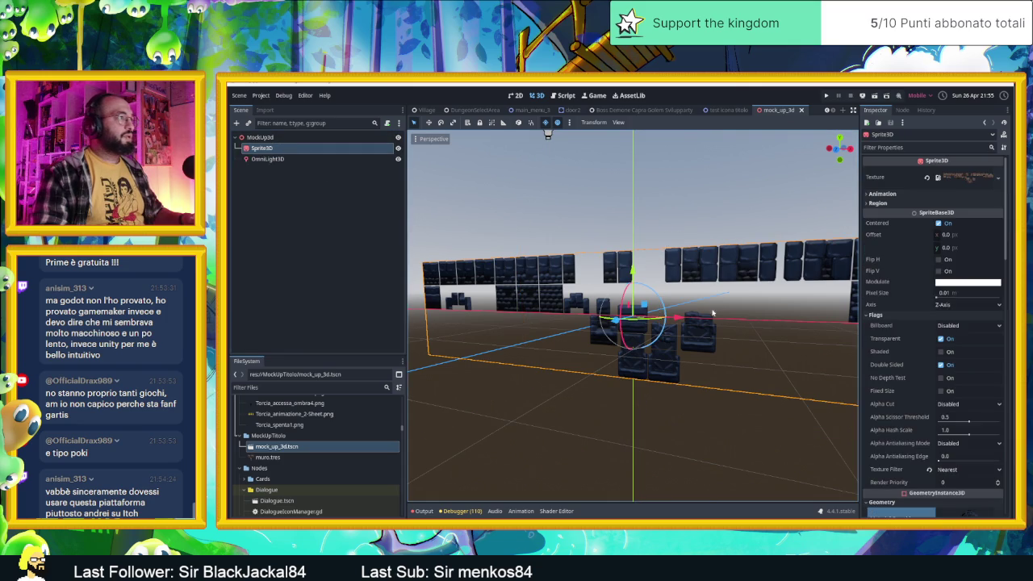
{"action": "left_click_drag", "start_coordinate": [638, 284], "coordinate": [640, 275]}
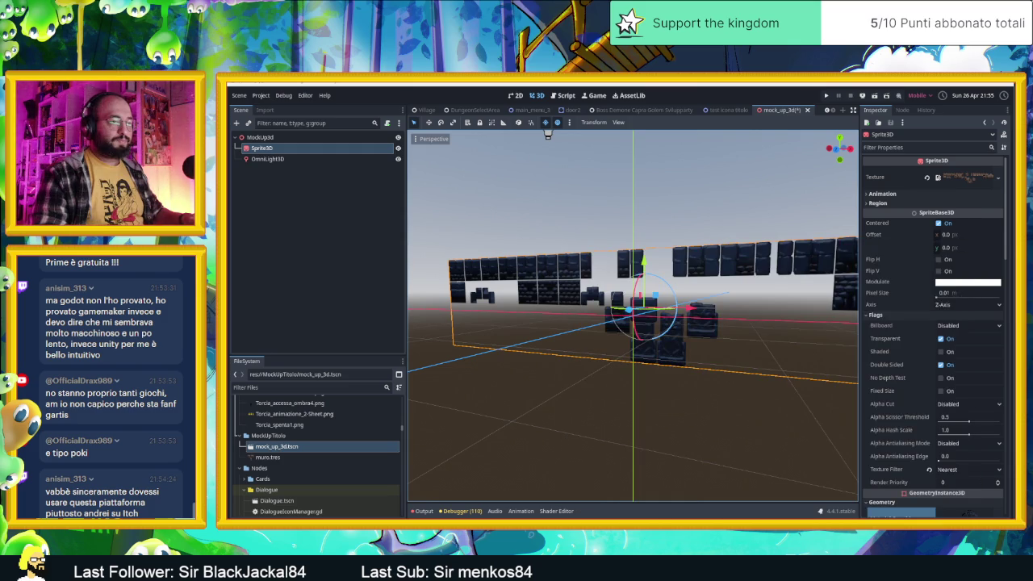
{"action": "key", "text": "alt+Tab"}
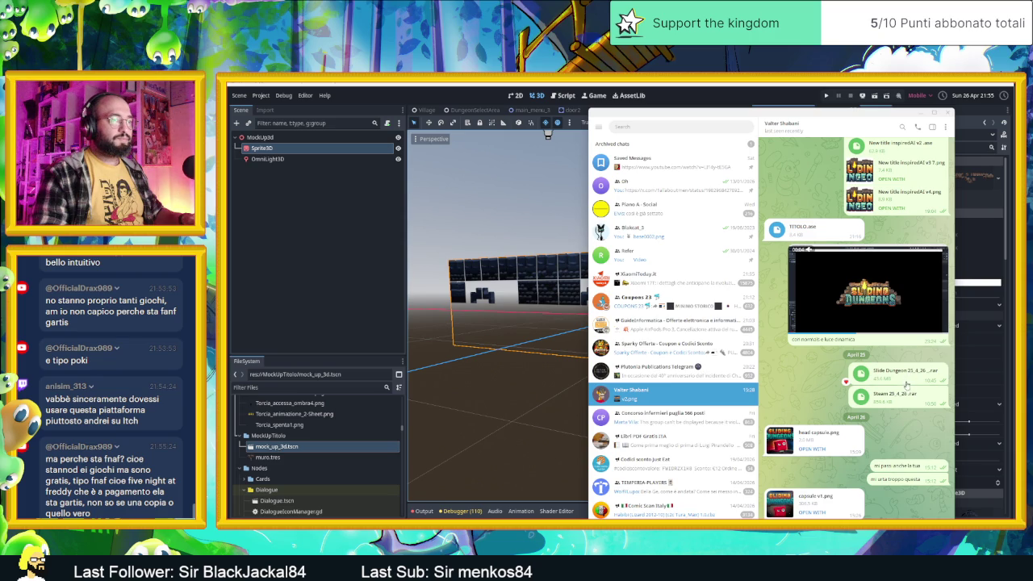
Reveal the TITOLO.ase file from the Telegram chat in File Explorer.
{"action": "scroll", "coordinate": [902, 402], "scroll_direction": "up", "scroll_amount": 2}
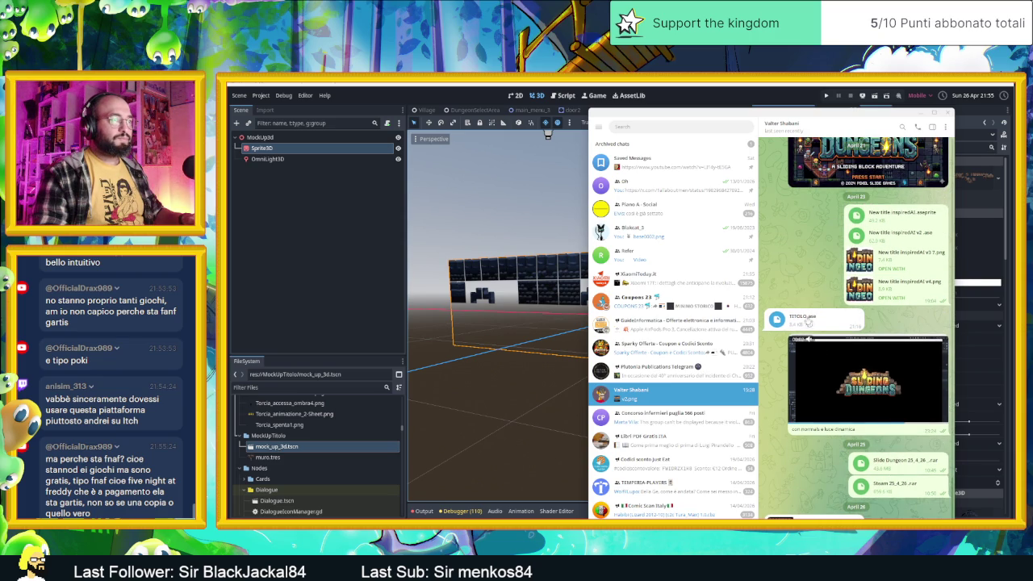
{"action": "right_click", "coordinate": [806, 316]}
{"action": "left_click", "coordinate": [836, 344]}
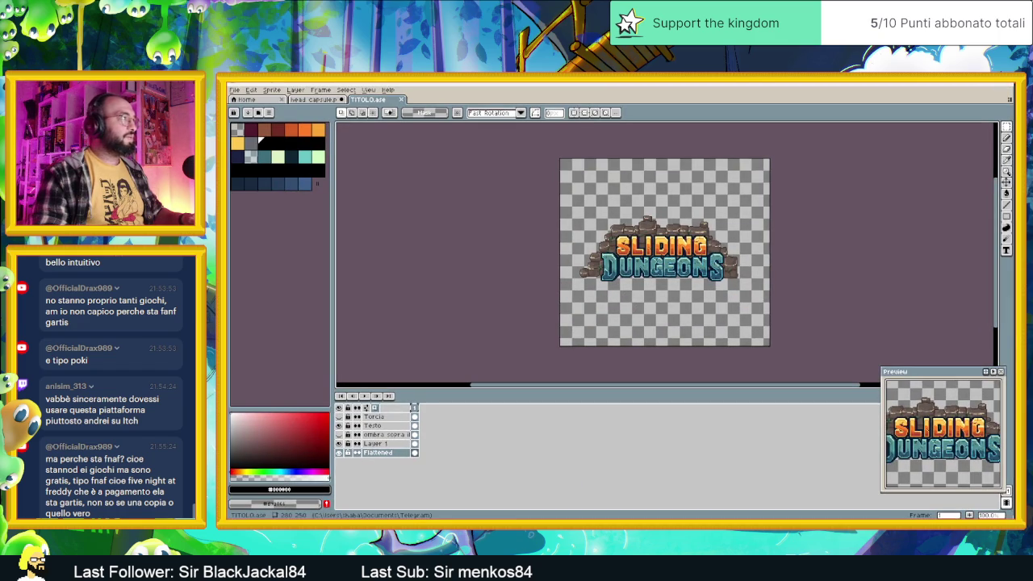
Bring Aseprite forward with TITOLO.ase loaded and show the head capsule.png artwork.
{"action": "key", "text": "alt+Tab"}
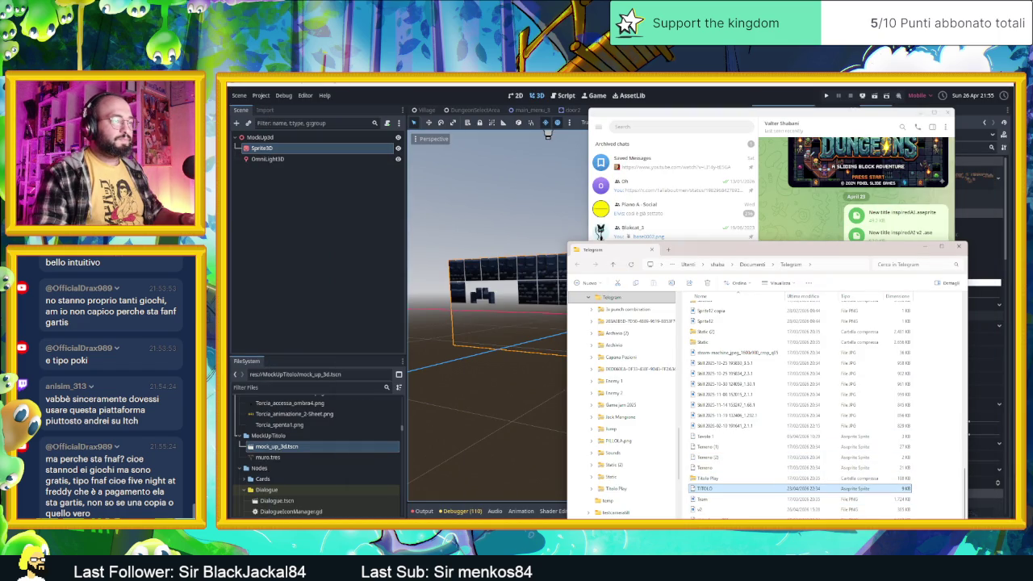
{"action": "left_click", "coordinate": [547, 134]}
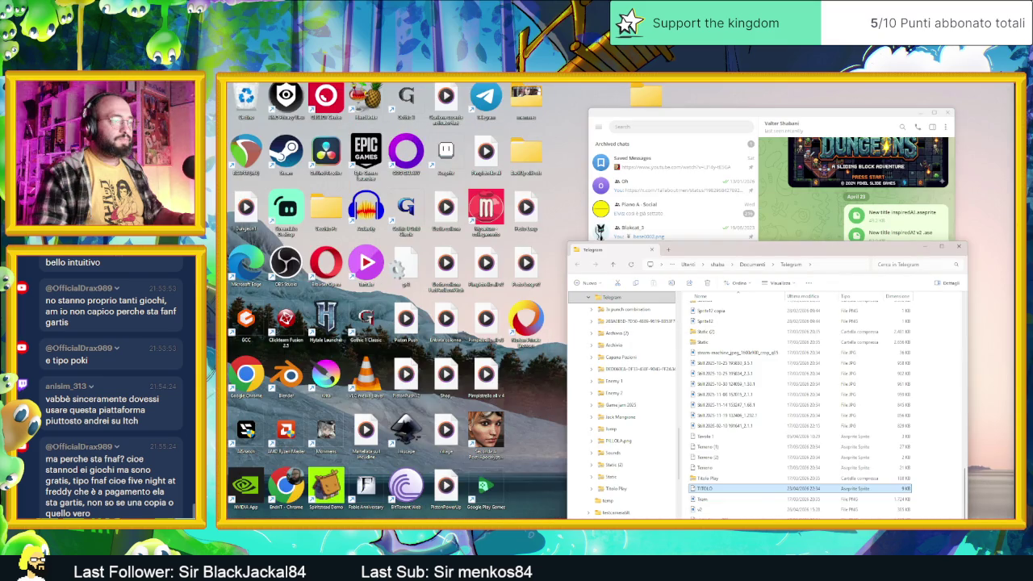
{"action": "key", "text": "alt+Tab"}
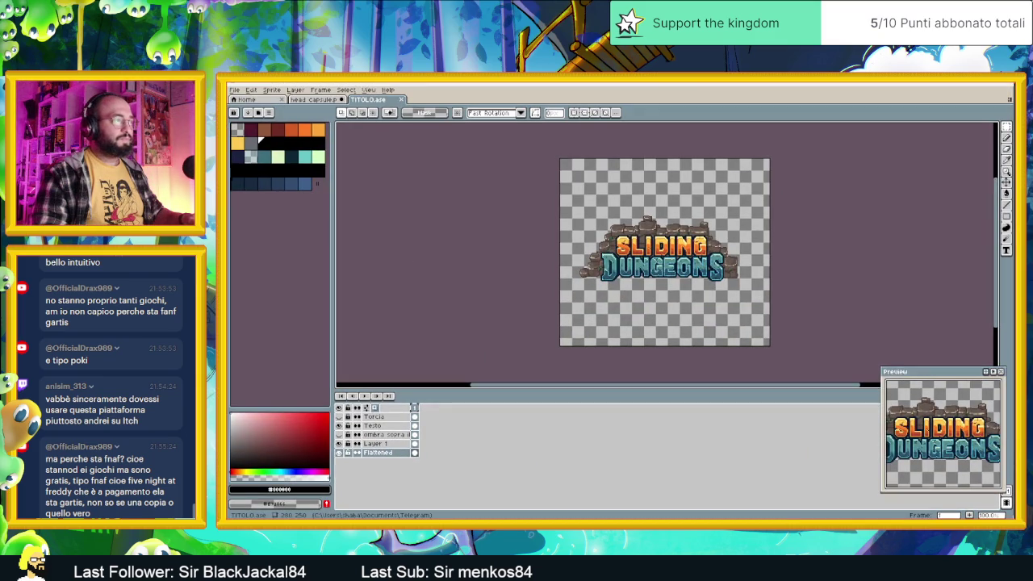
{"action": "key", "text": "alt+Tab"}
{"action": "key", "text": "alt+Tab"}
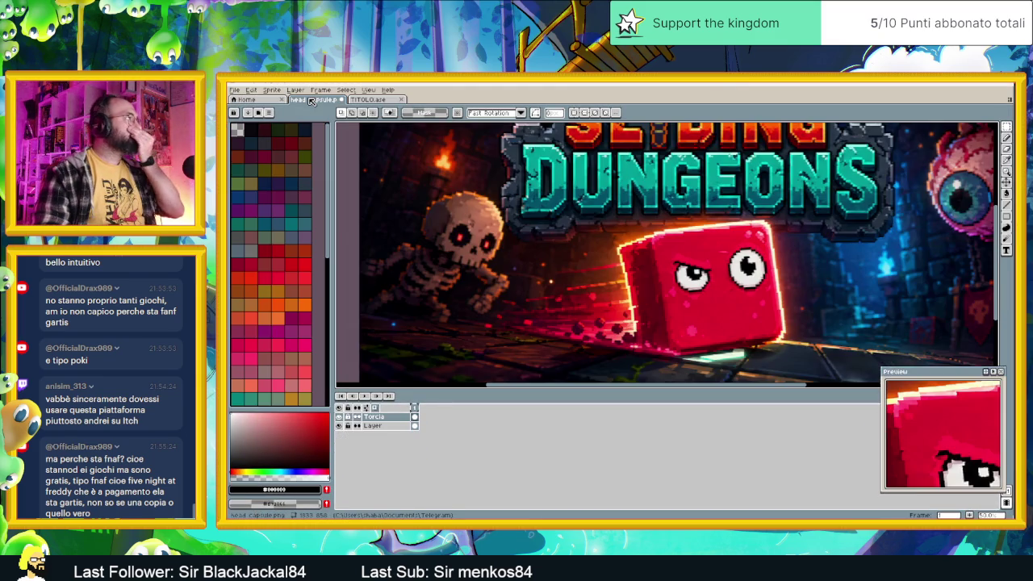
{"action": "left_click", "coordinate": [314, 100]}
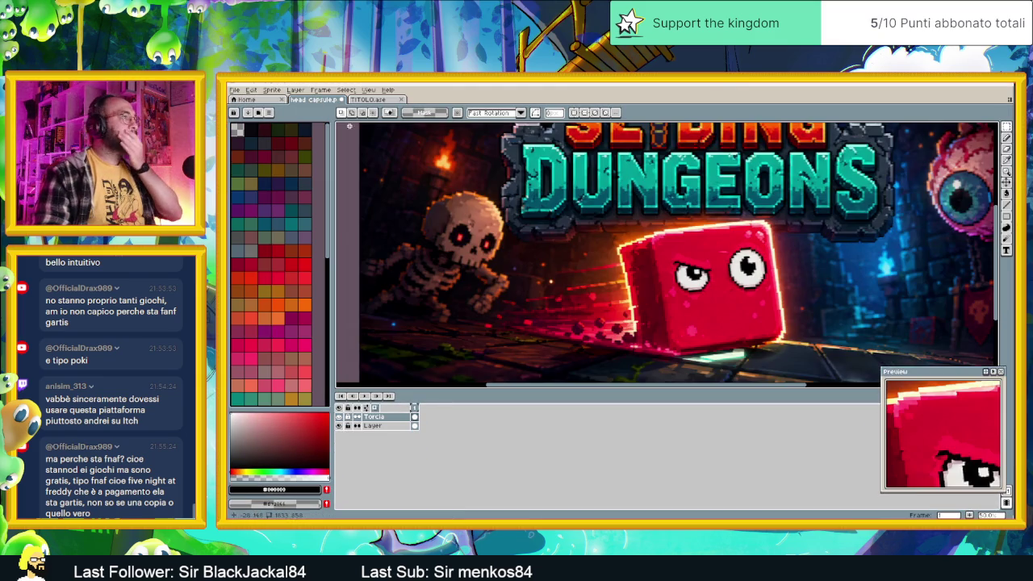
Look over the head capsule.png art, then minimise Aseprite to show Telegram and File Explorer.
{"action": "scroll", "coordinate": [767, 260], "scroll_direction": "down", "scroll_amount": 2}
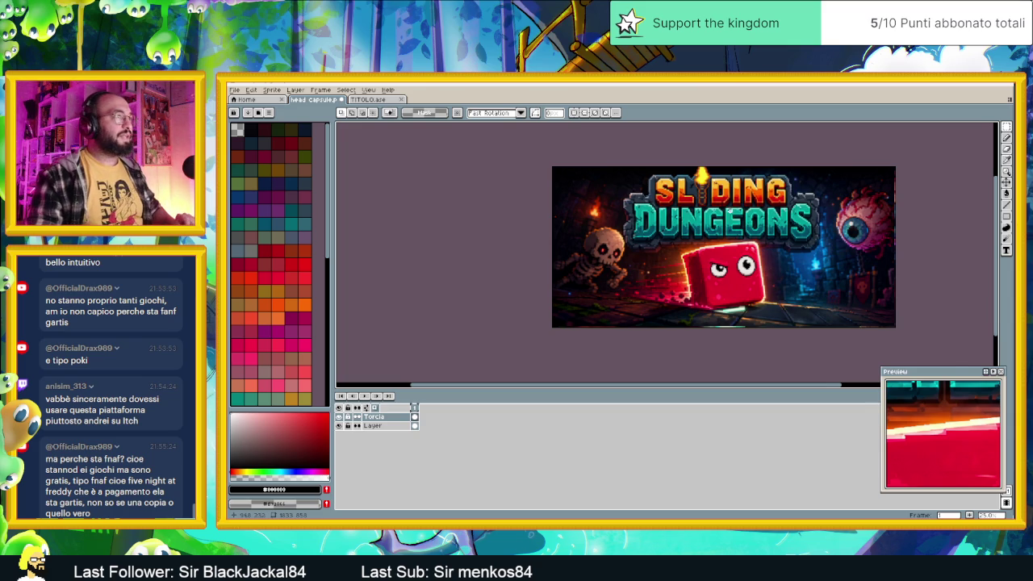
{"action": "scroll", "coordinate": [703, 190], "scroll_direction": "up", "scroll_amount": 2}
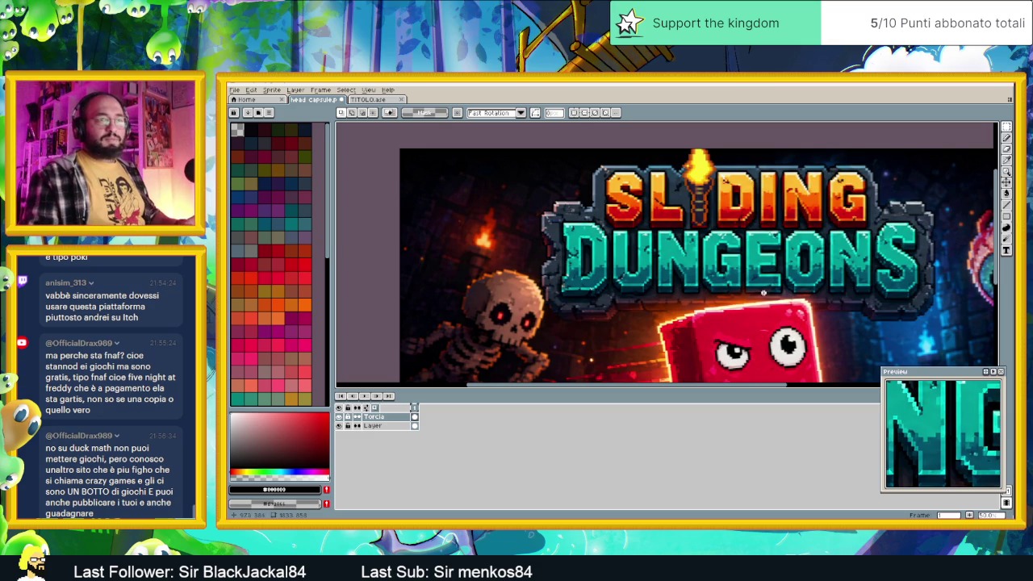
{"action": "scroll", "coordinate": [748, 300], "scroll_direction": "down", "scroll_amount": 1}
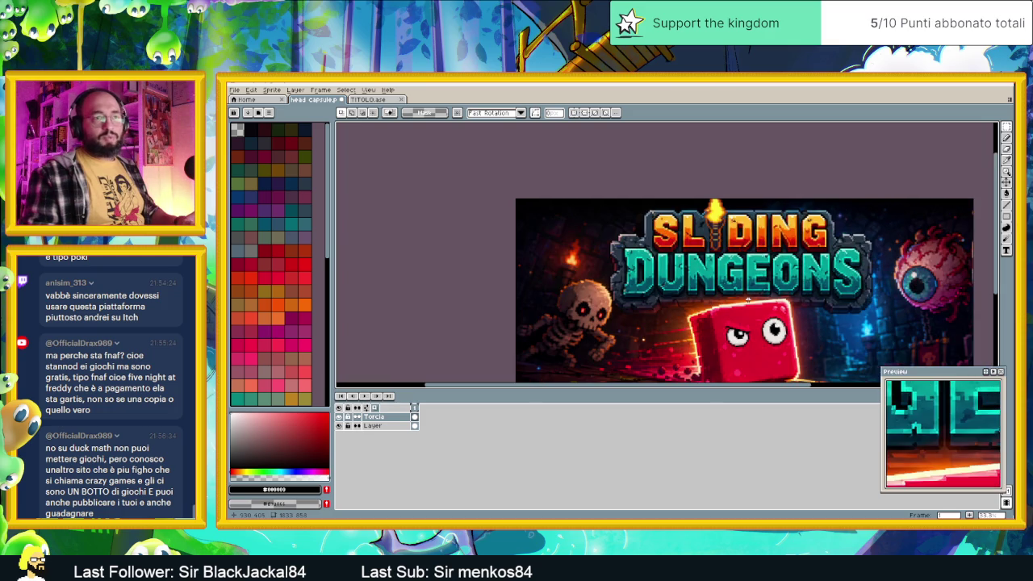
{"action": "scroll", "coordinate": [755, 290], "scroll_direction": "right", "scroll_amount": 2}
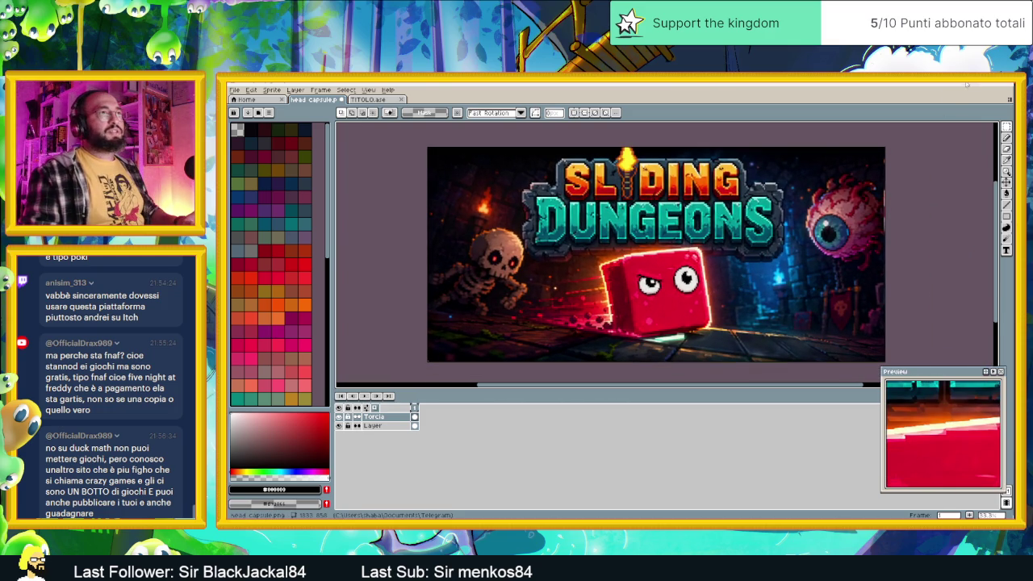
{"action": "left_click", "coordinate": [953, 100]}
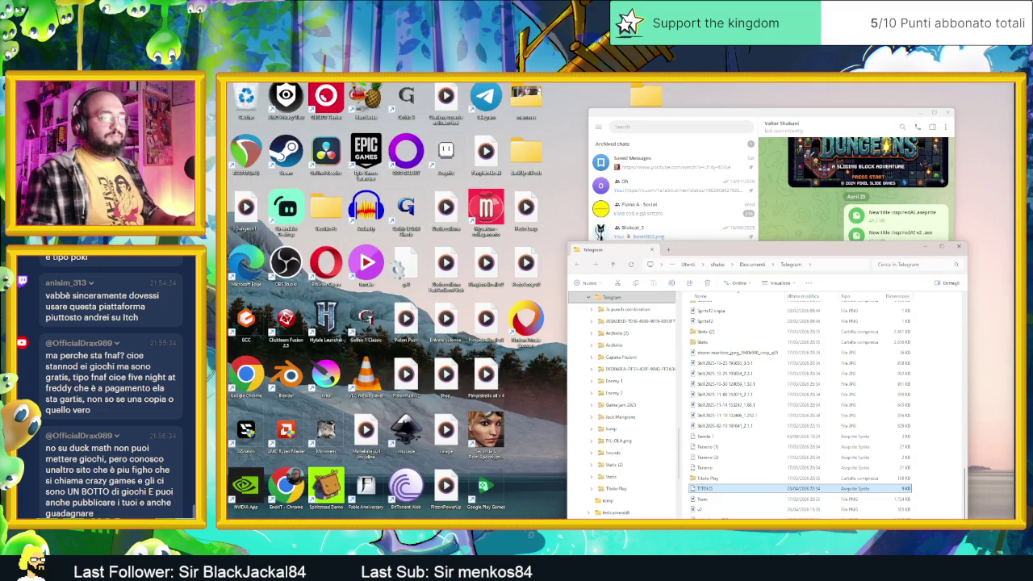
Open the Create New Node dialog for a child under MockUp3d, clearing the 'mes' search text.
{"action": "key", "text": "alt+Tab"}
{"action": "left_click_drag", "start_coordinate": [591, 322], "coordinate": [619, 380]}
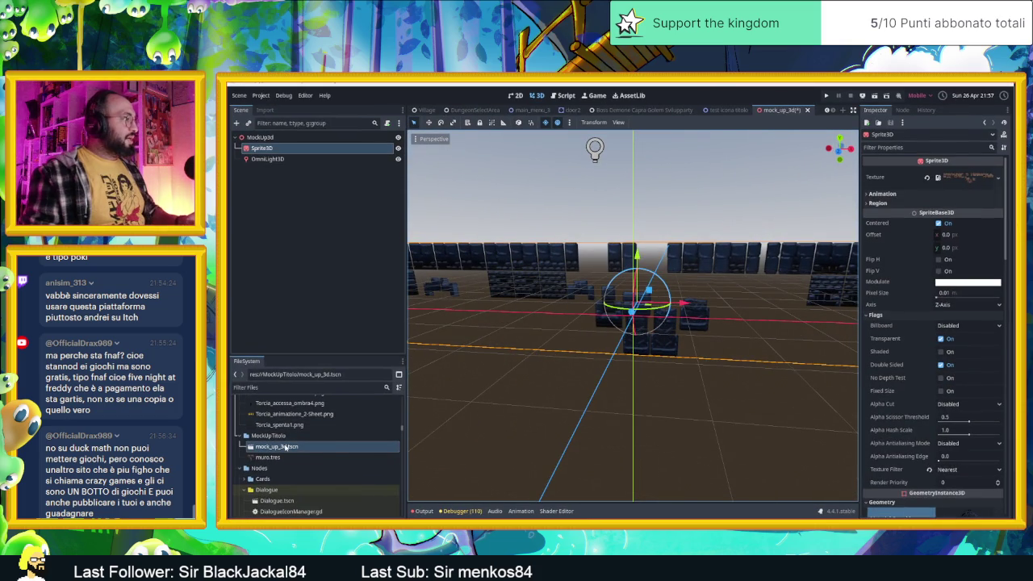
{"action": "left_click", "coordinate": [263, 207]}
{"action": "left_click", "coordinate": [290, 138]}
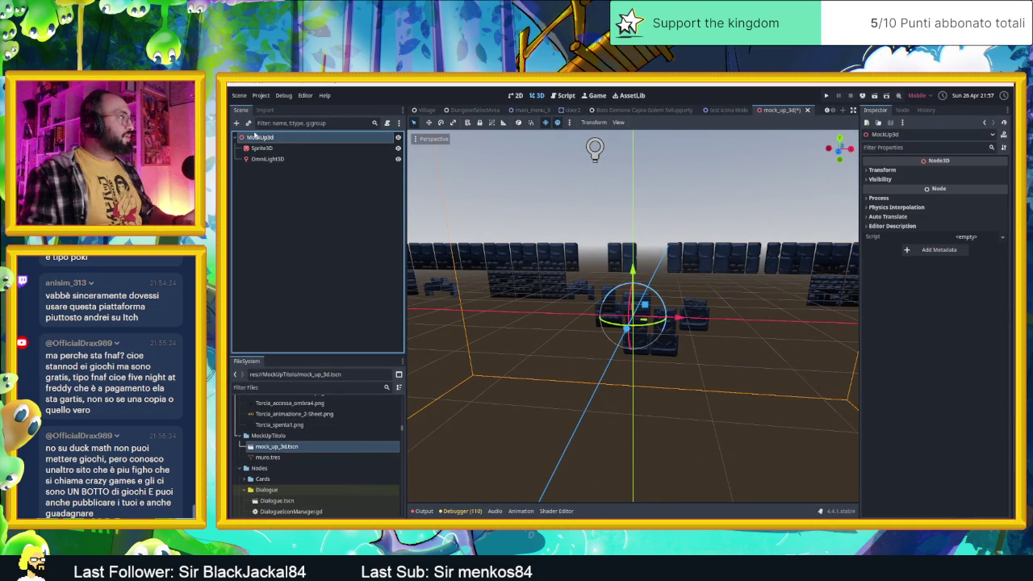
{"action": "key", "text": "ctrl+a"}
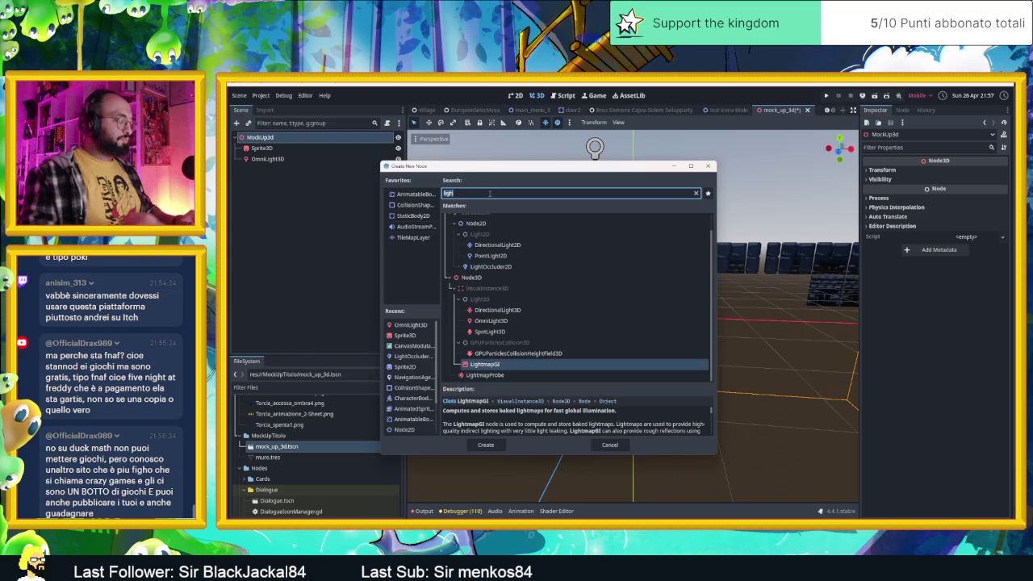
{"action": "type", "text": "mes"}
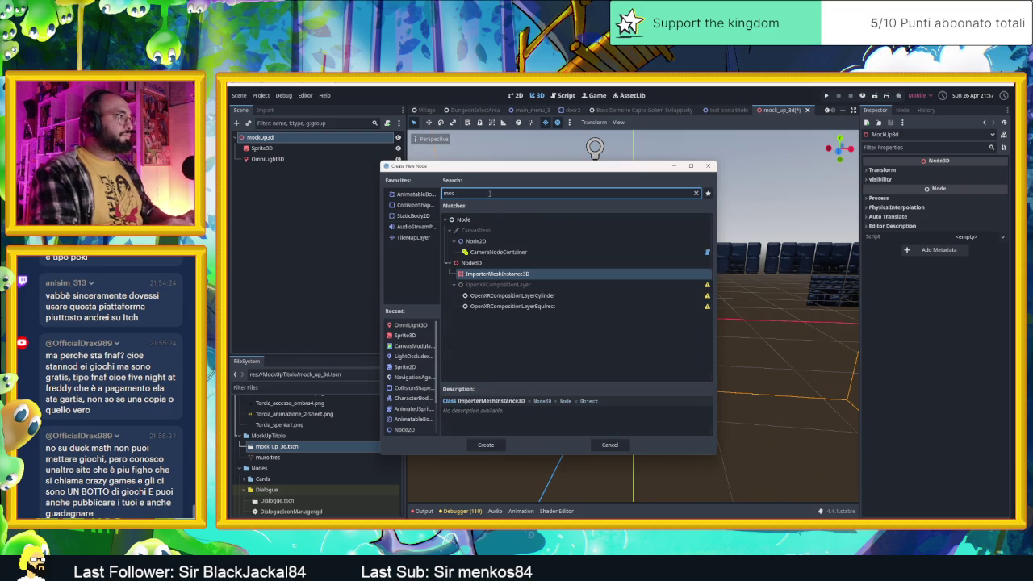
{"action": "key", "text": "BackSpace"}
{"action": "key", "text": "BackSpace"}
{"action": "type", "text": "e"}
{"action": "key", "text": "BackSpace"}
{"action": "key", "text": "BackSpace"}
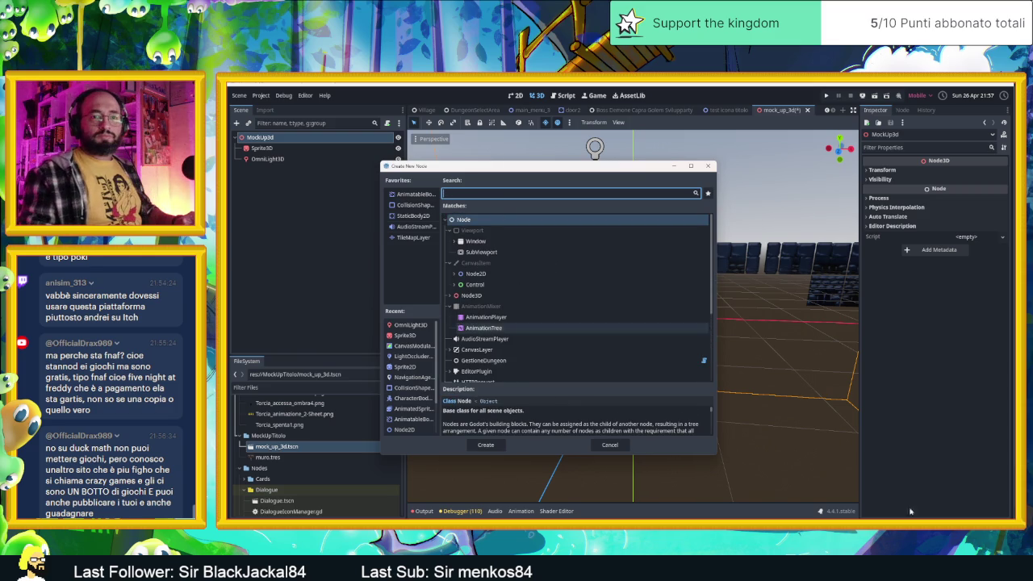
{"action": "key", "text": "alt+Tab"}
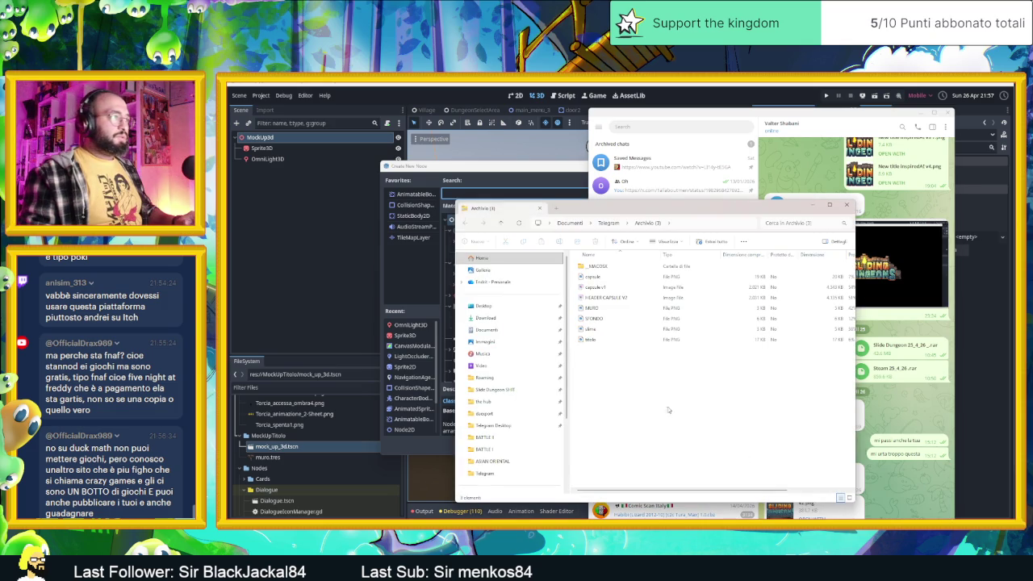
Preview the MURO brick image in the Archivio folder.
{"action": "left_click", "coordinate": [602, 309]}
{"action": "double_click", "coordinate": [602, 309]}
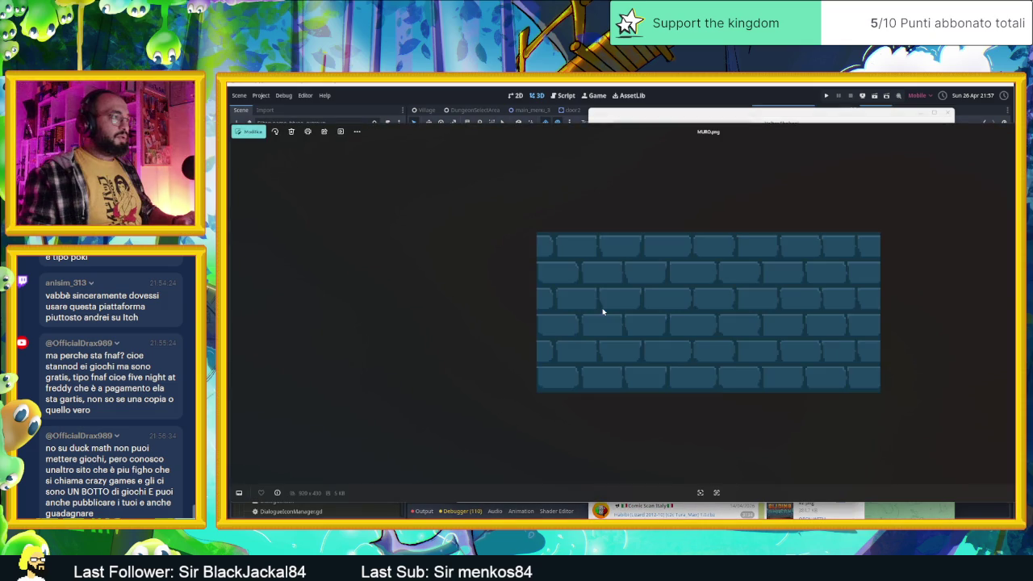
{"action": "key", "text": "Escape"}
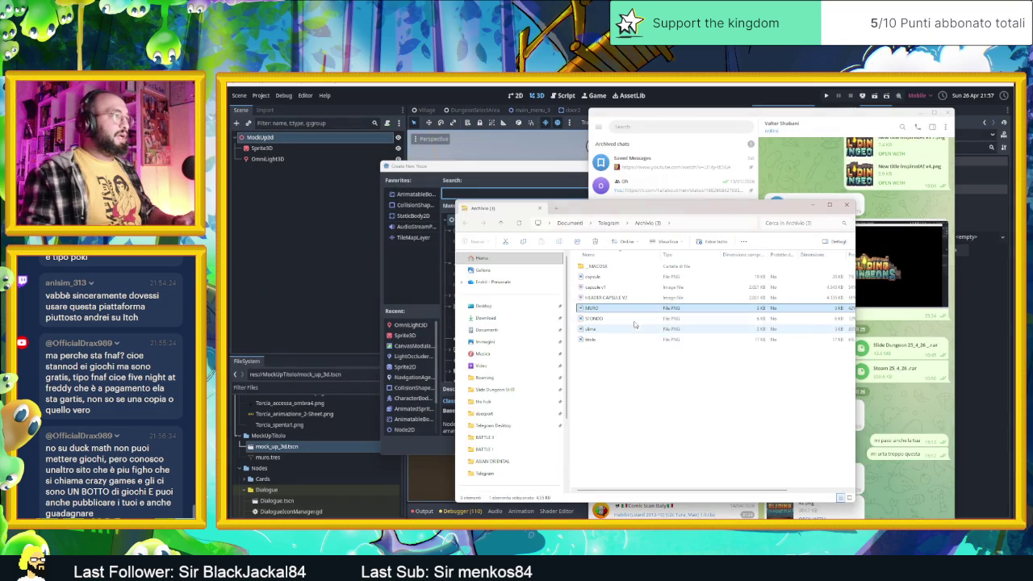
Copy capsule, MURO, SFONDO, slime and titolo PNGs into Godot's MockUpTitolo folder.
{"action": "left_click", "coordinate": [607, 319]}
{"action": "left_click", "coordinate": [605, 329]}
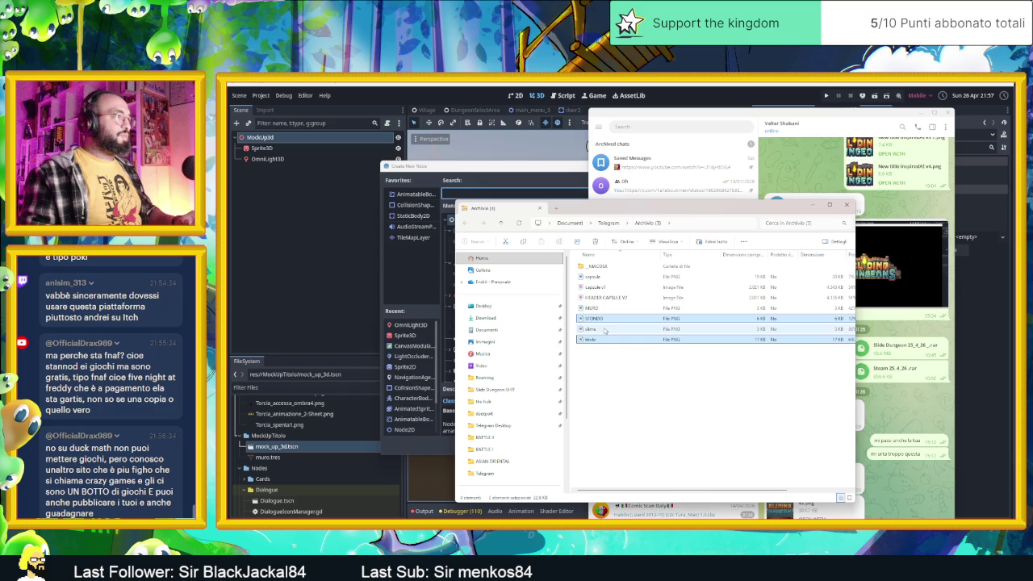
{"action": "left_click", "coordinate": [603, 310], "text": "shift"}
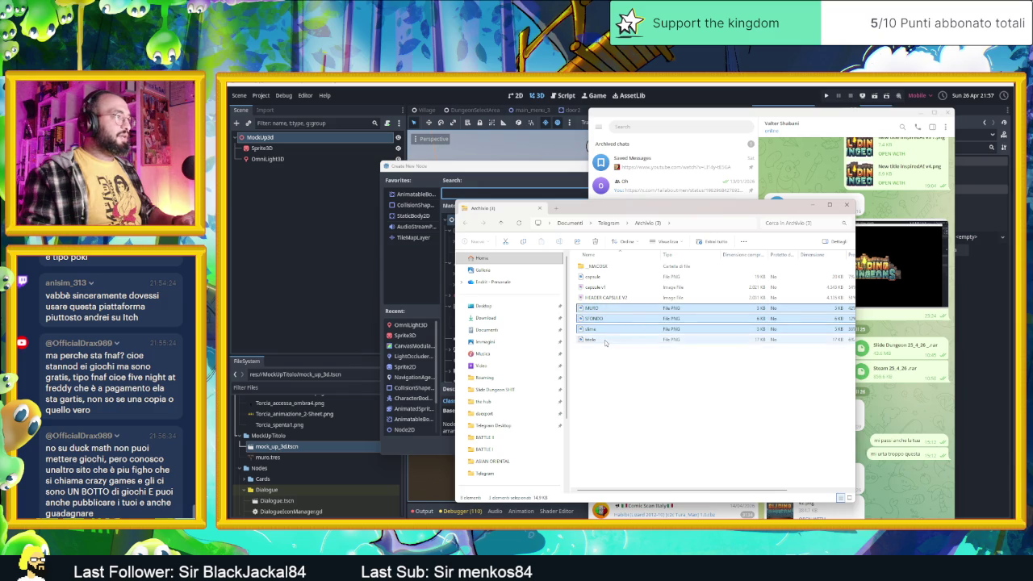
{"action": "left_click", "coordinate": [607, 340]}
{"action": "left_click", "coordinate": [602, 313], "text": "shift"}
{"action": "left_click", "coordinate": [599, 277], "text": "ctrl"}
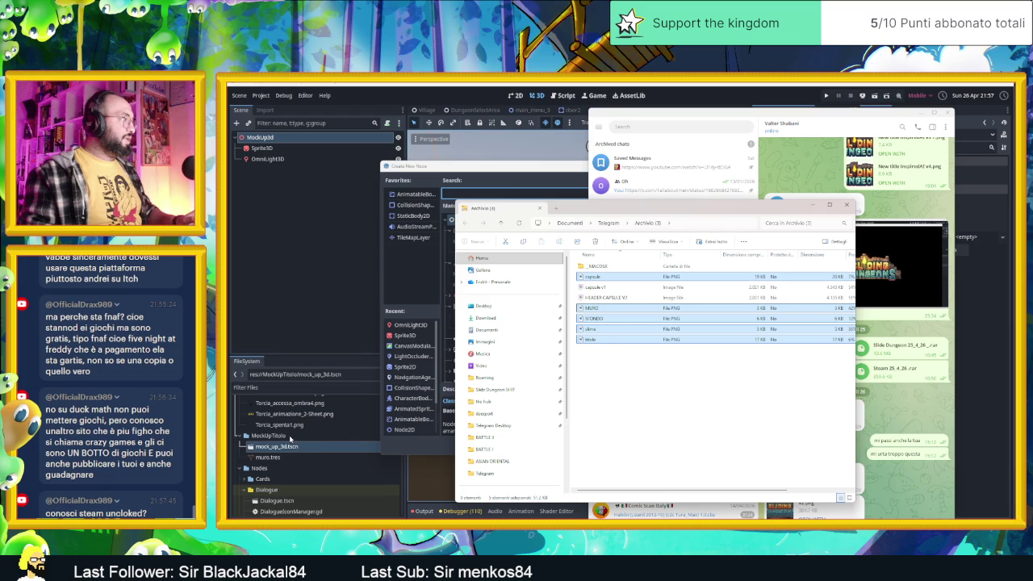
{"action": "left_click_drag", "start_coordinate": [291, 438], "coordinate": [297, 439]}
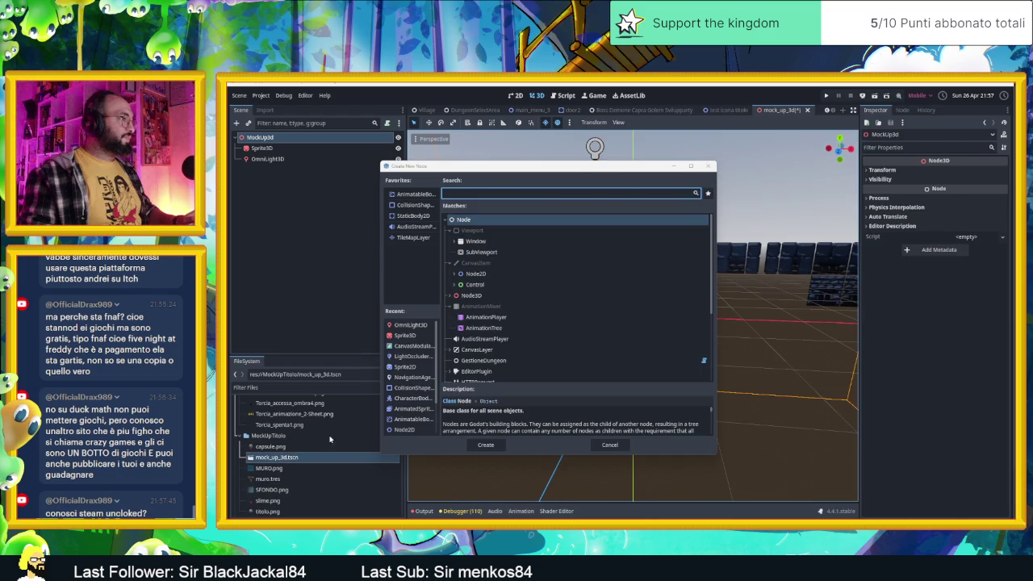
Add a Sprite3D2 node and give its Texture a new AtlasTexture.
{"action": "double_click", "coordinate": [404, 335]}
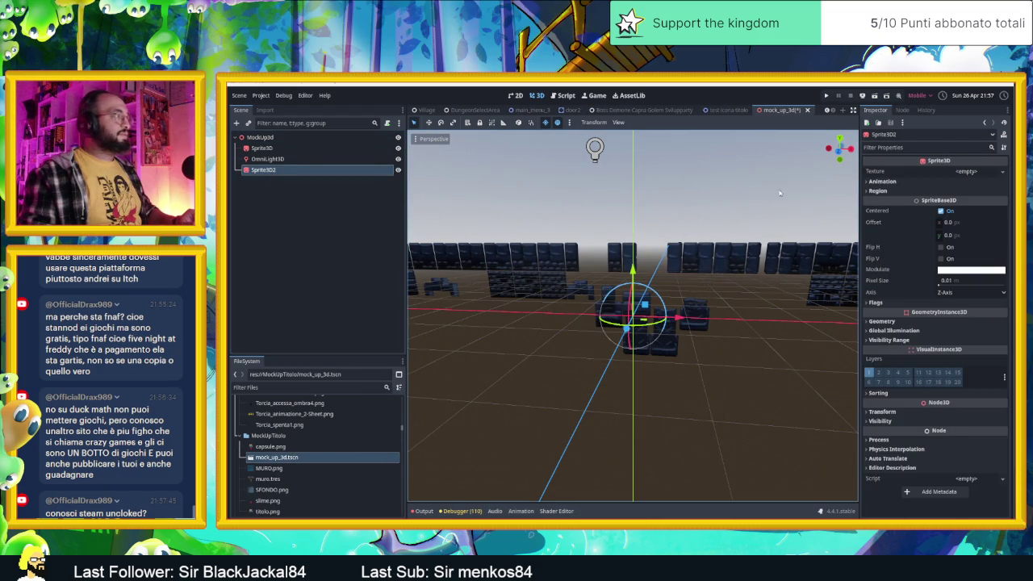
{"action": "left_click", "coordinate": [967, 172]}
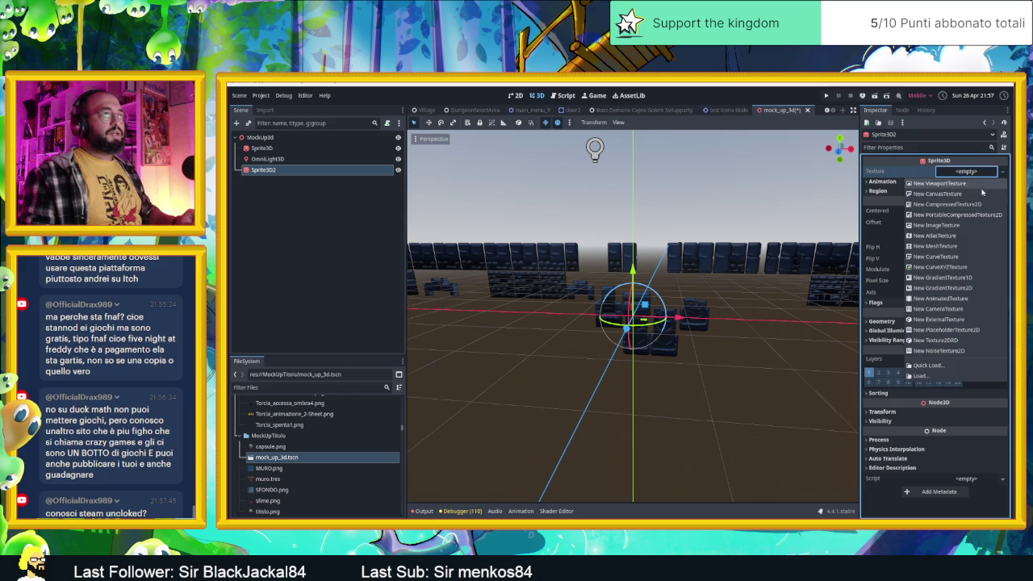
{"action": "left_click", "coordinate": [965, 235]}
{"action": "left_click", "coordinate": [961, 173]}
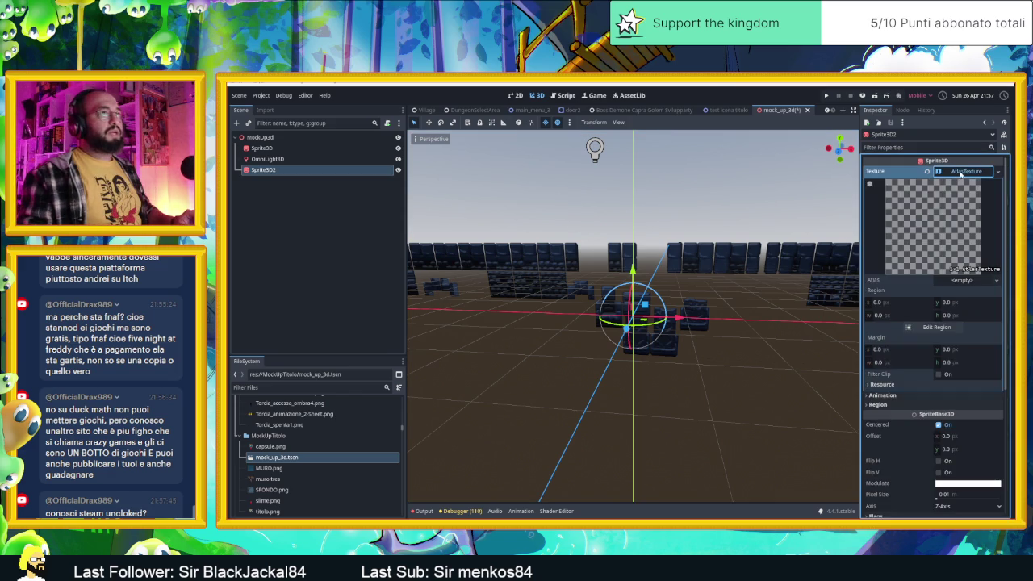
{"action": "left_click", "coordinate": [971, 282]}
{"action": "left_click", "coordinate": [972, 282]}
{"action": "scroll", "coordinate": [347, 472], "scroll_direction": "up", "scroll_amount": 10}
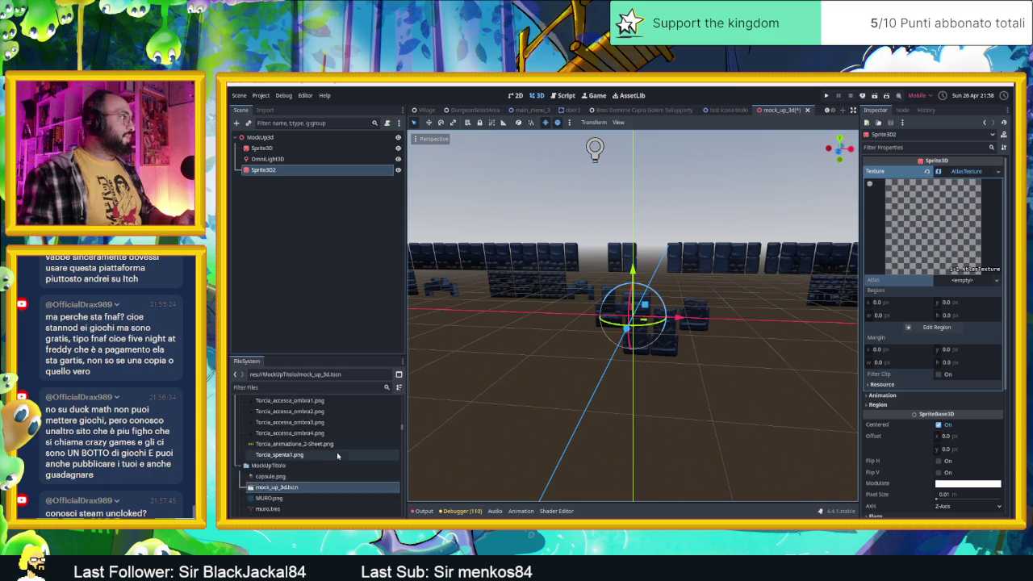
{"action": "scroll", "coordinate": [337, 456], "scroll_direction": "down", "scroll_amount": 10}
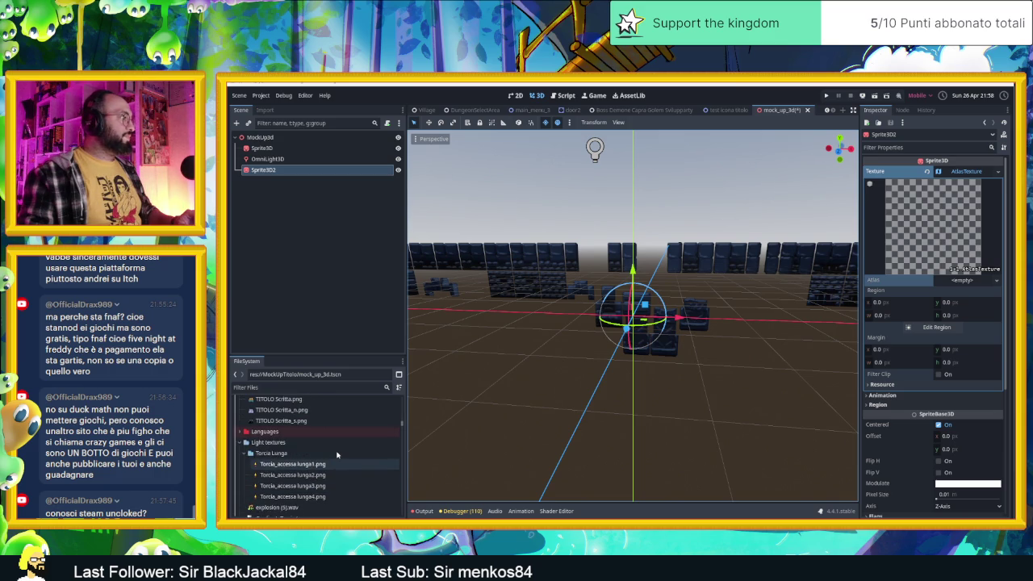
{"action": "scroll", "coordinate": [337, 452], "scroll_direction": "down", "scroll_amount": 3}
{"action": "scroll", "coordinate": [326, 479], "scroll_direction": "up", "scroll_amount": 1}
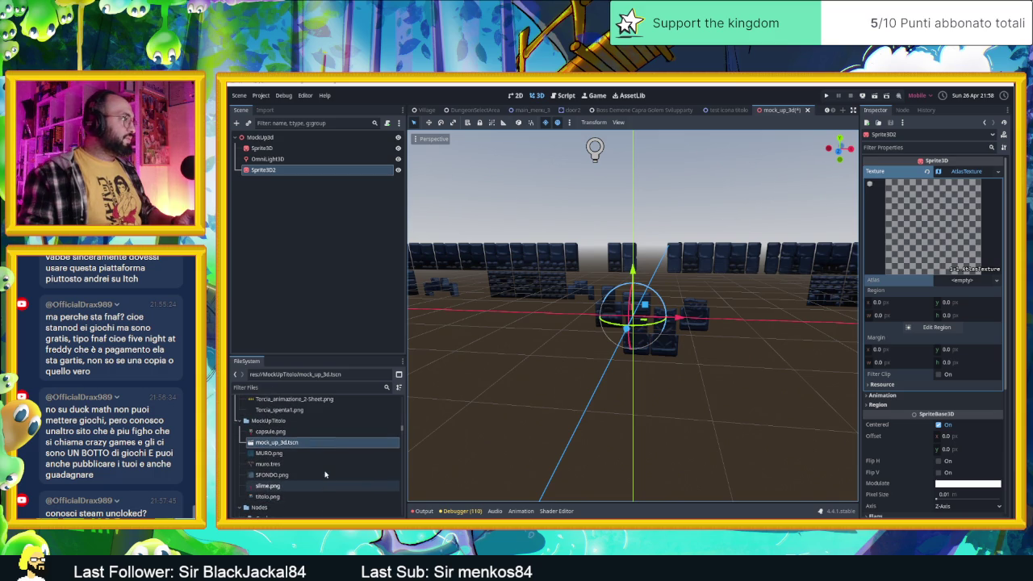
Start a new CanvasTexture resource in the MockUpTitolo folder, then cancel saving it.
{"action": "left_click", "coordinate": [293, 422]}
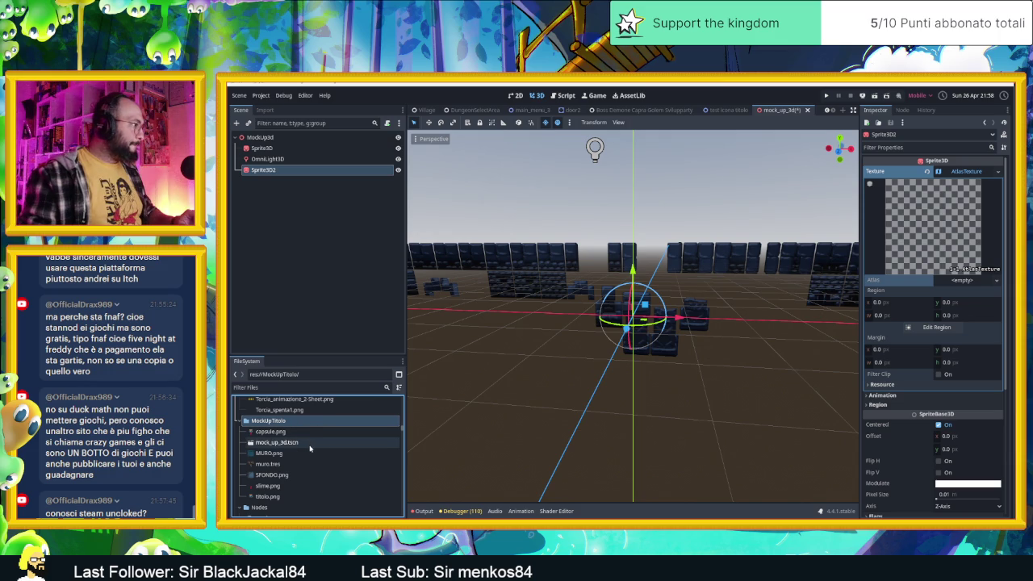
{"action": "left_click", "coordinate": [284, 444]}
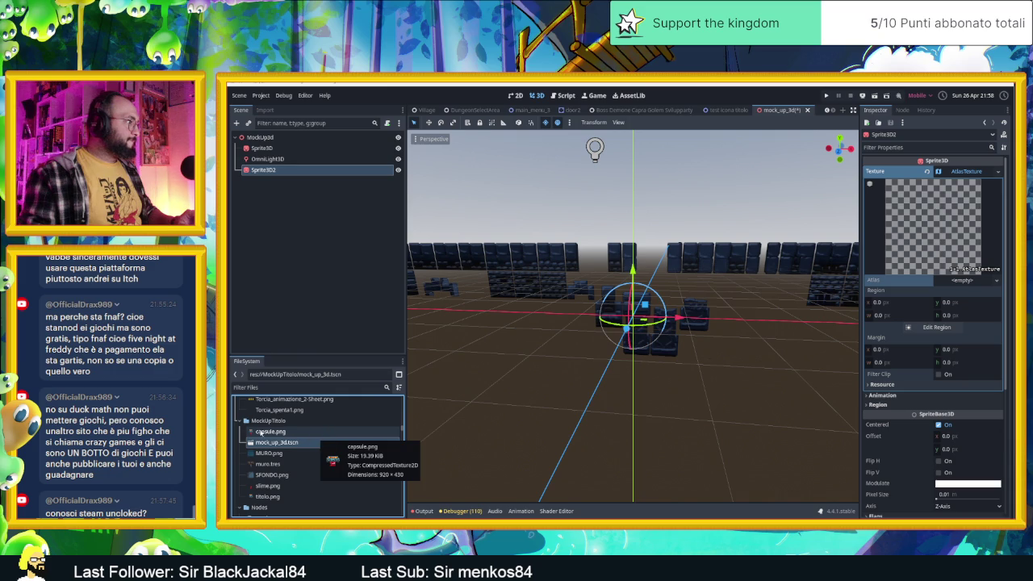
{"action": "left_click", "coordinate": [258, 420]}
{"action": "right_click", "coordinate": [255, 421]}
{"action": "mouse_move", "coordinate": [326, 431]}
{"action": "left_click", "coordinate": [373, 459]}
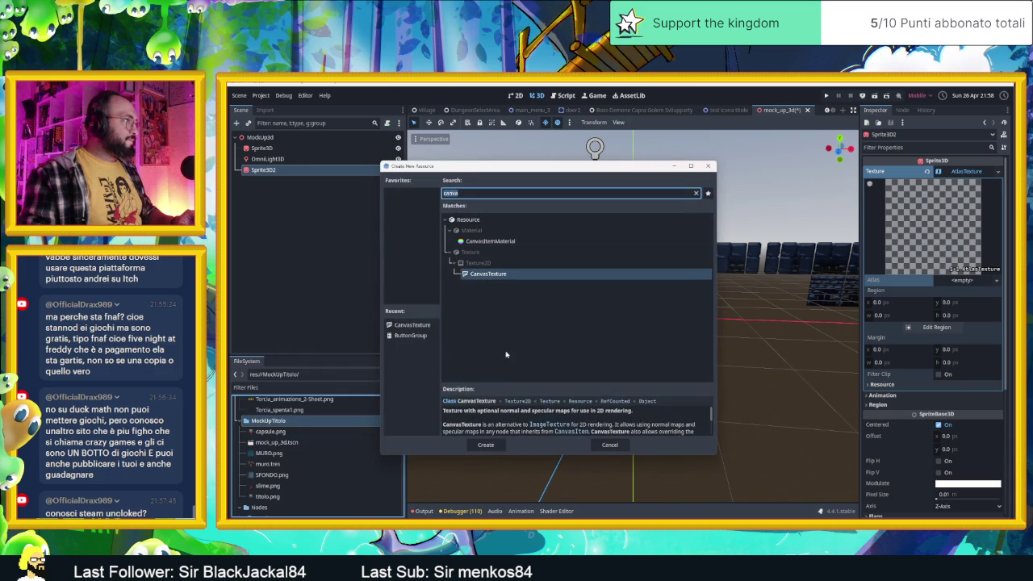
{"action": "left_click", "coordinate": [487, 446]}
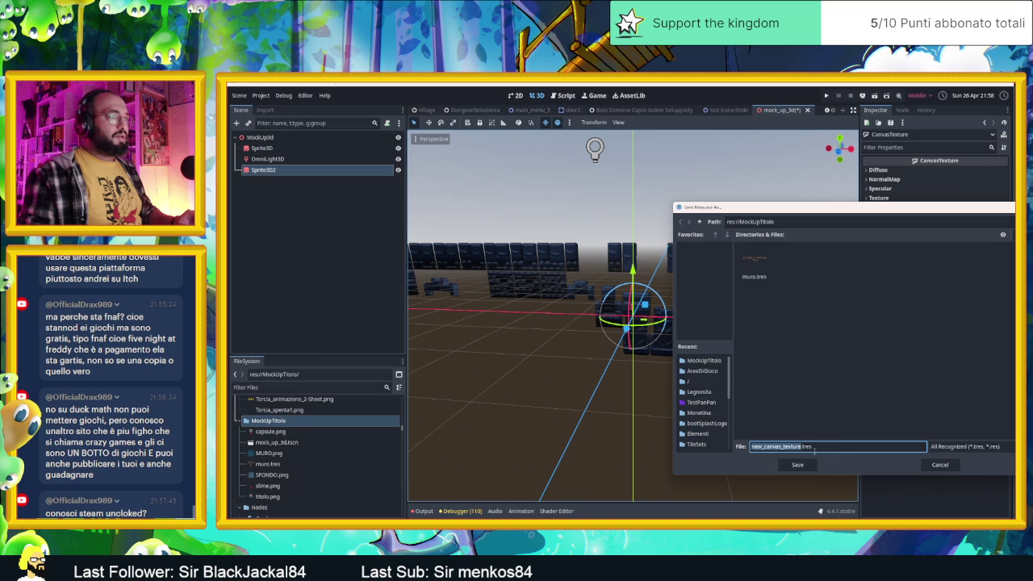
{"action": "left_click", "coordinate": [934, 467]}
Use muro.tres as the AtlasTexture's atlas and open the Region Editor.
{"action": "mouse_move", "coordinate": [267, 464]}
{"action": "left_mouse_down"}
{"action": "mouse_move", "coordinate": [567, 399]}
{"action": "mouse_move", "coordinate": [579, 336]}
{"action": "mouse_move", "coordinate": [323, 403]}
{"action": "left_mouse_up"}
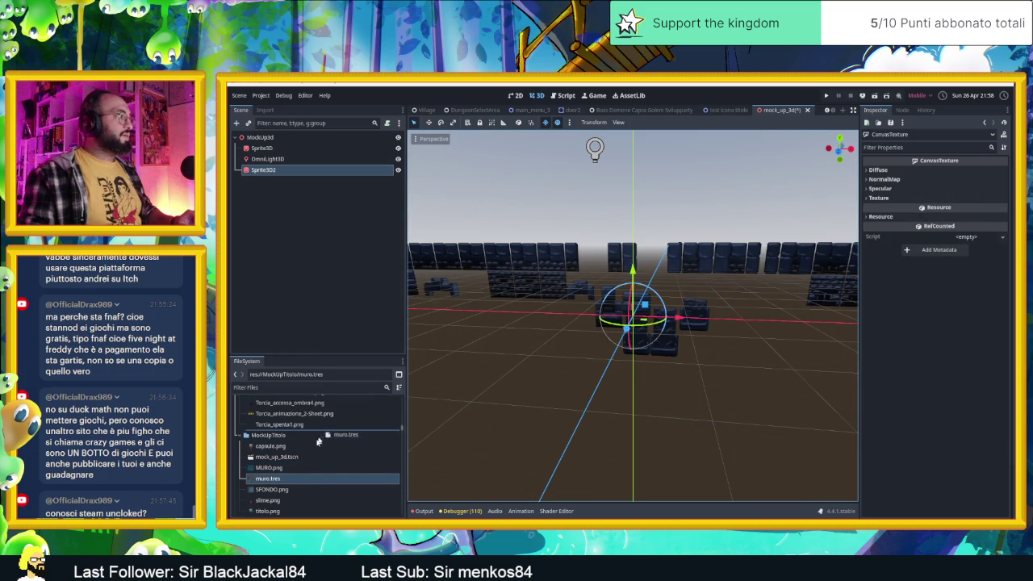
{"action": "left_click", "coordinate": [288, 170]}
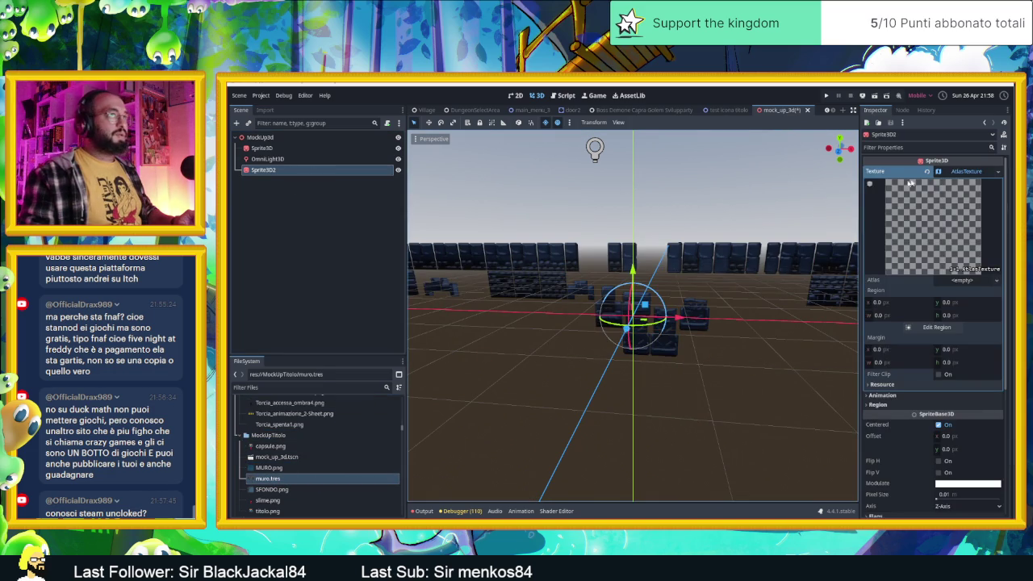
{"action": "mouse_move", "coordinate": [267, 478]}
{"action": "left_mouse_down"}
{"action": "mouse_move", "coordinate": [646, 339]}
{"action": "mouse_move", "coordinate": [959, 315]}
{"action": "mouse_move", "coordinate": [959, 286]}
{"action": "left_mouse_up"}
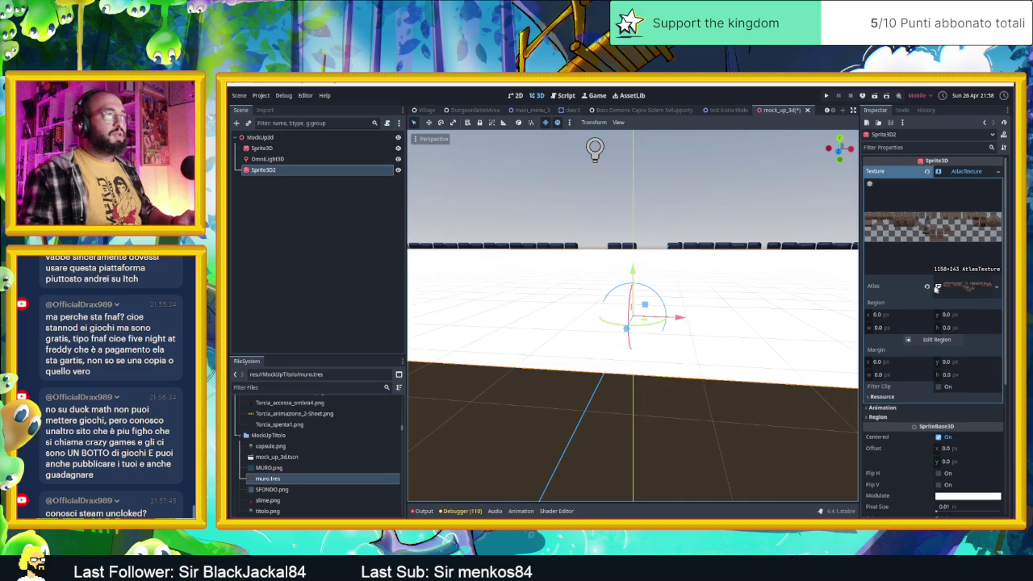
{"action": "left_click", "coordinate": [965, 288]}
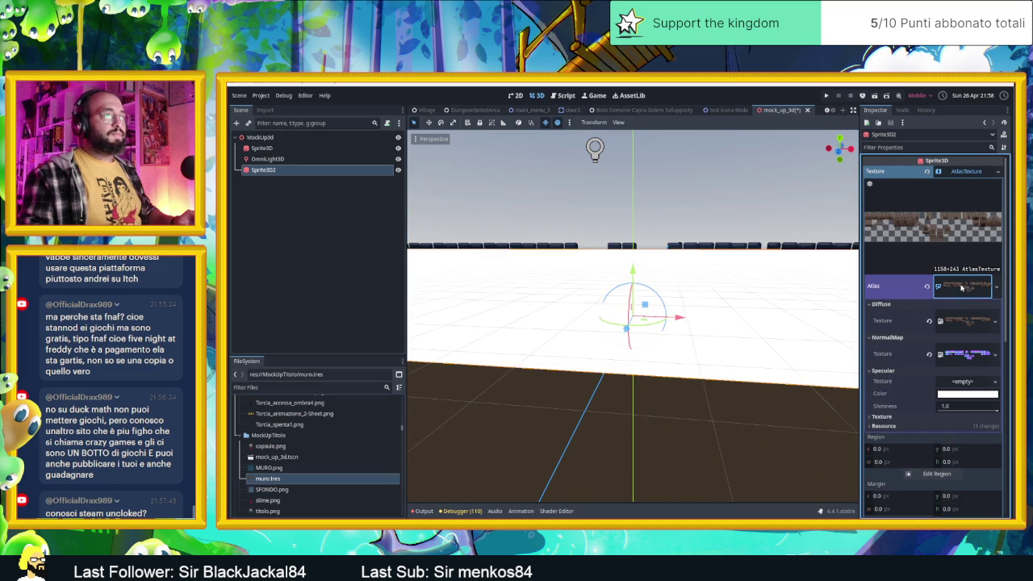
{"action": "left_click", "coordinate": [962, 288]}
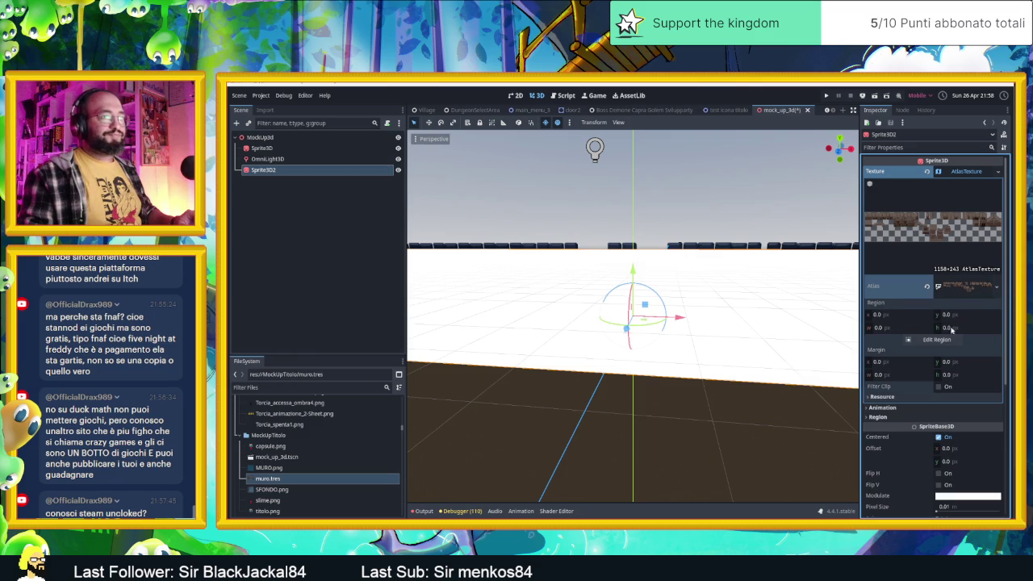
{"action": "left_click", "coordinate": [919, 339]}
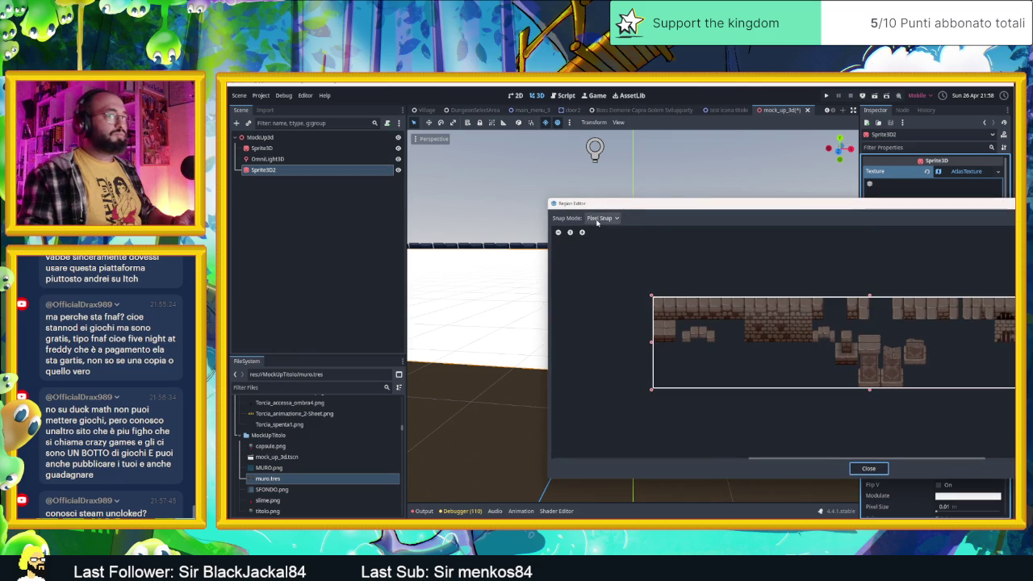
Try marking a few small single-tile regions on the brick sheet.
{"action": "mouse_move", "coordinate": [653, 298]}
{"action": "left_mouse_down"}
{"action": "mouse_move", "coordinate": [879, 374]}
{"action": "mouse_move", "coordinate": [669, 357]}
{"action": "mouse_move", "coordinate": [675, 321]}
{"action": "mouse_move", "coordinate": [666, 310]}
{"action": "mouse_move", "coordinate": [749, 316]}
{"action": "left_mouse_up"}
{"action": "scroll", "coordinate": [774, 314], "scroll_direction": "up", "scroll_amount": 1}
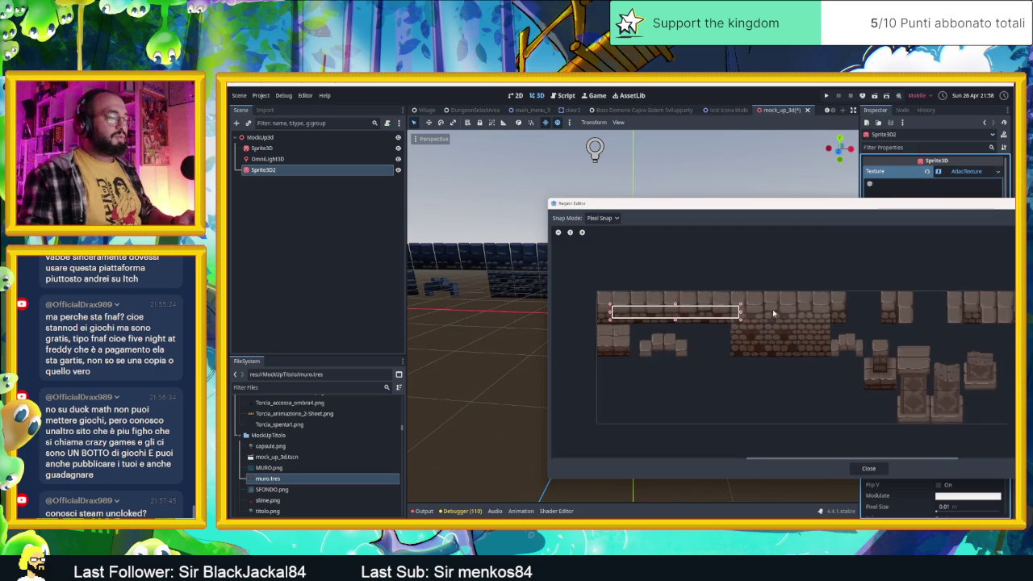
{"action": "scroll", "coordinate": [767, 312], "scroll_direction": "up", "scroll_amount": 2}
{"action": "mouse_move", "coordinate": [662, 320]}
{"action": "left_mouse_down"}
{"action": "mouse_move", "coordinate": [754, 301]}
{"action": "mouse_move", "coordinate": [725, 283]}
{"action": "left_mouse_up"}
{"action": "mouse_move", "coordinate": [662, 282]}
{"action": "left_mouse_down"}
{"action": "mouse_move", "coordinate": [707, 277]}
{"action": "mouse_move", "coordinate": [674, 267]}
{"action": "left_mouse_up"}
{"action": "scroll", "coordinate": [711, 284], "scroll_direction": "up", "scroll_amount": 1}
{"action": "scroll", "coordinate": [719, 293], "scroll_direction": "up", "scroll_amount": 1}
Resize the region to a 60×120 px slice at x 243, y 0 and close the editor.
{"action": "mouse_move", "coordinate": [737, 376]}
{"action": "left_mouse_down"}
{"action": "mouse_move", "coordinate": [796, 444]}
{"action": "mouse_move", "coordinate": [842, 457]}
{"action": "left_mouse_up"}
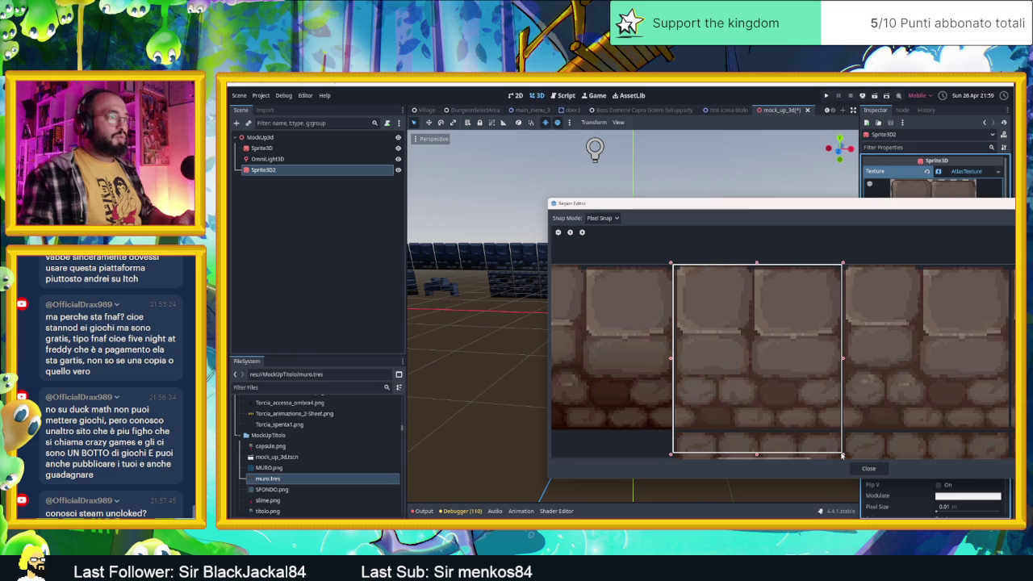
{"action": "left_click_drag", "start_coordinate": [911, 427], "coordinate": [888, 312]}
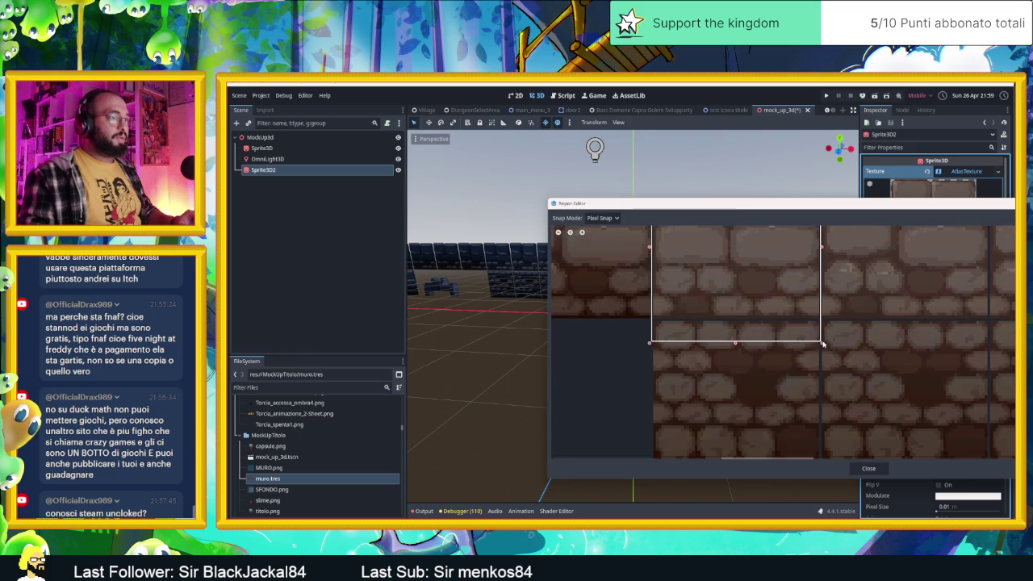
{"action": "left_click_drag", "start_coordinate": [824, 344], "coordinate": [820, 345]}
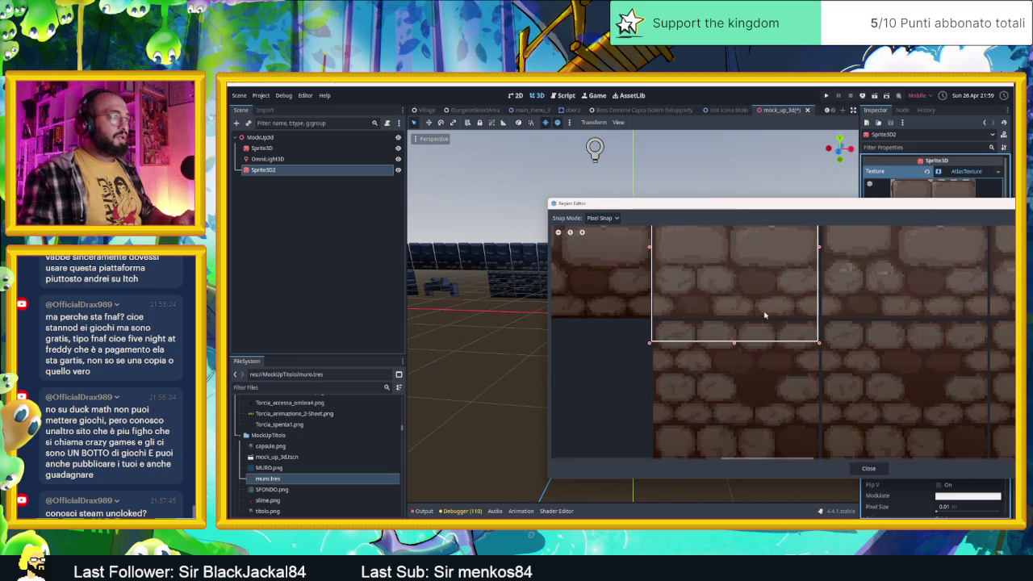
{"action": "mouse_move", "coordinate": [733, 345]}
{"action": "left_mouse_down"}
{"action": "mouse_move", "coordinate": [731, 316]}
{"action": "mouse_move", "coordinate": [733, 419]}
{"action": "left_mouse_up"}
{"action": "scroll", "coordinate": [839, 291], "scroll_direction": "down", "scroll_amount": 5}
{"action": "scroll", "coordinate": [838, 290], "scroll_direction": "right", "scroll_amount": 1}
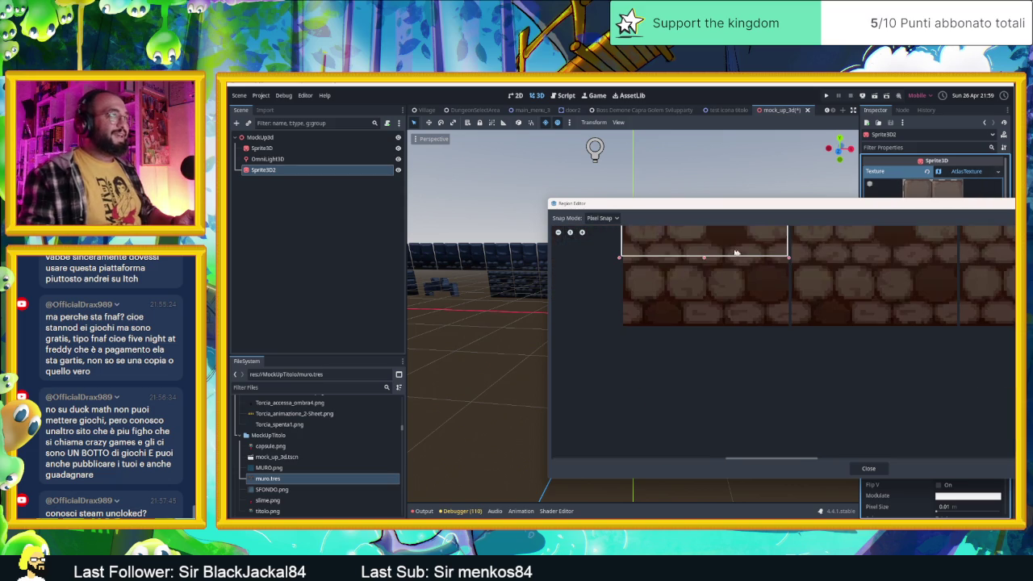
{"action": "mouse_move", "coordinate": [708, 286]}
{"action": "left_mouse_down"}
{"action": "mouse_move", "coordinate": [716, 337]}
{"action": "mouse_move", "coordinate": [716, 327]}
{"action": "left_mouse_up"}
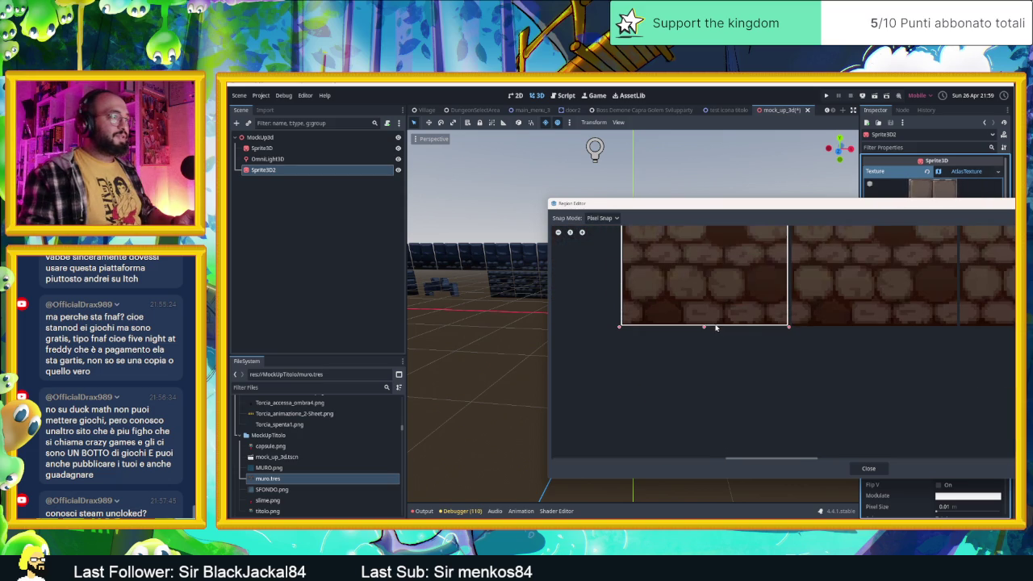
{"action": "left_click", "coordinate": [868, 468]}
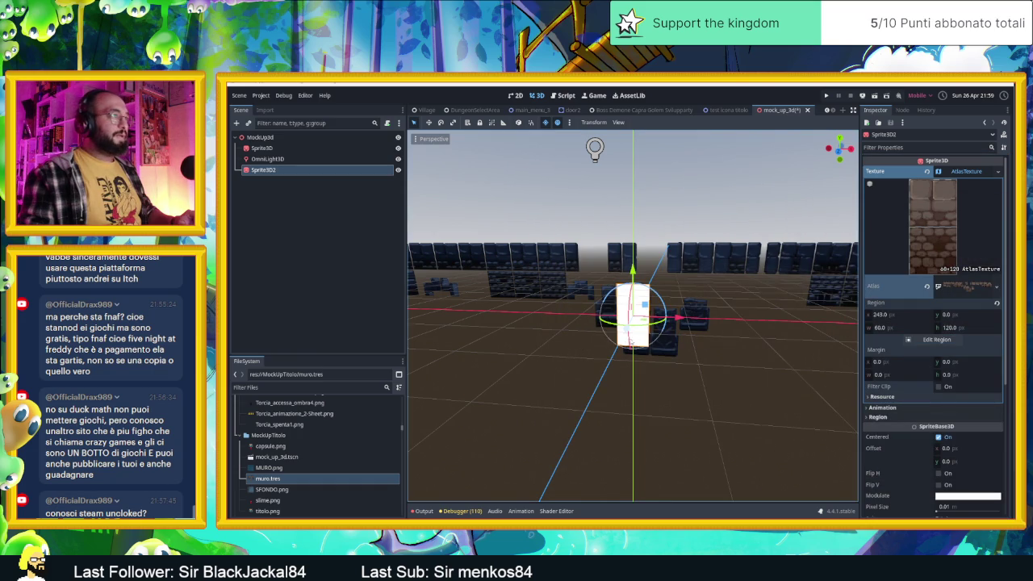
{"action": "scroll", "coordinate": [634, 325], "scroll_direction": "up", "scroll_amount": 5}
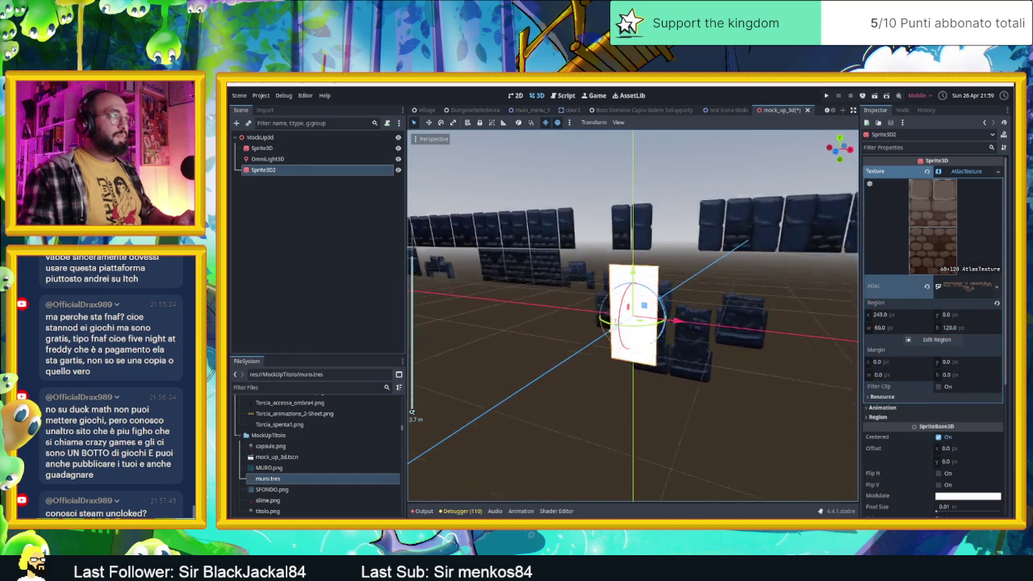
{"action": "mouse_move", "coordinate": [646, 320]}
{"action": "left_mouse_down"}
{"action": "mouse_move", "coordinate": [581, 334]}
{"action": "mouse_move", "coordinate": [856, 325]}
{"action": "left_mouse_up"}
{"action": "scroll", "coordinate": [896, 325], "scroll_direction": "down", "scroll_amount": 5}
{"action": "scroll", "coordinate": [902, 355], "scroll_direction": "up", "scroll_amount": 5}
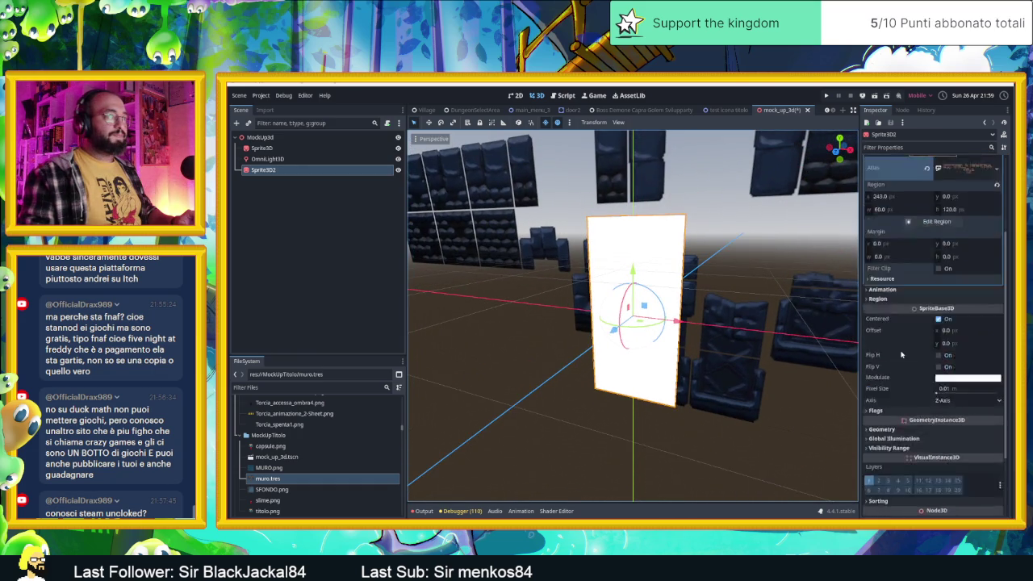
{"action": "left_click", "coordinate": [959, 172]}
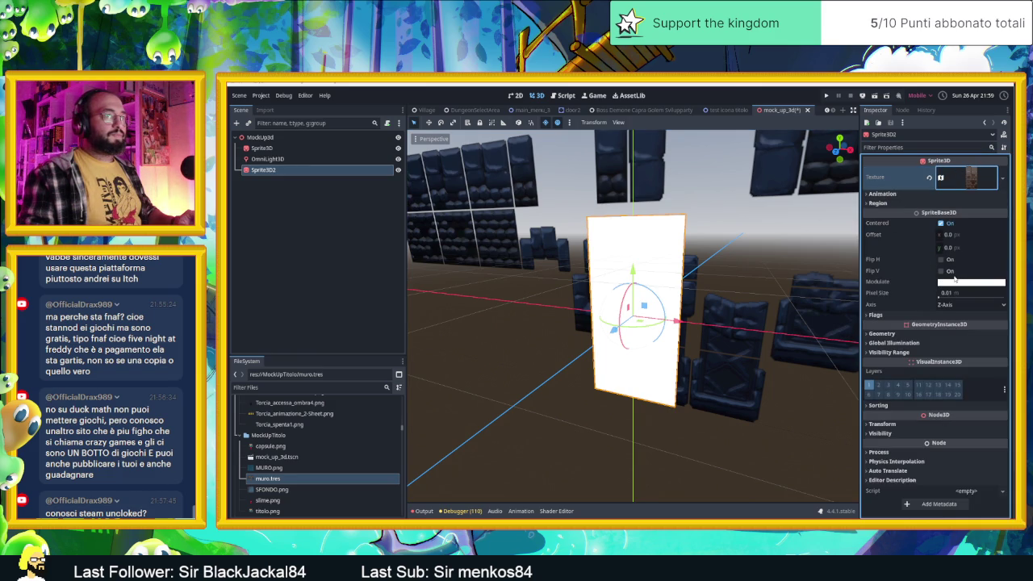
{"action": "mouse_move", "coordinate": [942, 298]}
{"action": "left_mouse_down"}
{"action": "mouse_move", "coordinate": [968, 298]}
{"action": "mouse_move", "coordinate": [932, 299]}
{"action": "left_mouse_up"}
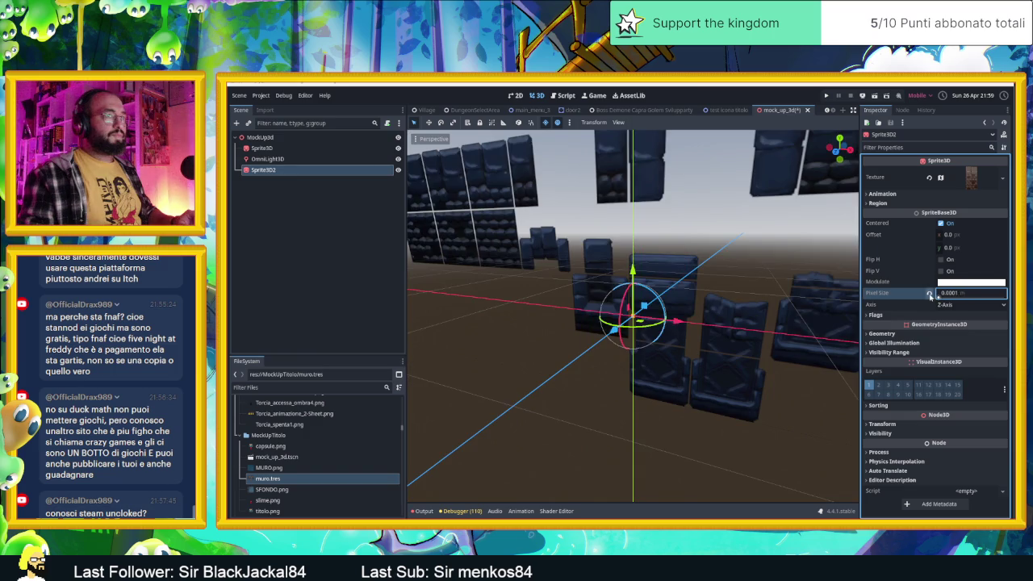
{"action": "left_click", "coordinate": [930, 296]}
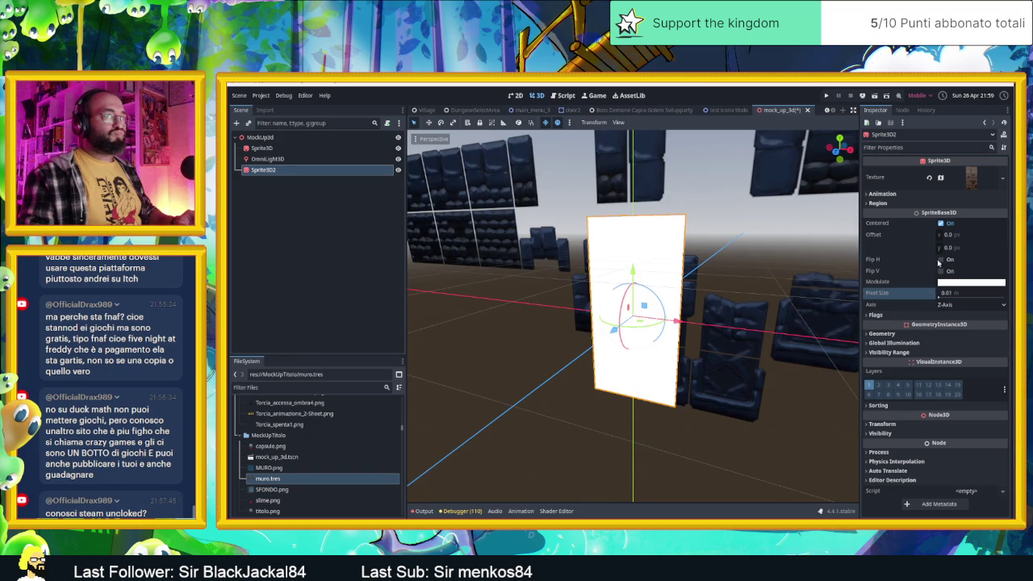
Give Sprite3D2 a new StandardMaterial3D as both Material Override and Material Overlay.
{"action": "left_click", "coordinate": [897, 337]}
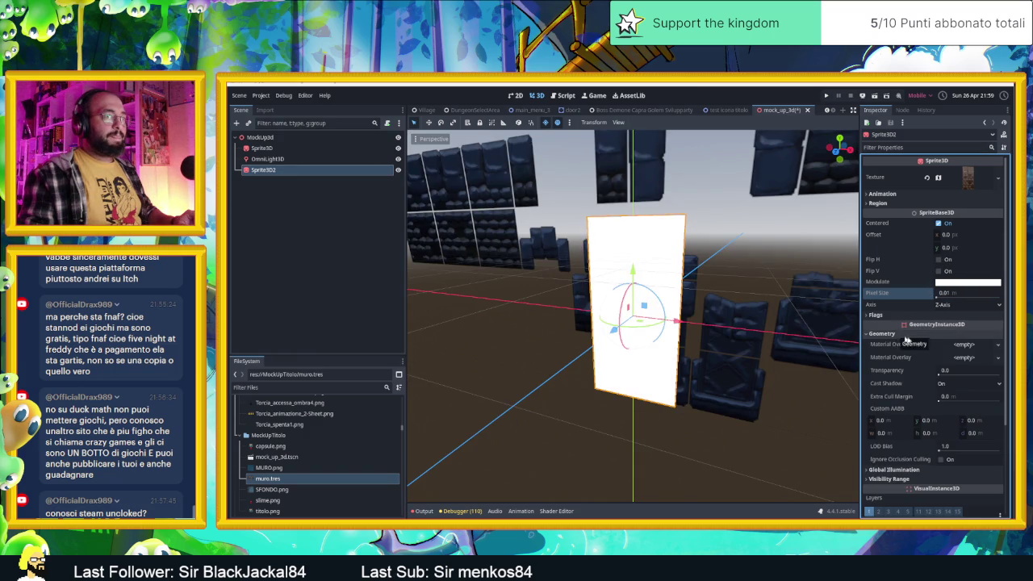
{"action": "left_click", "coordinate": [963, 345]}
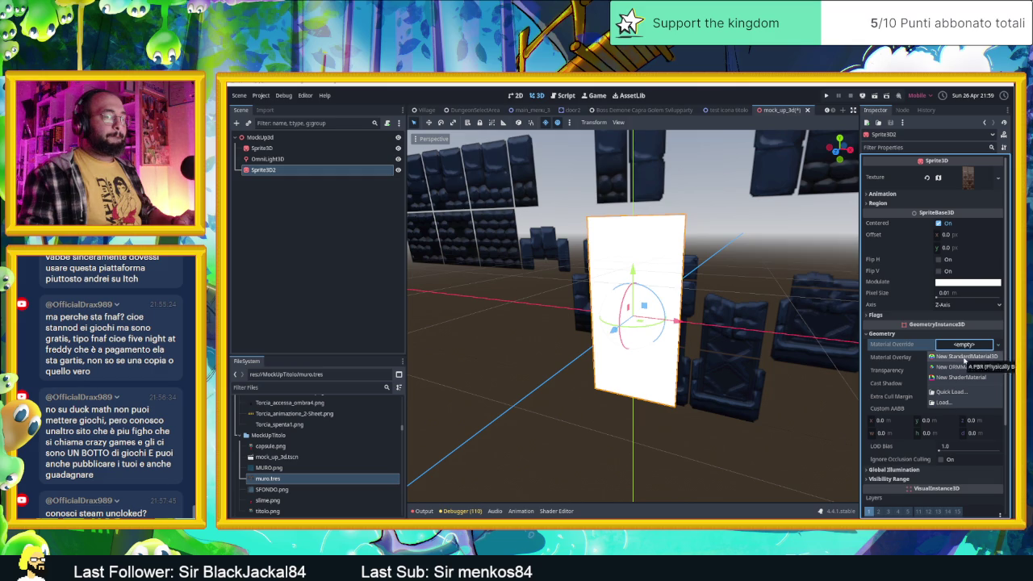
{"action": "left_click", "coordinate": [966, 358]}
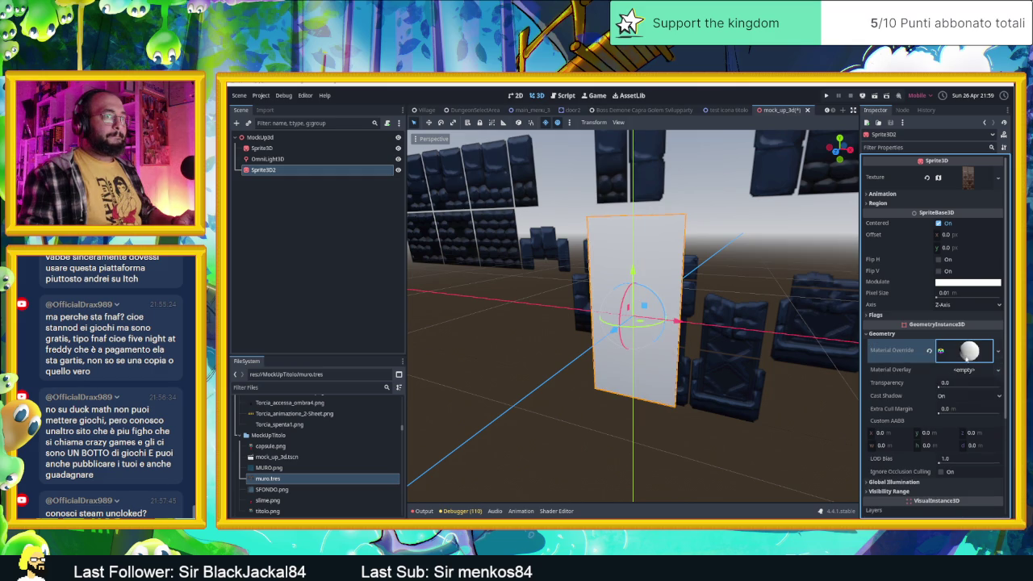
{"action": "left_click", "coordinate": [969, 371]}
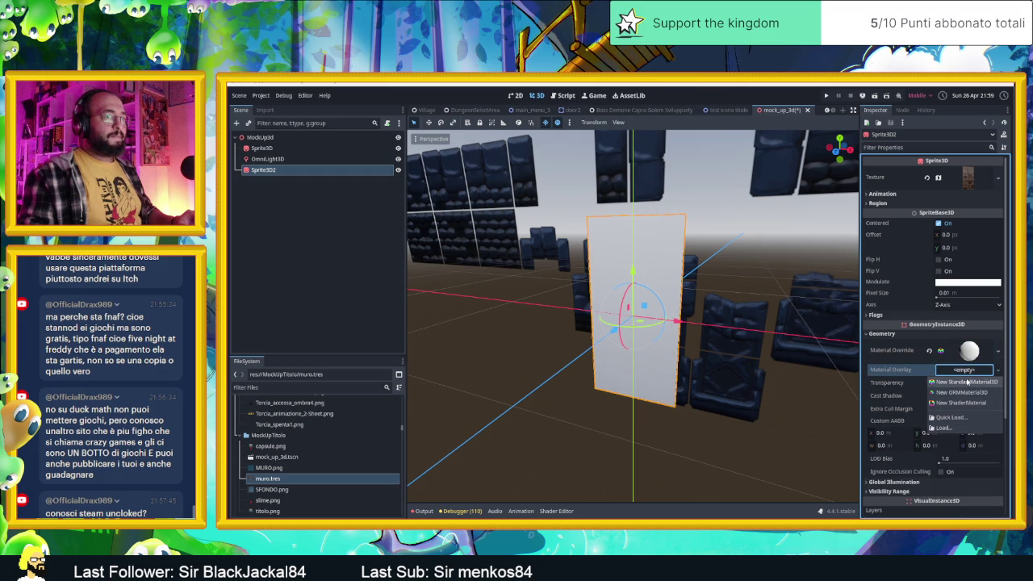
{"action": "left_click", "coordinate": [886, 369]}
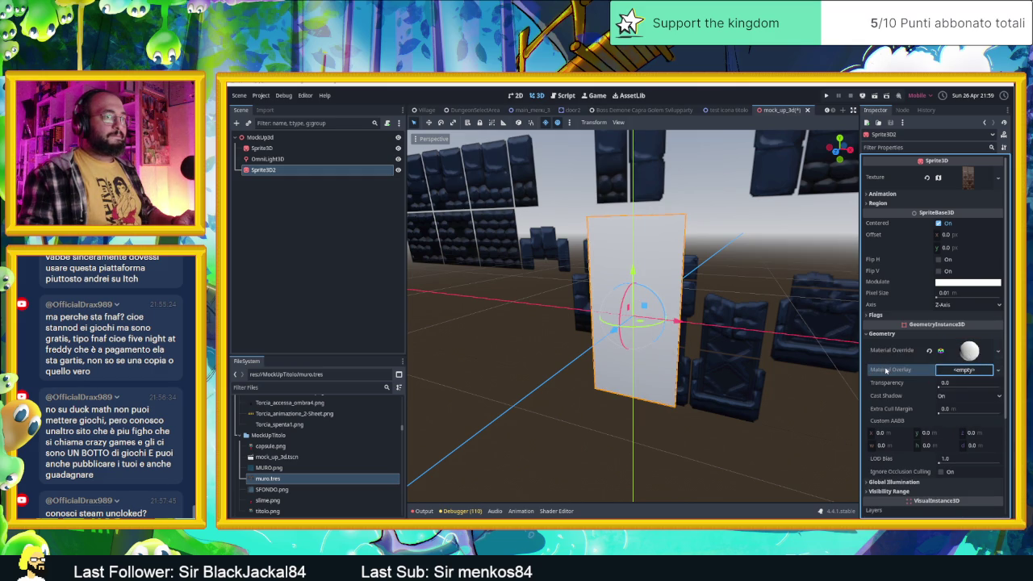
{"action": "left_click", "coordinate": [941, 372]}
{"action": "left_click", "coordinate": [957, 384]}
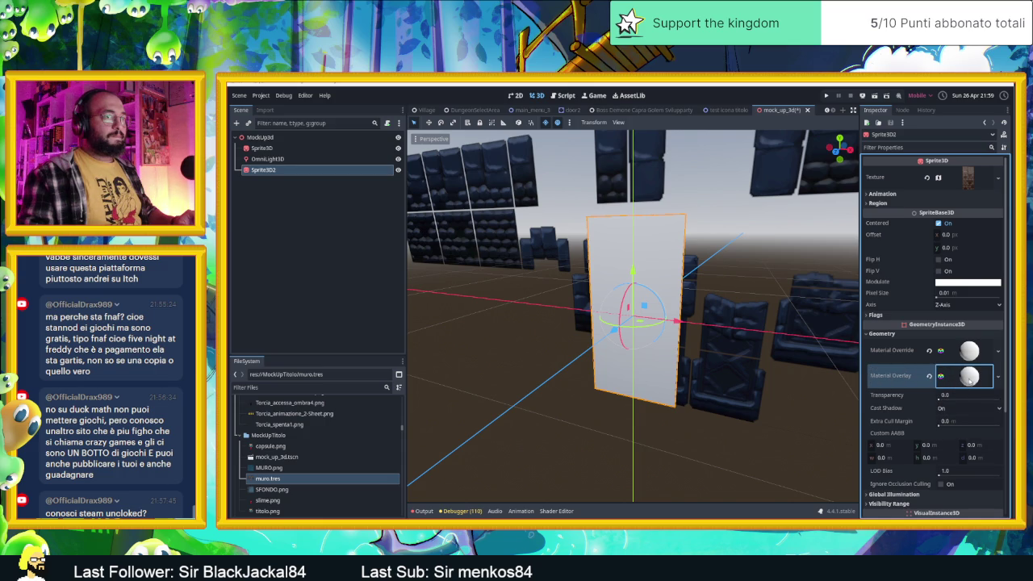
Inspect the overlay material's properties, then clear the Material Override.
{"action": "left_click", "coordinate": [971, 377]}
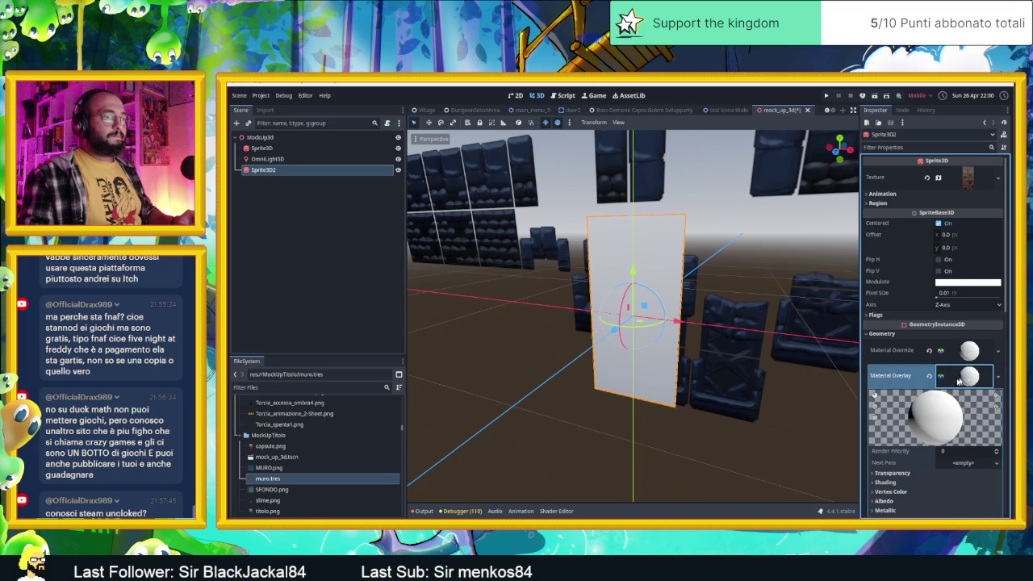
{"action": "scroll", "coordinate": [912, 355], "scroll_direction": "down", "scroll_amount": 4}
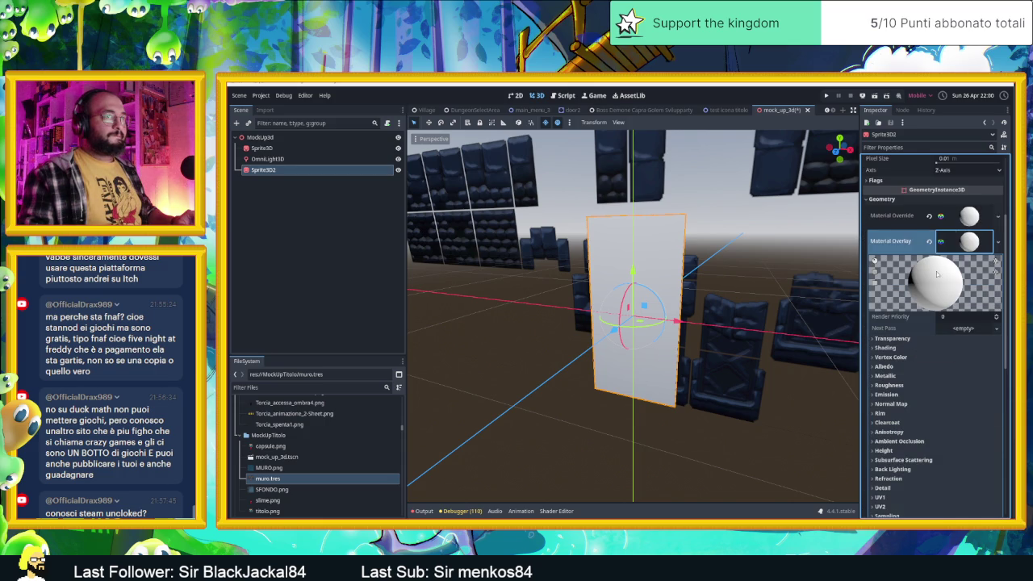
{"action": "left_click", "coordinate": [882, 199]}
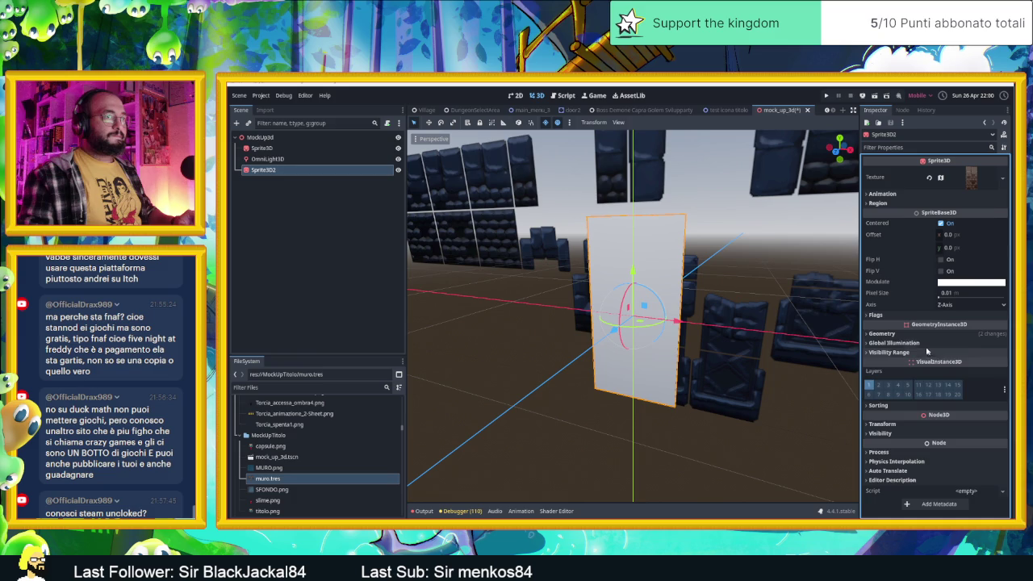
{"action": "left_click", "coordinate": [882, 334]}
{"action": "scroll", "coordinate": [879, 242], "scroll_direction": "down", "scroll_amount": 3}
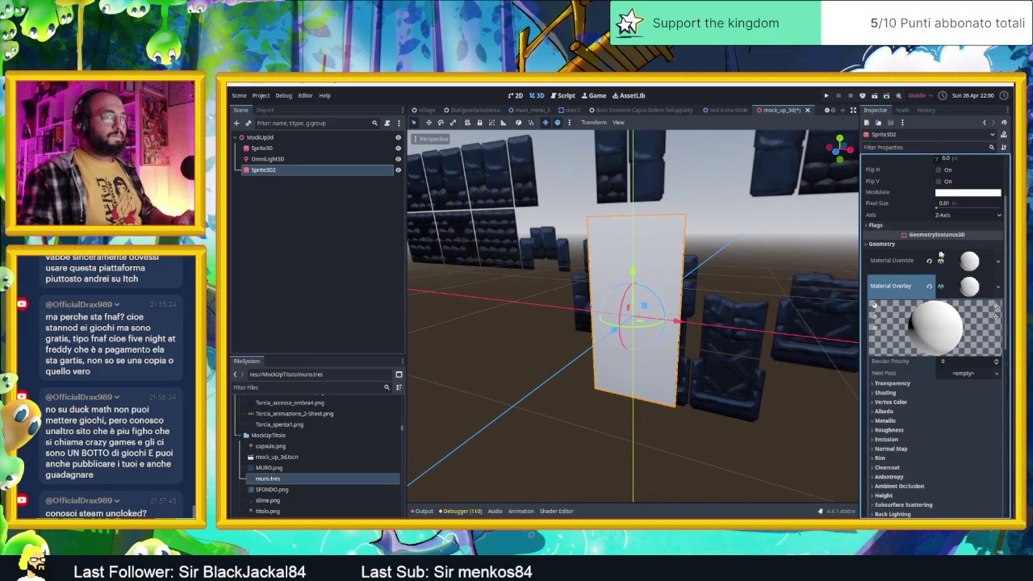
{"action": "left_click", "coordinate": [874, 245]}
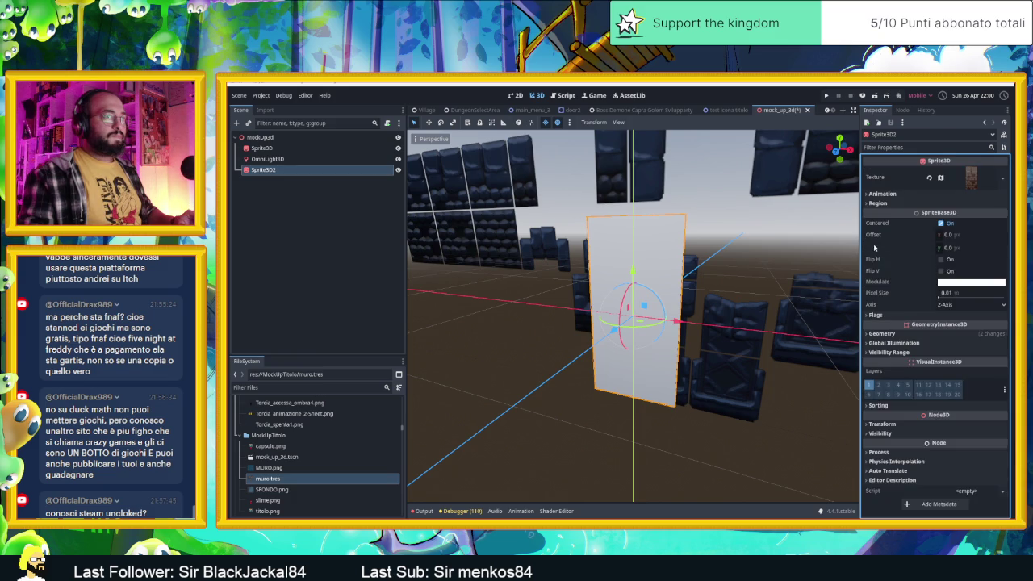
{"action": "left_click", "coordinate": [881, 333]}
{"action": "left_click", "coordinate": [929, 350]}
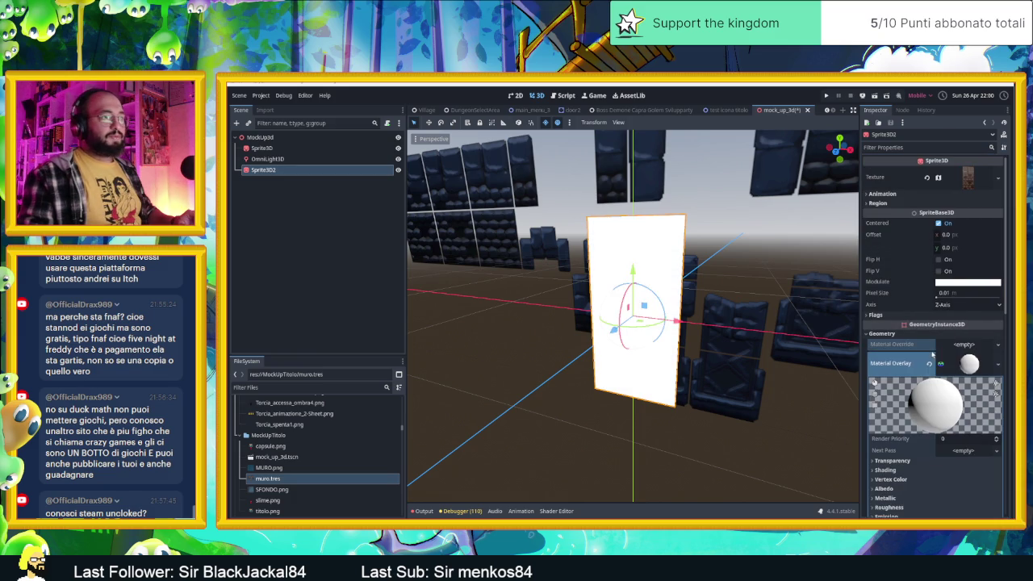
Try the Billboard, Shaded and Fixed Size flags, then turn each back off.
{"action": "left_click", "coordinate": [876, 315]}
{"action": "left_click", "coordinate": [965, 326]}
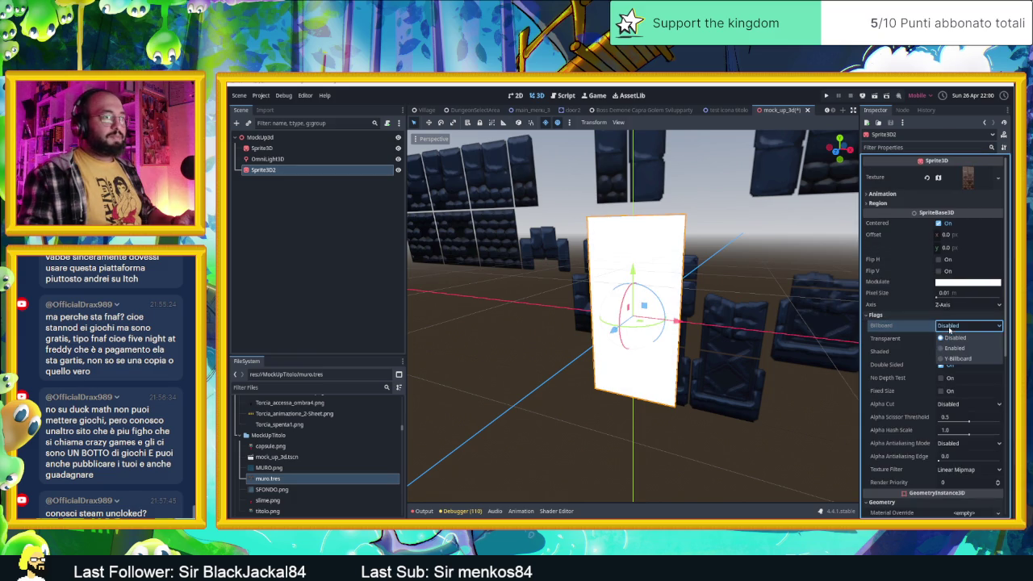
{"action": "left_click", "coordinate": [960, 347]}
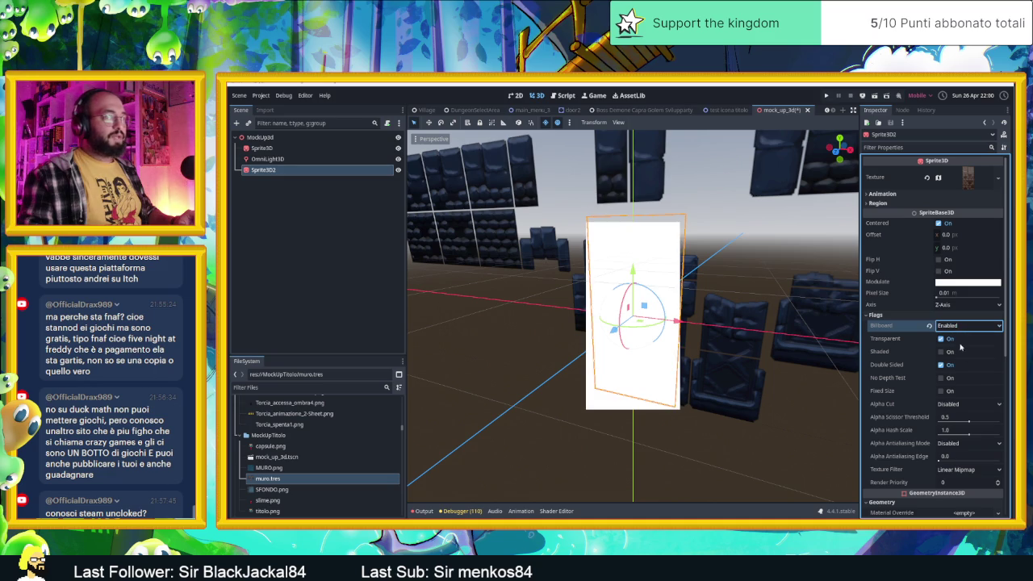
{"action": "left_click", "coordinate": [929, 326]}
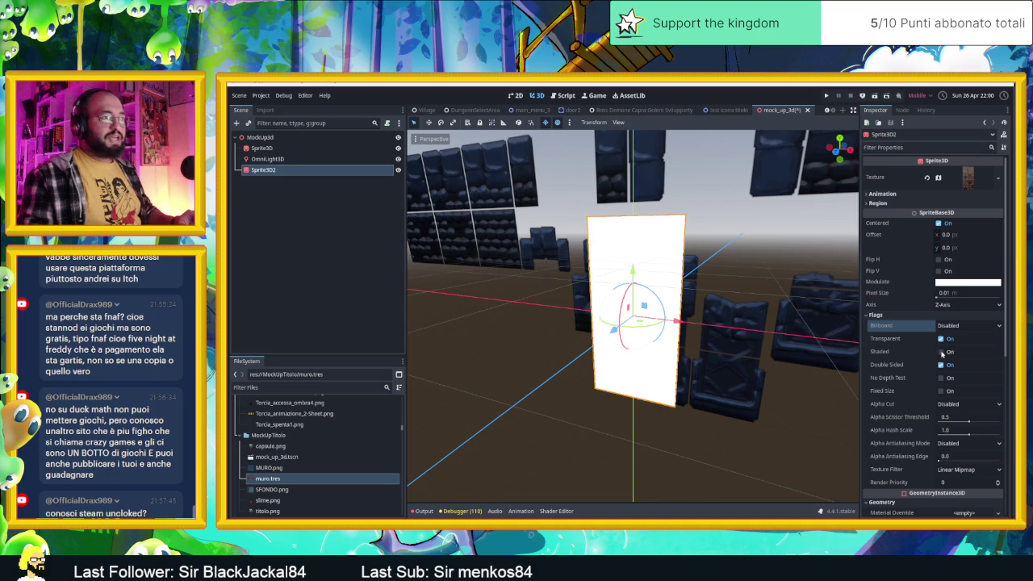
{"action": "left_click", "coordinate": [940, 339]}
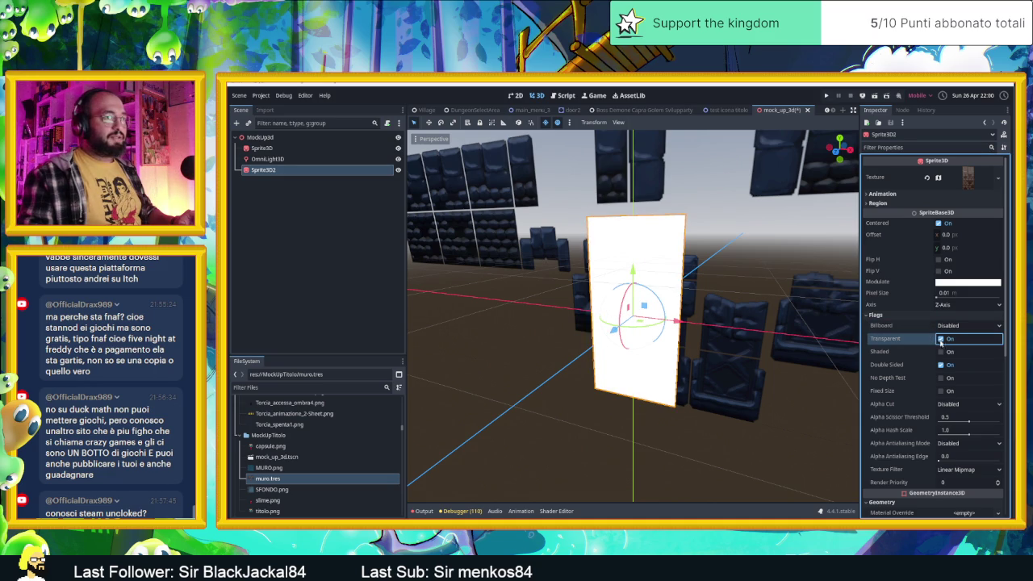
{"action": "left_click", "coordinate": [948, 353]}
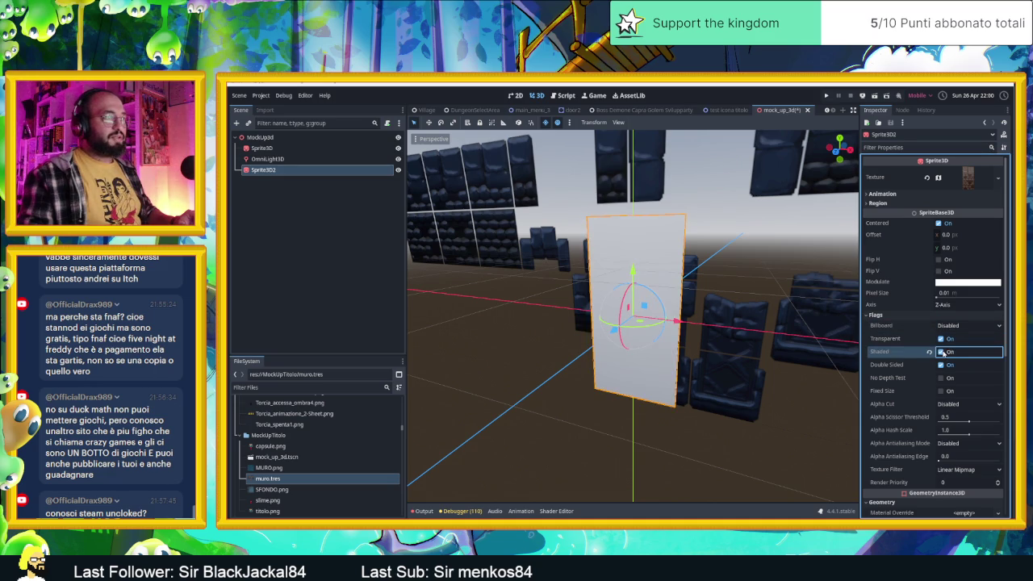
{"action": "left_click", "coordinate": [941, 353]}
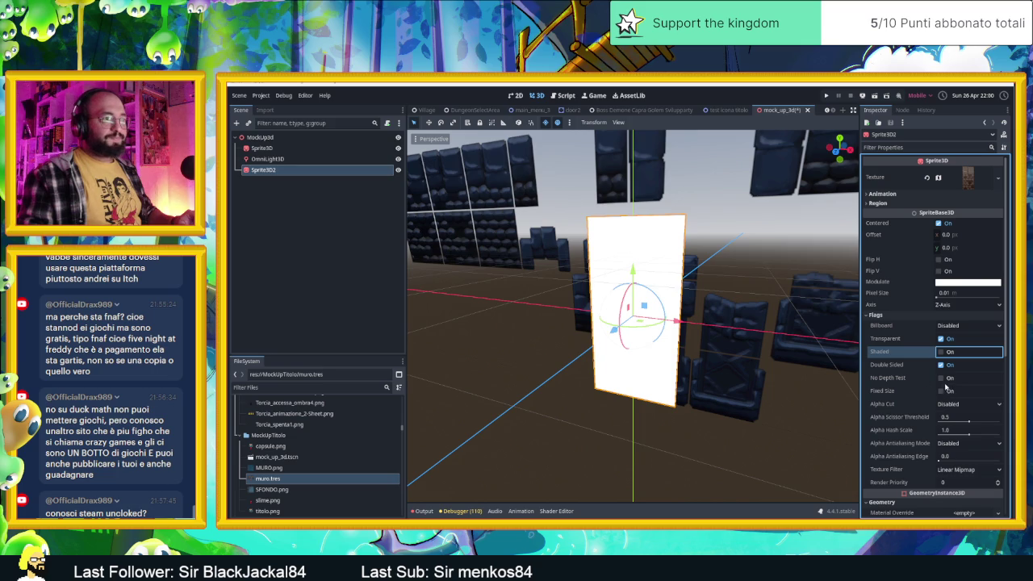
{"action": "left_click", "coordinate": [943, 381]}
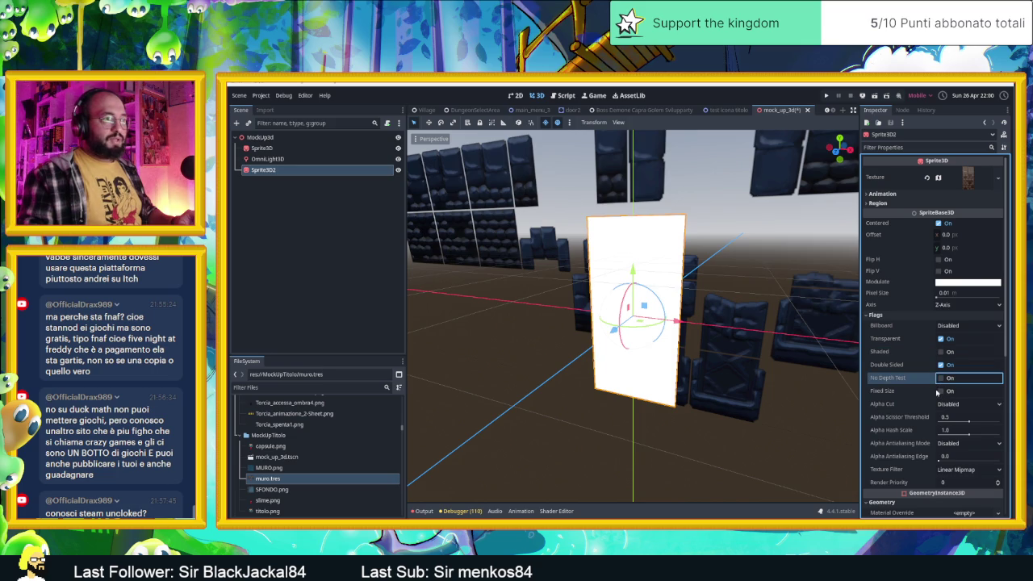
{"action": "left_click", "coordinate": [938, 392]}
{"action": "left_click", "coordinate": [941, 392]}
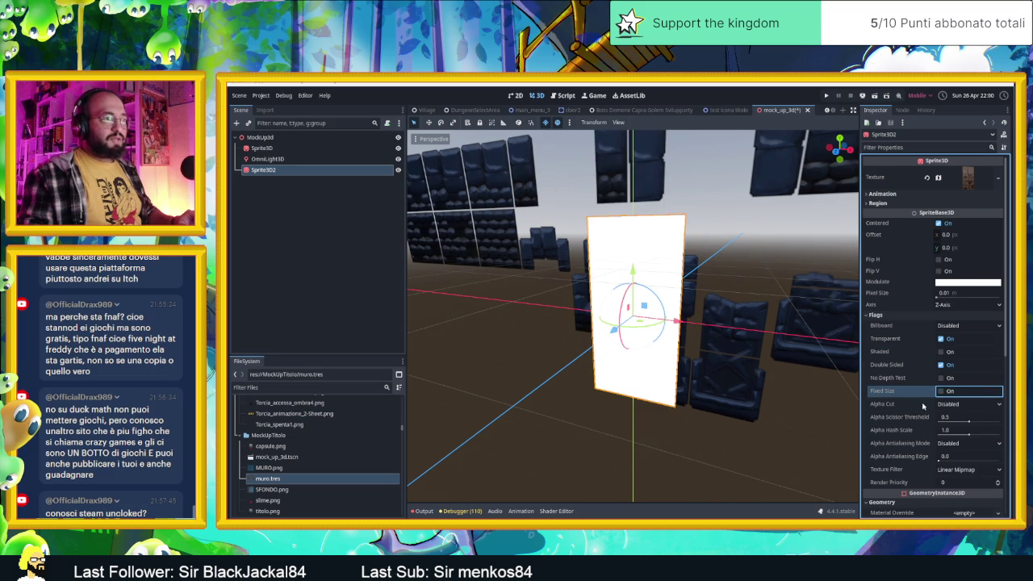
{"action": "scroll", "coordinate": [924, 405], "scroll_direction": "down", "scroll_amount": 2}
Cycle Alpha Cut through Discard, Opaque Pre-Pass and Alpha Hash back to Disabled, alpha antialiasing Disabled.
{"action": "left_click", "coordinate": [952, 360]}
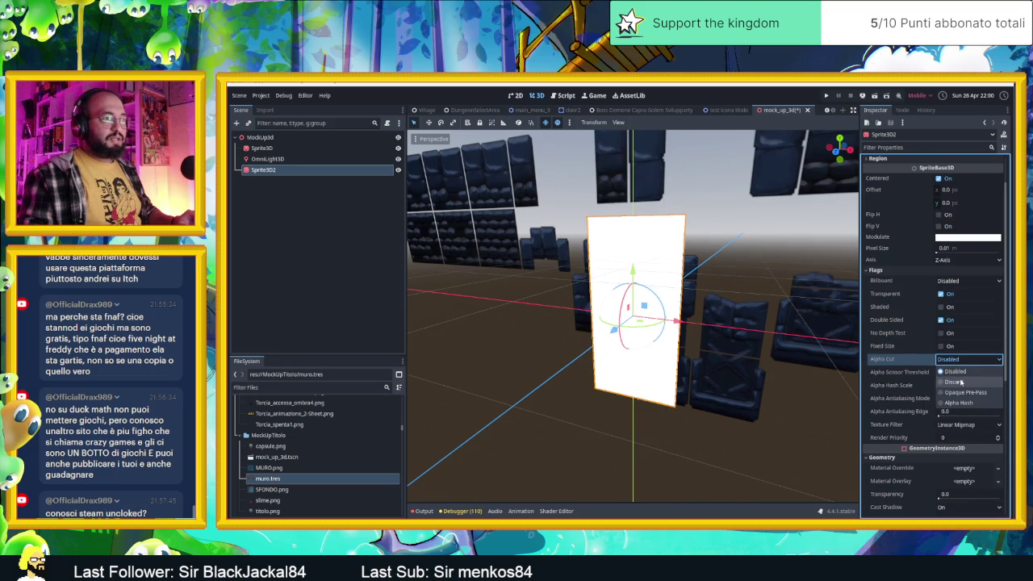
{"action": "left_click", "coordinate": [961, 382]}
{"action": "left_click", "coordinate": [960, 364]}
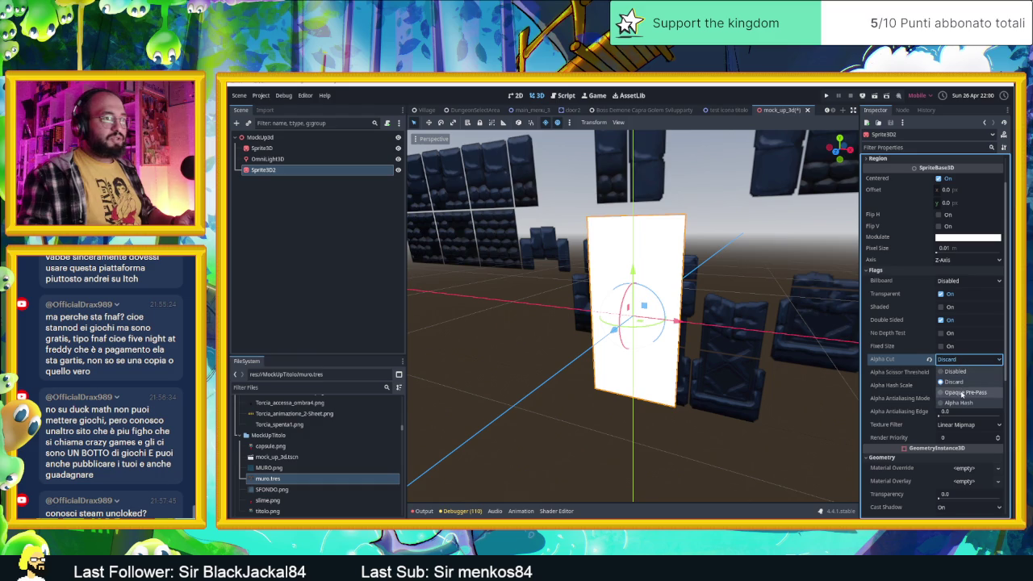
{"action": "left_click", "coordinate": [961, 394]}
{"action": "left_click", "coordinate": [958, 360]}
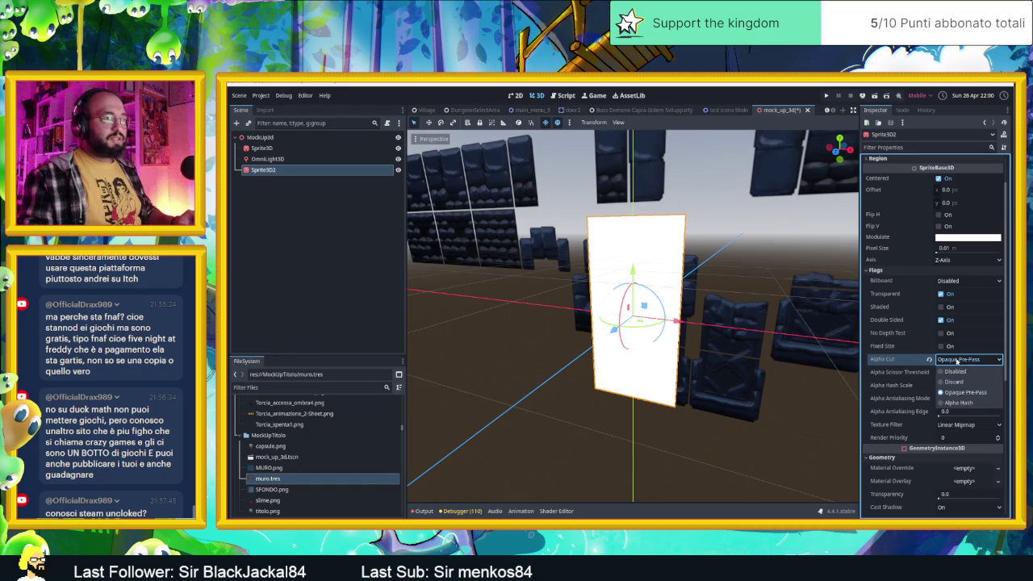
{"action": "left_click", "coordinate": [962, 405]}
{"action": "left_click", "coordinate": [958, 361]}
{"action": "left_click", "coordinate": [956, 370]}
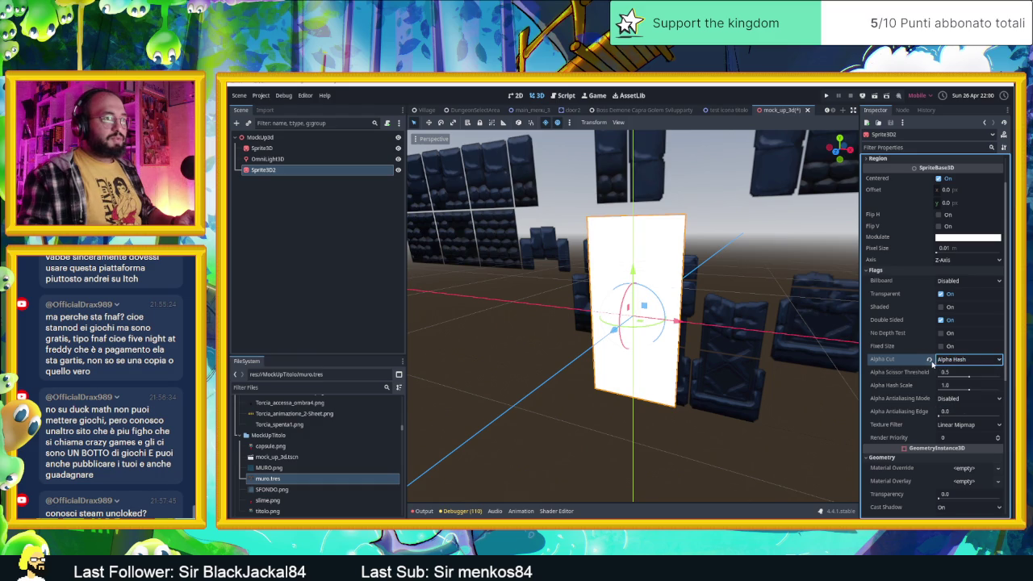
{"action": "left_click", "coordinate": [959, 400]}
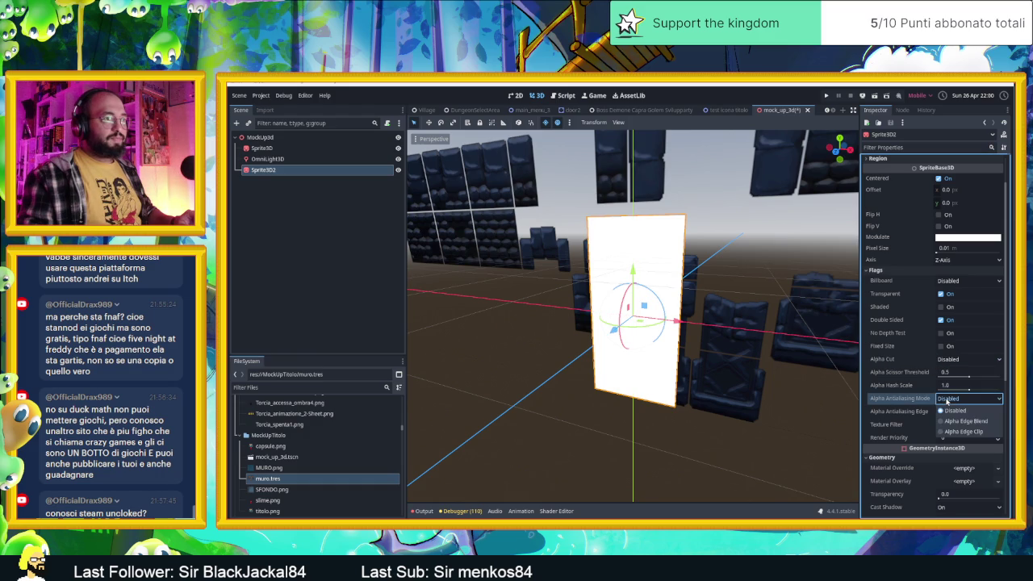
{"action": "left_click", "coordinate": [925, 401]}
Set the sprite's Texture Filter to Nearest.
{"action": "left_click", "coordinate": [967, 424]}
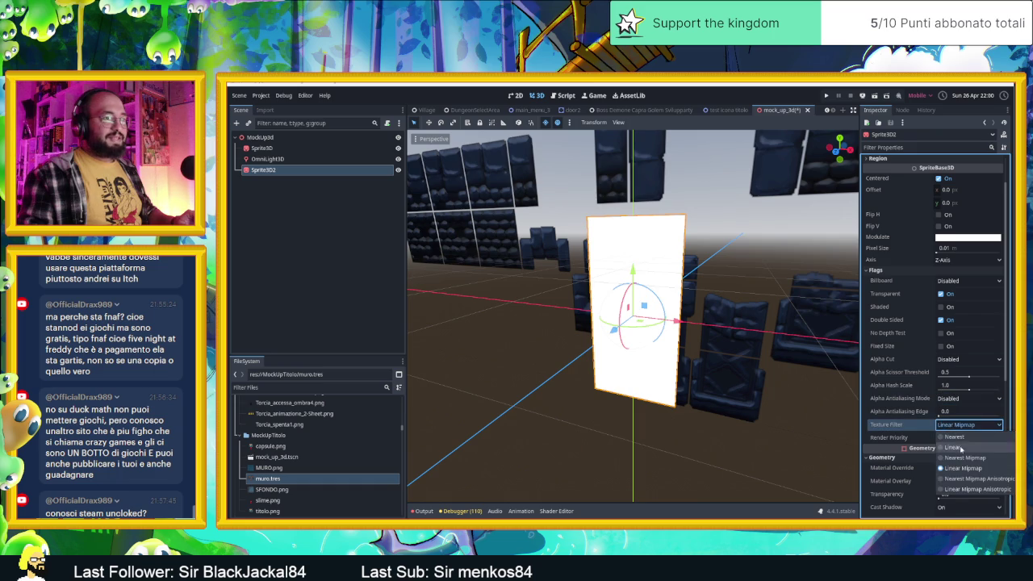
{"action": "left_click", "coordinate": [956, 436]}
{"action": "left_click", "coordinate": [915, 410]}
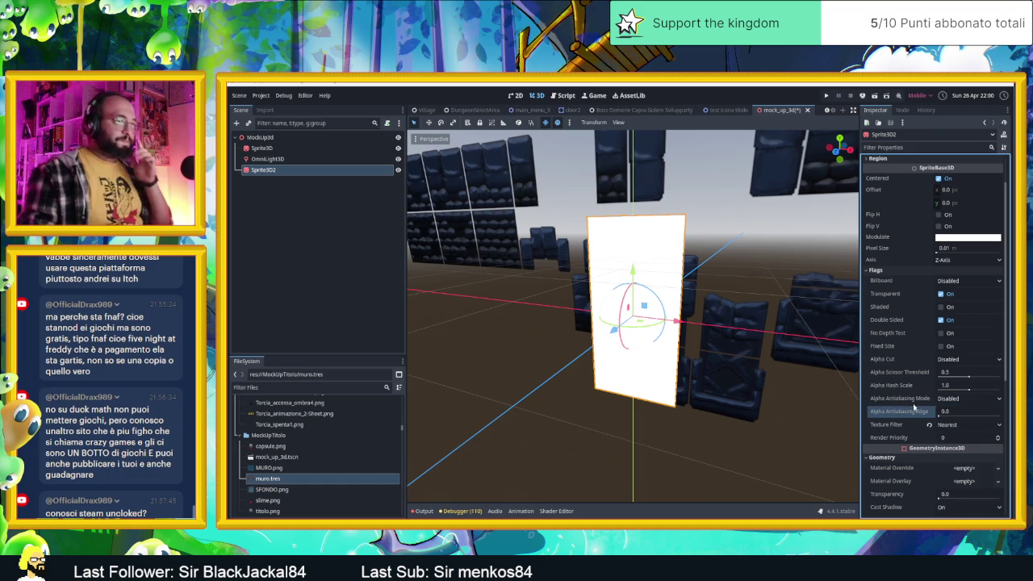
{"action": "mouse_move", "coordinate": [268, 468]}
{"action": "left_mouse_down"}
{"action": "mouse_move", "coordinate": [894, 316]}
{"action": "mouse_move", "coordinate": [896, 303]}
{"action": "left_mouse_up"}
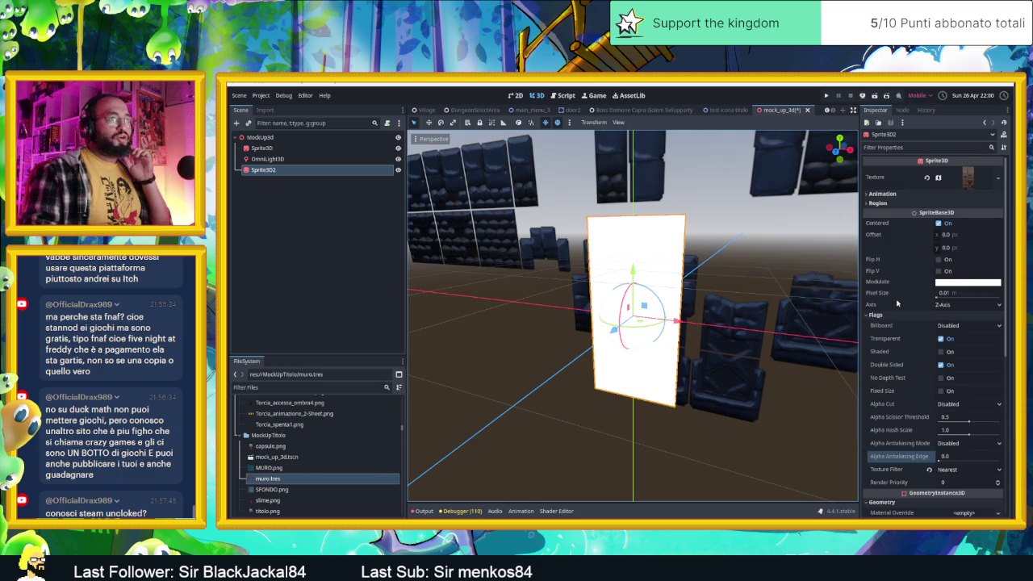
Inspect the AtlasTexture's muro.tres CanvasTexture atlas, then revert the Atlas slot to empty.
{"action": "left_click", "coordinate": [965, 178]}
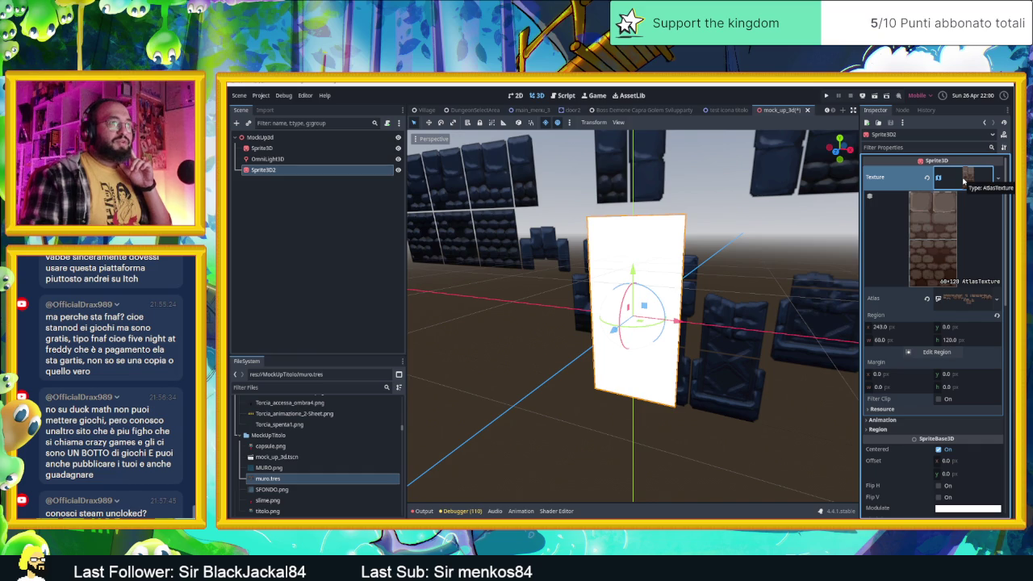
{"action": "left_click", "coordinate": [963, 179]}
{"action": "left_click", "coordinate": [963, 180]}
{"action": "left_click", "coordinate": [964, 299]}
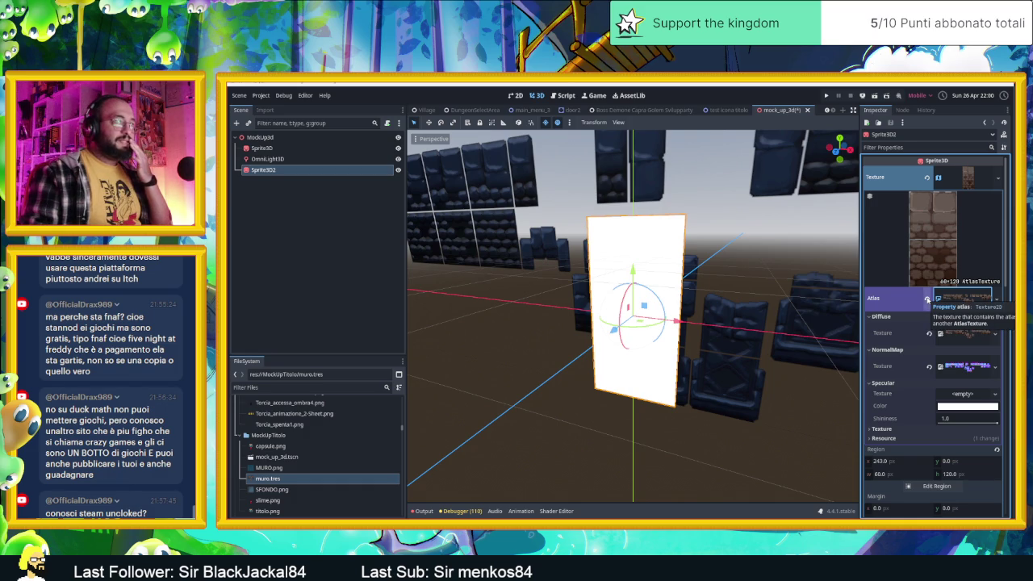
{"action": "left_click", "coordinate": [926, 299]}
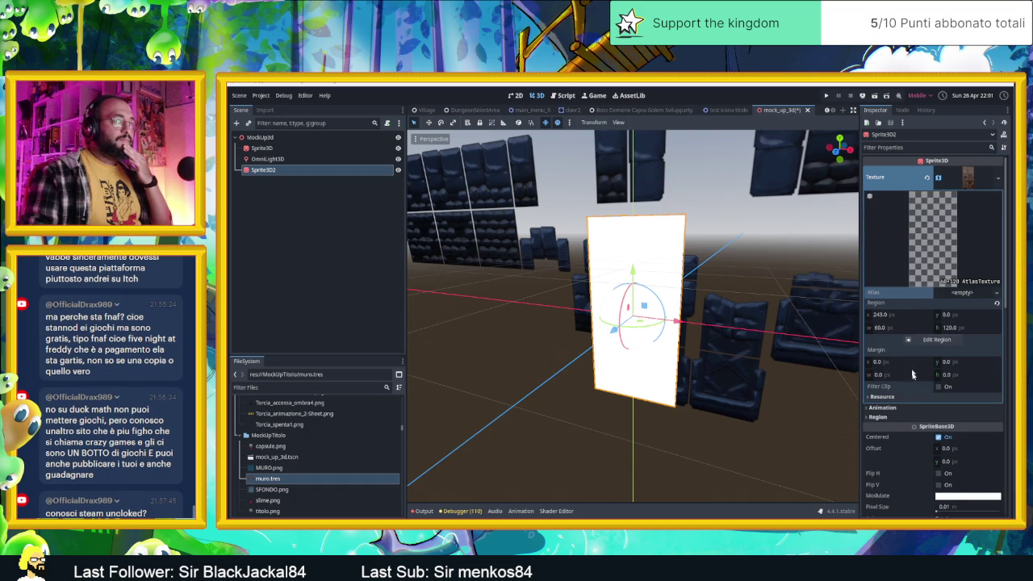
{"action": "scroll", "coordinate": [908, 425], "scroll_direction": "down", "scroll_amount": 3}
{"action": "scroll", "coordinate": [915, 403], "scroll_direction": "down", "scroll_amount": 3}
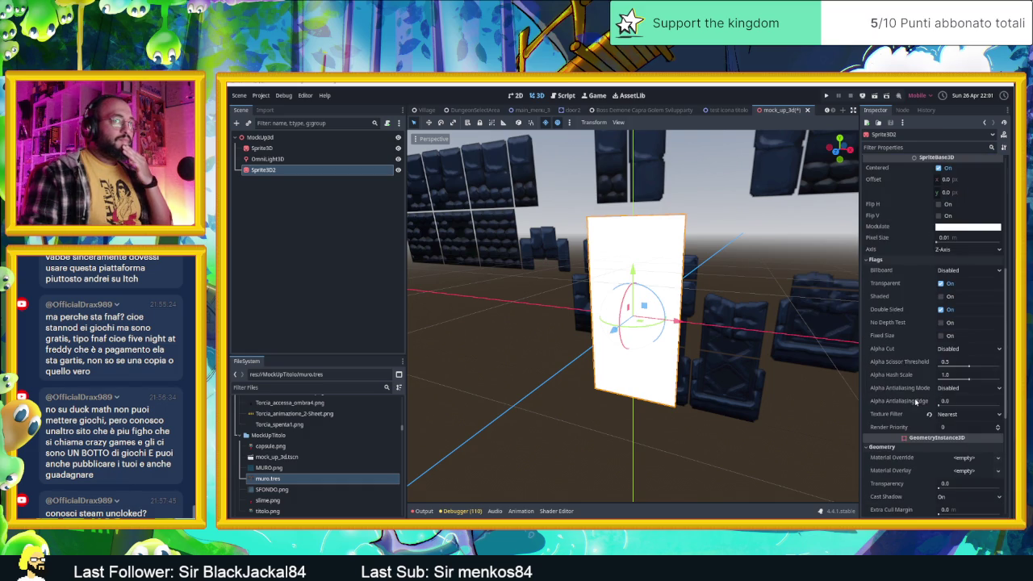
{"action": "scroll", "coordinate": [916, 401], "scroll_direction": "down", "scroll_amount": 2}
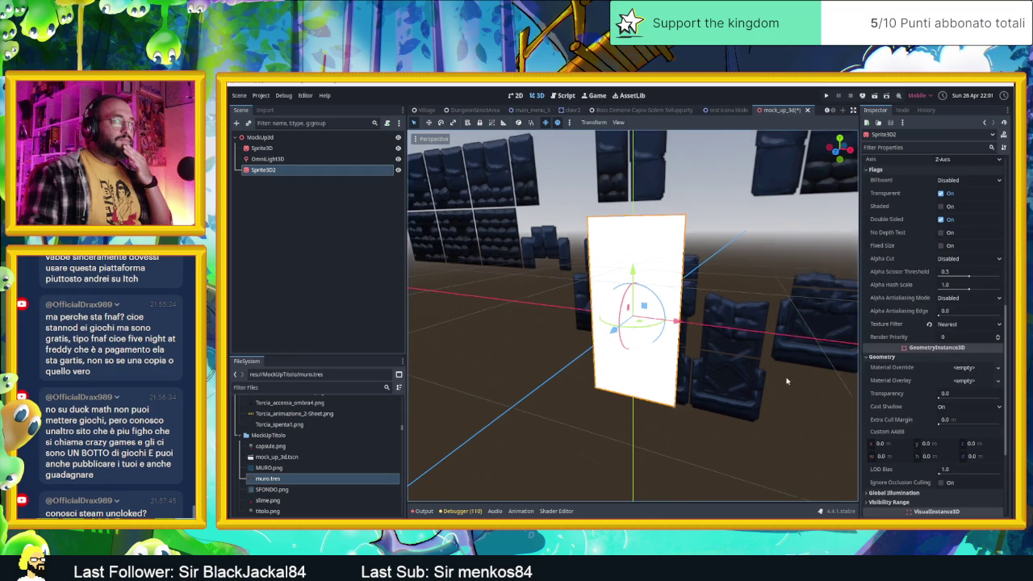
{"action": "left_click", "coordinate": [957, 369]}
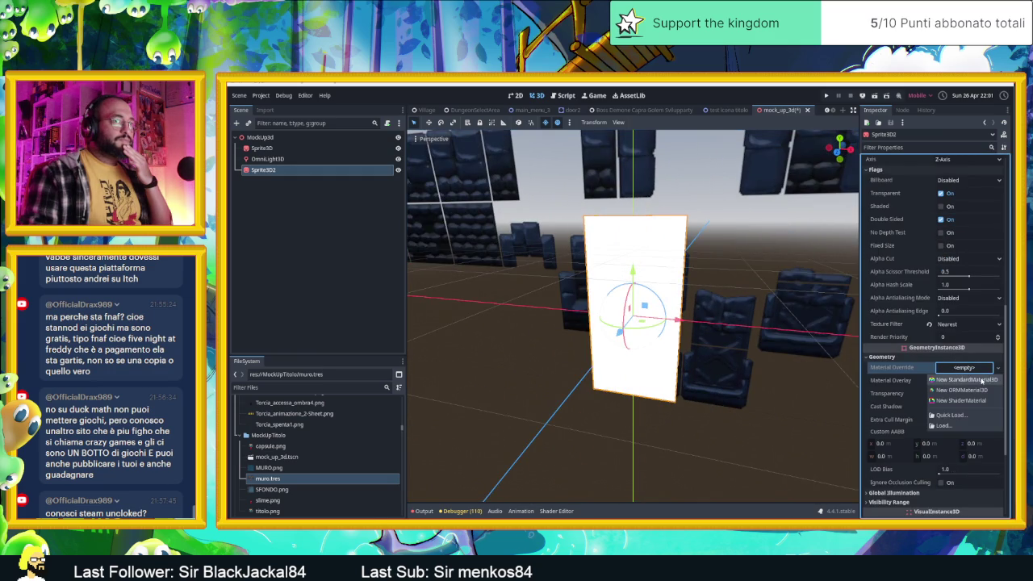
Assign a new StandardMaterial3D override and try muro.tres directly as albedo texture, then clear it.
{"action": "left_click", "coordinate": [975, 381]}
{"action": "left_click", "coordinate": [969, 374]}
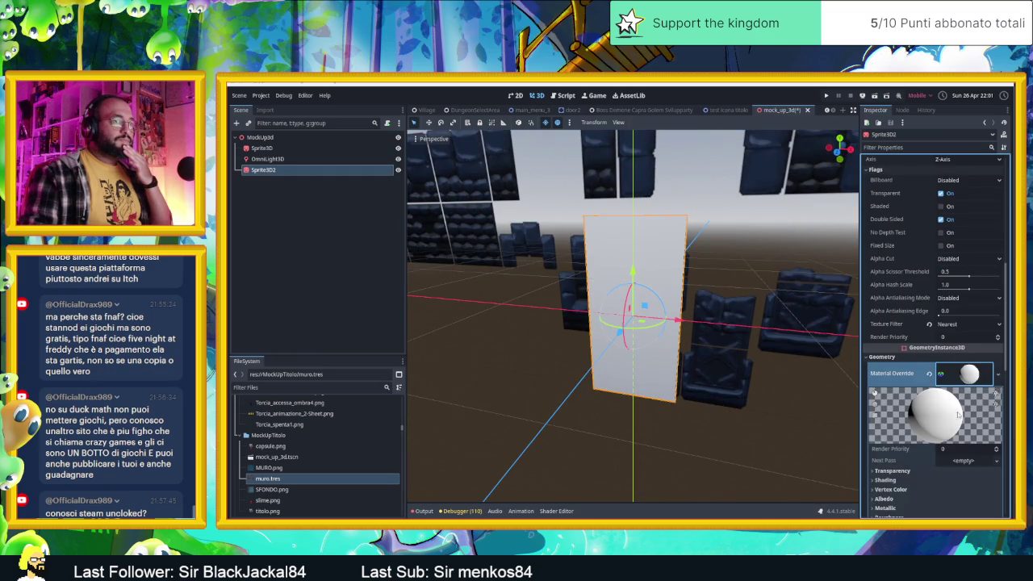
{"action": "scroll", "coordinate": [902, 394], "scroll_direction": "down", "scroll_amount": 3}
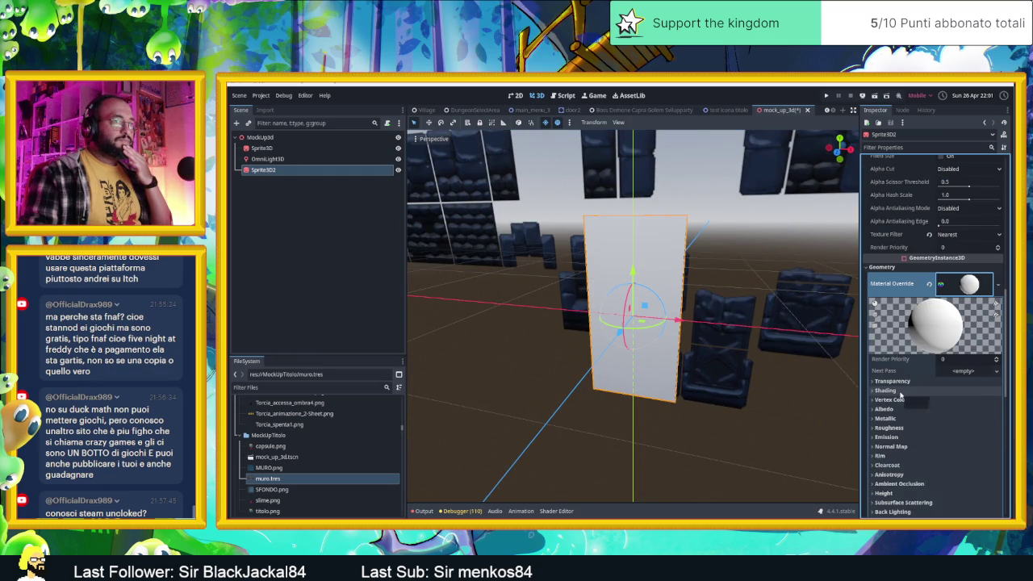
{"action": "scroll", "coordinate": [912, 394], "scroll_direction": "down", "scroll_amount": 3}
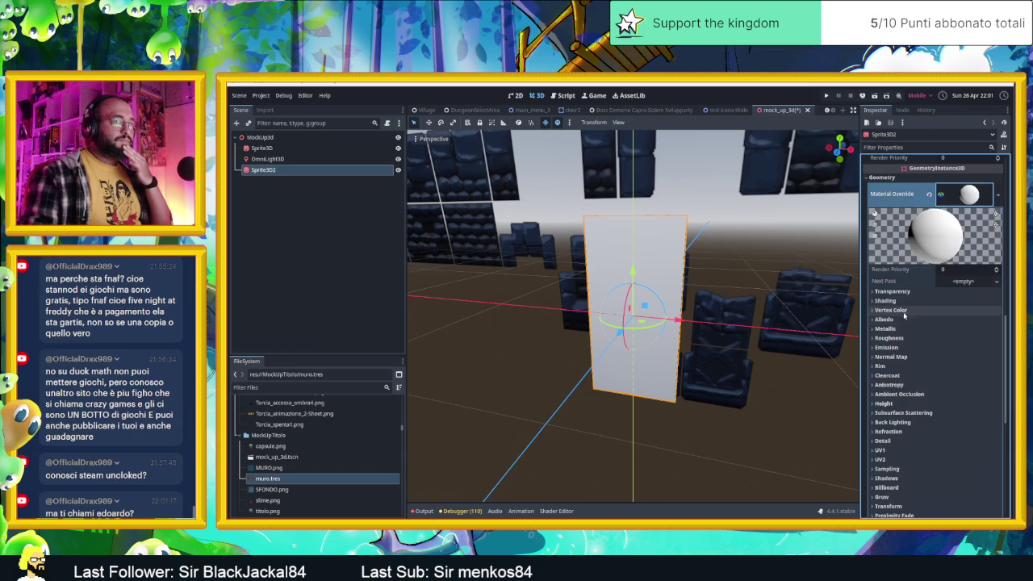
{"action": "left_click", "coordinate": [886, 320]}
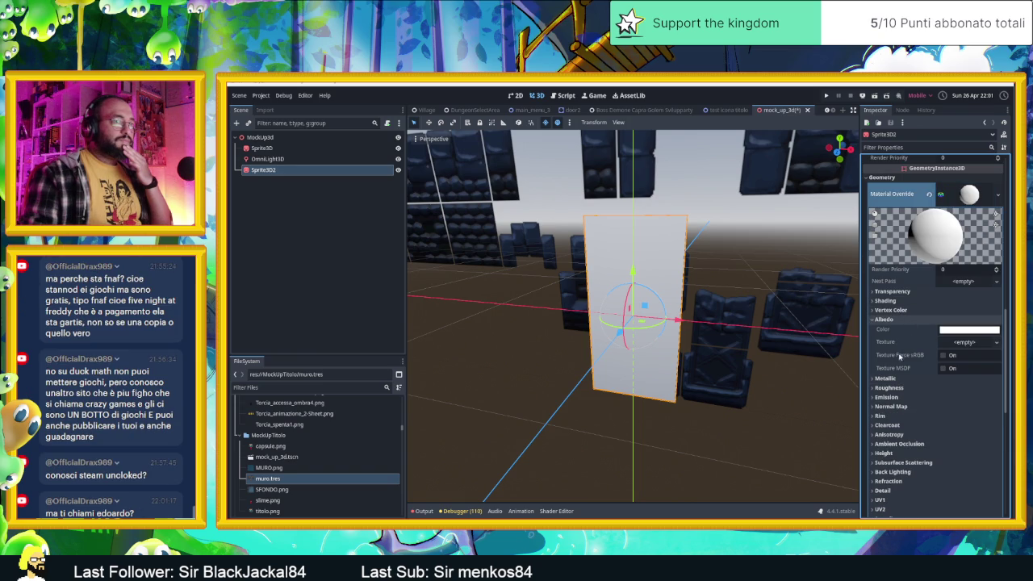
{"action": "left_click_drag", "start_coordinate": [295, 482], "coordinate": [968, 349]}
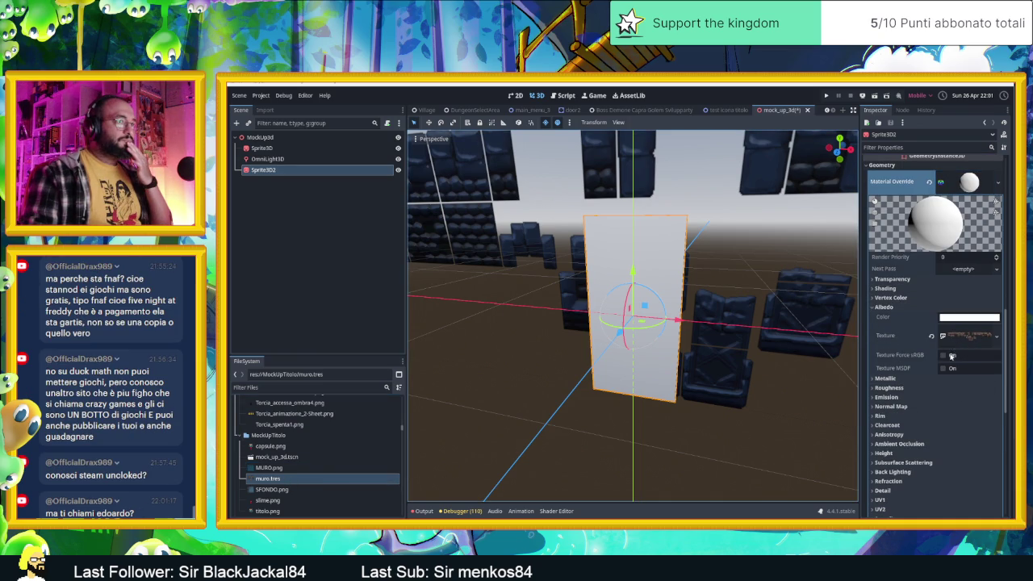
{"action": "left_click", "coordinate": [932, 336]}
Give the albedo a new AtlasTexture with muro.tres as its atlas and open the Region Editor.
{"action": "left_click", "coordinate": [997, 329]}
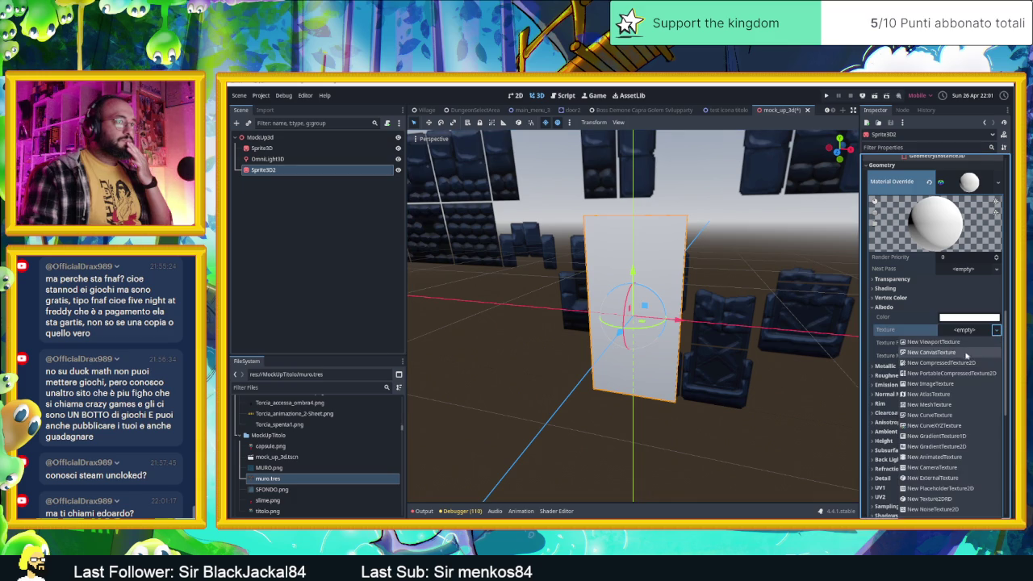
{"action": "left_click", "coordinate": [959, 393]}
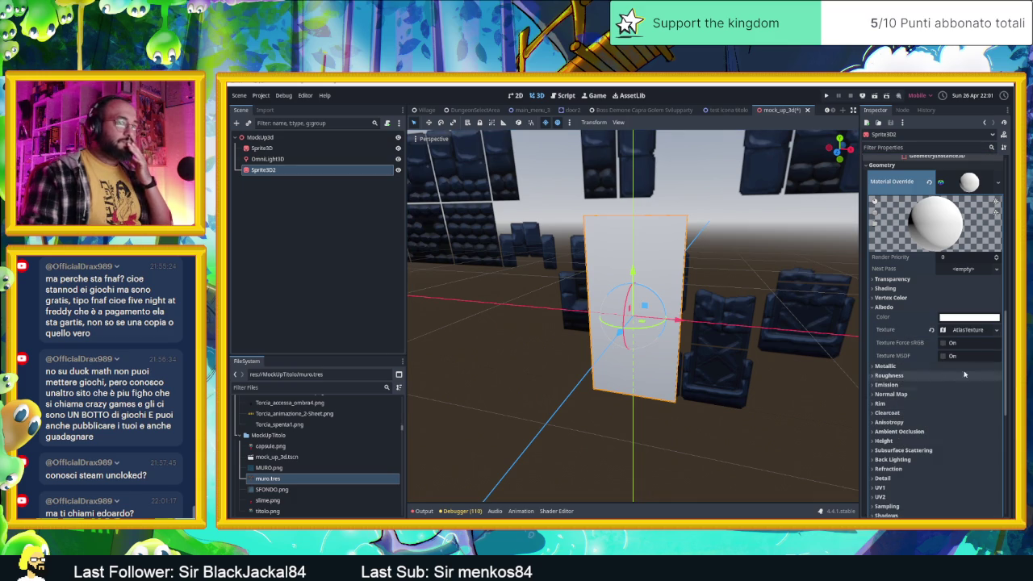
{"action": "left_click", "coordinate": [971, 331]}
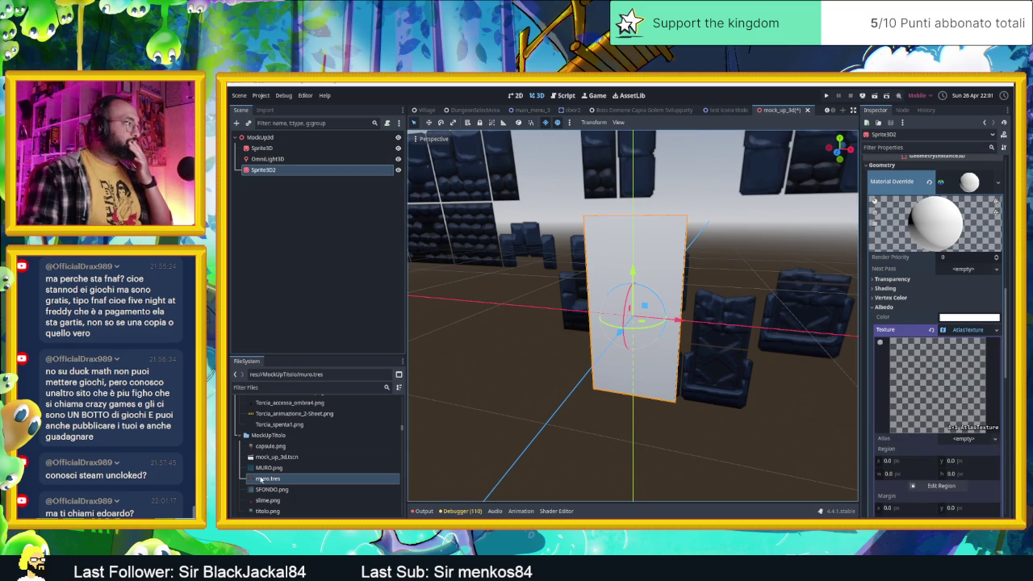
{"action": "mouse_move", "coordinate": [290, 481]}
{"action": "left_mouse_down"}
{"action": "mouse_move", "coordinate": [638, 403]}
{"action": "mouse_move", "coordinate": [989, 452]}
{"action": "mouse_move", "coordinate": [966, 442]}
{"action": "left_mouse_up"}
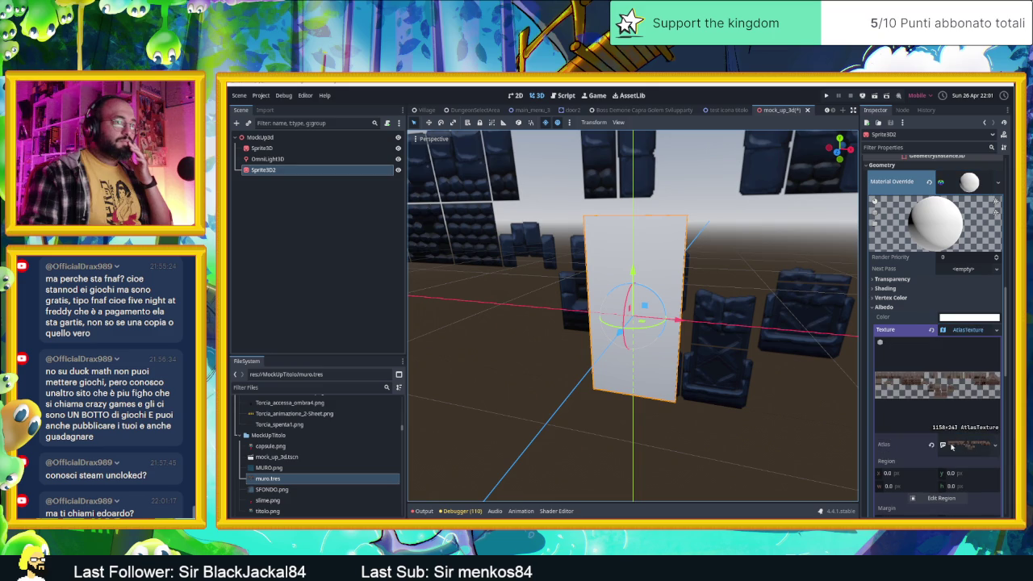
{"action": "scroll", "coordinate": [943, 456], "scroll_direction": "down", "scroll_amount": 3}
{"action": "left_click", "coordinate": [938, 367]}
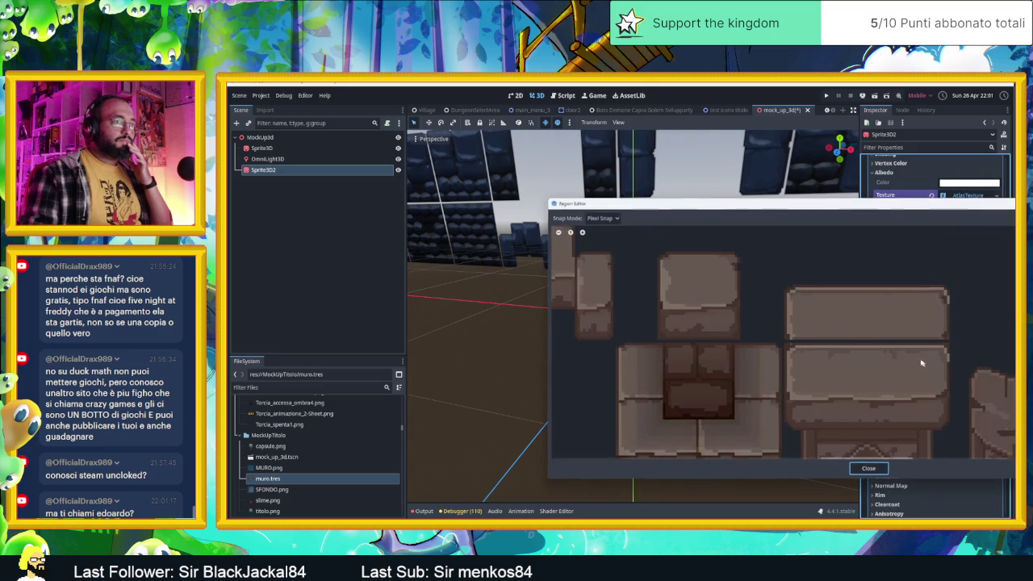
Crop the albedo atlas to one brick tile, about 61×119 px at x 243, y 0.
{"action": "scroll", "coordinate": [836, 336], "scroll_direction": "down", "scroll_amount": 5}
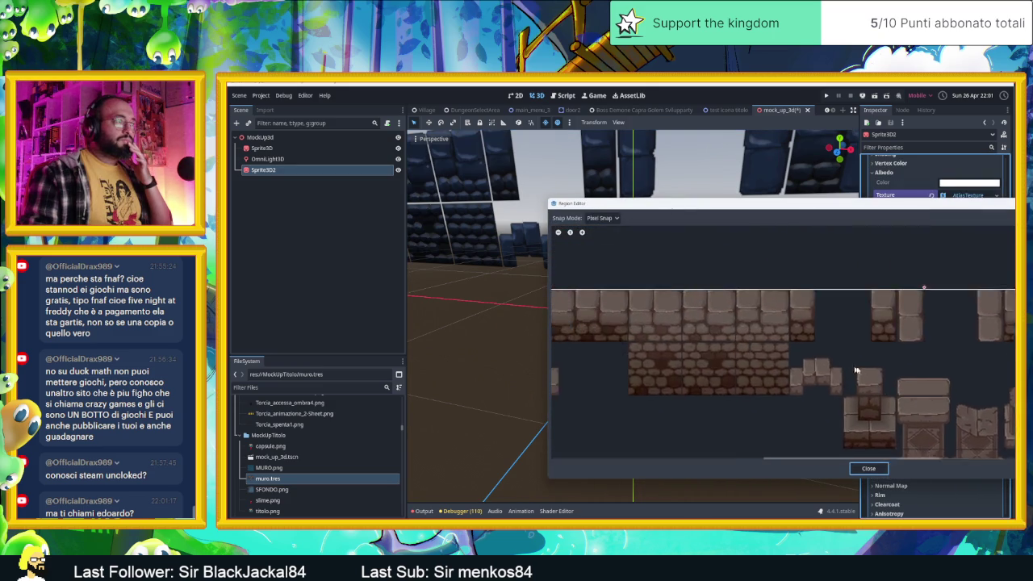
{"action": "mouse_move", "coordinate": [675, 302]}
{"action": "left_mouse_down"}
{"action": "mouse_move", "coordinate": [739, 416]}
{"action": "mouse_move", "coordinate": [729, 408]}
{"action": "left_mouse_up"}
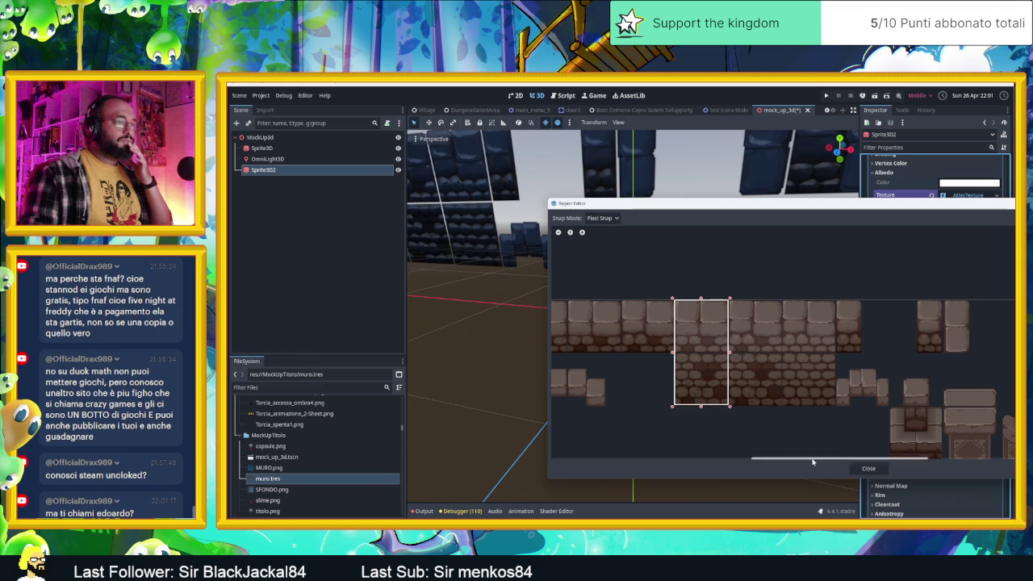
{"action": "left_click", "coordinate": [870, 470]}
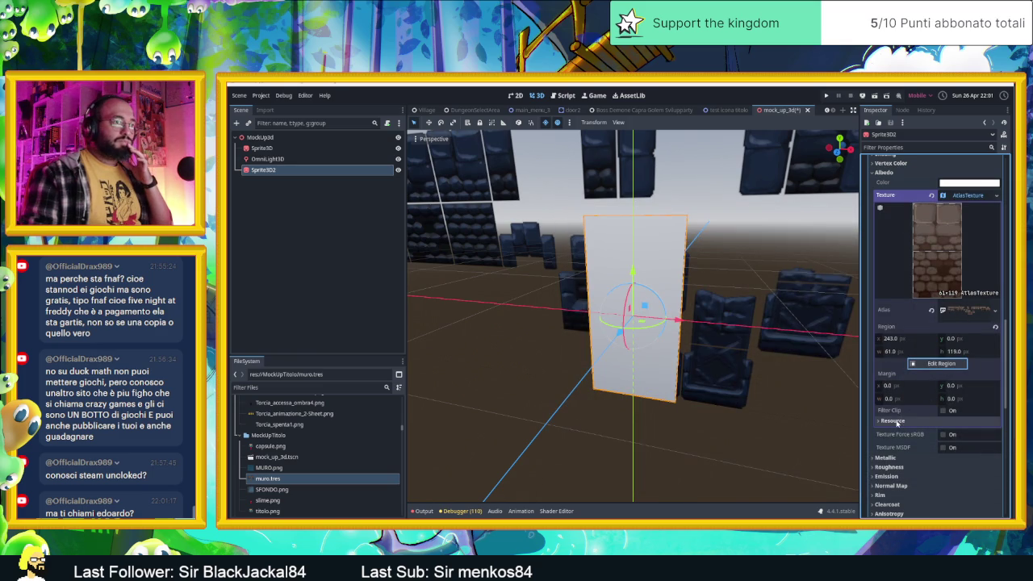
Tick Texture Force sRGB in the override StandardMaterial3D's Albedo section.
{"action": "scroll", "coordinate": [904, 424], "scroll_direction": "down", "scroll_amount": 2}
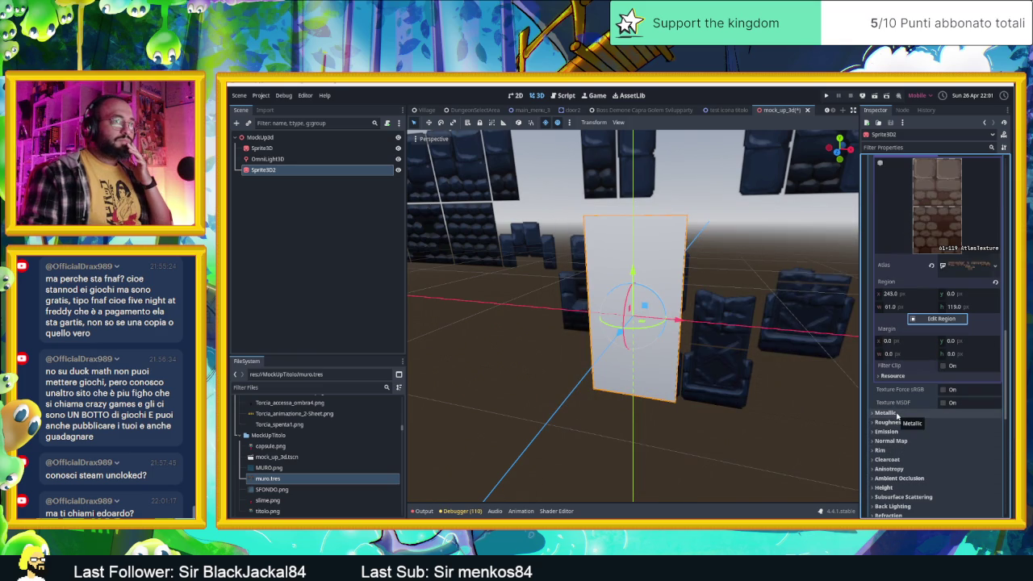
{"action": "scroll", "coordinate": [901, 424], "scroll_direction": "up", "scroll_amount": 5}
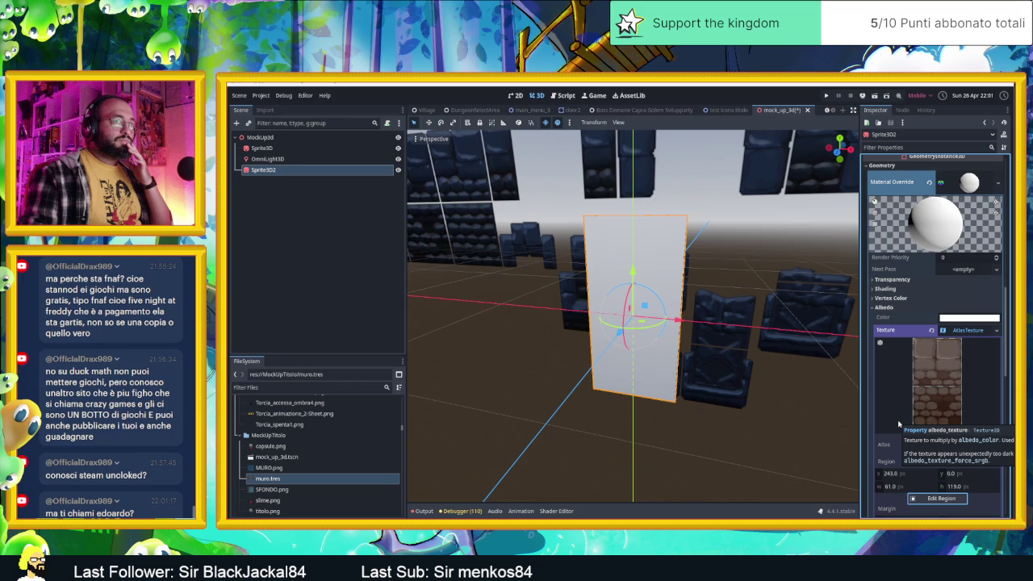
{"action": "scroll", "coordinate": [901, 423], "scroll_direction": "down", "scroll_amount": 4}
{"action": "scroll", "coordinate": [899, 422], "scroll_direction": "down", "scroll_amount": 1}
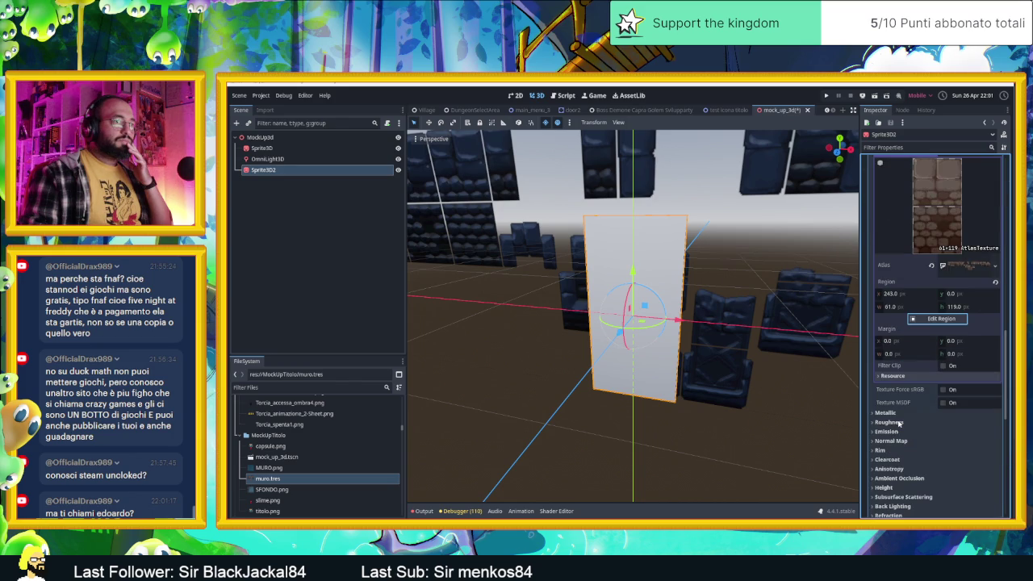
{"action": "scroll", "coordinate": [901, 421], "scroll_direction": "down", "scroll_amount": 1}
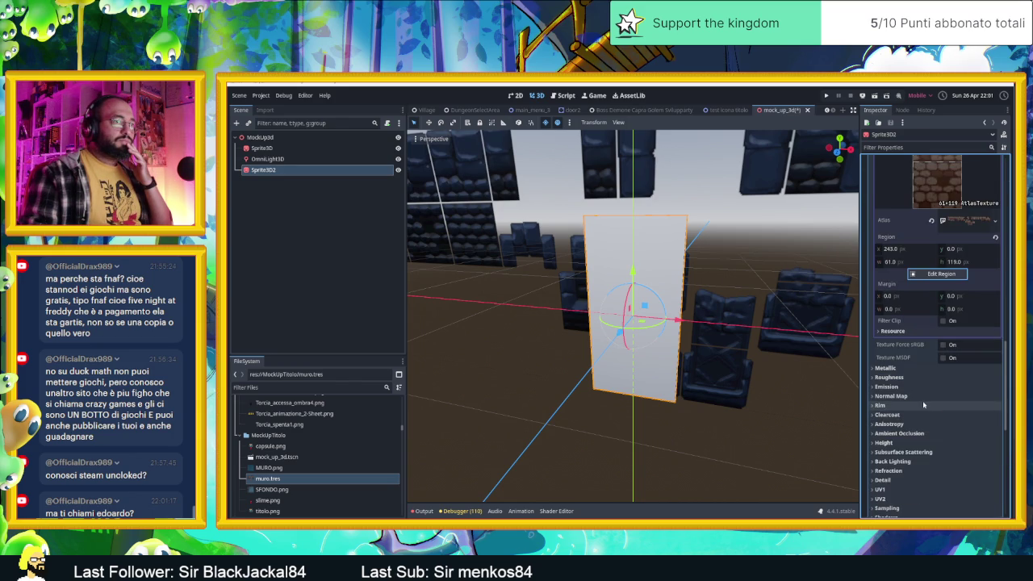
{"action": "scroll", "coordinate": [902, 401], "scroll_direction": "down", "scroll_amount": 1}
{"action": "scroll", "coordinate": [915, 438], "scroll_direction": "down", "scroll_amount": 1}
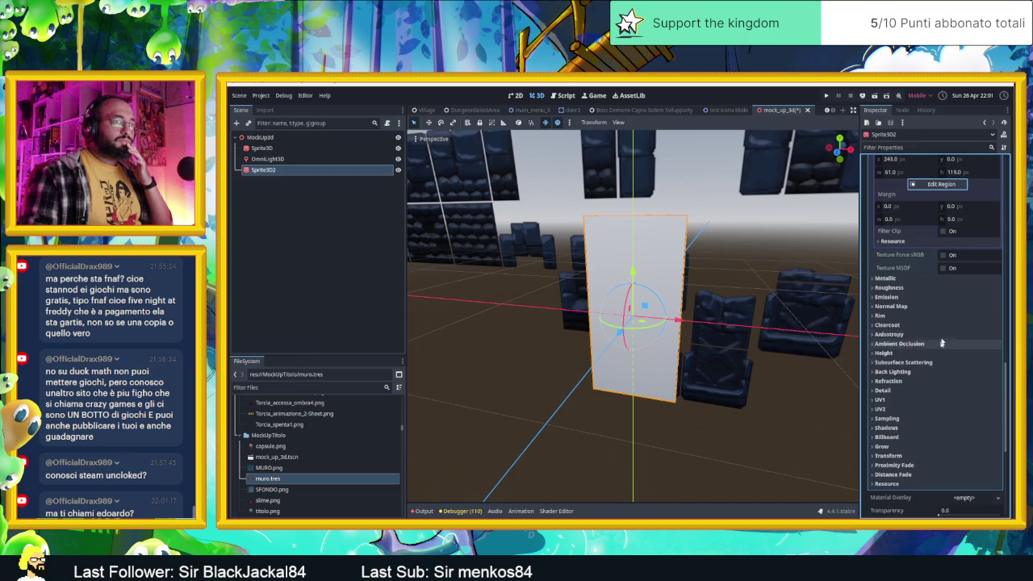
{"action": "scroll", "coordinate": [927, 317], "scroll_direction": "up", "scroll_amount": 6}
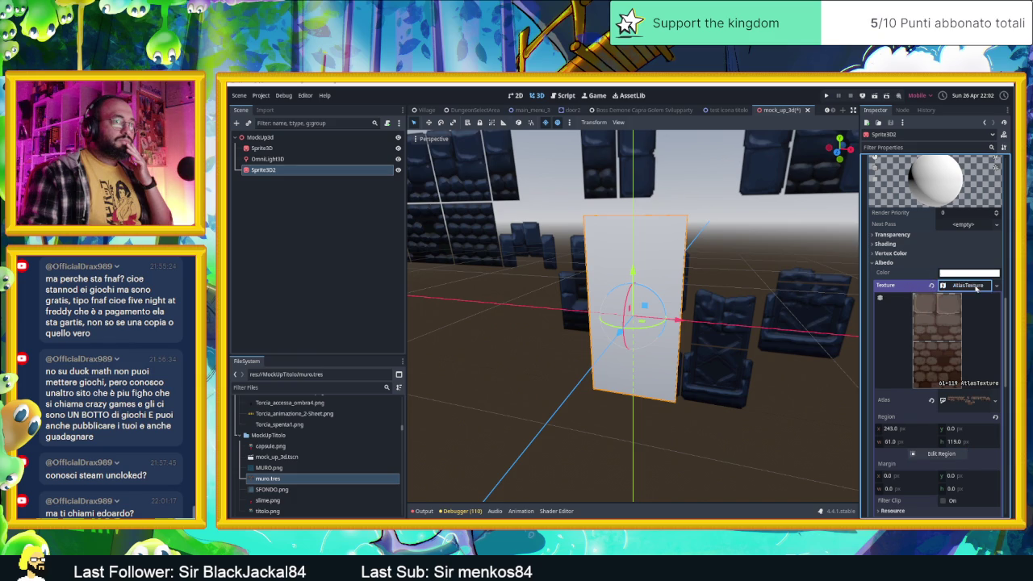
{"action": "left_click", "coordinate": [973, 285]}
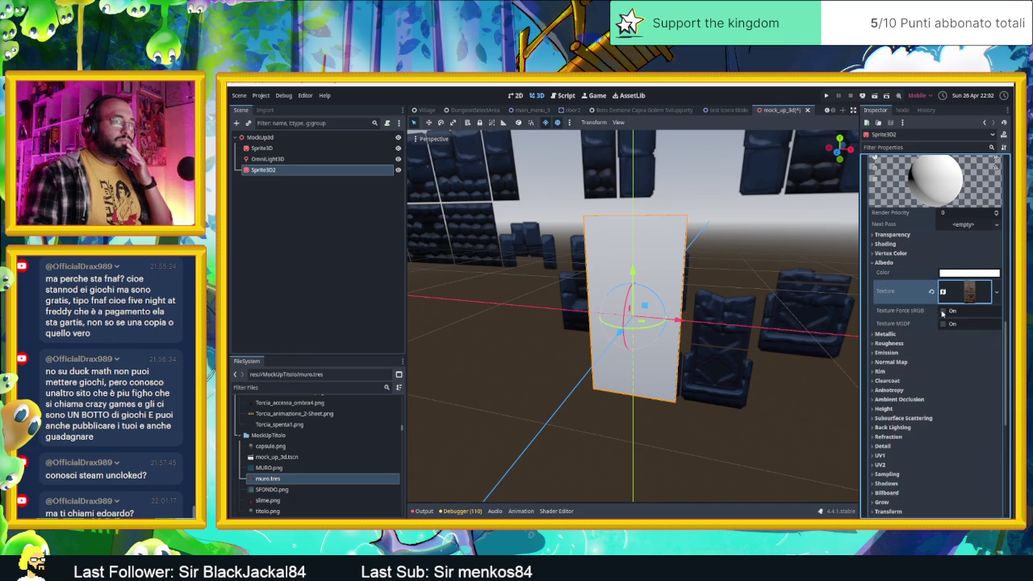
{"action": "left_click", "coordinate": [943, 311]}
{"action": "scroll", "coordinate": [920, 319], "scroll_direction": "up", "scroll_amount": 3}
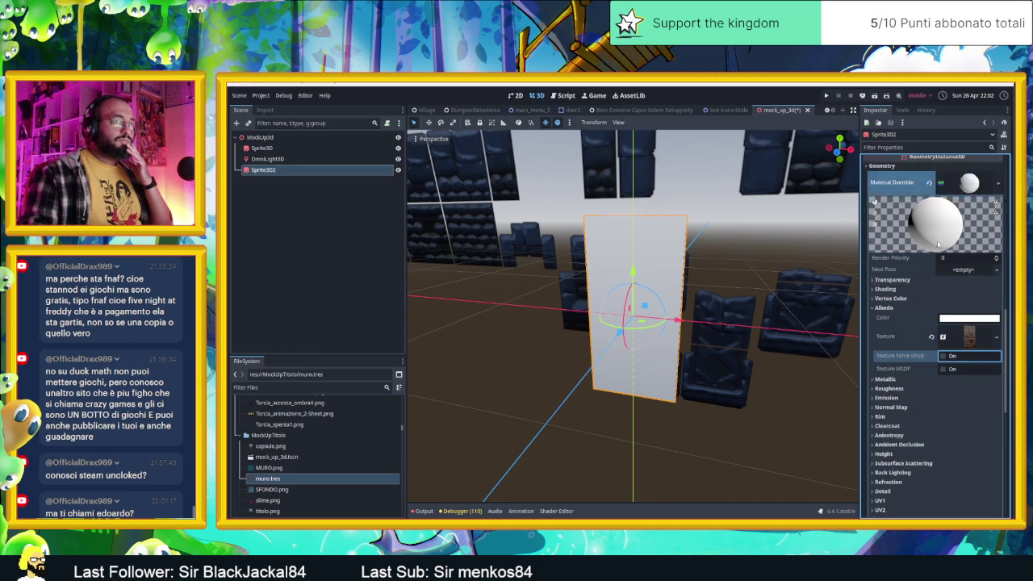
{"action": "left_click", "coordinate": [911, 323]}
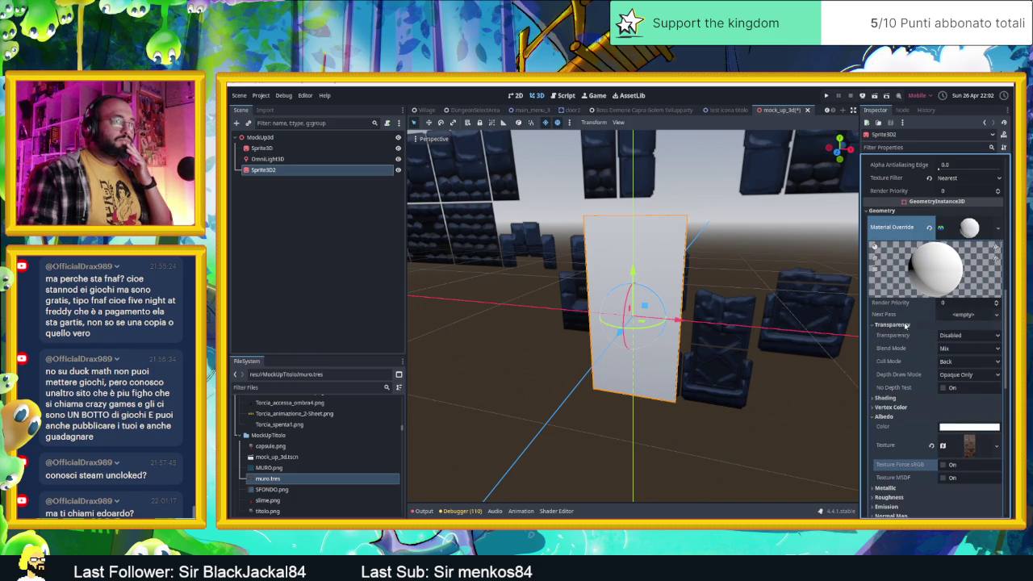
Try Alpha Hash, Alpha Scissor and Depth Pre-Pass transparency, then revert to Disabled.
{"action": "left_click", "coordinate": [969, 335]}
{"action": "left_click", "coordinate": [961, 374]}
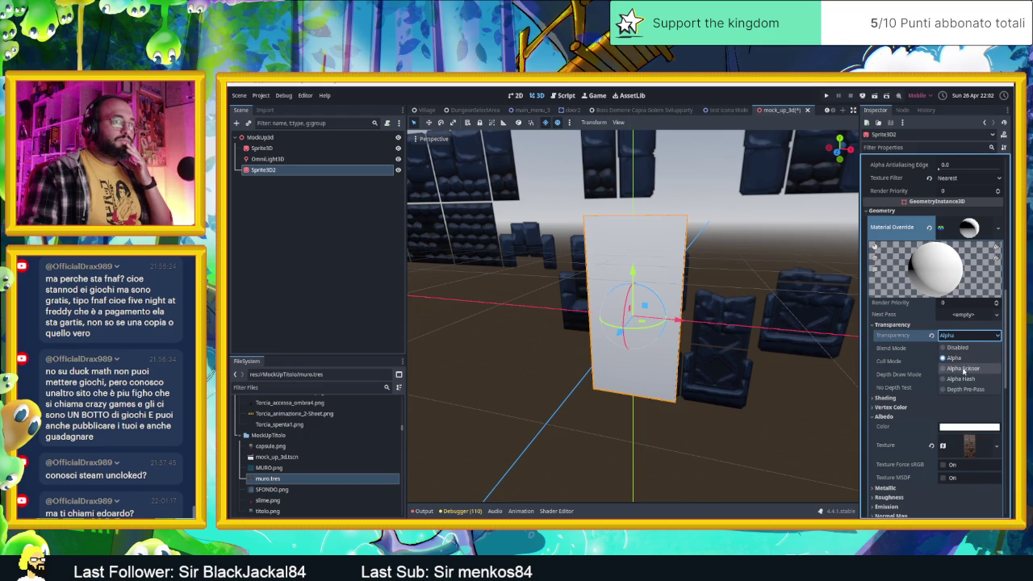
{"action": "left_click", "coordinate": [962, 335]}
{"action": "left_click", "coordinate": [962, 368]}
{"action": "left_click", "coordinate": [962, 336]}
{"action": "left_click", "coordinate": [962, 389]}
{"action": "left_click", "coordinate": [932, 336]}
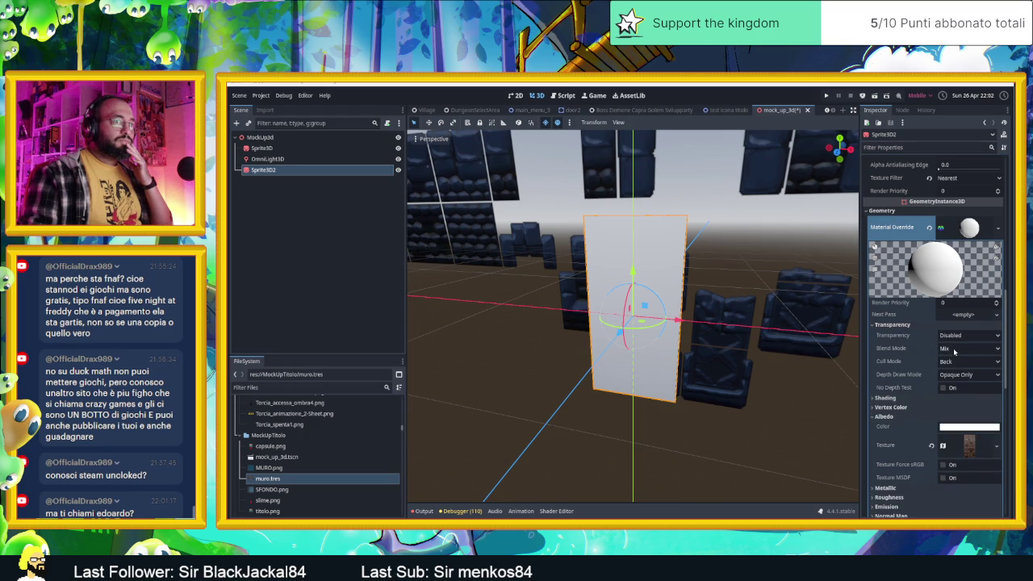
Keep Mix as the blend mode and Opaque Only as the depth draw mode.
{"action": "left_click", "coordinate": [955, 349]}
{"action": "left_click", "coordinate": [955, 351]}
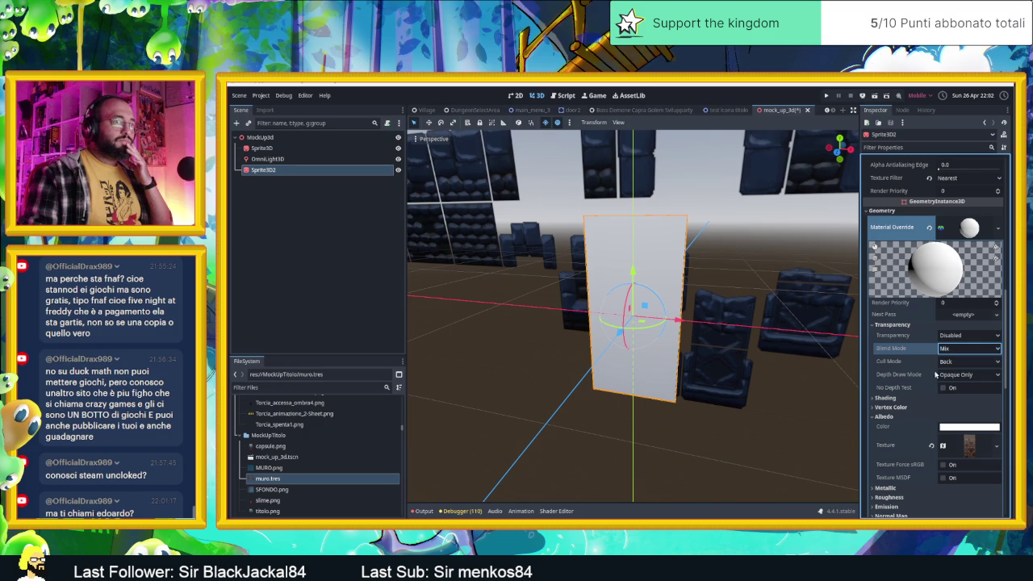
{"action": "left_click", "coordinate": [954, 374]}
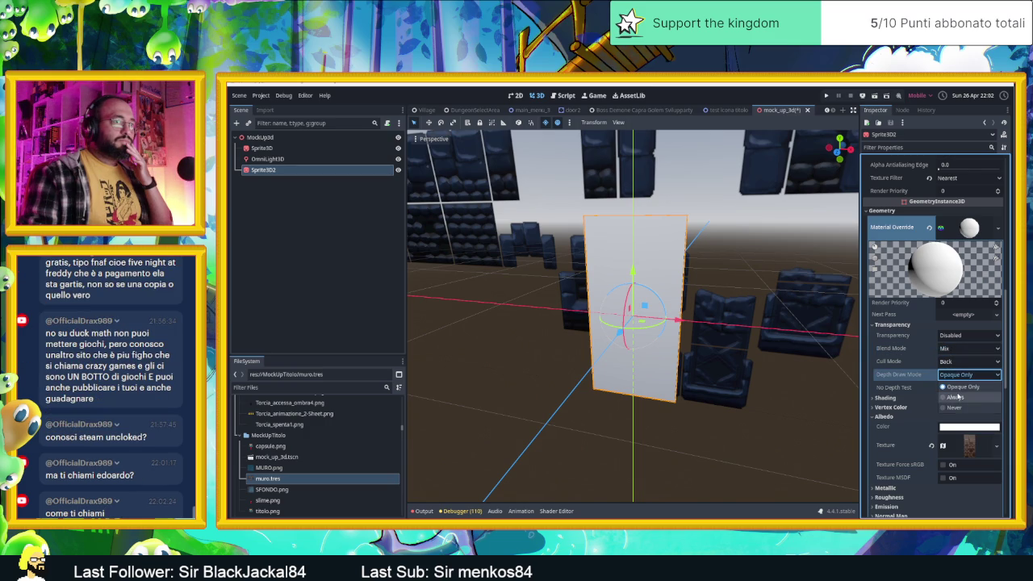
{"action": "left_click", "coordinate": [955, 386]}
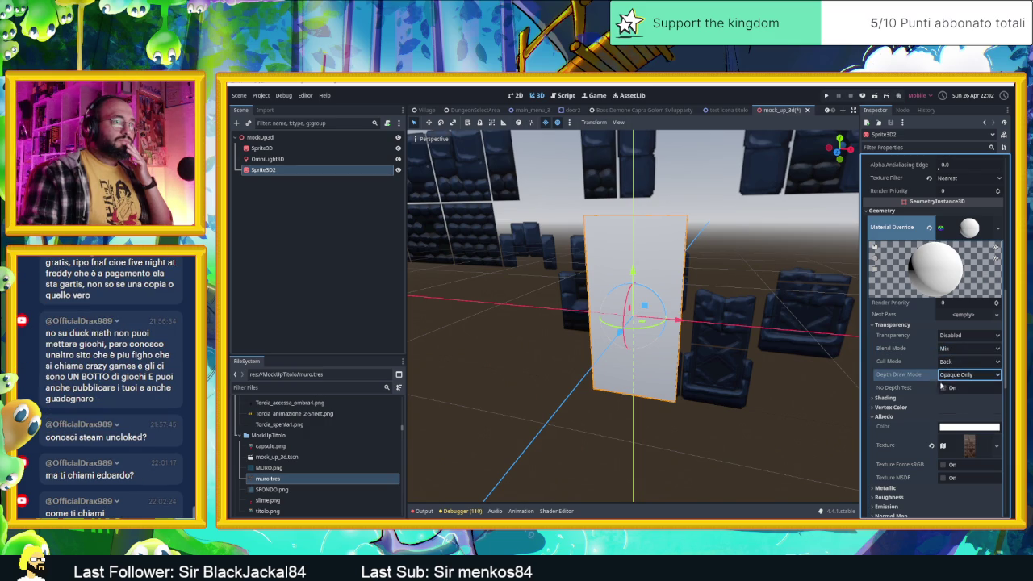
{"action": "left_click", "coordinate": [902, 399]}
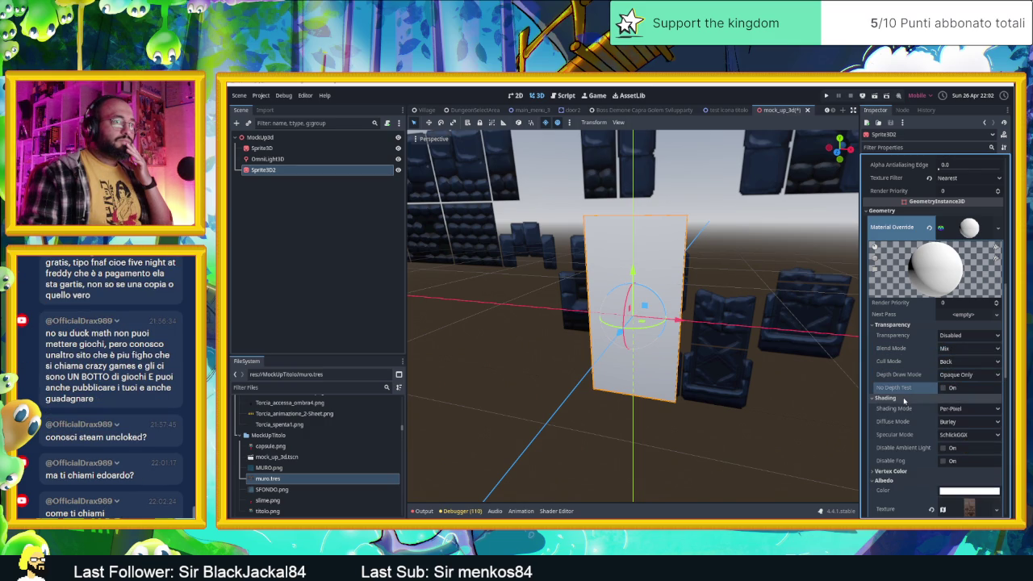
{"action": "left_click", "coordinate": [904, 399]}
Try Alpha material transparency, then set it back to Disabled.
{"action": "left_click", "coordinate": [951, 336]}
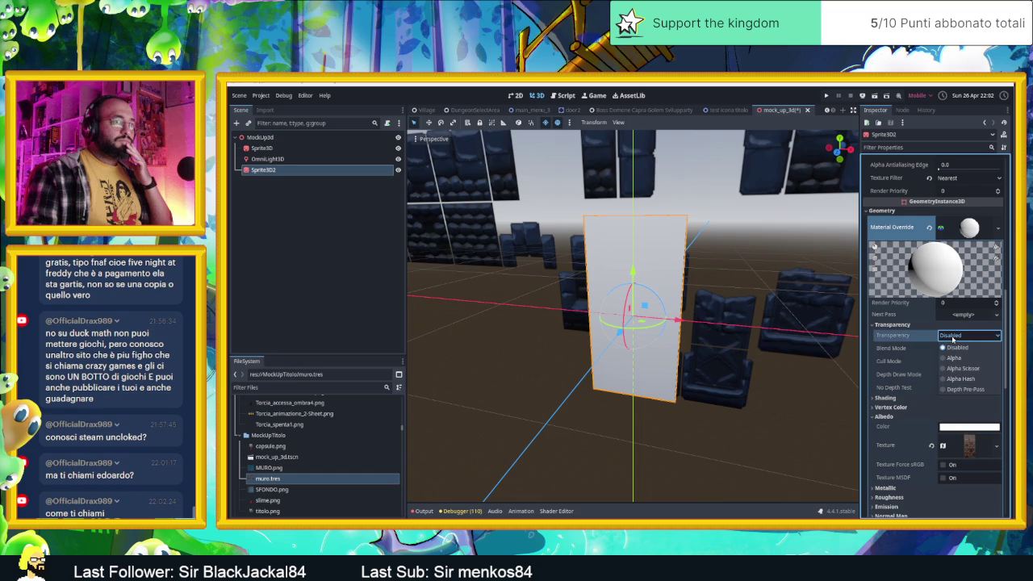
{"action": "left_click", "coordinate": [951, 355]}
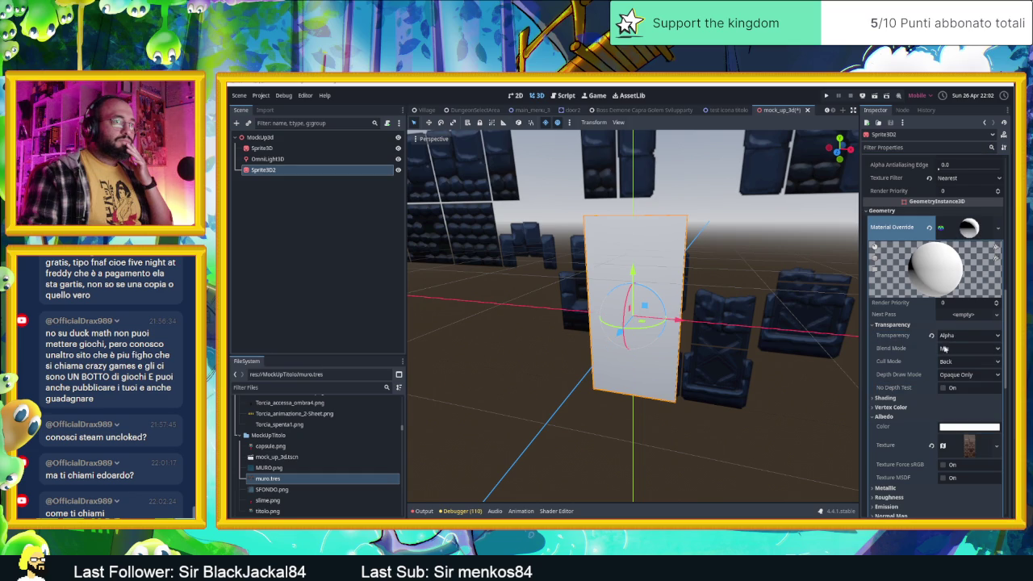
{"action": "left_click", "coordinate": [932, 337]}
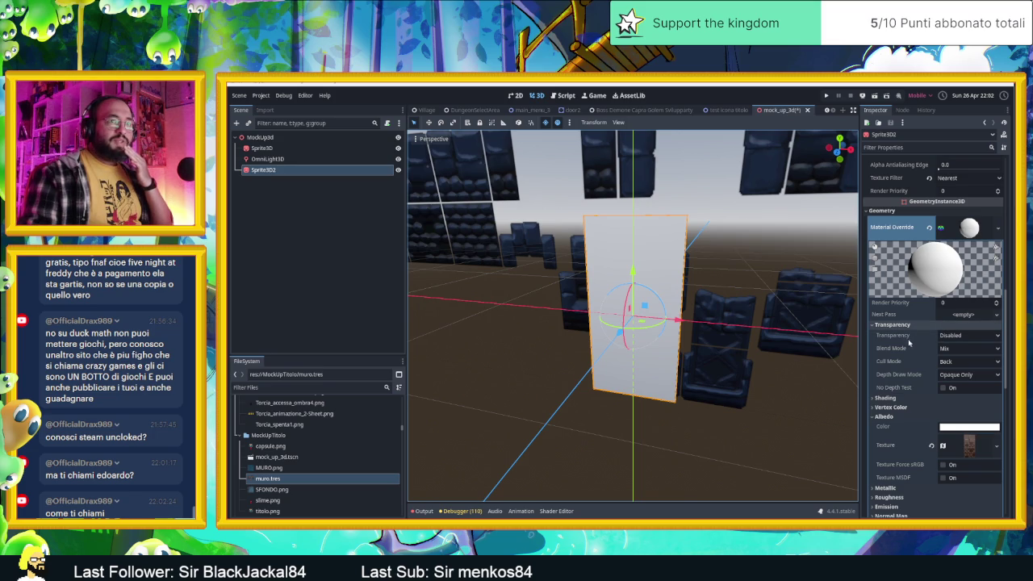
Reset the sprite's texture filter to Linear Mipmap and untick its Transparent flag.
{"action": "scroll", "coordinate": [913, 346], "scroll_direction": "up", "scroll_amount": 3}
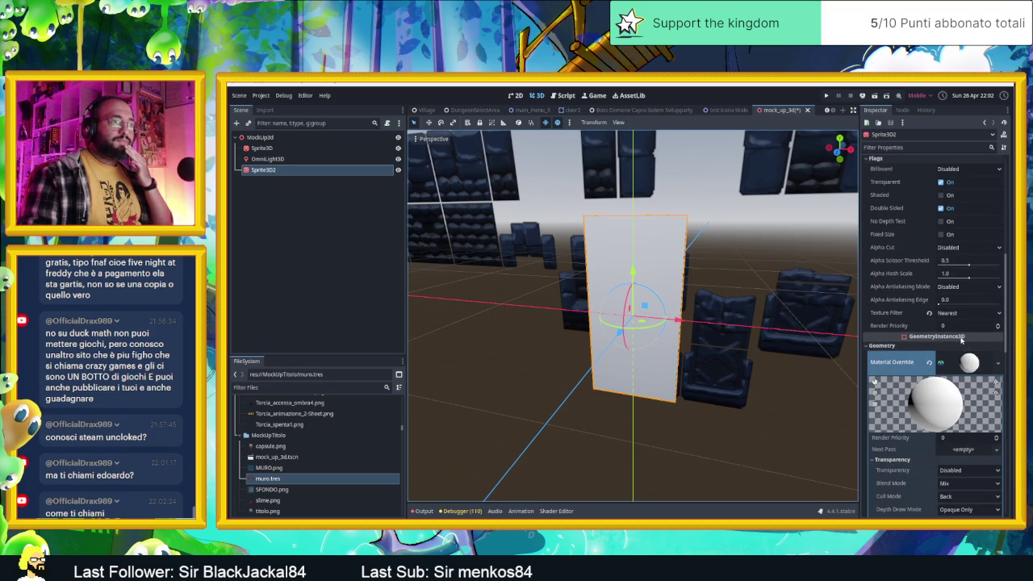
{"action": "scroll", "coordinate": [961, 341], "scroll_direction": "up", "scroll_amount": 1}
{"action": "left_click", "coordinate": [930, 359]}
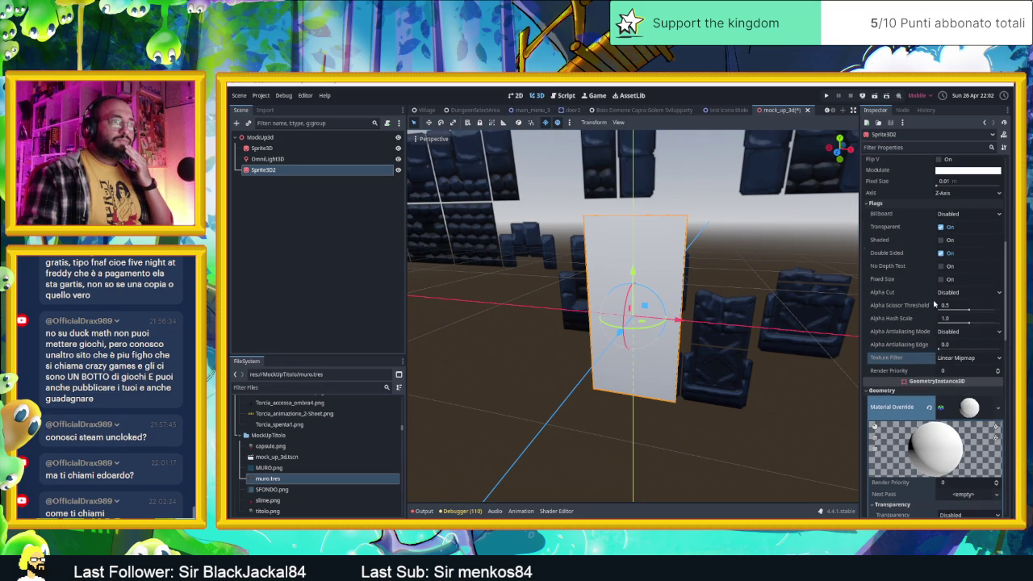
{"action": "scroll", "coordinate": [941, 294], "scroll_direction": "up", "scroll_amount": 1}
{"action": "left_click", "coordinate": [941, 272]}
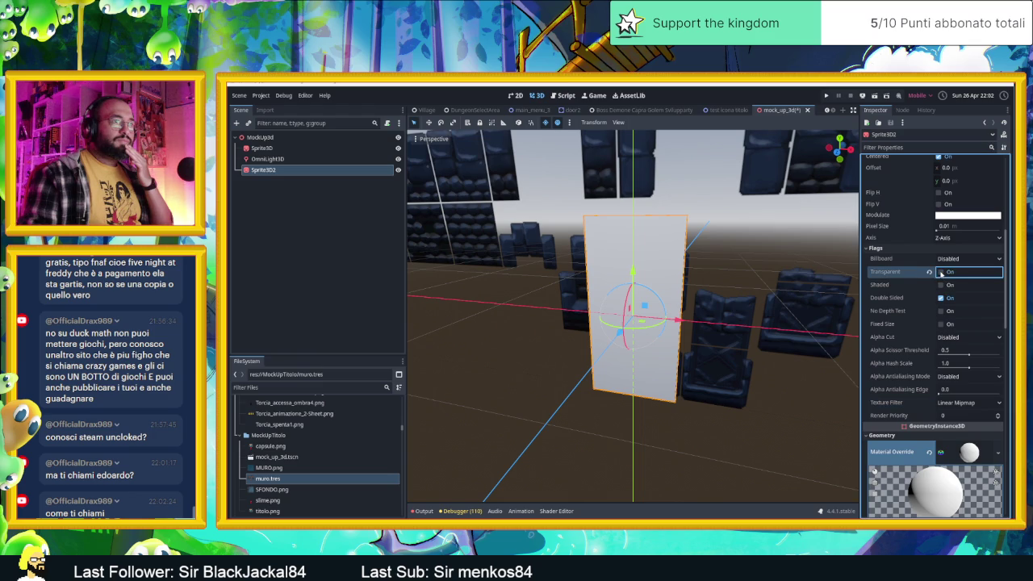
Switch off Sprite3D2's Double Sided flag.
{"action": "left_click", "coordinate": [940, 298]}
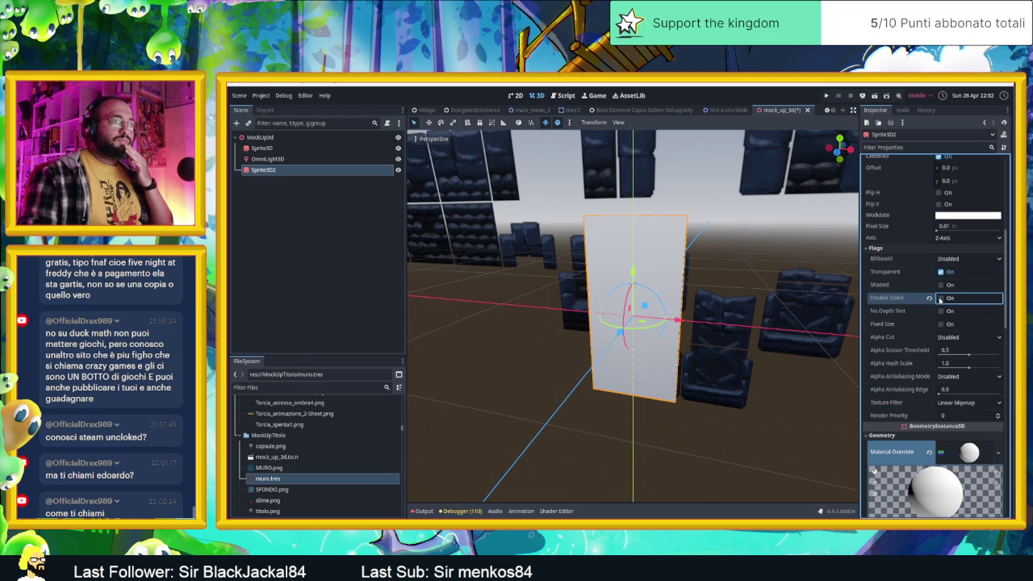
{"action": "scroll", "coordinate": [924, 274], "scroll_direction": "up", "scroll_amount": 1}
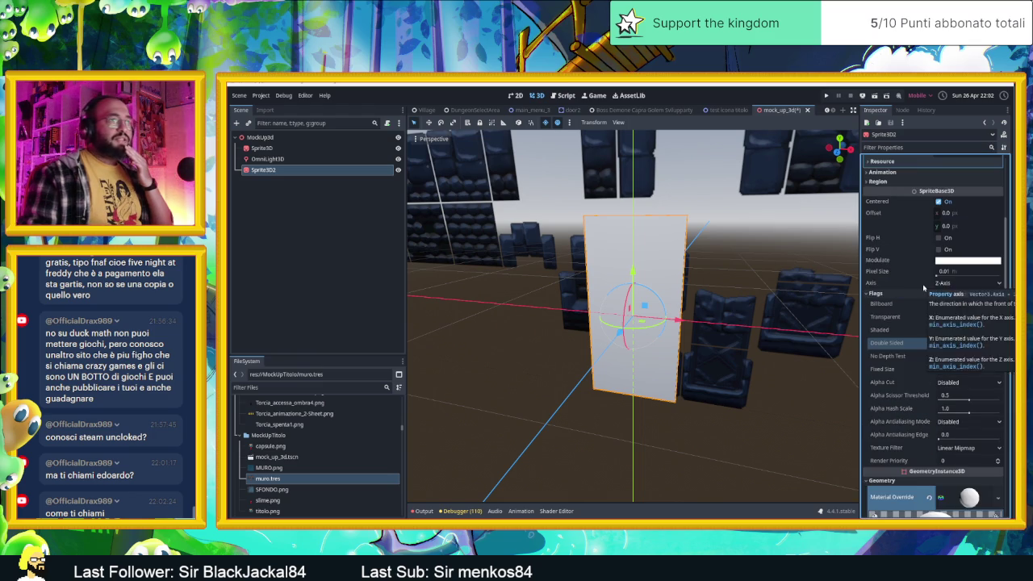
{"action": "scroll", "coordinate": [918, 288], "scroll_direction": "up", "scroll_amount": 1}
{"action": "scroll", "coordinate": [930, 267], "scroll_direction": "up", "scroll_amount": 4}
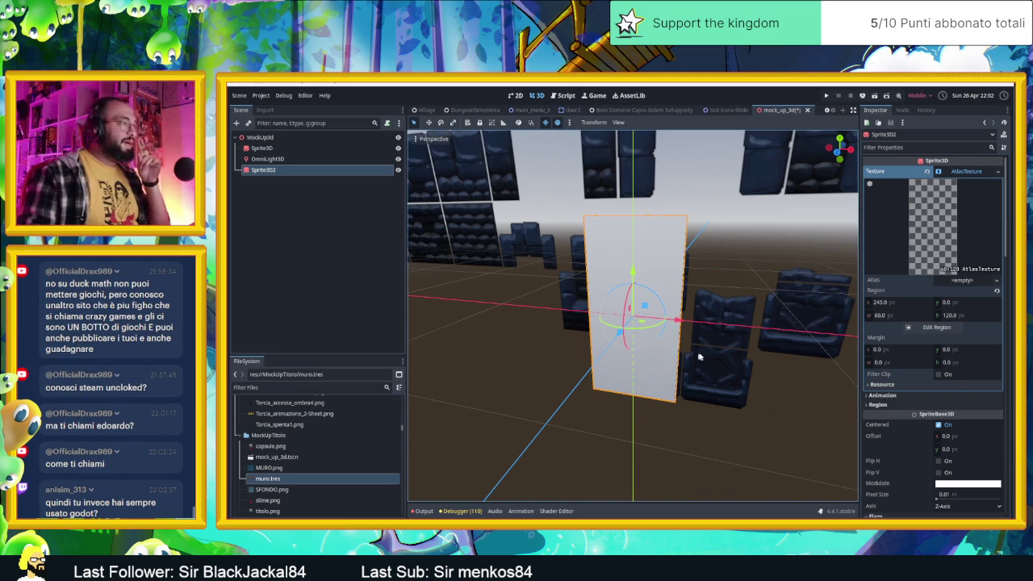
Clear the sprite's texture and select MURO.png in the FileSystem dock.
{"action": "left_click", "coordinate": [926, 175]}
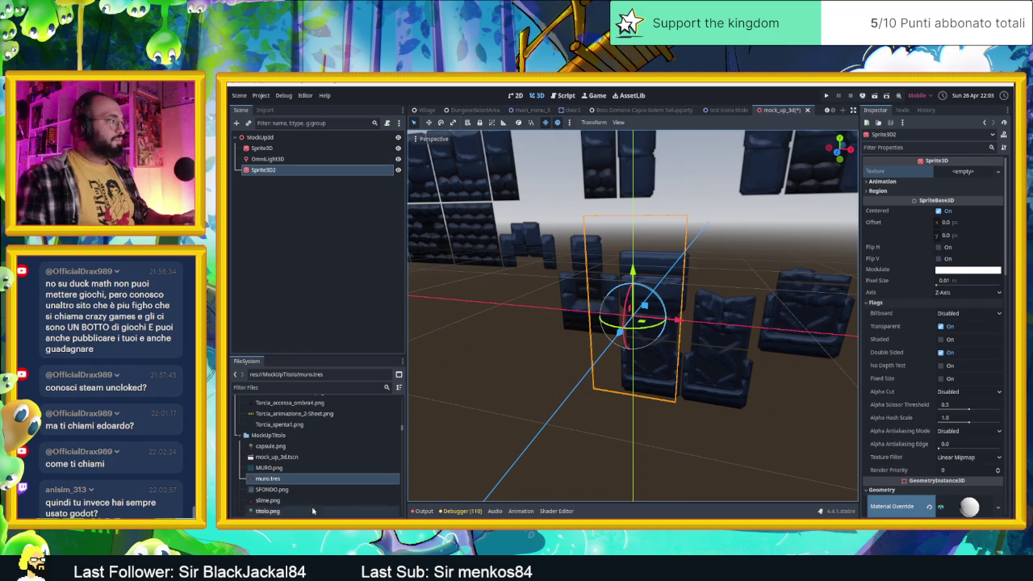
{"action": "left_click", "coordinate": [275, 490]}
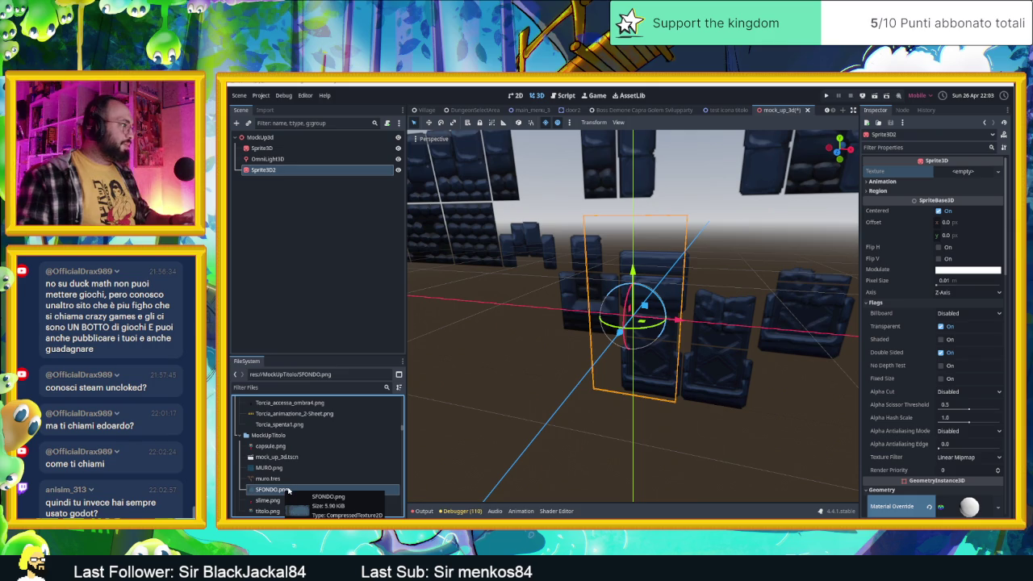
{"action": "left_click", "coordinate": [274, 469]}
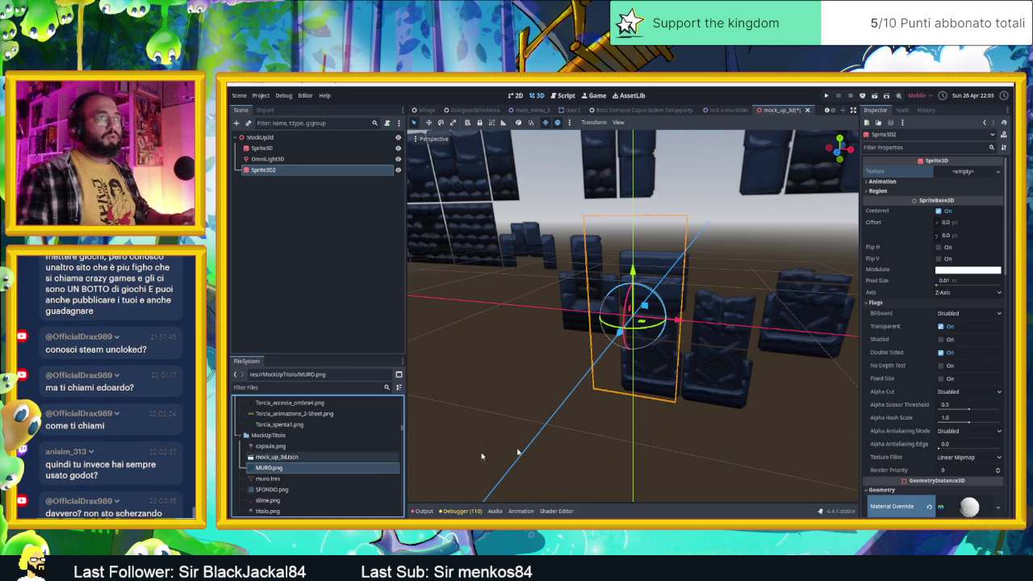
Assign MURO.png (928×430) as Sprite3D2's texture and collapse the texture and override-material panels.
{"action": "mouse_move", "coordinate": [266, 470]}
{"action": "left_mouse_down"}
{"action": "mouse_move", "coordinate": [654, 432]}
{"action": "mouse_move", "coordinate": [961, 172]}
{"action": "left_mouse_up"}
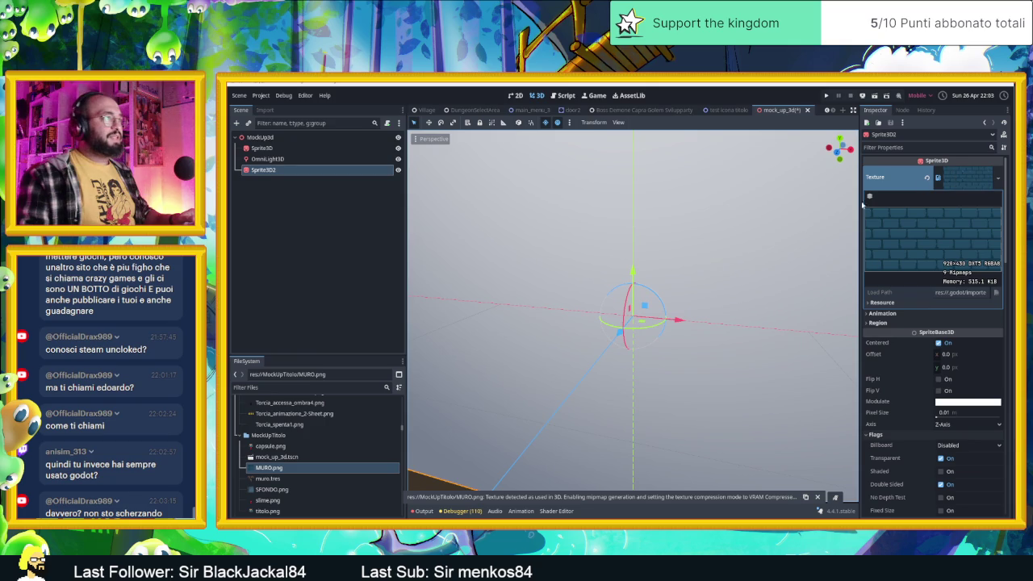
{"action": "mouse_move", "coordinate": [807, 243]}
{"action": "left_mouse_down"}
{"action": "mouse_move", "coordinate": [738, 268]}
{"action": "mouse_move", "coordinate": [622, 282]}
{"action": "mouse_move", "coordinate": [738, 265]}
{"action": "left_mouse_up"}
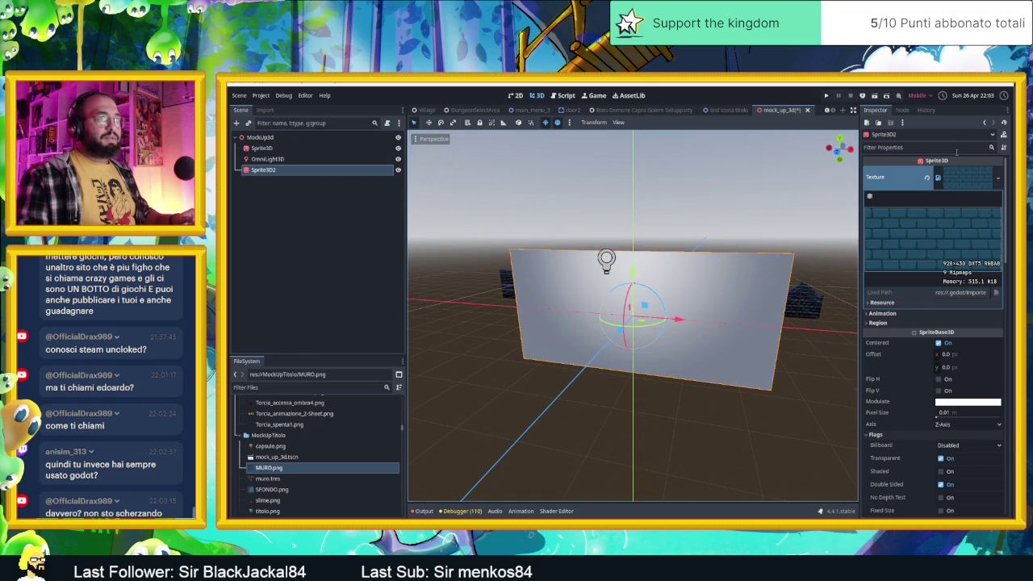
{"action": "left_click", "coordinate": [965, 178]}
{"action": "scroll", "coordinate": [908, 349], "scroll_direction": "down", "scroll_amount": 5}
{"action": "left_click", "coordinate": [973, 339]}
{"action": "left_click", "coordinate": [964, 359]}
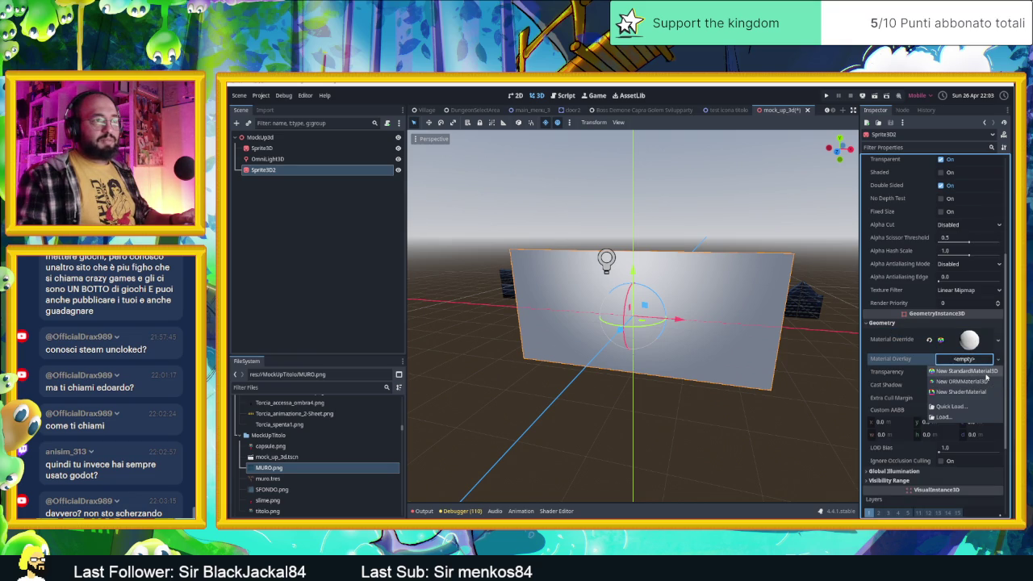
Add then remove a material overlay, and set MURO.png as the override material's albedo texture.
{"action": "left_click", "coordinate": [983, 372]}
{"action": "left_click", "coordinate": [929, 367]}
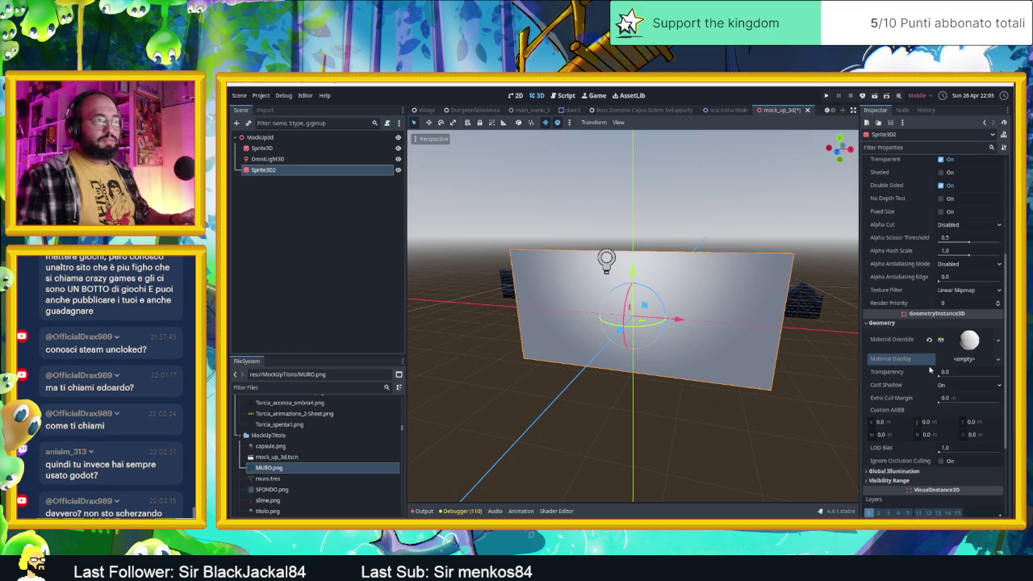
{"action": "left_click", "coordinate": [968, 342]}
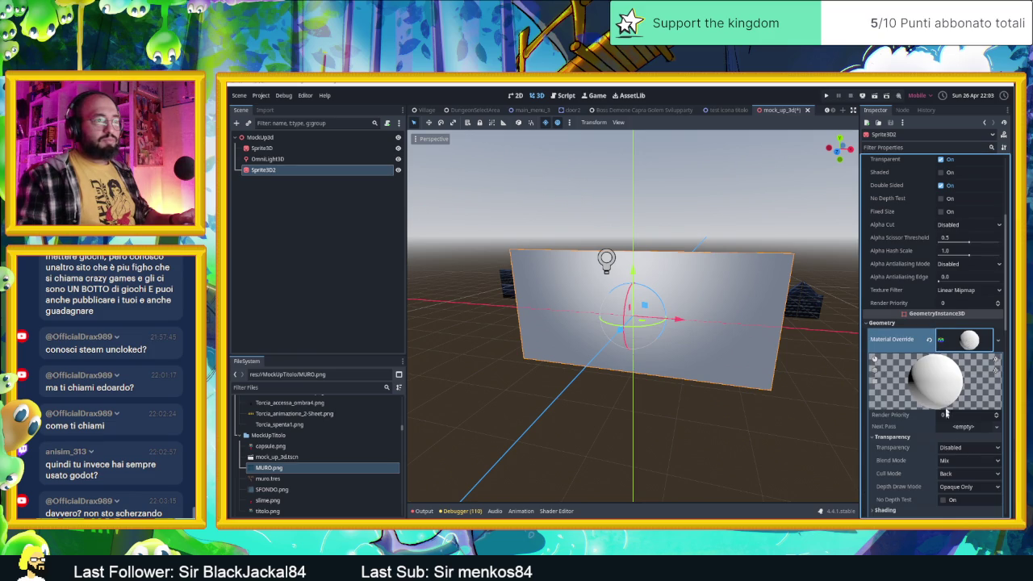
{"action": "scroll", "coordinate": [944, 399], "scroll_direction": "down", "scroll_amount": 3}
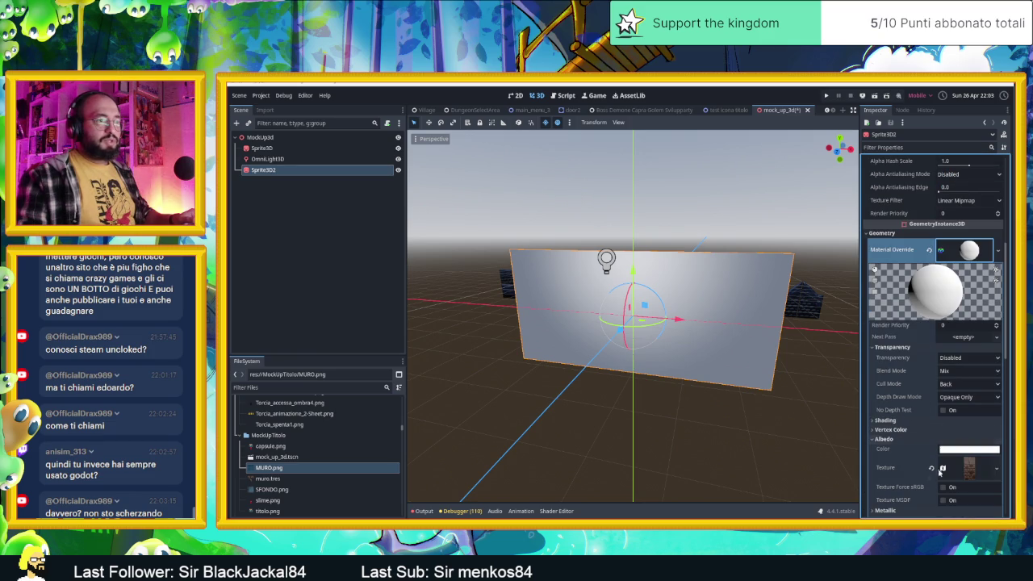
{"action": "left_click", "coordinate": [997, 468]}
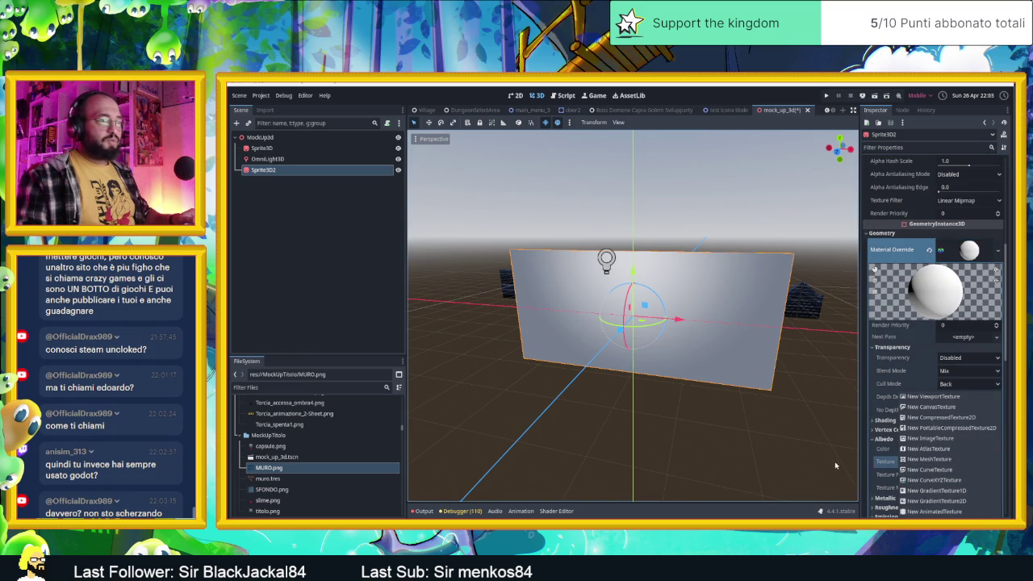
{"action": "mouse_move", "coordinate": [269, 468]}
{"action": "left_mouse_down"}
{"action": "mouse_move", "coordinate": [646, 452]}
{"action": "mouse_move", "coordinate": [1012, 467]}
{"action": "mouse_move", "coordinate": [974, 466]}
{"action": "left_mouse_up"}
{"action": "mouse_move", "coordinate": [814, 351]}
{"action": "left_mouse_down"}
{"action": "mouse_move", "coordinate": [655, 357]}
{"action": "mouse_move", "coordinate": [812, 357]}
{"action": "mouse_move", "coordinate": [826, 337]}
{"action": "left_mouse_up"}
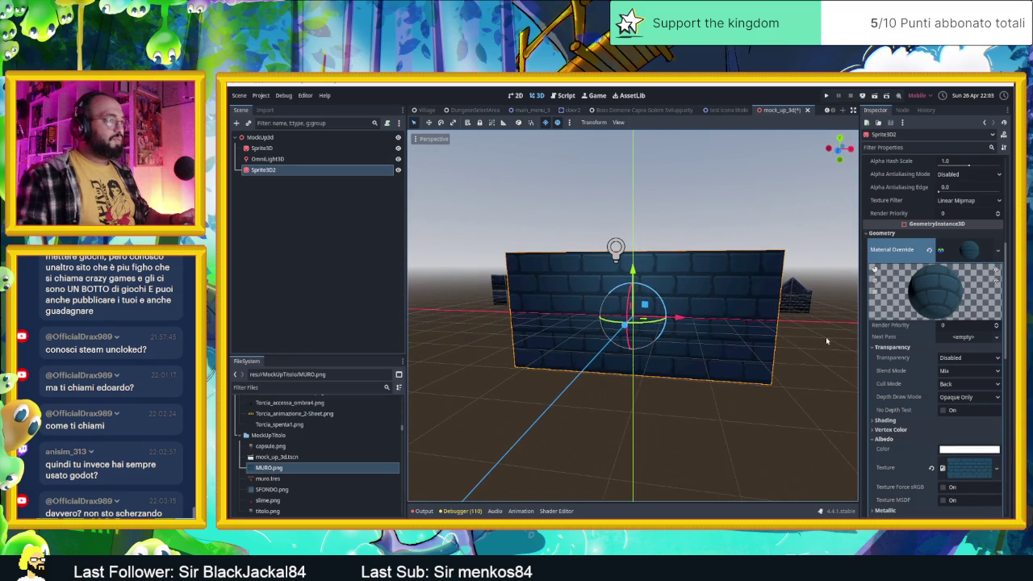
{"action": "scroll", "coordinate": [951, 436], "scroll_direction": "down", "scroll_amount": 3}
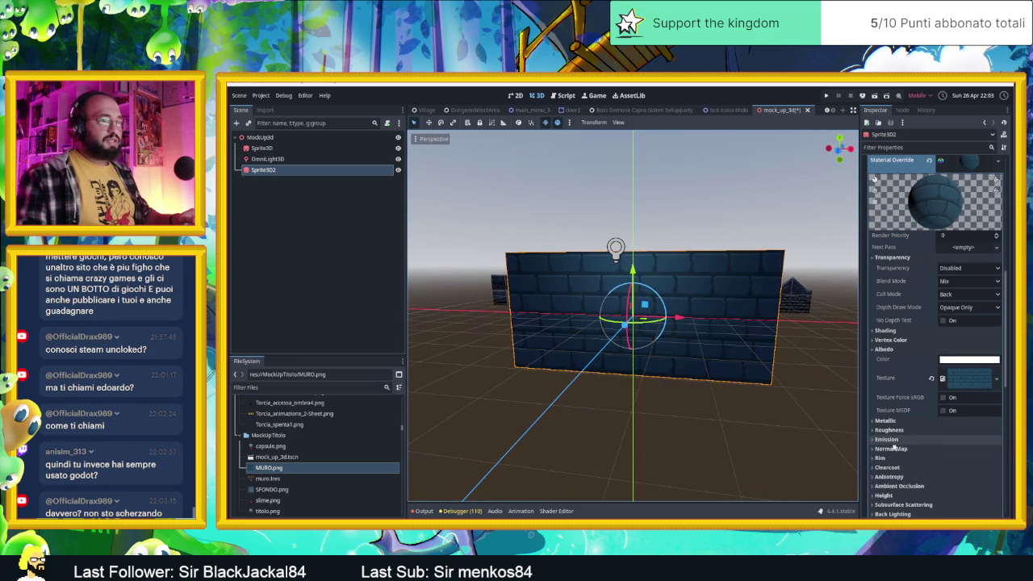
Reveal MURO.png in File Explorer, launch Laigter and set it aside, then show Godot's Normal Map settings.
{"action": "right_click", "coordinate": [298, 474]}
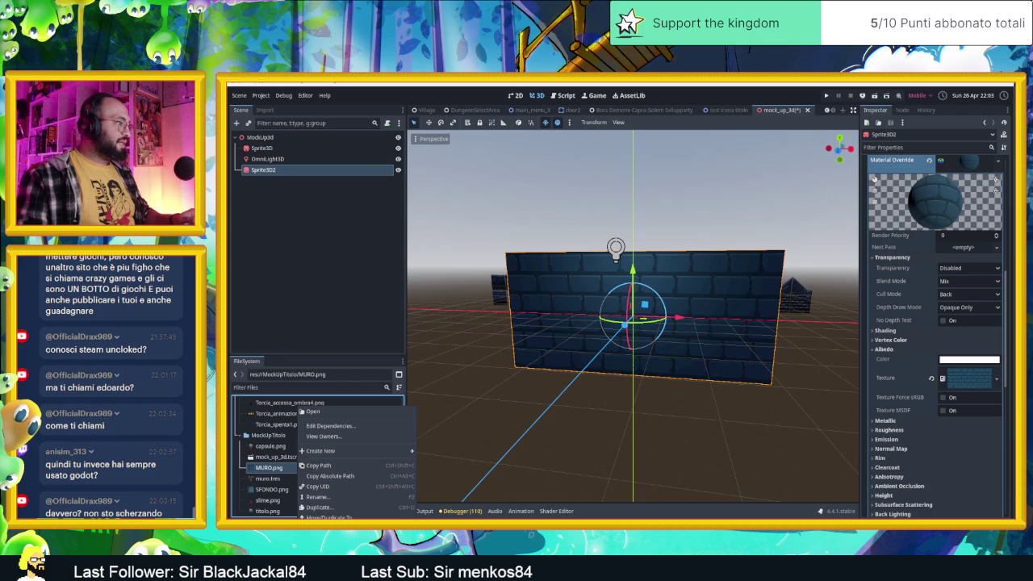
{"action": "left_click", "coordinate": [331, 516]}
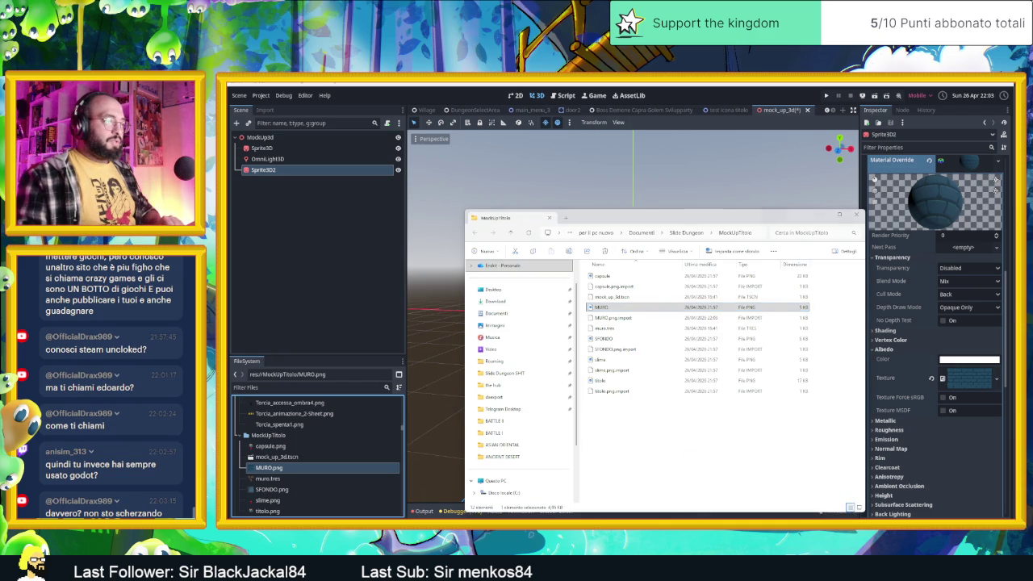
{"action": "key", "text": "super"}
{"action": "left_click", "coordinate": [887, 357]}
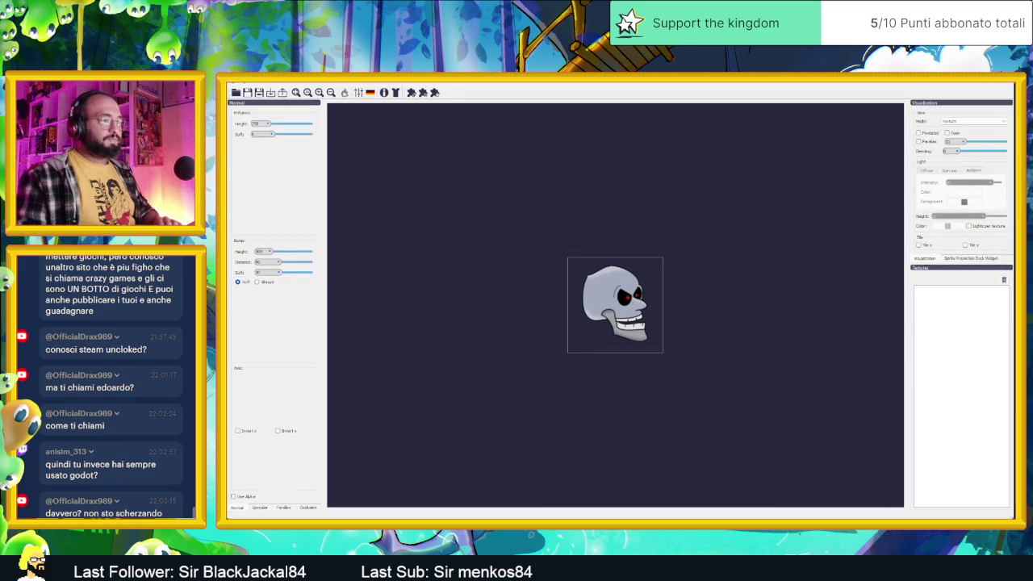
{"action": "mouse_move", "coordinate": [915, 91]}
{"action": "left_mouse_down"}
{"action": "mouse_move", "coordinate": [795, 132]}
{"action": "mouse_move", "coordinate": [623, 170]}
{"action": "left_mouse_up"}
{"action": "left_click", "coordinate": [690, 163]}
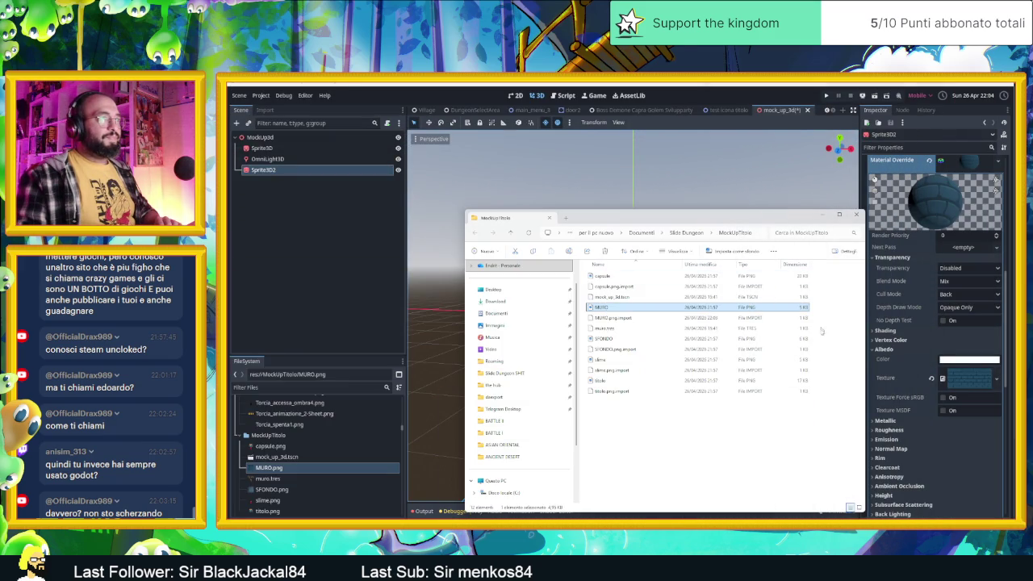
{"action": "left_click", "coordinate": [896, 449]}
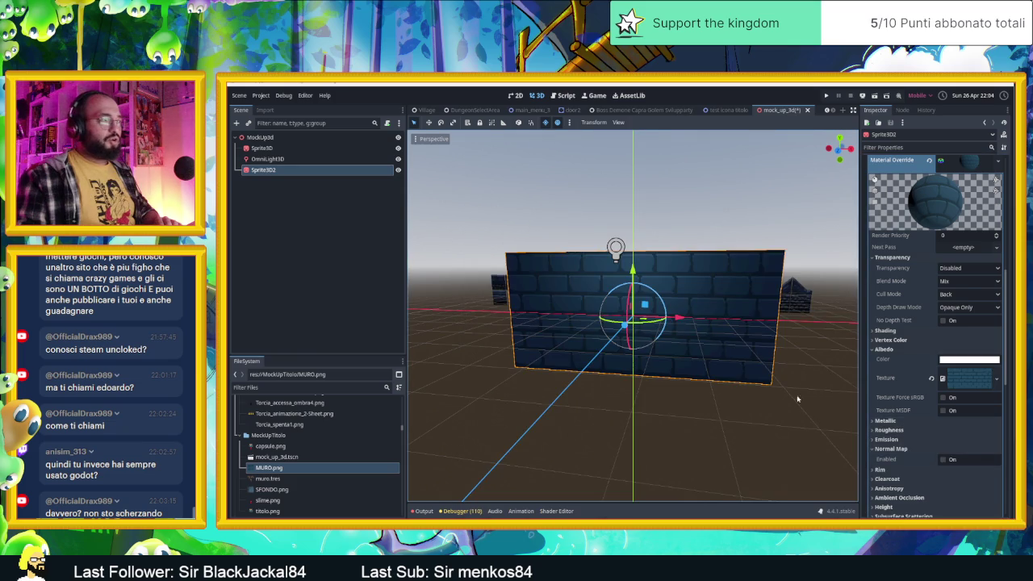
Enable normal mapping with MURO.png as the normal texture and adjust its scale.
{"action": "left_click", "coordinate": [946, 461]}
{"action": "mouse_move", "coordinate": [308, 466]}
{"action": "left_mouse_down"}
{"action": "mouse_move", "coordinate": [929, 504]}
{"action": "mouse_move", "coordinate": [960, 493]}
{"action": "mouse_move", "coordinate": [950, 491]}
{"action": "left_mouse_up"}
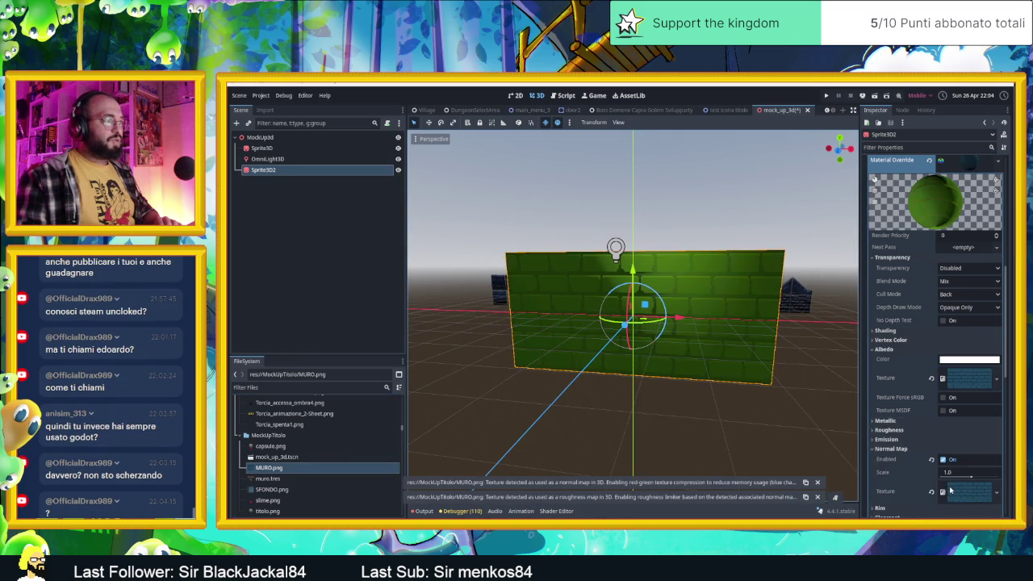
{"action": "left_click_drag", "start_coordinate": [791, 387], "coordinate": [718, 364]}
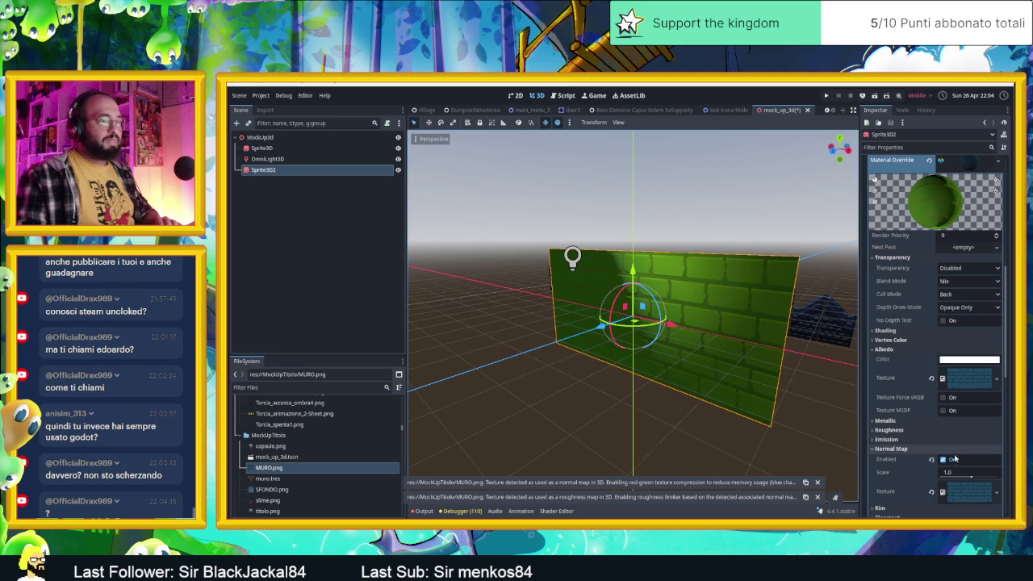
{"action": "mouse_move", "coordinate": [959, 478]}
{"action": "left_mouse_down"}
{"action": "mouse_move", "coordinate": [981, 479]}
{"action": "mouse_move", "coordinate": [953, 477]}
{"action": "left_mouse_up"}
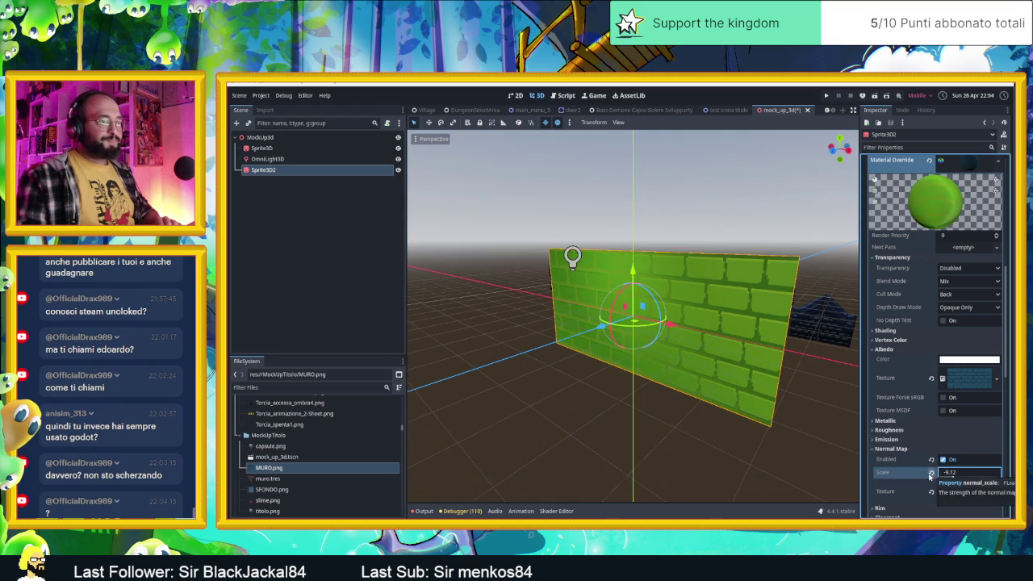
Reset the normal map scale to 1.0 and clear the normal texture.
{"action": "left_click", "coordinate": [931, 475]}
{"action": "left_click", "coordinate": [932, 492]}
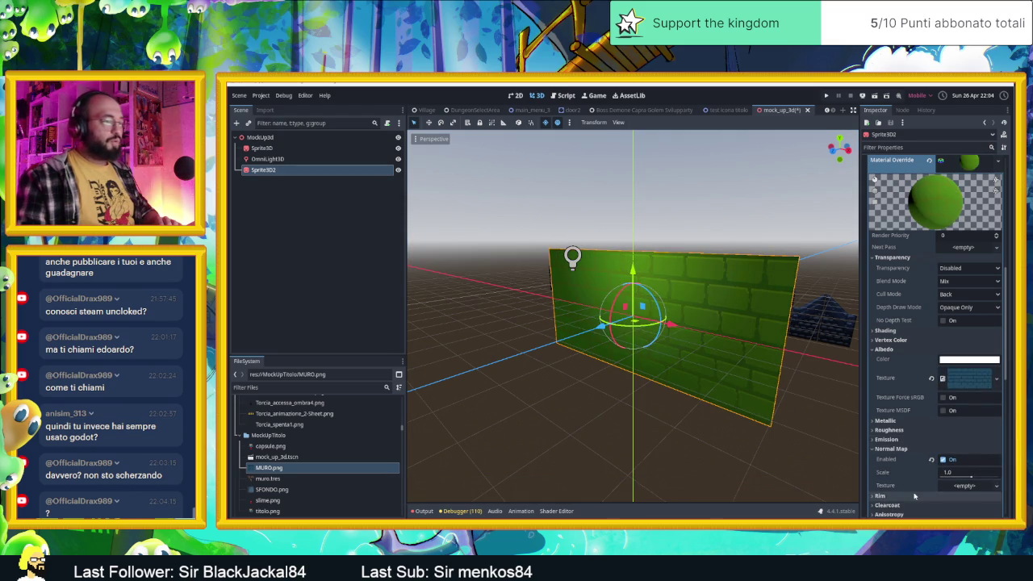
{"action": "scroll", "coordinate": [894, 428], "scroll_direction": "down", "scroll_amount": 2}
{"action": "scroll", "coordinate": [887, 424], "scroll_direction": "up", "scroll_amount": 3}
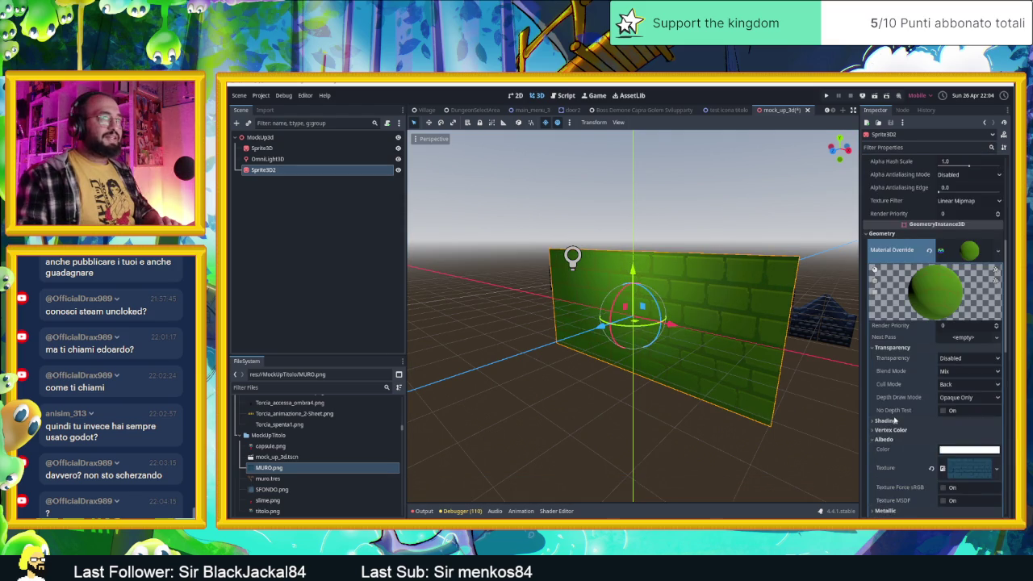
{"action": "scroll", "coordinate": [885, 427], "scroll_direction": "down", "scroll_amount": 1}
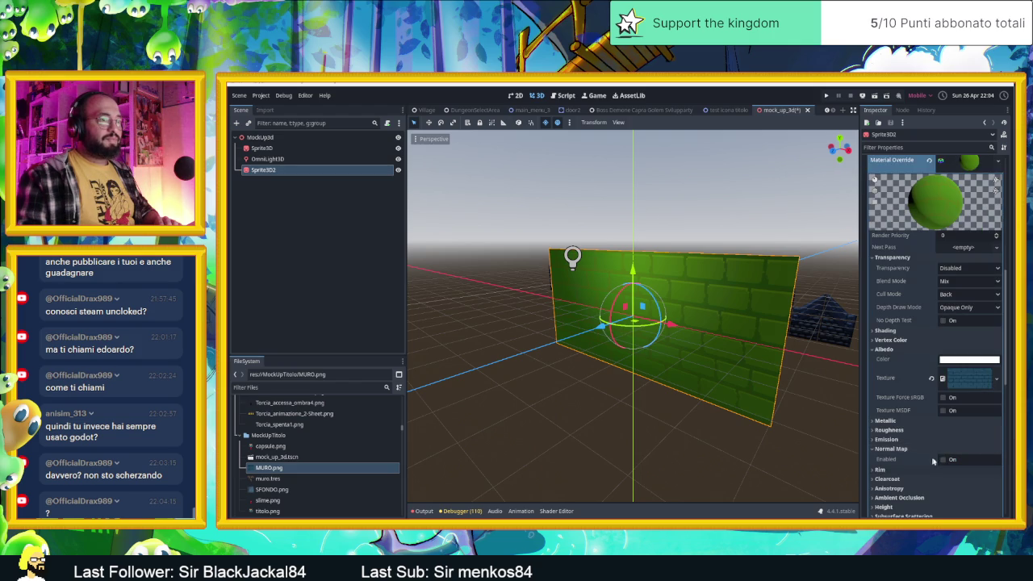
{"action": "scroll", "coordinate": [889, 331], "scroll_direction": "up", "scroll_amount": 5}
{"action": "scroll", "coordinate": [888, 331], "scroll_direction": "down", "scroll_amount": 3}
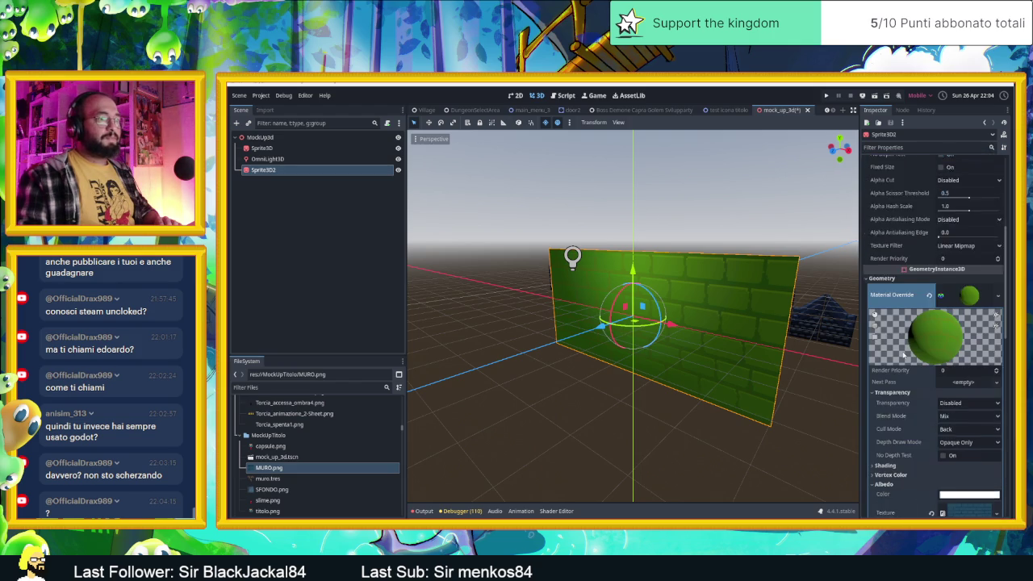
{"action": "mouse_move", "coordinate": [686, 343]}
{"action": "left_mouse_down"}
{"action": "mouse_move", "coordinate": [755, 343]}
{"action": "mouse_move", "coordinate": [670, 388]}
{"action": "mouse_move", "coordinate": [727, 363]}
{"action": "left_mouse_up"}
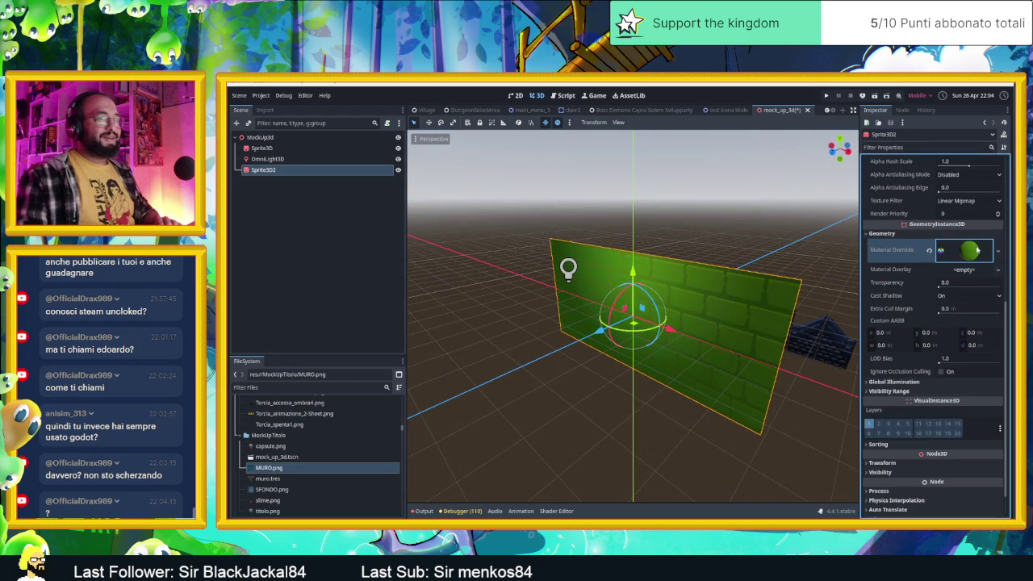
Expand and collapse the Roughness and Normal Map sections, then face the wall head-on.
{"action": "scroll", "coordinate": [922, 373], "scroll_direction": "down", "scroll_amount": 2}
{"action": "scroll", "coordinate": [923, 373], "scroll_direction": "down", "scroll_amount": 1}
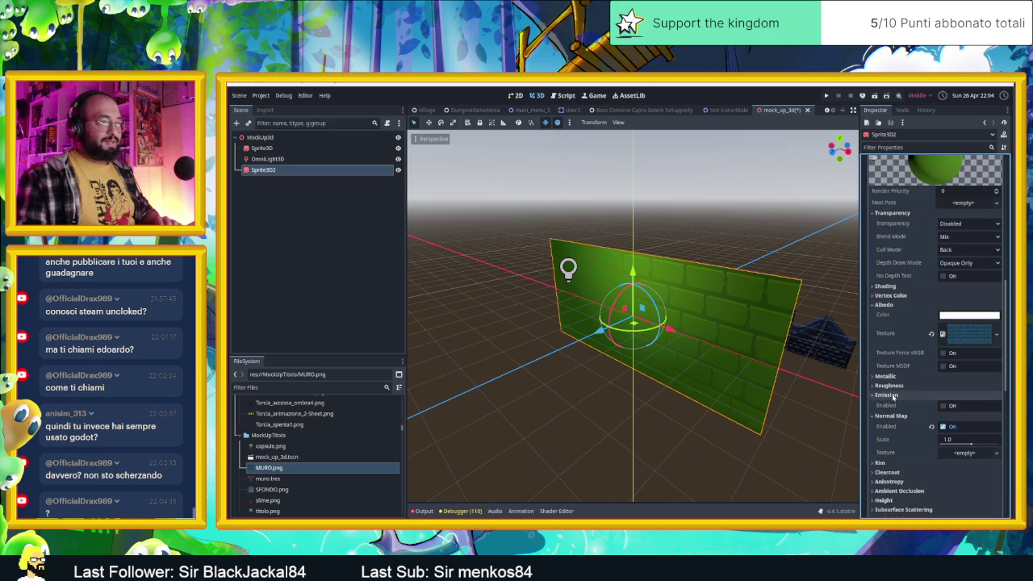
{"action": "left_click", "coordinate": [890, 386]}
{"action": "left_click", "coordinate": [890, 386]}
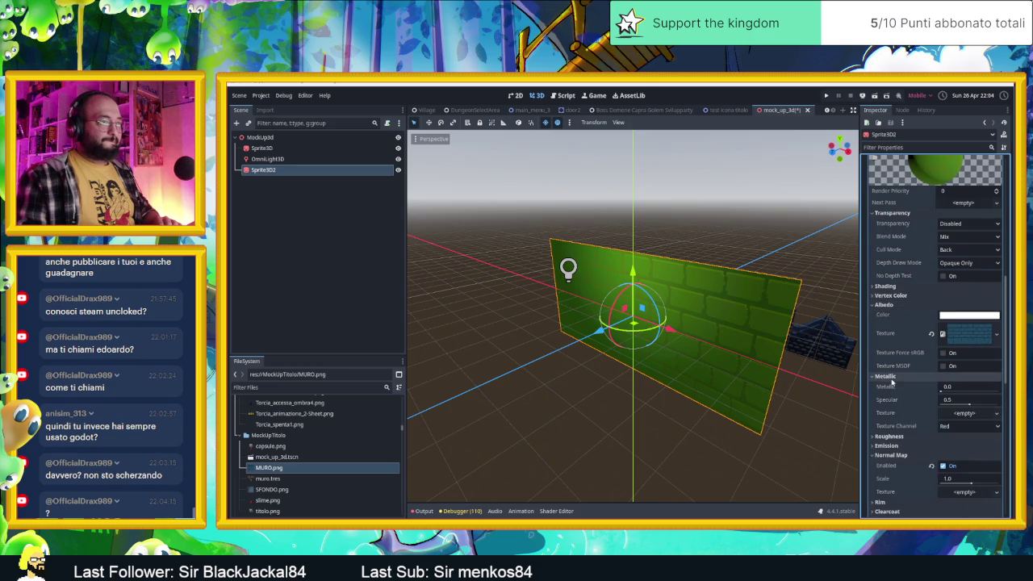
{"action": "left_click", "coordinate": [892, 403]}
{"action": "left_click", "coordinate": [893, 404]}
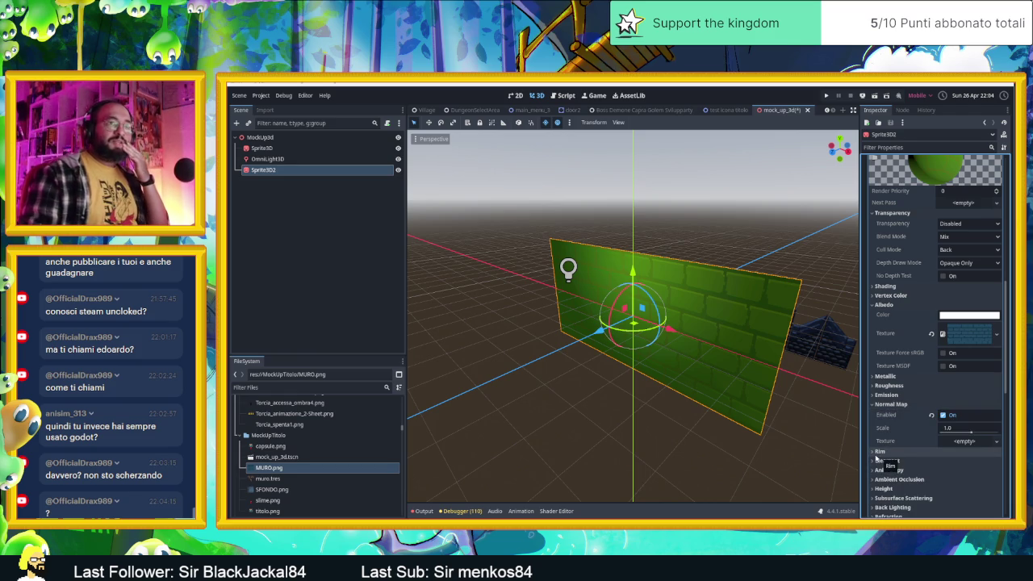
{"action": "left_click_drag", "start_coordinate": [598, 363], "coordinate": [705, 361]}
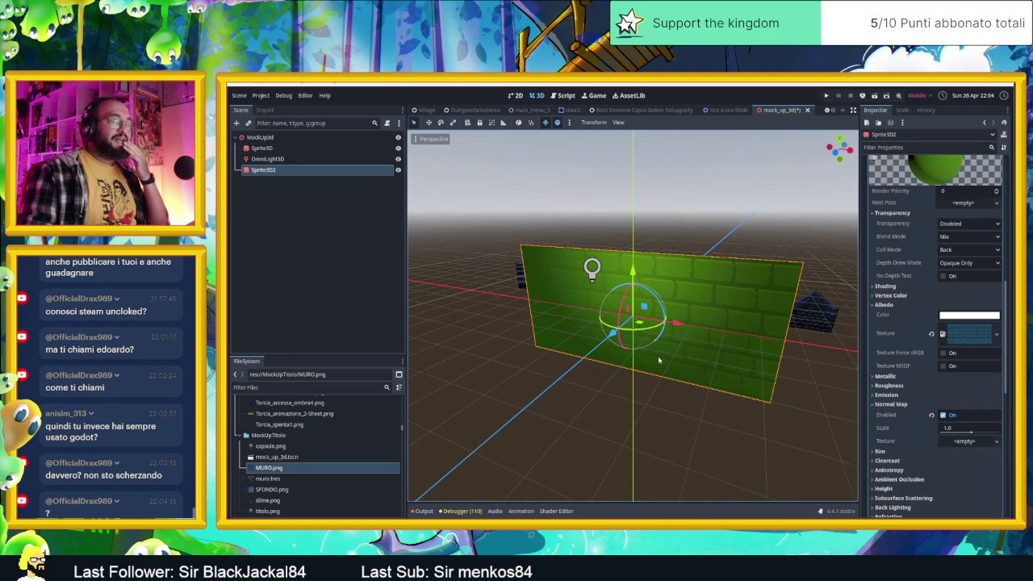
{"action": "mouse_move", "coordinate": [670, 323]}
{"action": "left_mouse_down"}
{"action": "mouse_move", "coordinate": [719, 328]}
{"action": "mouse_move", "coordinate": [818, 366]}
{"action": "left_mouse_up"}
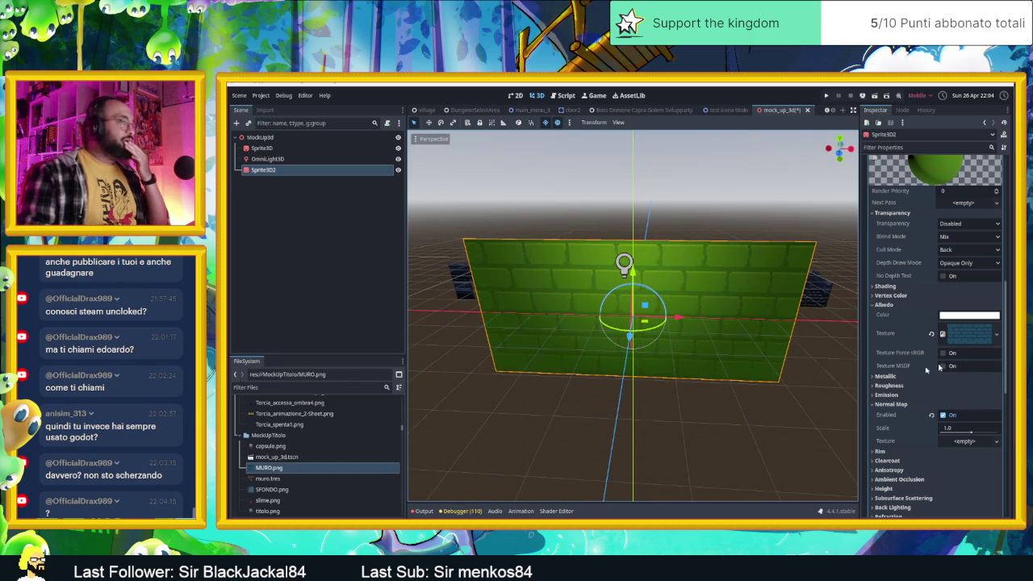
Clear and reassign MURO.png as the albedo texture, then select the omni light.
{"action": "left_click", "coordinate": [932, 333]}
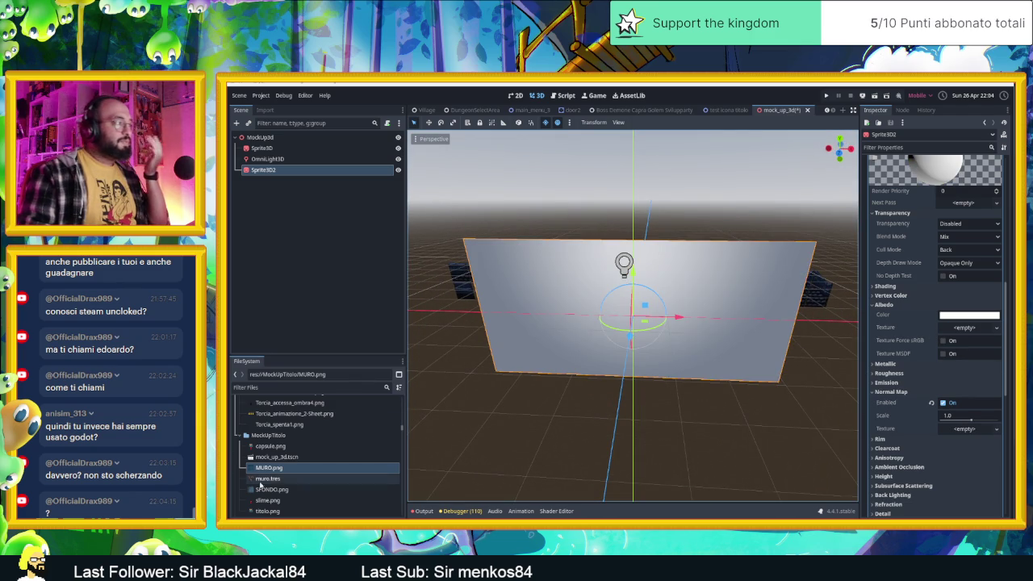
{"action": "mouse_move", "coordinate": [268, 468]}
{"action": "left_mouse_down"}
{"action": "mouse_move", "coordinate": [508, 452]}
{"action": "mouse_move", "coordinate": [960, 333]}
{"action": "left_mouse_up"}
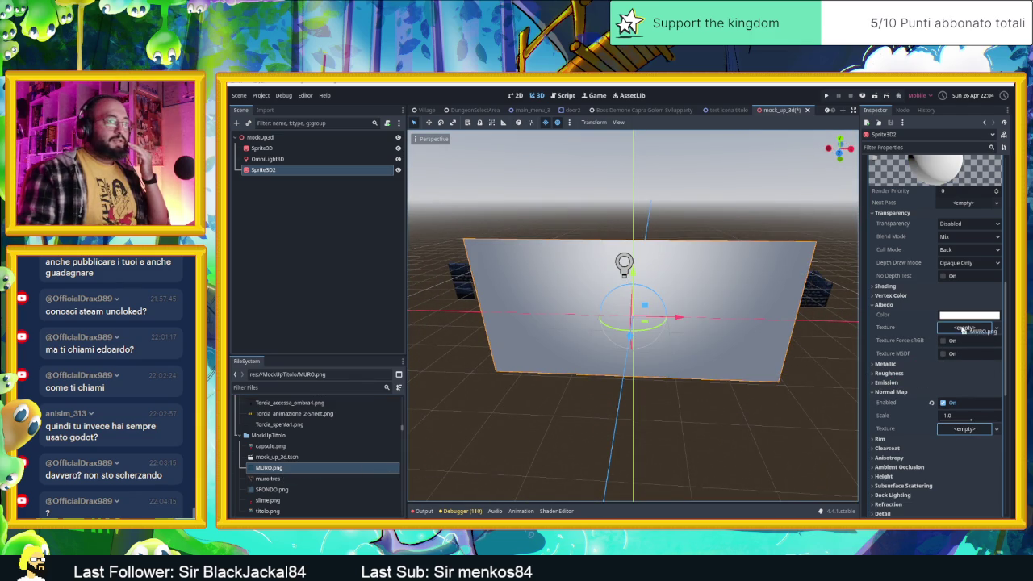
{"action": "left_click_drag", "start_coordinate": [744, 327], "coordinate": [611, 313]}
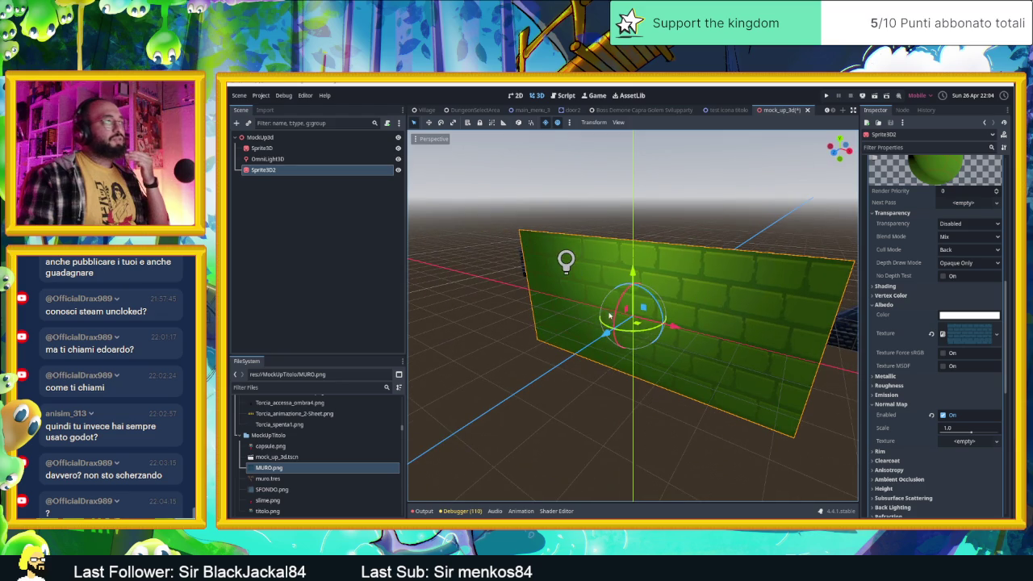
{"action": "left_click", "coordinate": [565, 260]}
{"action": "scroll", "coordinate": [790, 279], "scroll_direction": "down", "scroll_amount": 8}
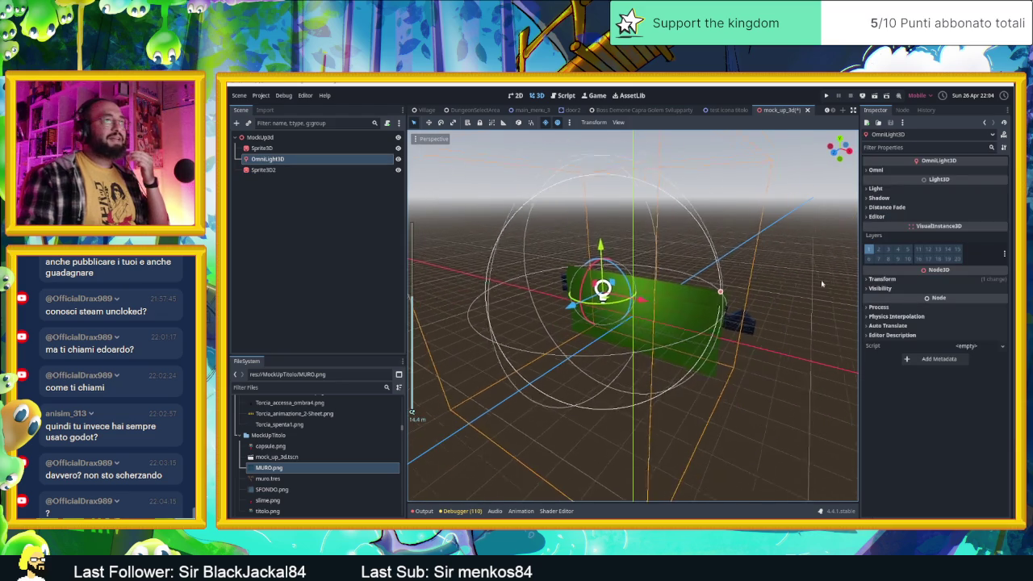
Inspect the OmniLight3D's Omni range and Light colour and energy settings.
{"action": "left_click", "coordinate": [875, 169]}
{"action": "left_click", "coordinate": [876, 169]}
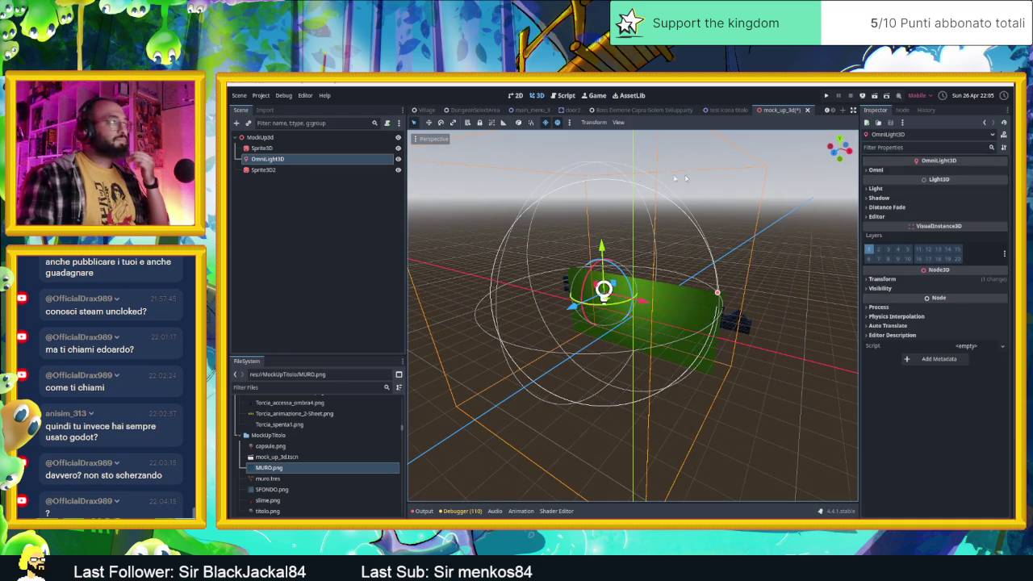
{"action": "left_click", "coordinate": [876, 188]}
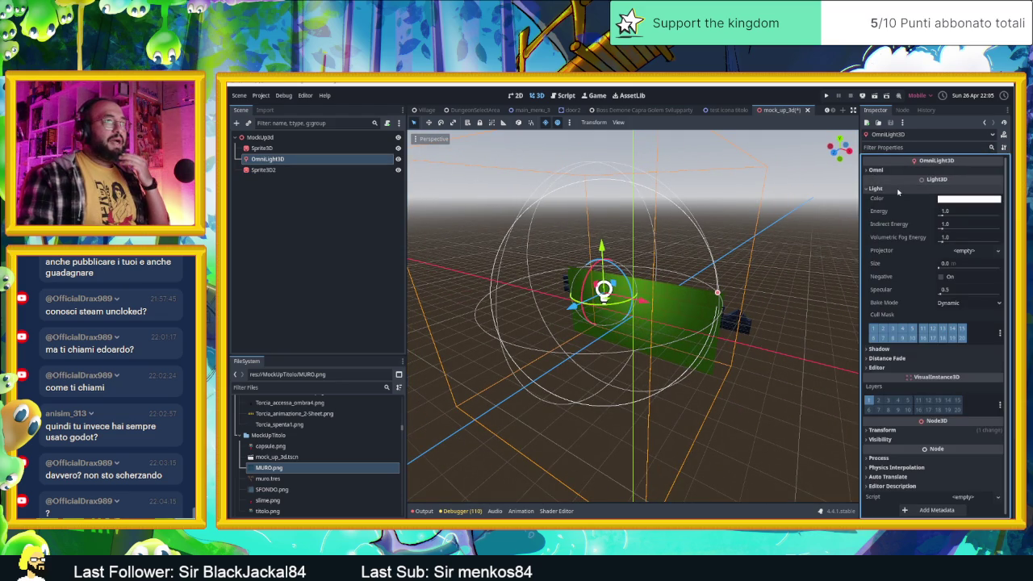
{"action": "mouse_move", "coordinate": [766, 281]}
{"action": "left_mouse_down"}
{"action": "mouse_move", "coordinate": [708, 283]}
{"action": "mouse_move", "coordinate": [706, 326]}
{"action": "mouse_move", "coordinate": [715, 294]}
{"action": "left_mouse_up"}
Reselect Sprite3D2 and reopen its override material settings.
{"action": "left_click", "coordinate": [699, 357]}
{"action": "scroll", "coordinate": [874, 209], "scroll_direction": "up", "scroll_amount": 6}
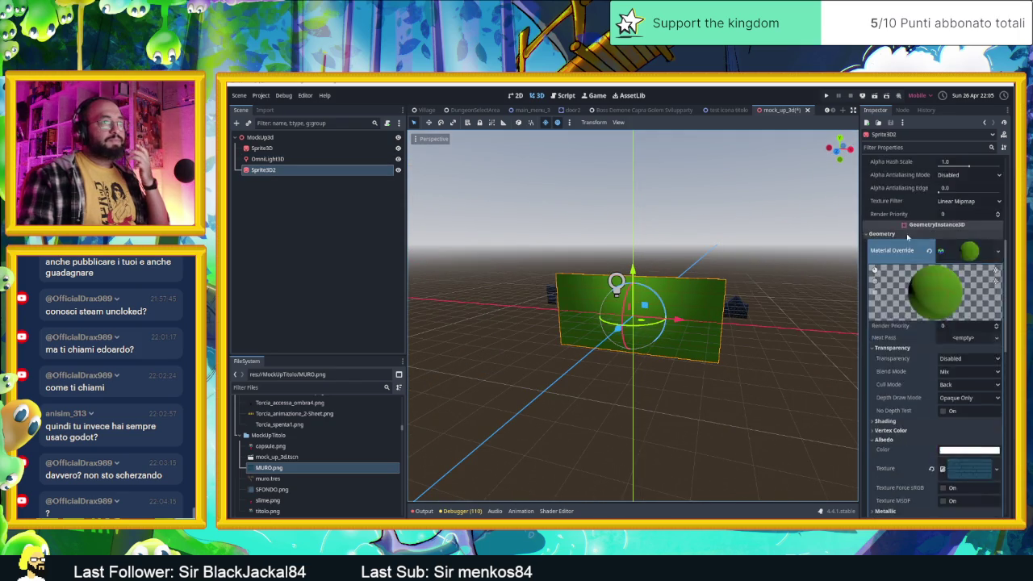
{"action": "left_click", "coordinate": [957, 430]}
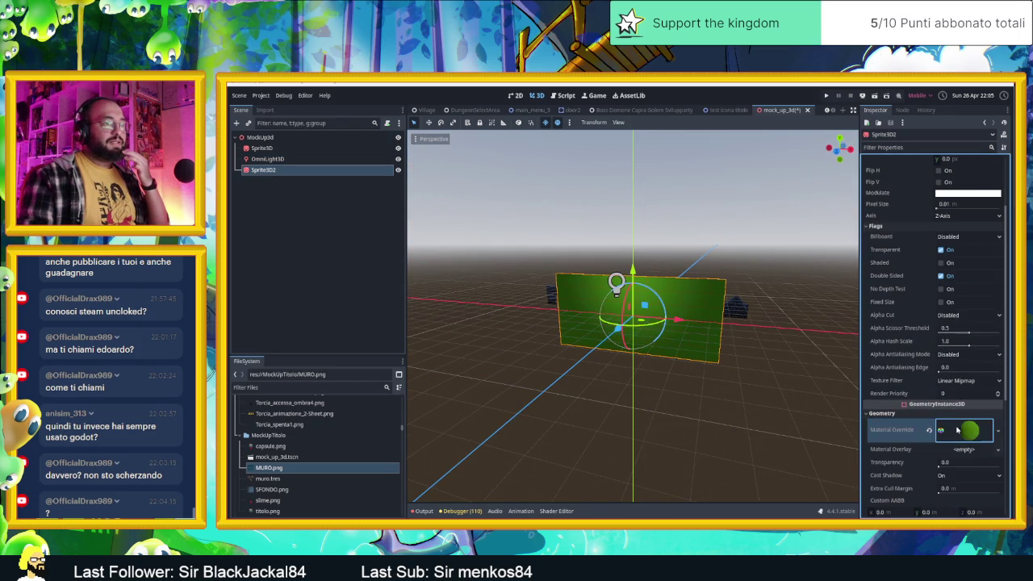
{"action": "left_click", "coordinate": [957, 431]}
{"action": "scroll", "coordinate": [920, 458], "scroll_direction": "down", "scroll_amount": 4}
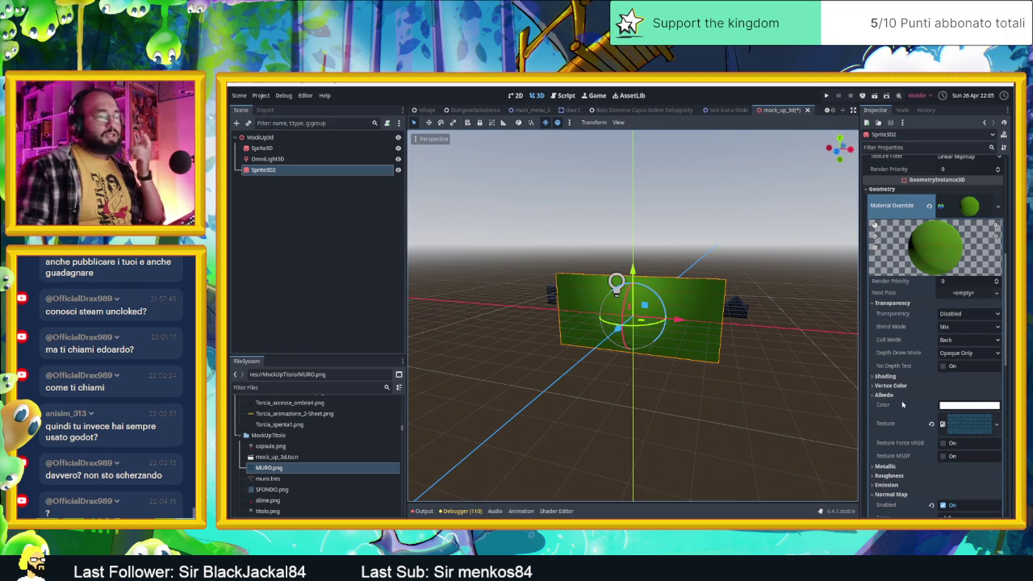
Scroll the Inspector down to the Normal Map section.
{"action": "scroll", "coordinate": [899, 408], "scroll_direction": "down", "scroll_amount": 5}
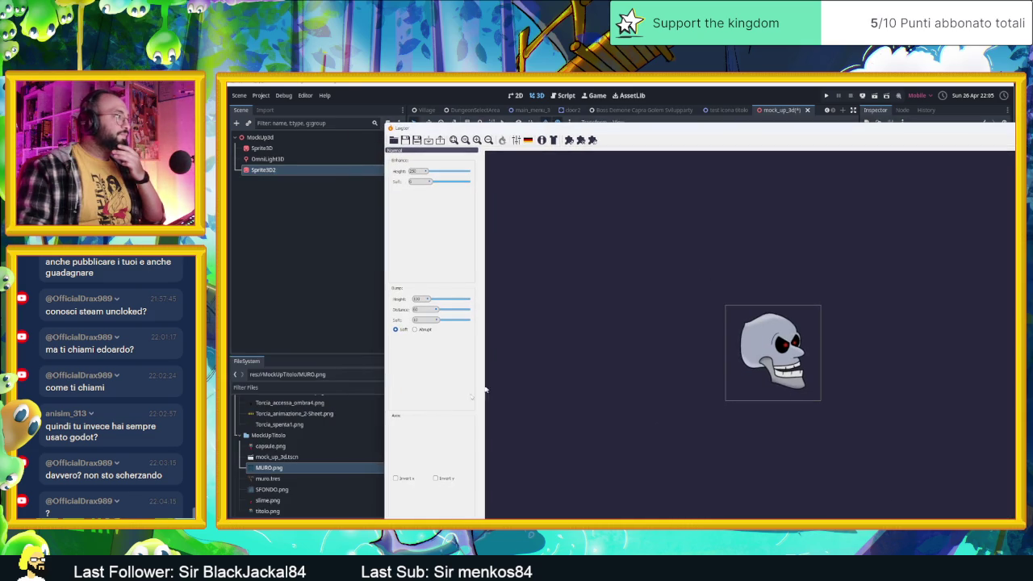
Open the MockUpTitolo folder in File Explorer and load MURO.png into Laigter.
{"action": "right_click", "coordinate": [292, 435]}
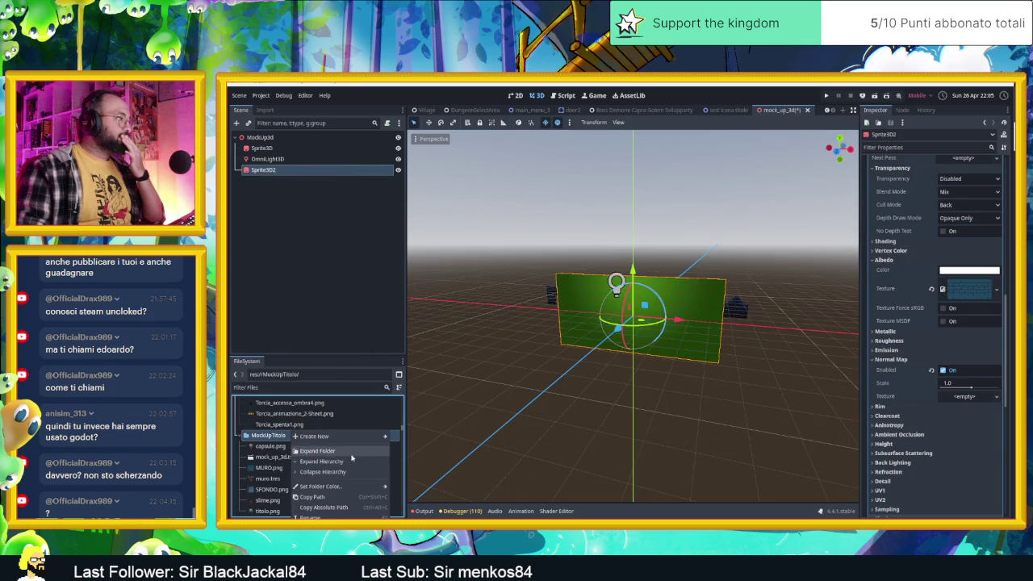
{"action": "left_click", "coordinate": [323, 516]}
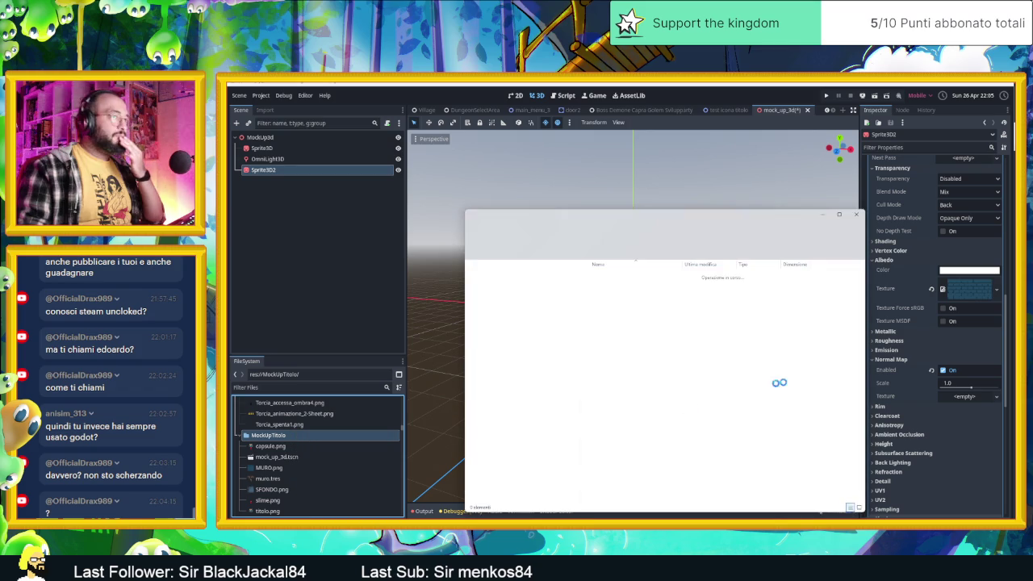
{"action": "scroll", "coordinate": [695, 298], "scroll_direction": "up", "scroll_amount": 4}
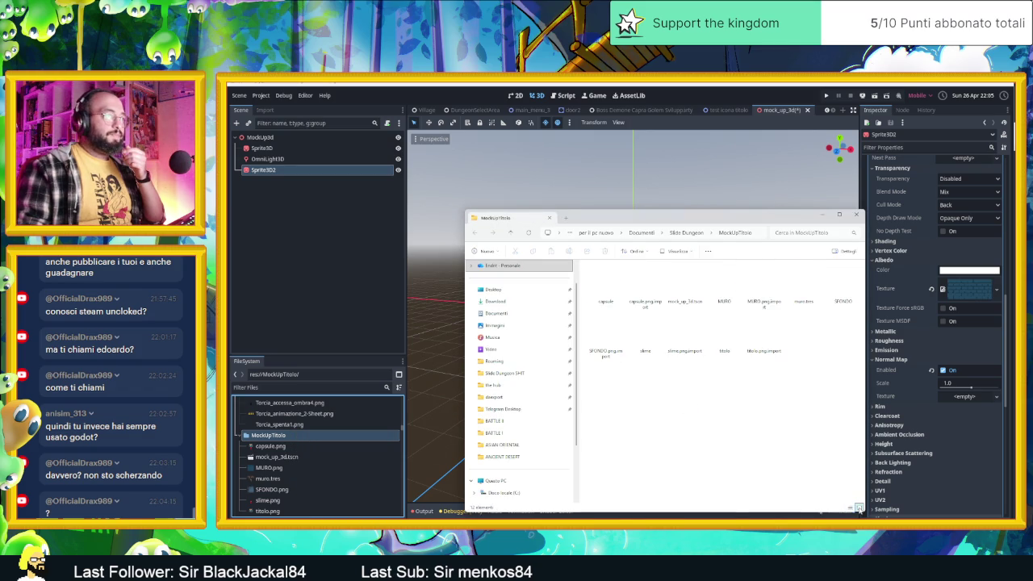
{"action": "left_click", "coordinate": [723, 290]}
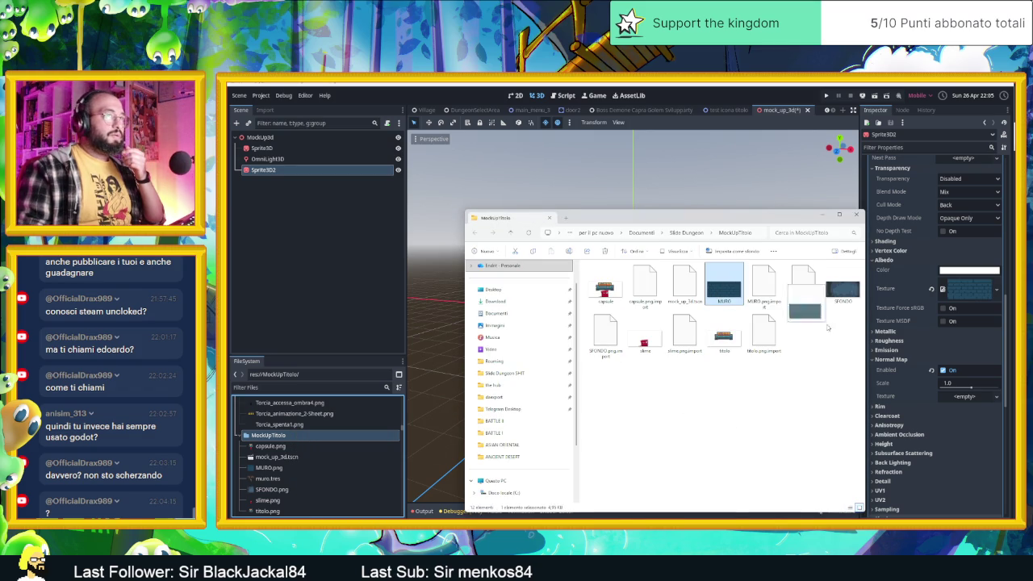
{"action": "double_click", "coordinate": [724, 286]}
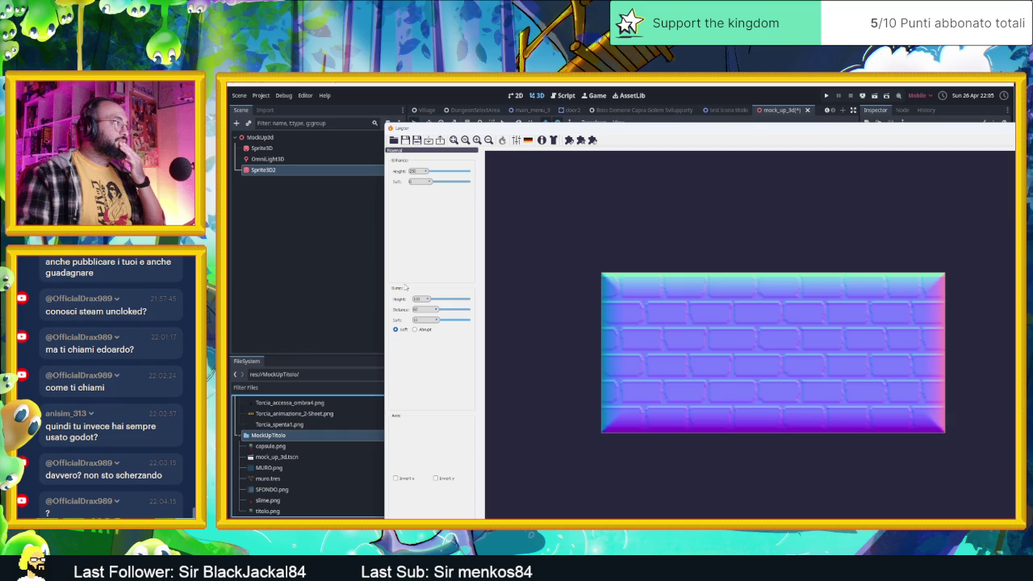
Lower Laigter's bump height and bump distance to flatten the bevelled border, then raise enhance height.
{"action": "left_click_drag", "start_coordinate": [424, 299], "coordinate": [424, 300]}
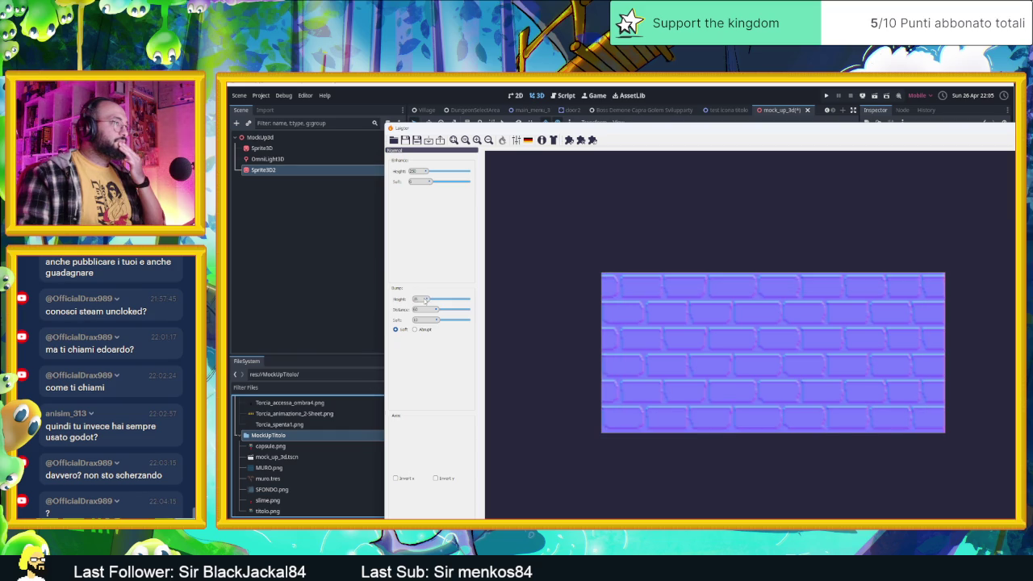
{"action": "scroll", "coordinate": [613, 303], "scroll_direction": "up", "scroll_amount": 2}
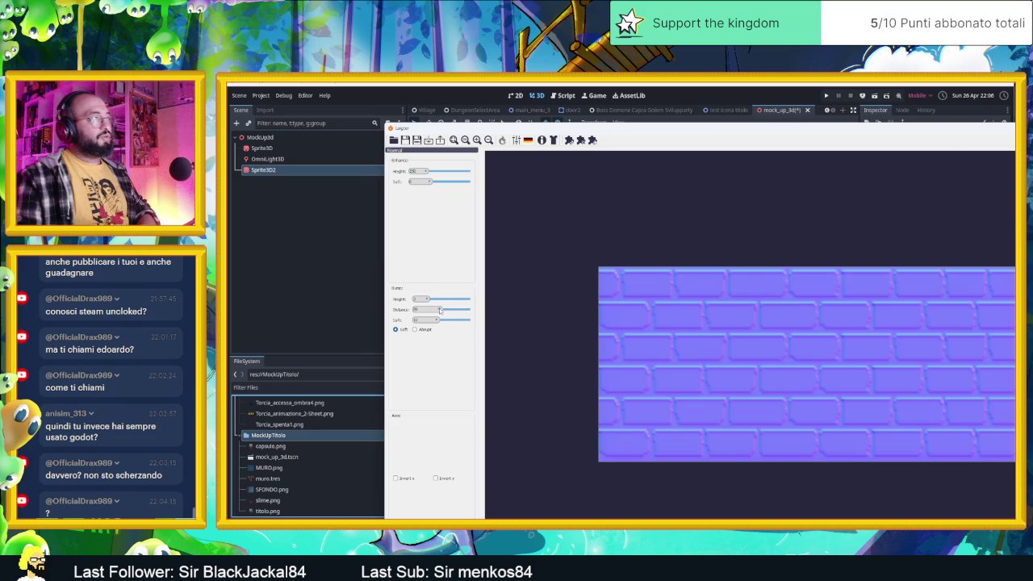
{"action": "mouse_move", "coordinate": [448, 310]}
{"action": "left_mouse_down"}
{"action": "mouse_move", "coordinate": [425, 324]}
{"action": "mouse_move", "coordinate": [422, 299]}
{"action": "left_mouse_up"}
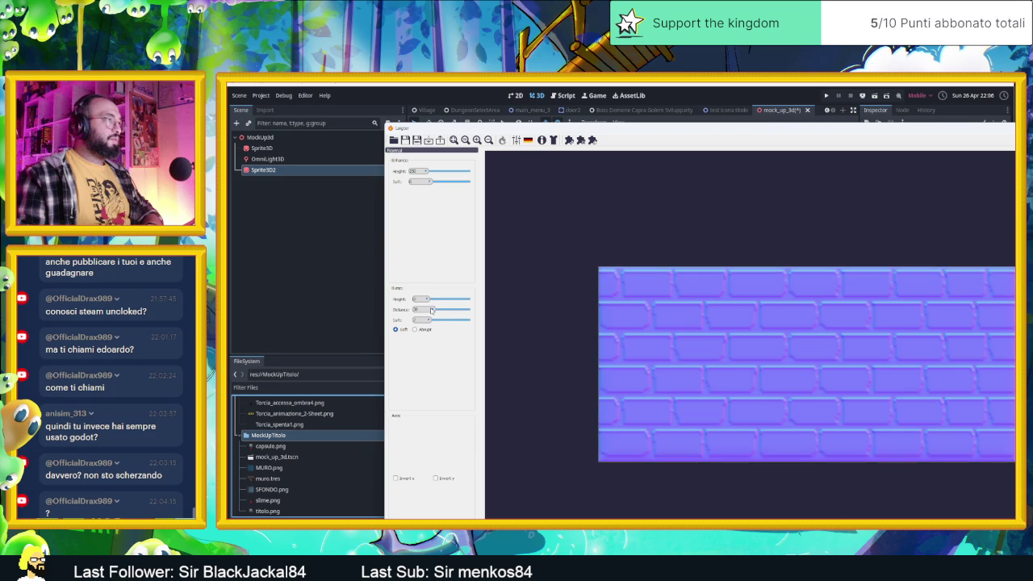
{"action": "mouse_move", "coordinate": [439, 310]}
{"action": "left_mouse_down"}
{"action": "mouse_move", "coordinate": [465, 310]}
{"action": "mouse_move", "coordinate": [428, 310]}
{"action": "left_mouse_up"}
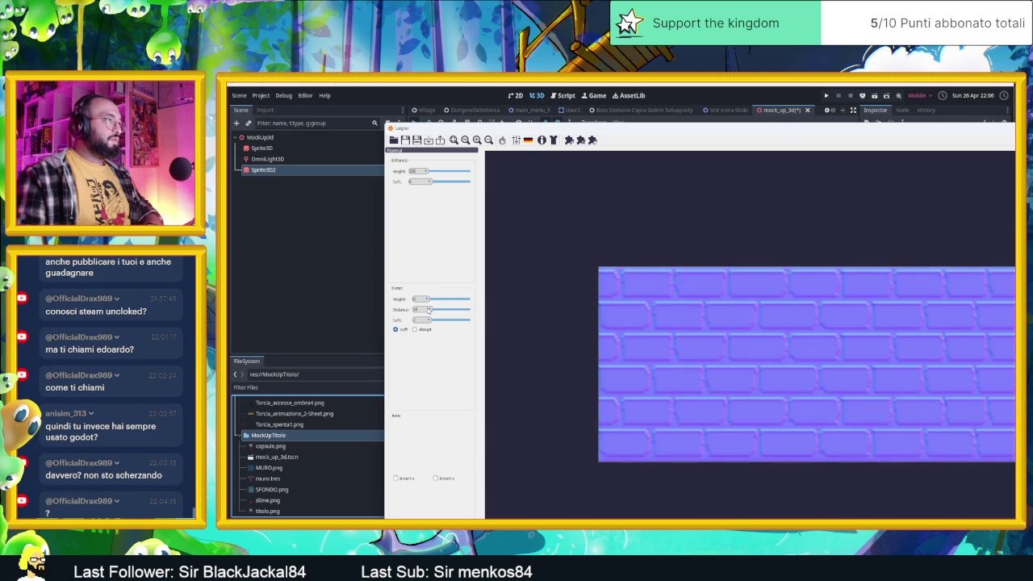
{"action": "left_click_drag", "start_coordinate": [425, 172], "coordinate": [432, 181]}
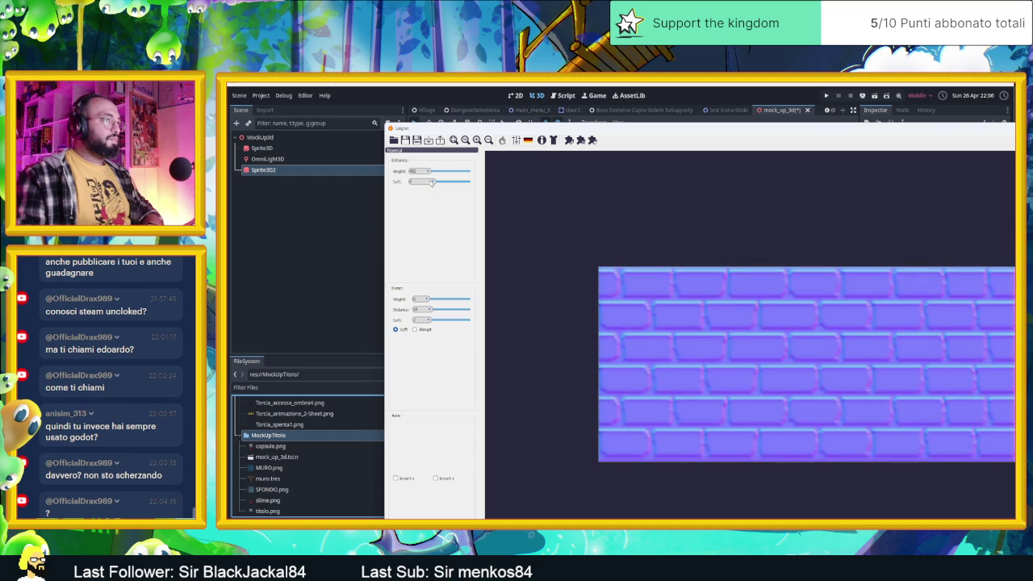
Adjust the edge softness, try Invert Y and revert it, then open the export settings.
{"action": "left_click_drag", "start_coordinate": [432, 181], "coordinate": [431, 172]}
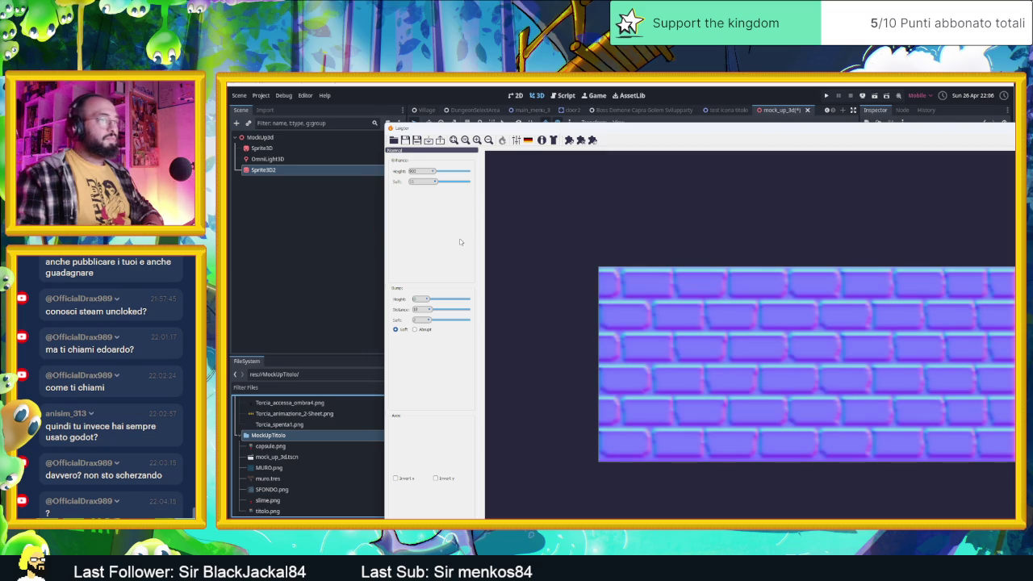
{"action": "left_click", "coordinate": [436, 479]}
{"action": "left_click", "coordinate": [436, 478]}
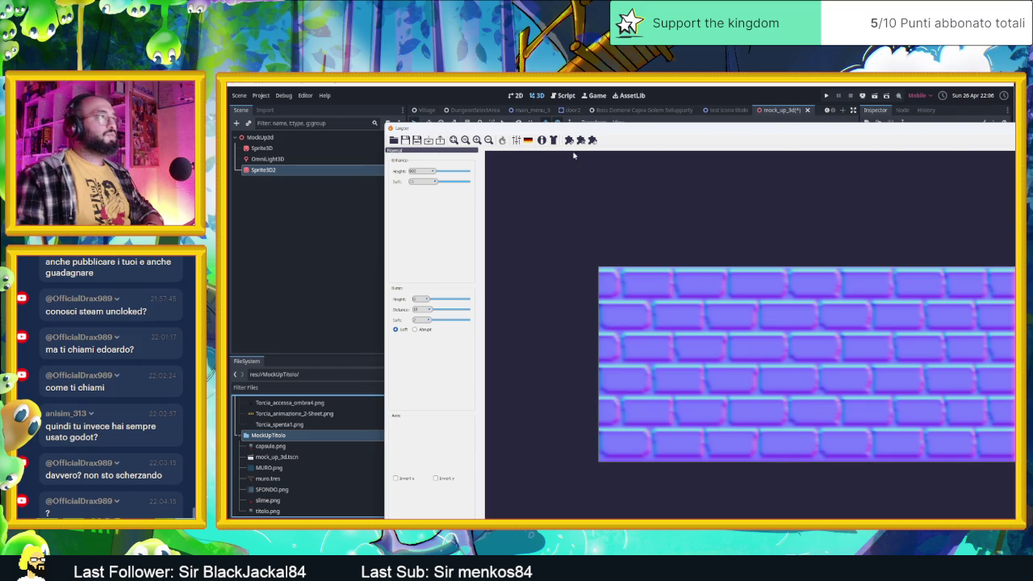
{"action": "left_click", "coordinate": [440, 141]}
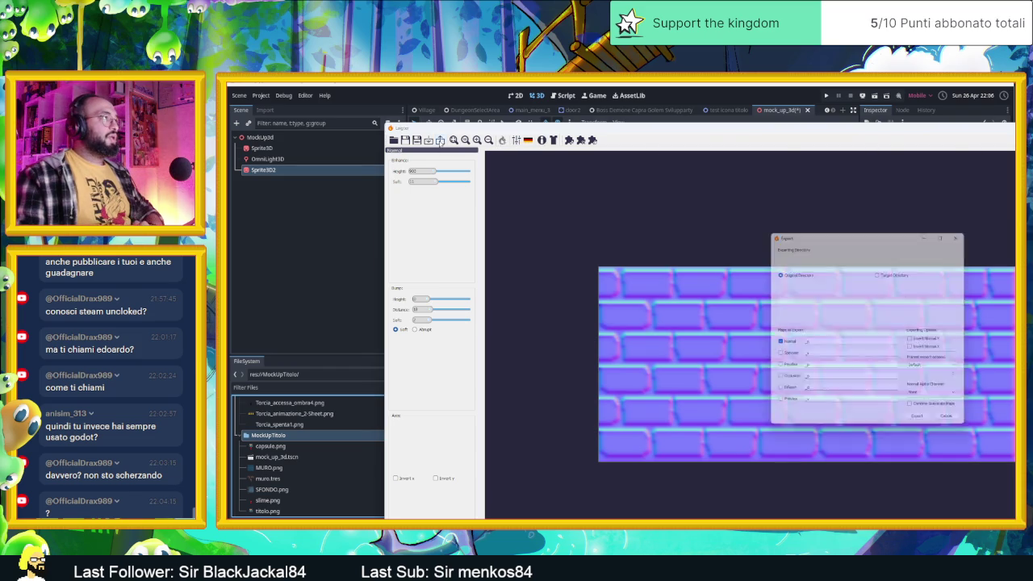
Export the normal map as MURO_n.png, close Laigter, and drag it into Godot's FileSystem.
{"action": "left_click", "coordinate": [923, 424]}
{"action": "left_click", "coordinate": [891, 344]}
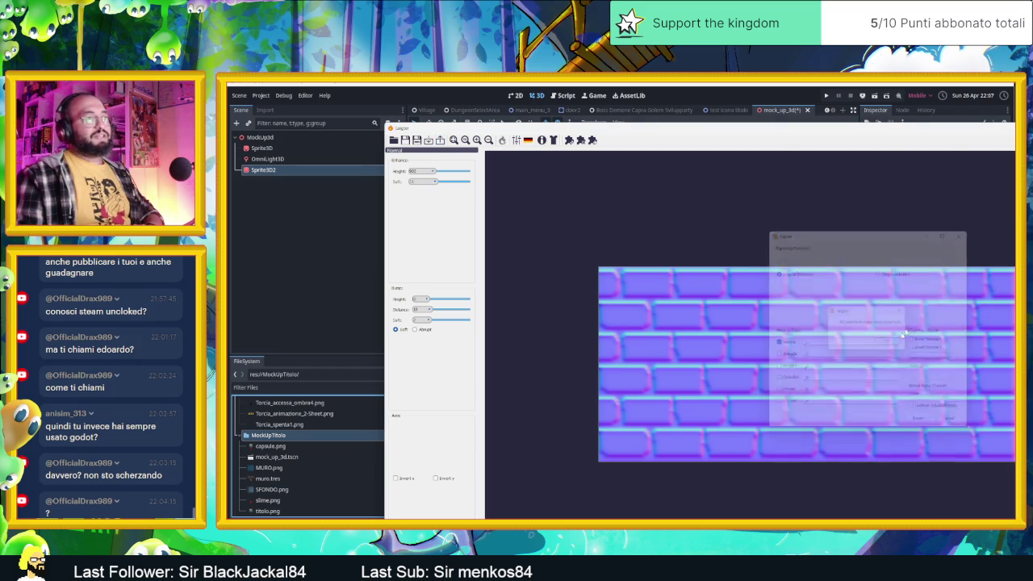
{"action": "key", "text": "alt+F4"}
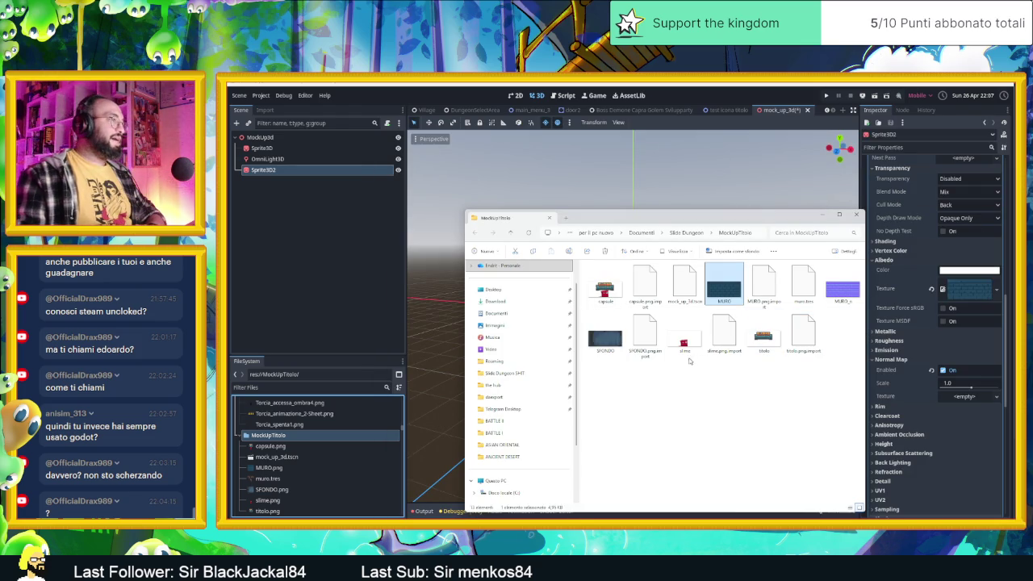
{"action": "left_click", "coordinate": [828, 295]}
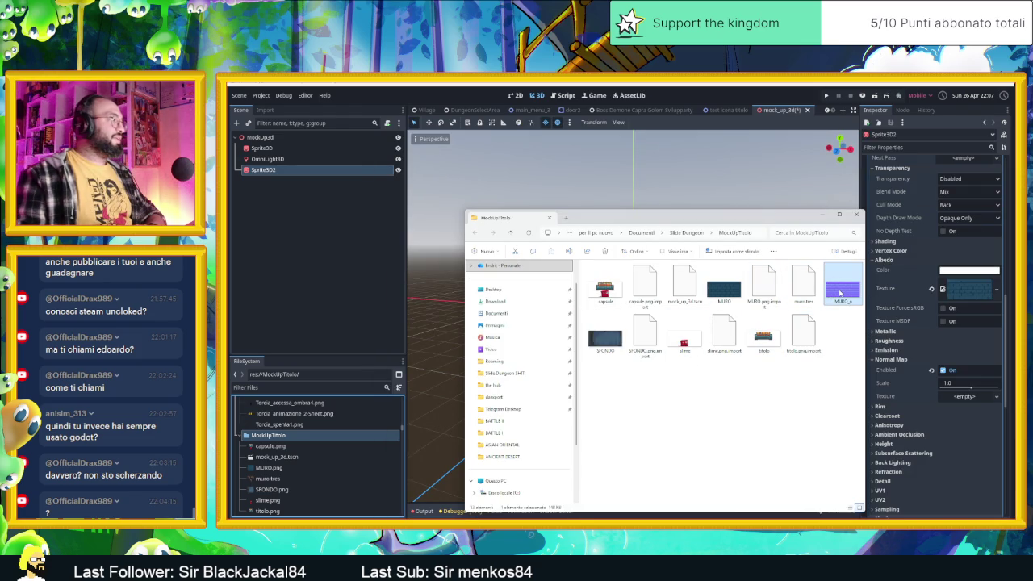
{"action": "left_click_drag", "start_coordinate": [840, 293], "coordinate": [316, 468]}
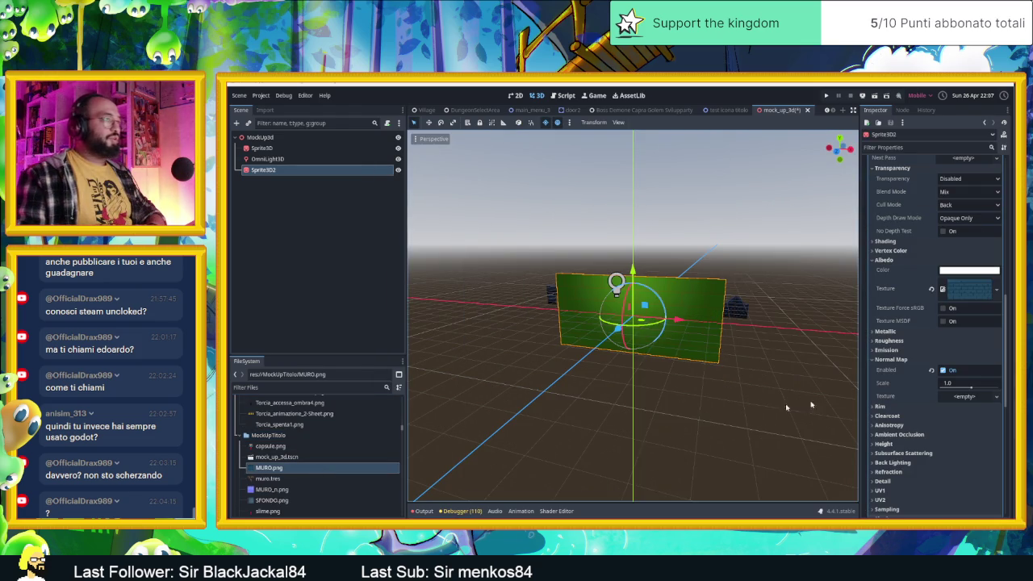
Assign MURO_n.png to the material's Normal Map texture slot.
{"action": "scroll", "coordinate": [316, 476], "scroll_direction": "down", "scroll_amount": 1}
{"action": "mouse_move", "coordinate": [316, 476]}
{"action": "left_mouse_down"}
{"action": "mouse_move", "coordinate": [267, 472]}
{"action": "mouse_move", "coordinate": [963, 405]}
{"action": "left_mouse_up"}
{"action": "left_click_drag", "start_coordinate": [645, 327], "coordinate": [660, 331]}
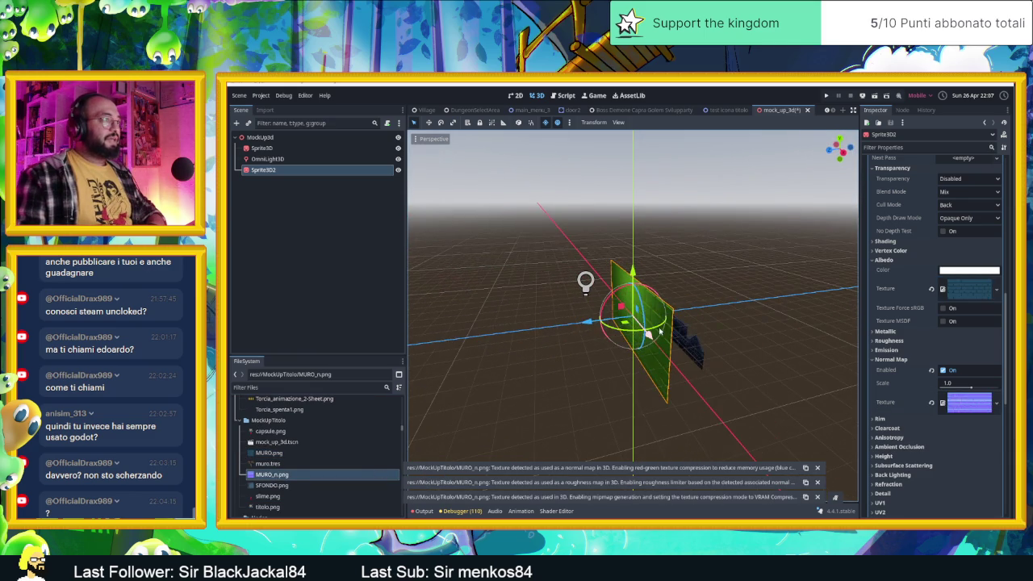
Revert Sprite3D2's Material Override to empty.
{"action": "scroll", "coordinate": [907, 336], "scroll_direction": "up", "scroll_amount": 2}
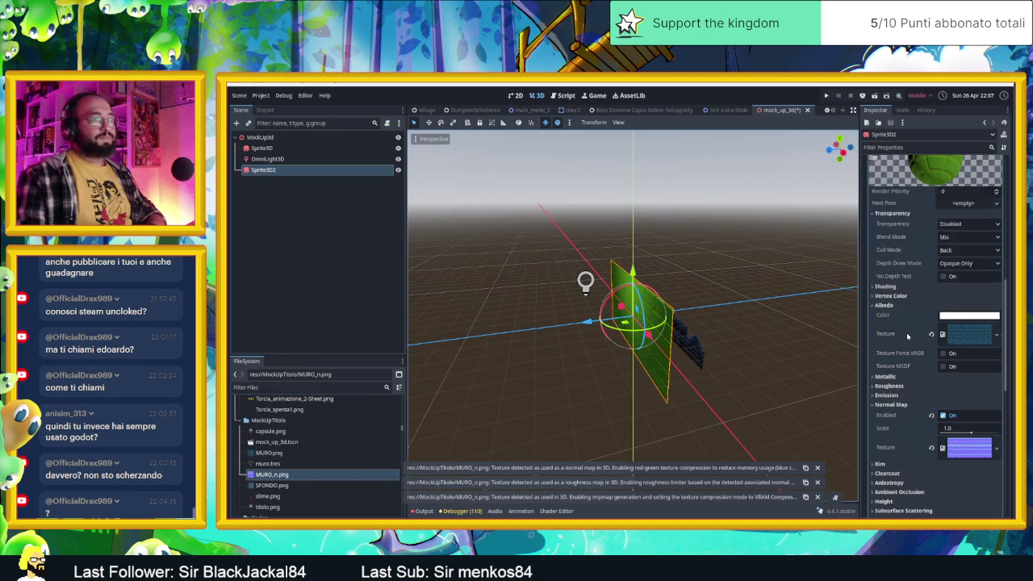
{"action": "scroll", "coordinate": [908, 336], "scroll_direction": "up", "scroll_amount": 5}
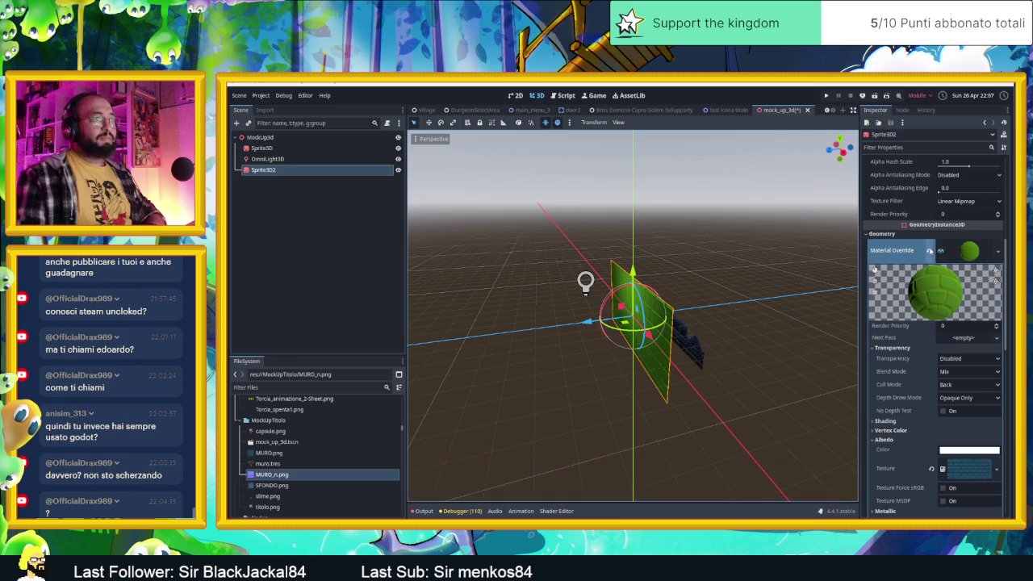
{"action": "left_click", "coordinate": [930, 251]}
{"action": "scroll", "coordinate": [928, 321], "scroll_direction": "up", "scroll_amount": 10}
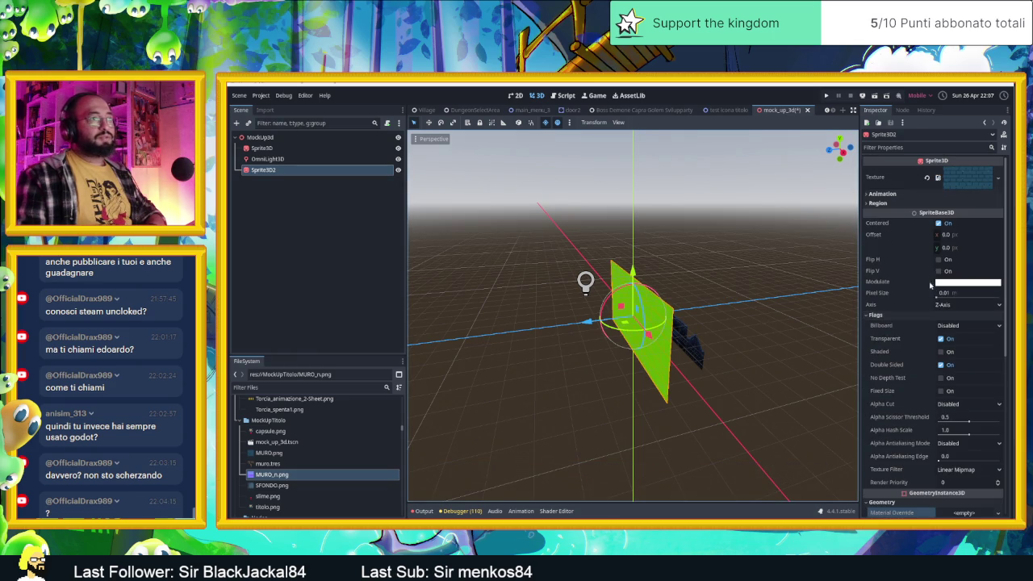
Clear Sprite3D2's texture, reassign MURO.png to it, and reselect the wall sprite.
{"action": "left_click", "coordinate": [929, 179]}
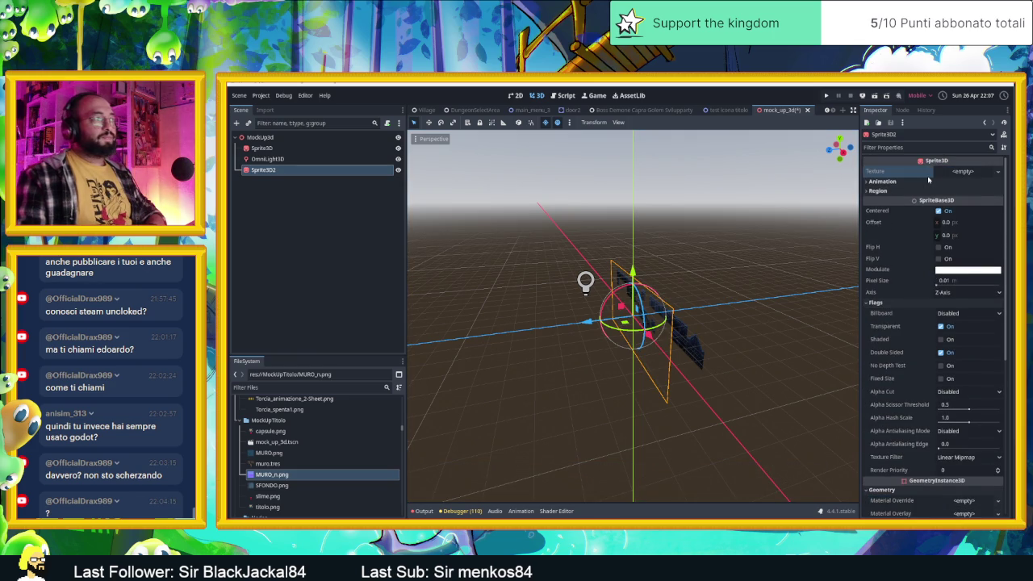
{"action": "mouse_move", "coordinate": [269, 452]}
{"action": "left_mouse_down"}
{"action": "mouse_move", "coordinate": [542, 422]}
{"action": "mouse_move", "coordinate": [939, 179]}
{"action": "left_mouse_up"}
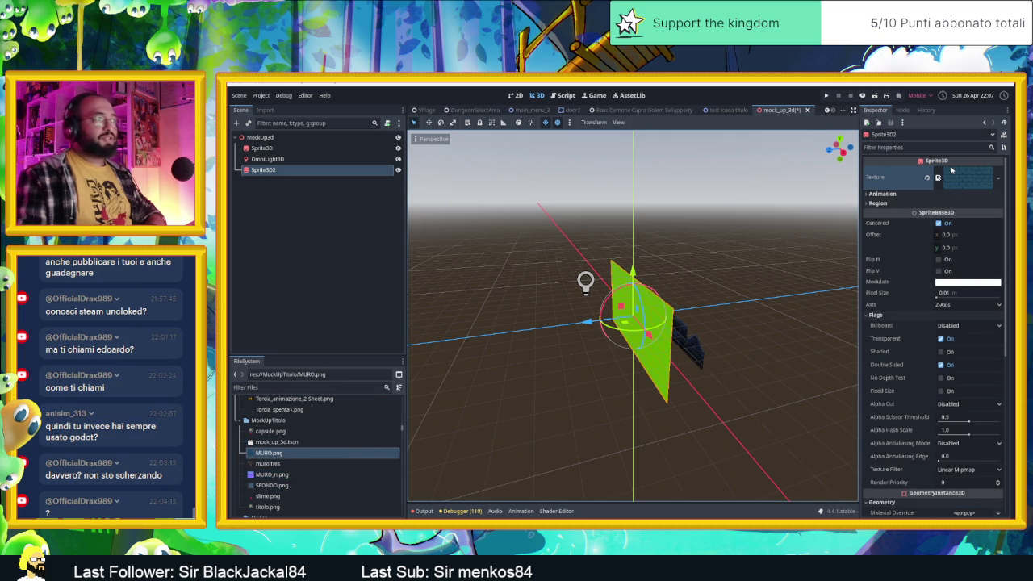
{"action": "left_click", "coordinate": [339, 310]}
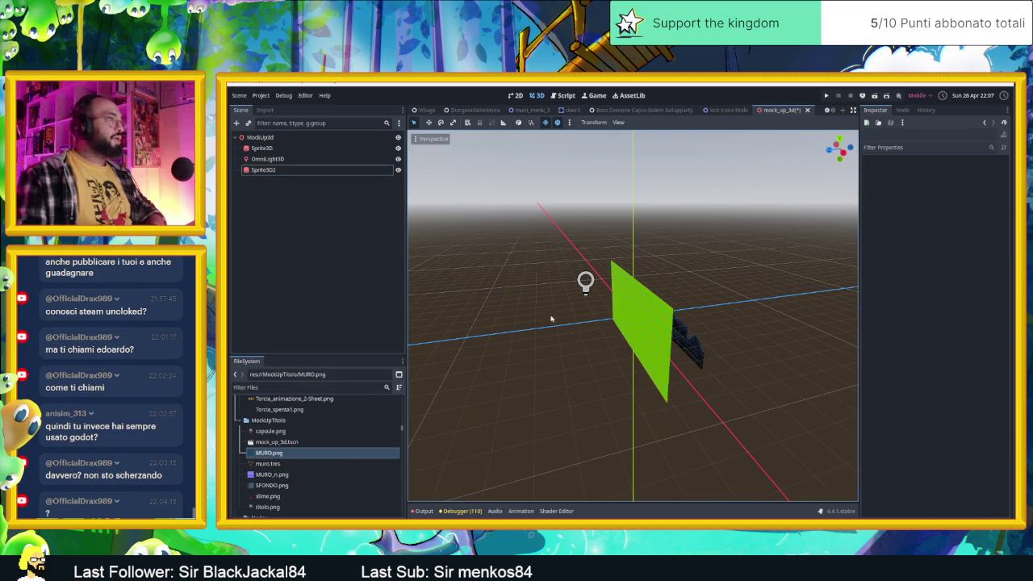
{"action": "left_click", "coordinate": [669, 369]}
{"action": "scroll", "coordinate": [908, 451], "scroll_direction": "down", "scroll_amount": 10}
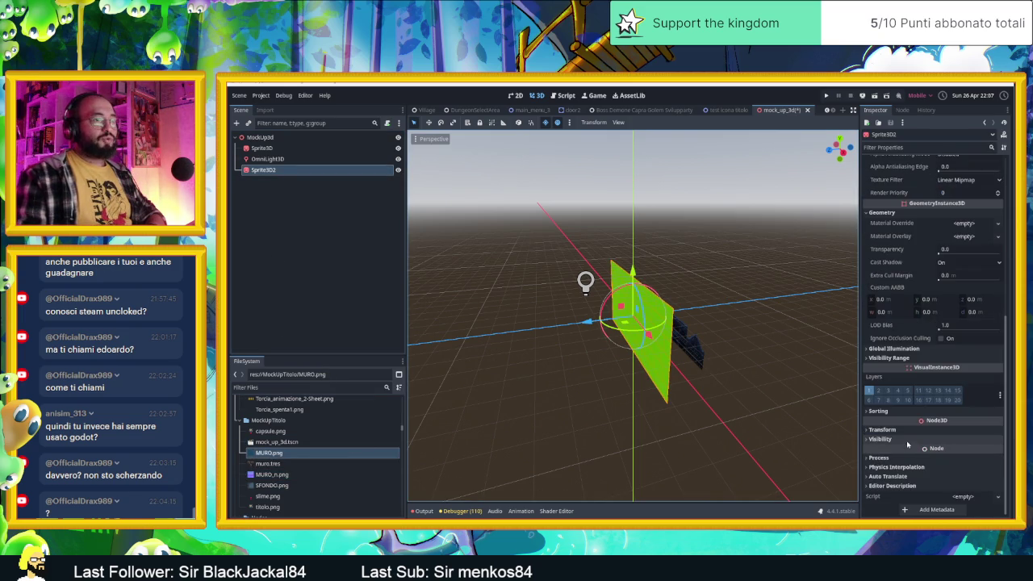
{"action": "scroll", "coordinate": [908, 451], "scroll_direction": "up", "scroll_amount": 5}
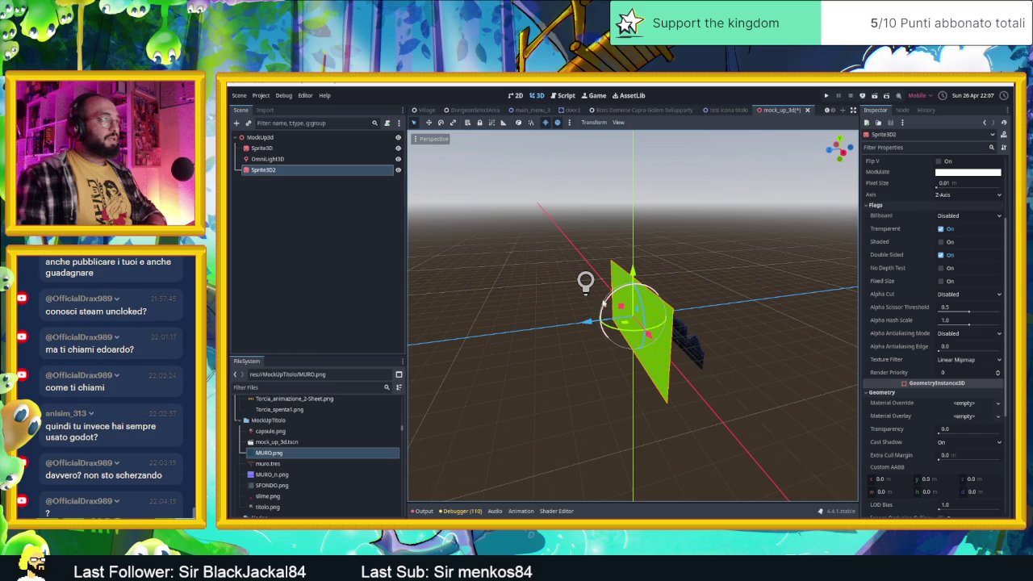
{"action": "right_click", "coordinate": [257, 169]}
{"action": "left_click", "coordinate": [278, 225]}
{"action": "left_click", "coordinate": [260, 138]}
{"action": "left_click", "coordinate": [238, 124]}
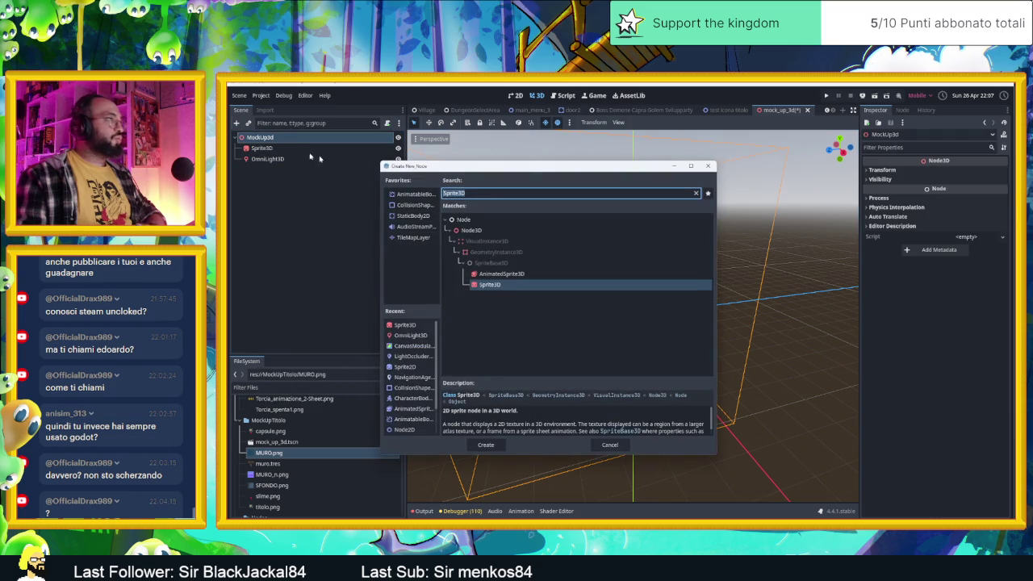
{"action": "left_click", "coordinate": [708, 166]}
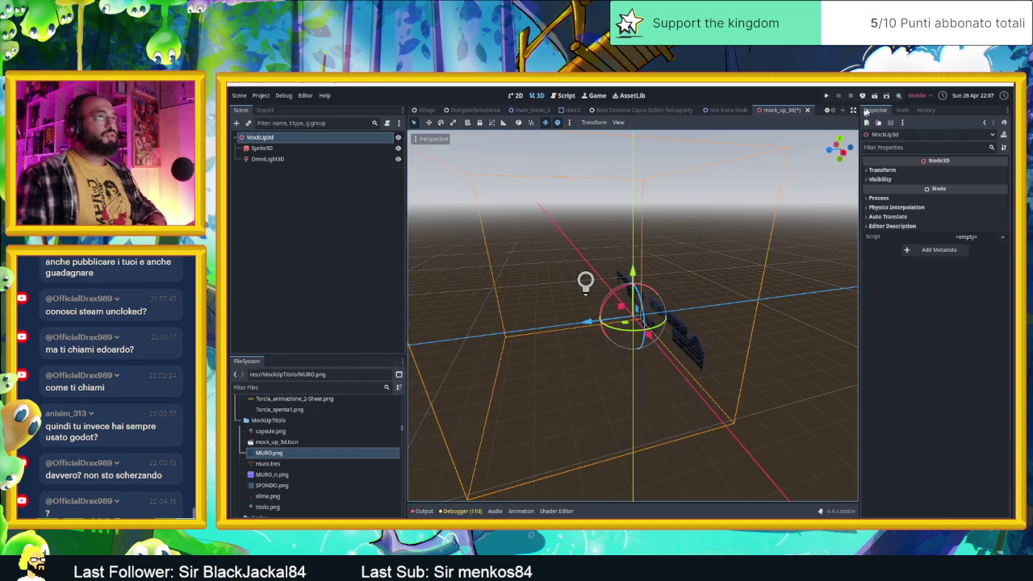
{"action": "left_click", "coordinate": [921, 95]}
{"action": "left_click", "coordinate": [920, 110]}
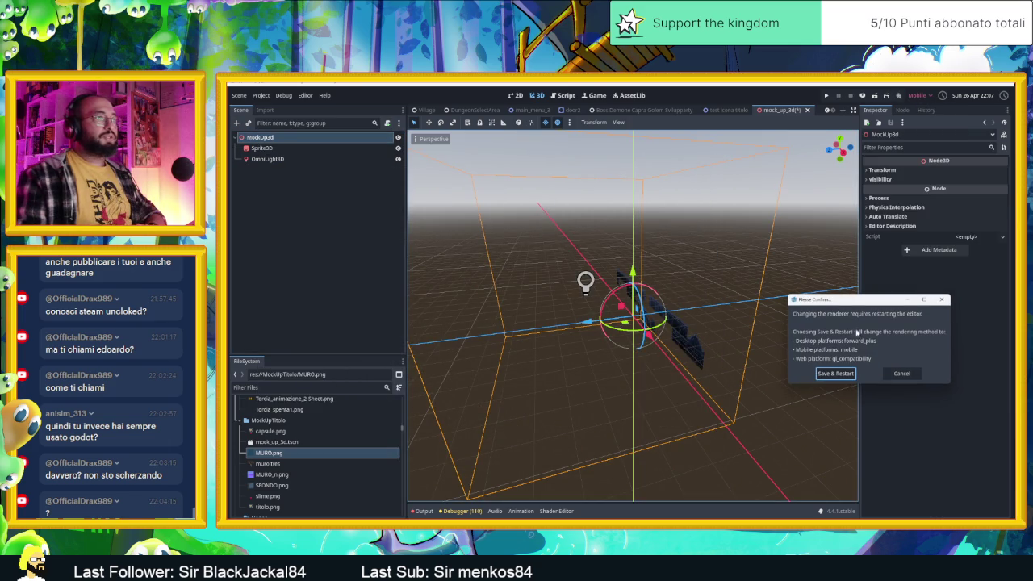
{"action": "left_click", "coordinate": [909, 373]}
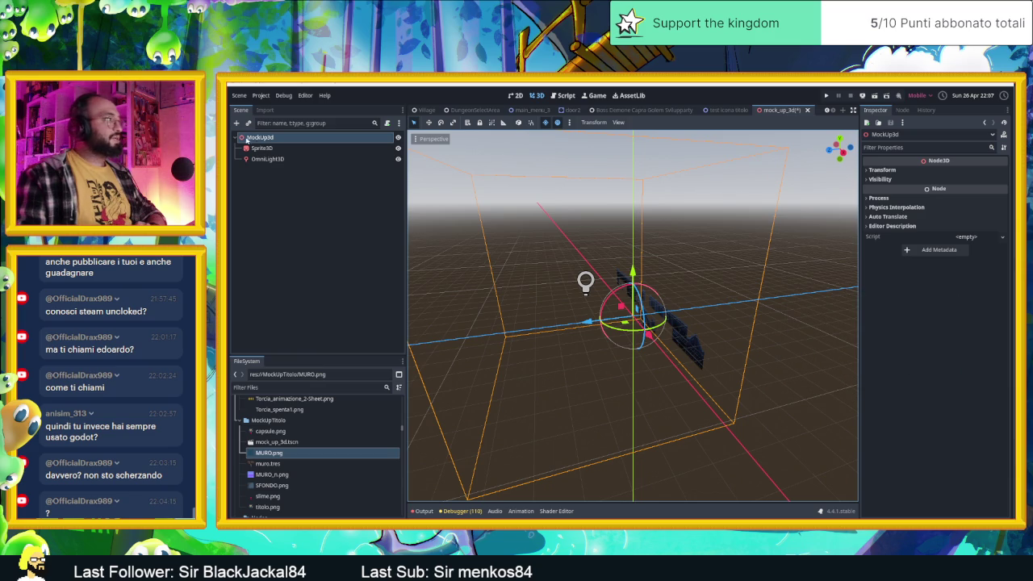
{"action": "left_click", "coordinate": [236, 123]}
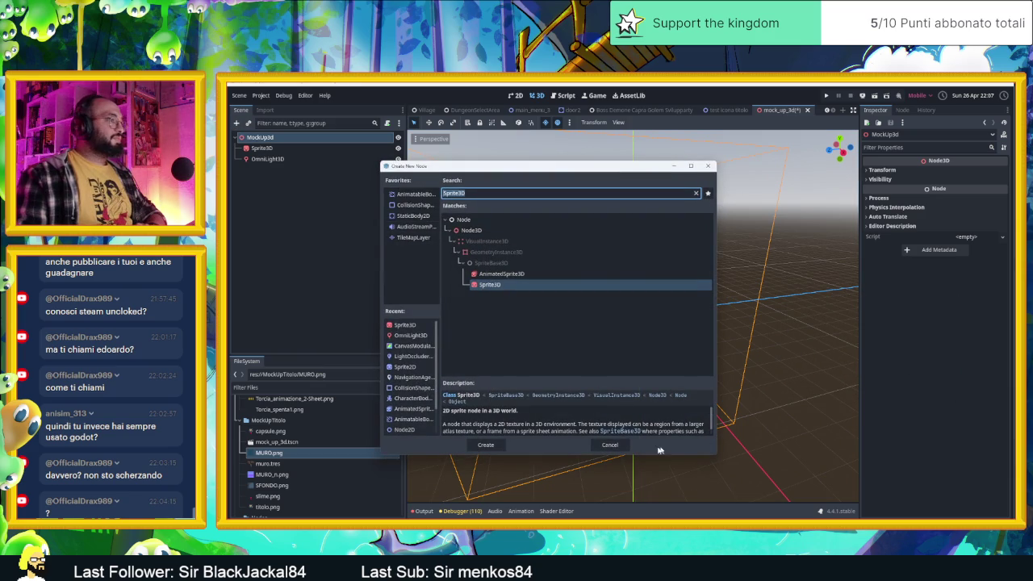
{"action": "left_click", "coordinate": [609, 445]}
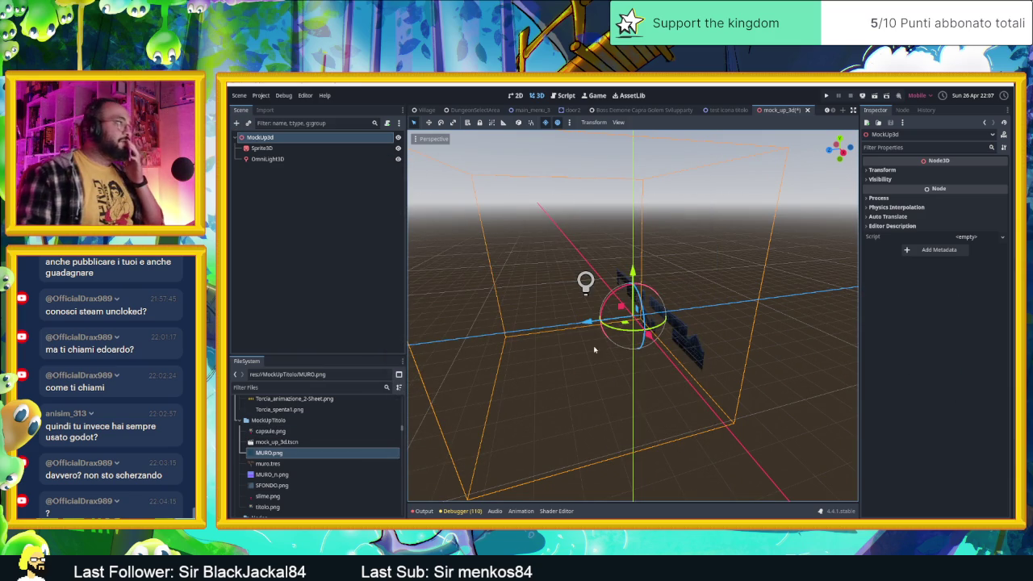
{"action": "right_click", "coordinate": [275, 422]}
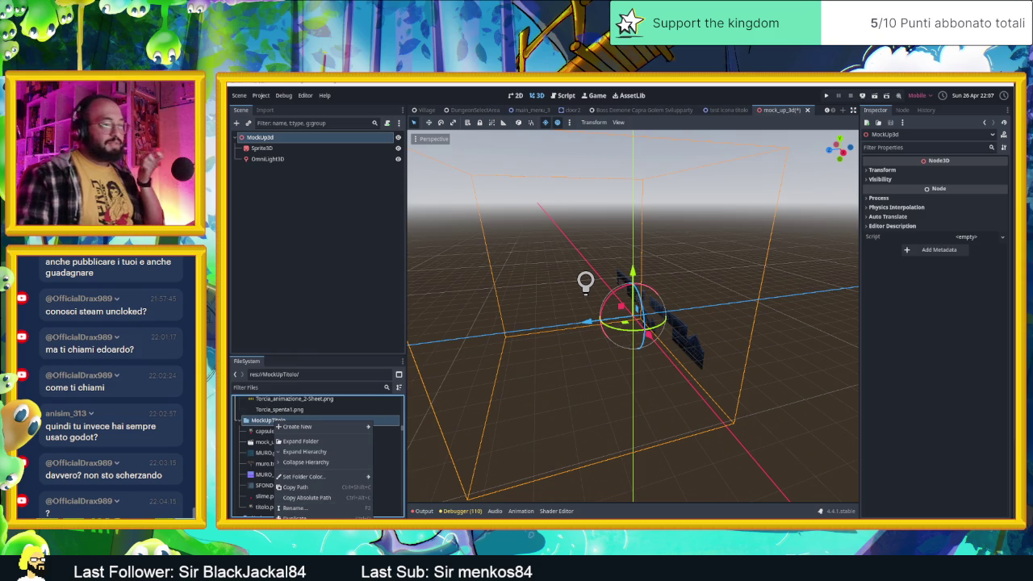
Copy the MockUpTitolo folder from Slide Dungeon in File Explorer, then close the Godot editor.
{"action": "left_click", "coordinate": [250, 427]}
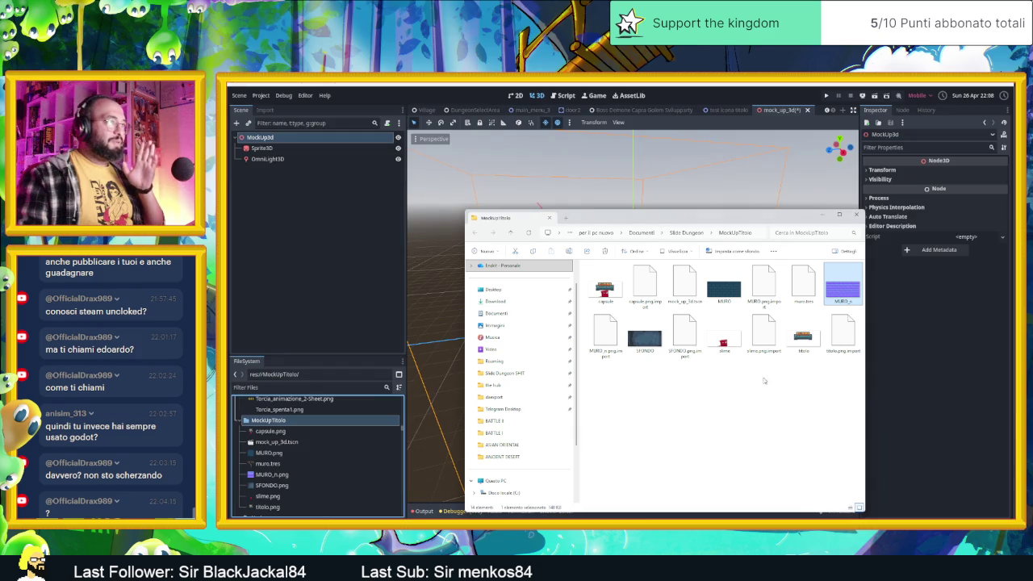
{"action": "left_click", "coordinate": [686, 233]}
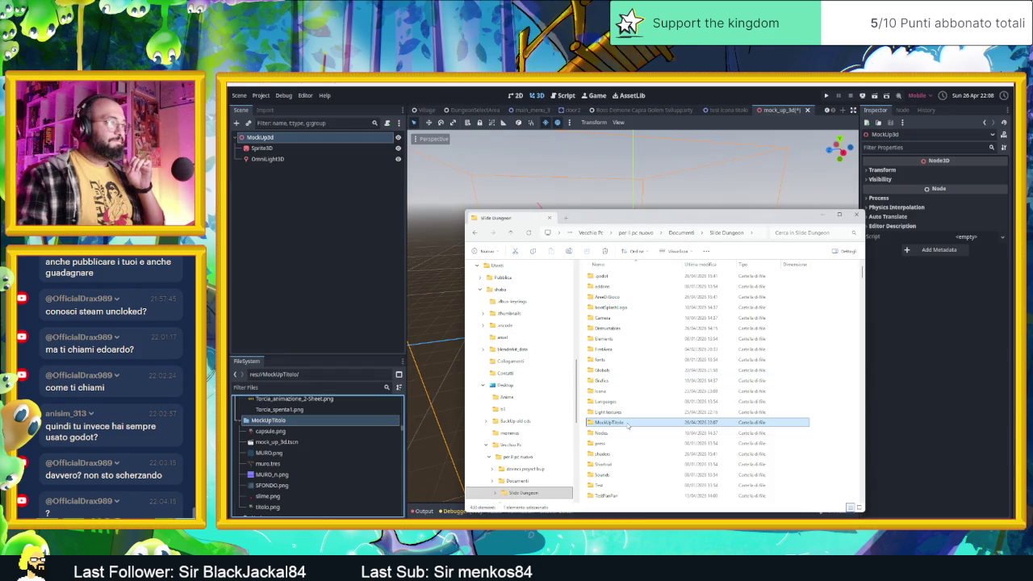
{"action": "right_click", "coordinate": [624, 425]}
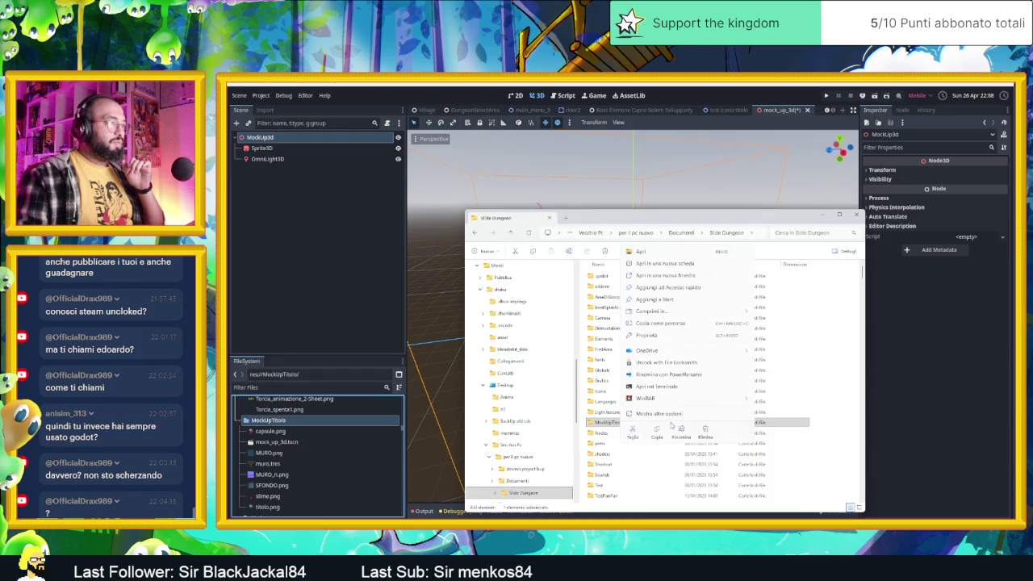
{"action": "left_click", "coordinate": [658, 433]}
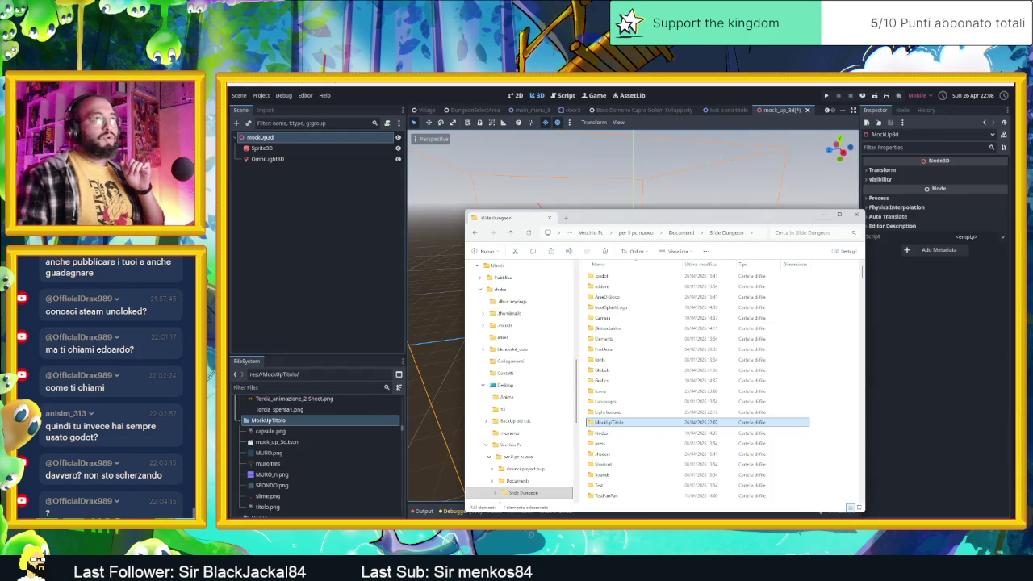
{"action": "left_click", "coordinate": [1007, 84]}
{"action": "left_click", "coordinate": [1008, 84]}
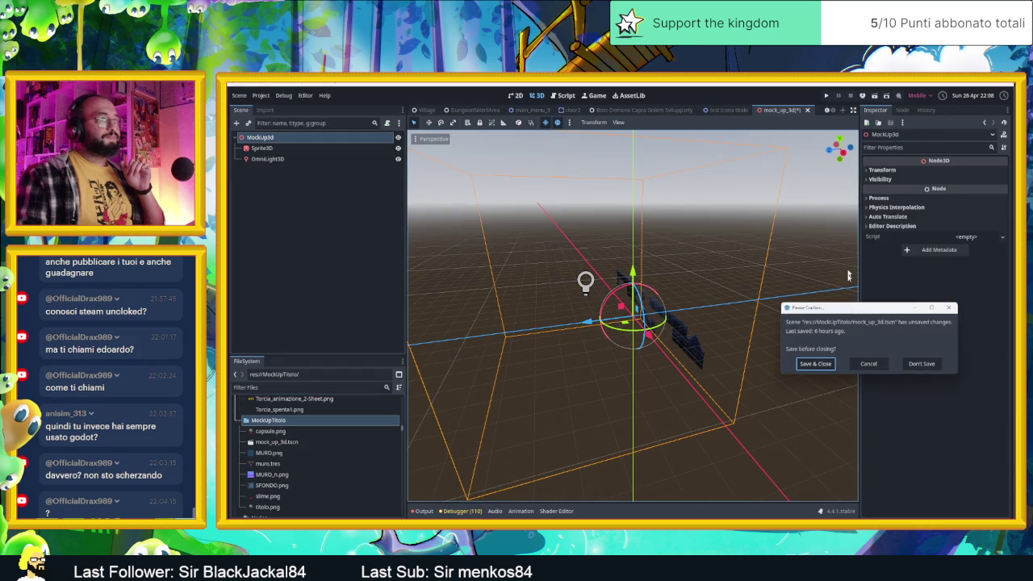
Save mock_up_3d.tscn and close the editor, then relaunch Godot_v4.4 from the Start menu.
{"action": "left_click", "coordinate": [825, 363]}
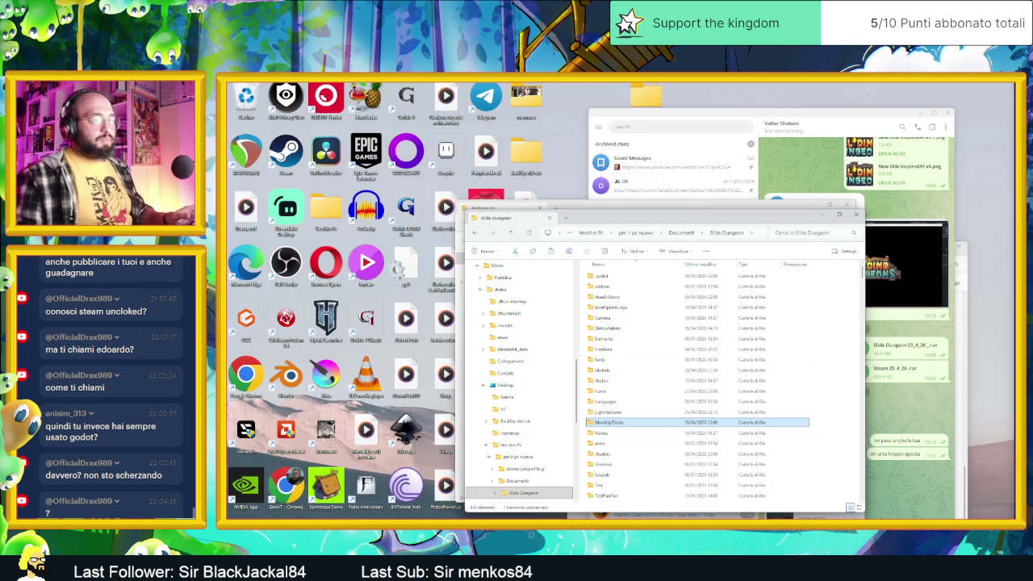
{"action": "key", "text": "super"}
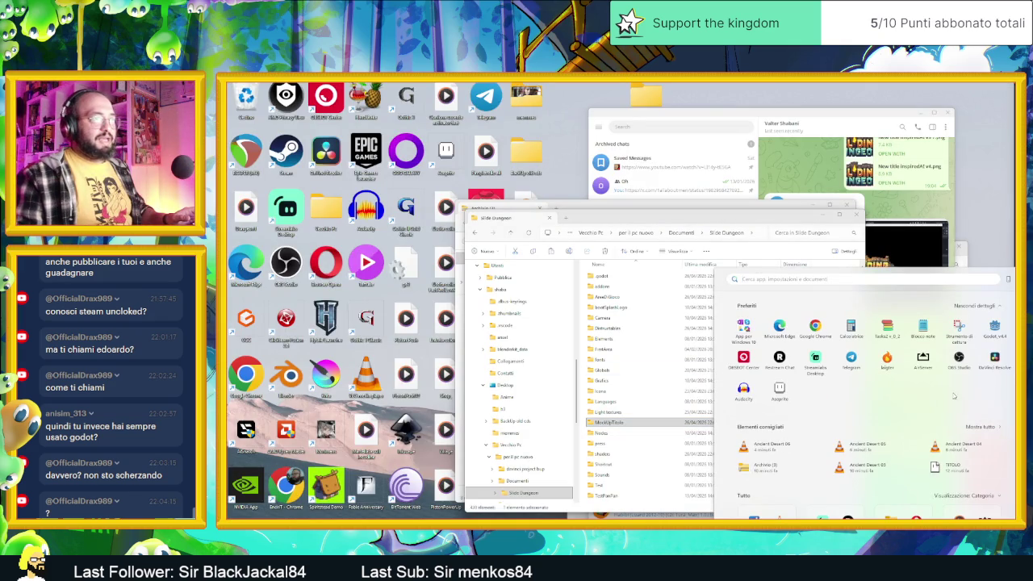
{"action": "left_click", "coordinate": [993, 329]}
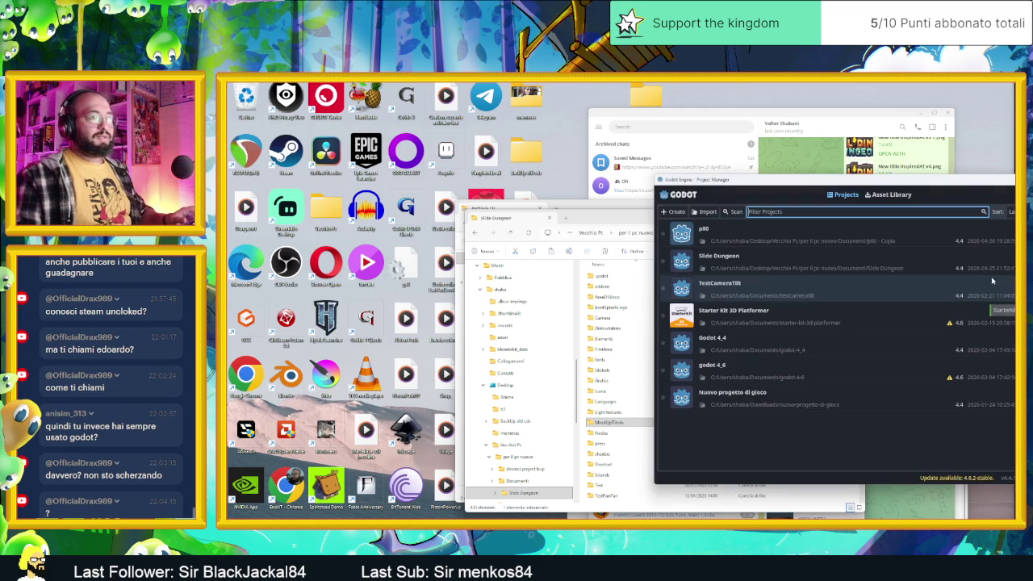
Create a Forward+ project named 'MockUp Titolo Sliding Dungeons'.
{"action": "left_click", "coordinate": [678, 213]}
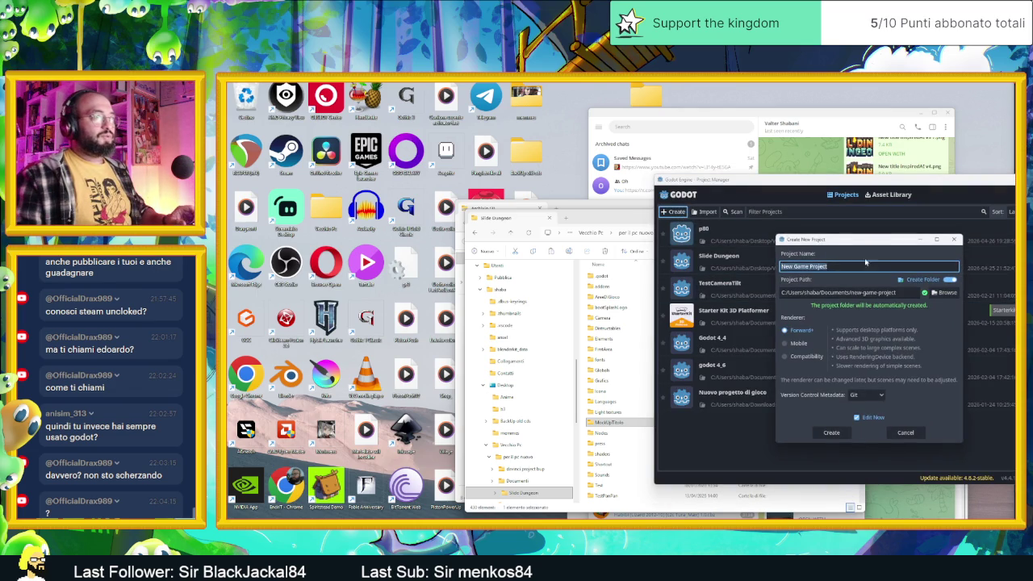
{"action": "type", "text": "MockUp Titolo Sliding Dungeon"}
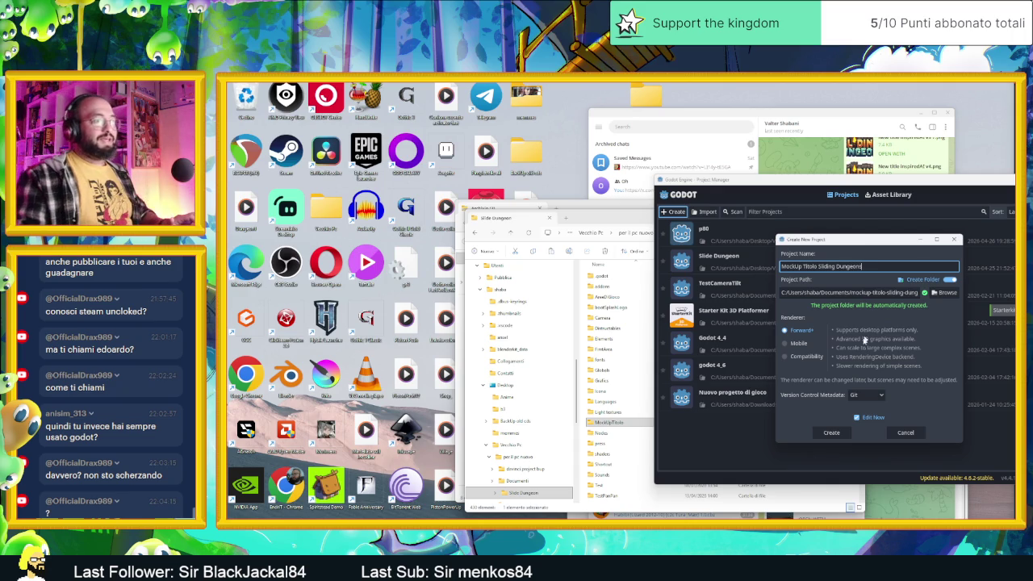
{"action": "left_click", "coordinate": [831, 432]}
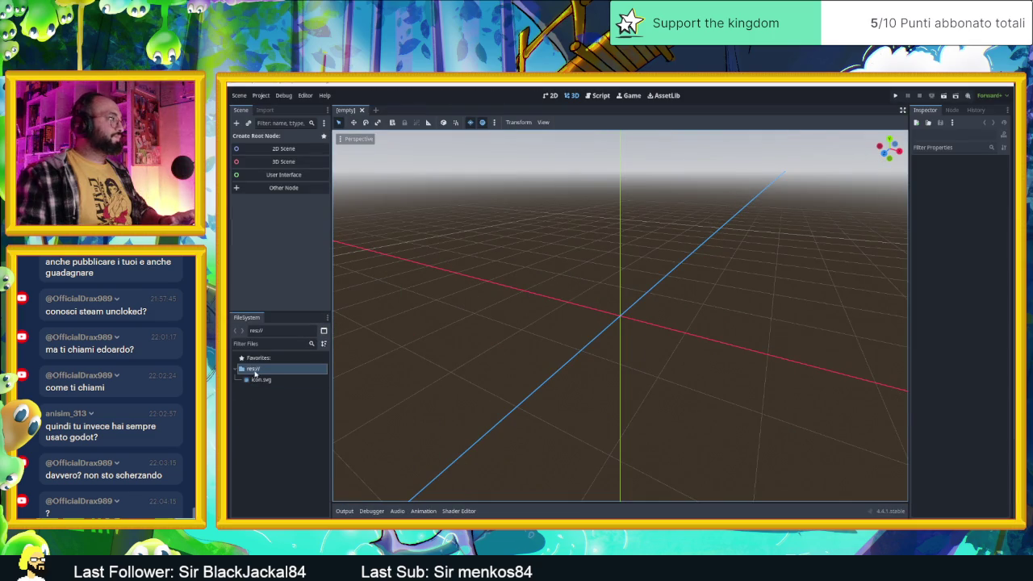
Paste the copied MockUpTitolo folder into the new project's res:// folder.
{"action": "right_click", "coordinate": [254, 373]}
{"action": "left_click", "coordinate": [298, 473]}
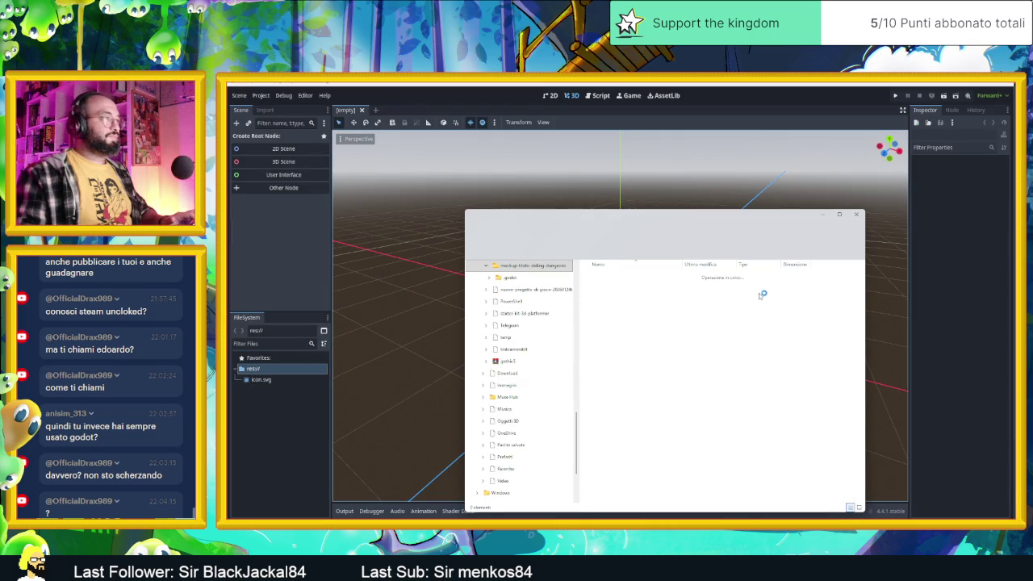
{"action": "right_click", "coordinate": [714, 271]}
{"action": "left_click", "coordinate": [759, 360]}
{"action": "left_click", "coordinate": [269, 390]}
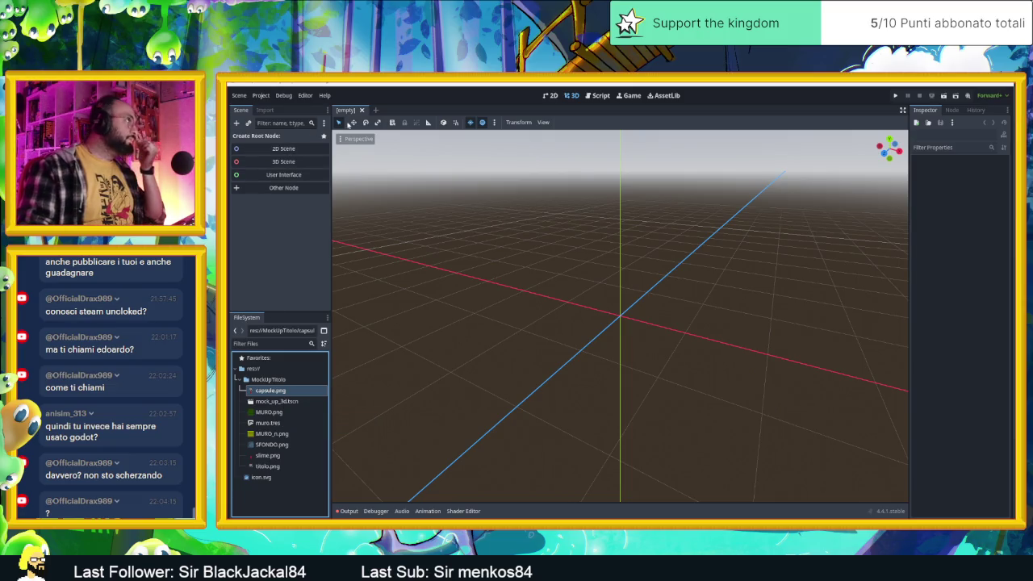
Create a Node3D root scene and add a Sprite3D child.
{"action": "left_click", "coordinate": [283, 161]}
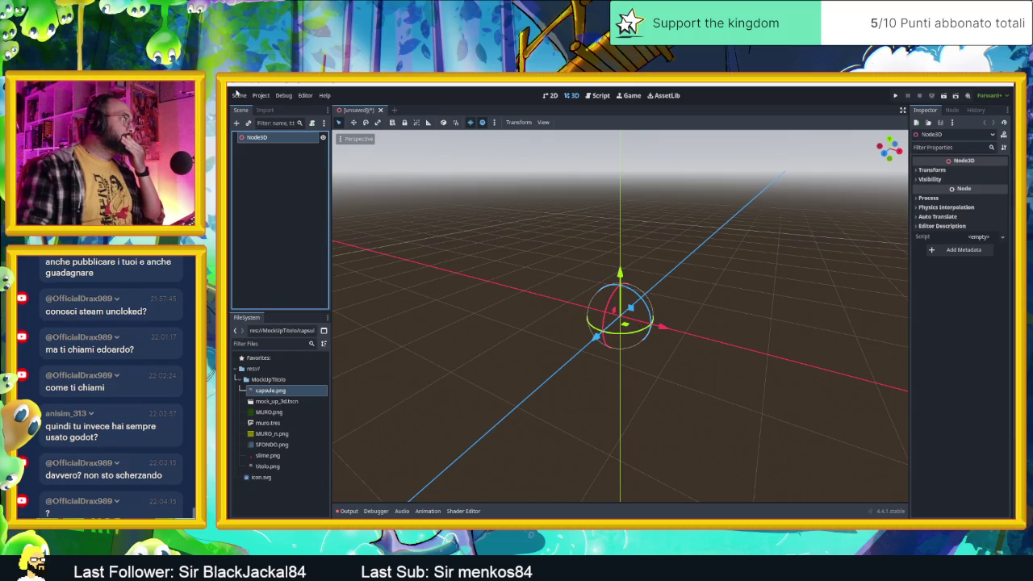
{"action": "left_click", "coordinate": [237, 123]}
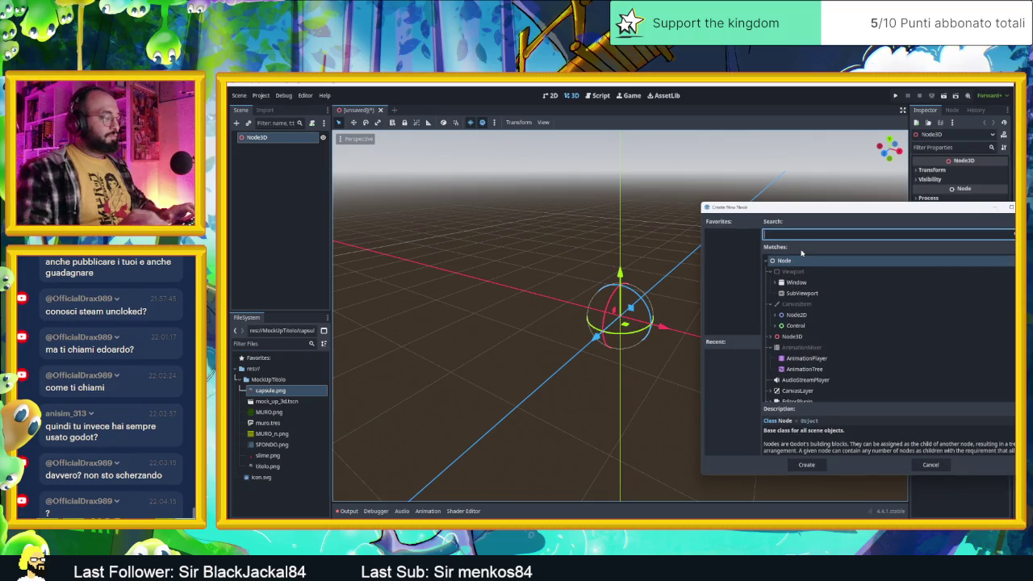
{"action": "type", "text": "3"}
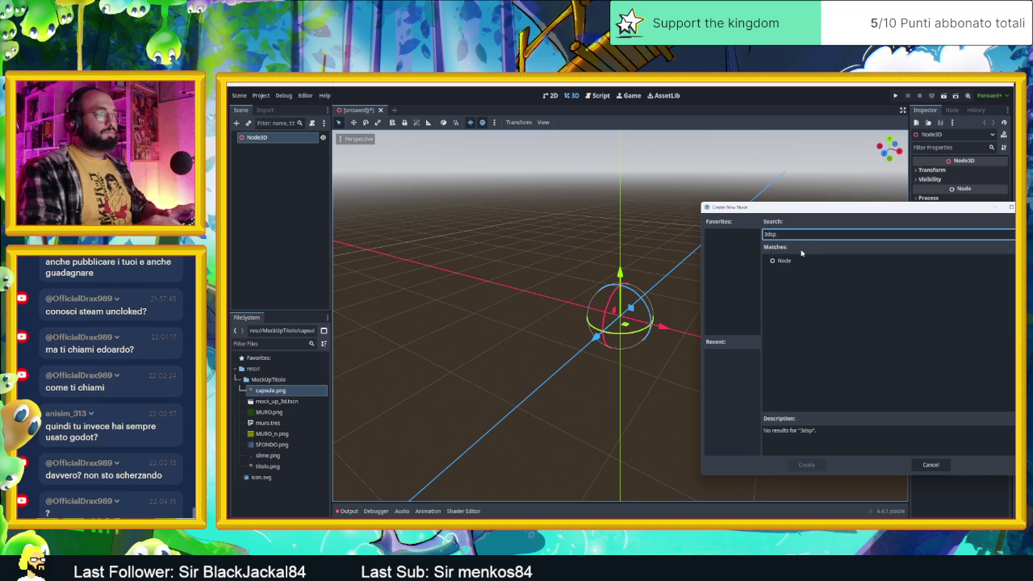
{"action": "key", "text": "BackSpace"}
{"action": "type", "text": "sprite"}
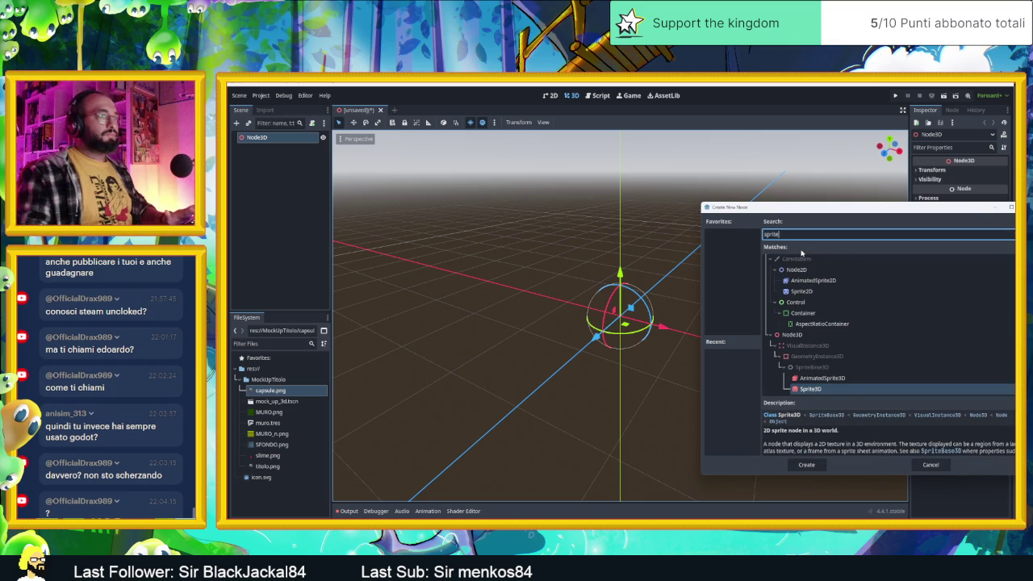
{"action": "double_click", "coordinate": [807, 389]}
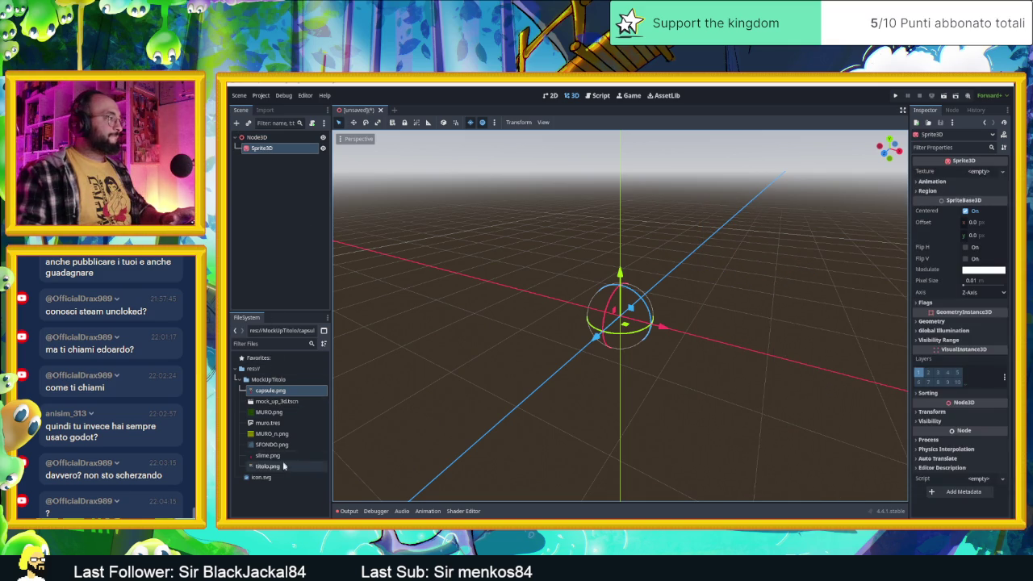
Select MURO.png and open its import properties.
{"action": "left_click", "coordinate": [274, 414]}
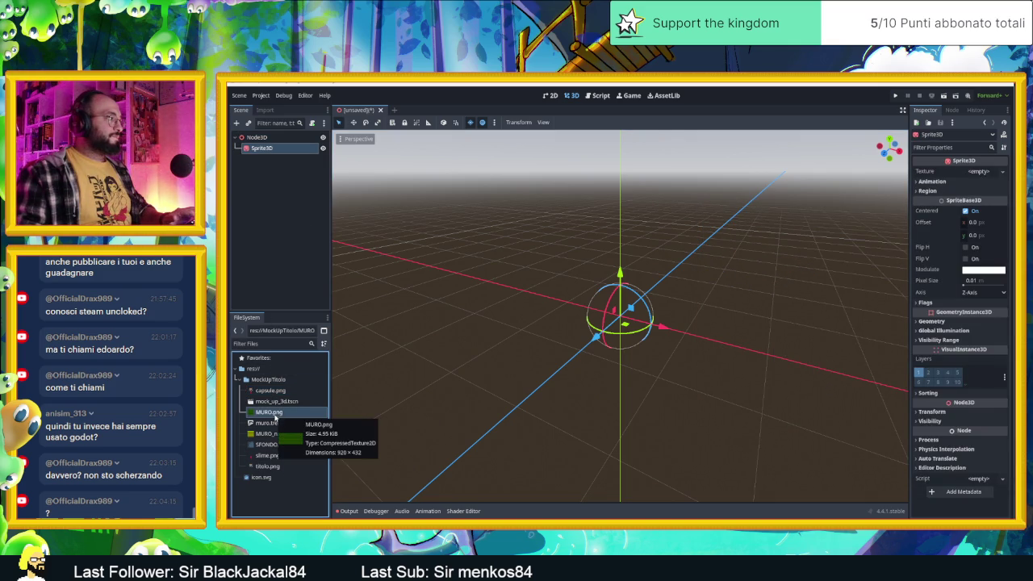
{"action": "double_click", "coordinate": [270, 413]}
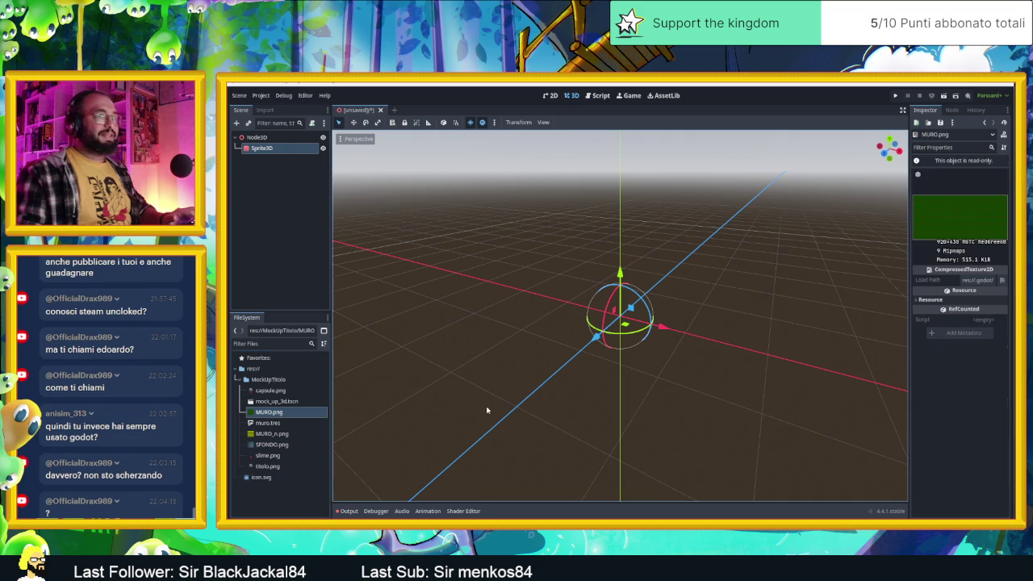
{"action": "left_click", "coordinate": [289, 413]}
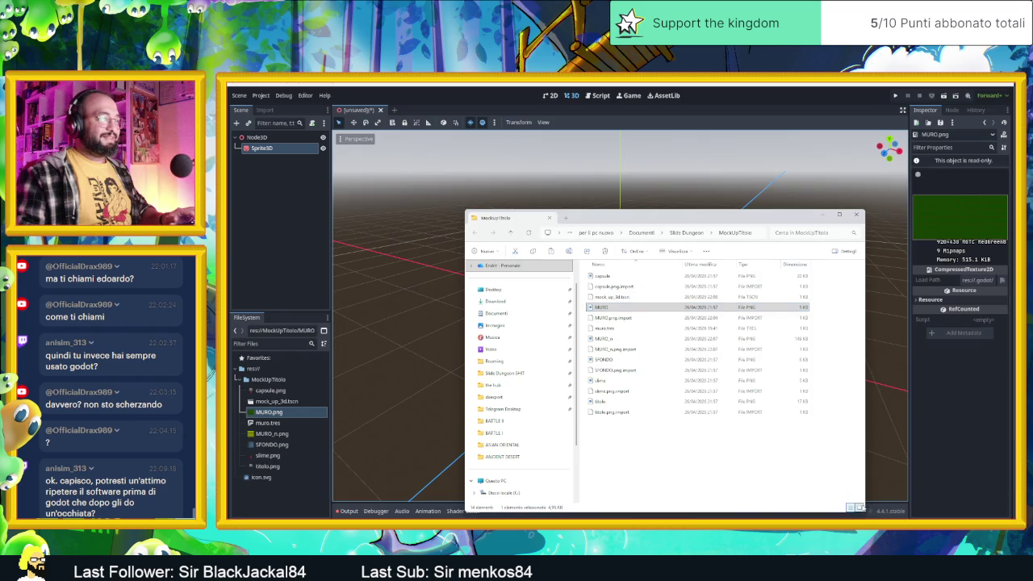
Show files as large thumbnails and open the project's MockUpTitolo folder in the file manager.
{"action": "left_click", "coordinate": [860, 508]}
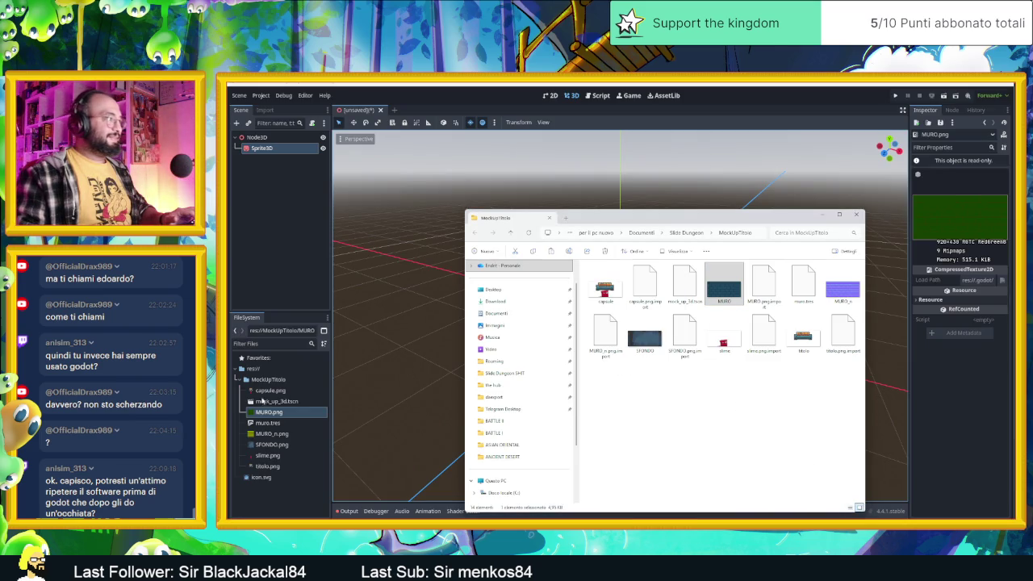
{"action": "left_click", "coordinate": [258, 420]}
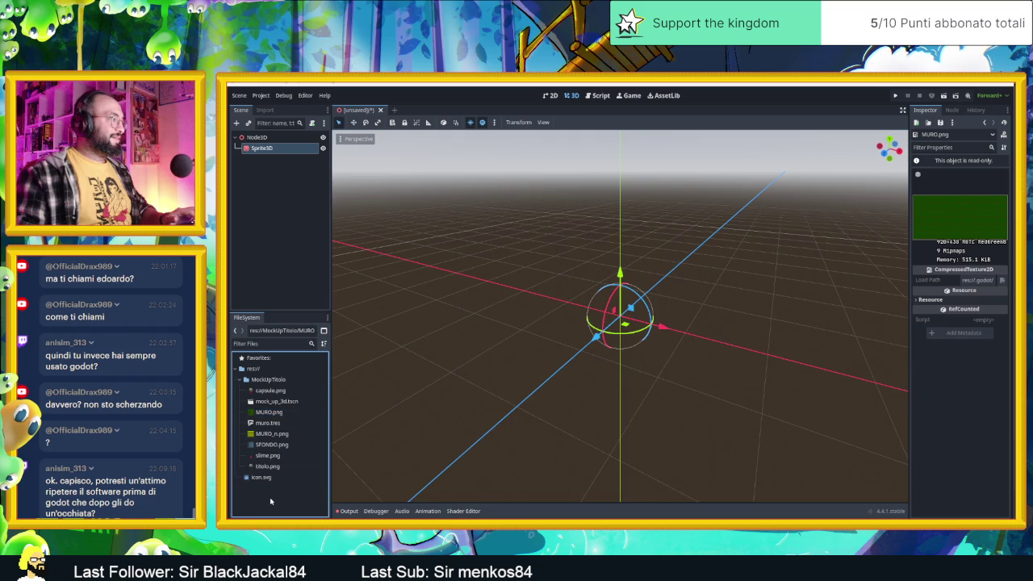
{"action": "left_click", "coordinate": [258, 379]}
{"action": "right_click", "coordinate": [256, 381]}
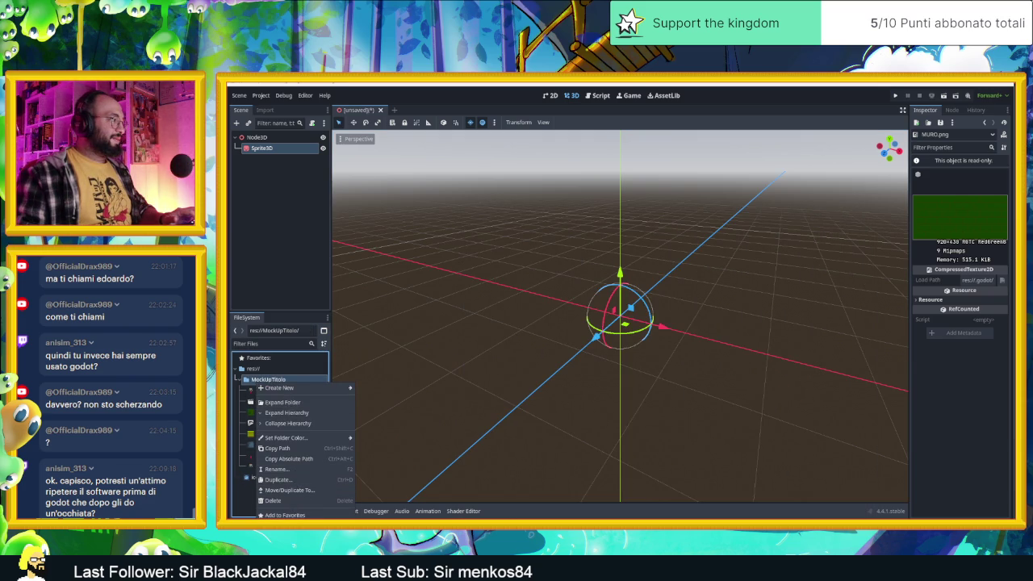
{"action": "left_click", "coordinate": [282, 526]}
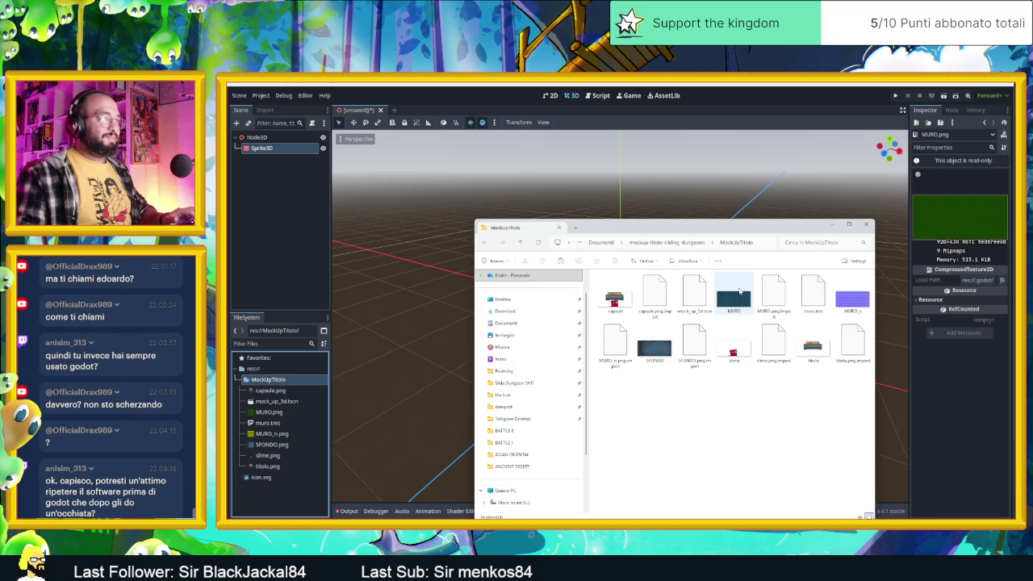
Close the file window, select MURO.png in FileSystem, and view its Import settings.
{"action": "left_click", "coordinate": [866, 224]}
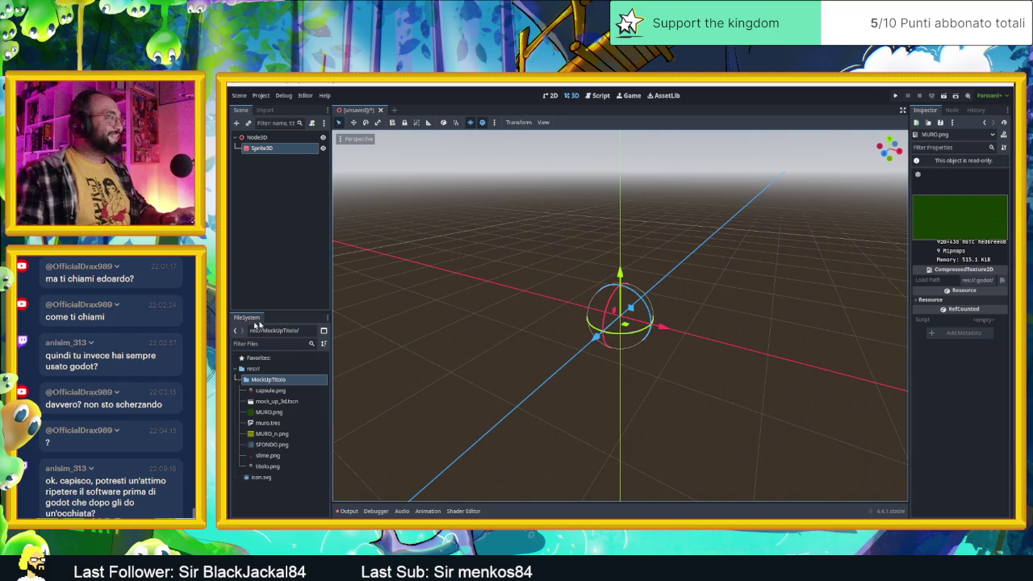
{"action": "key", "text": "Down"}
{"action": "key", "text": "Down"}
{"action": "key", "text": "Down"}
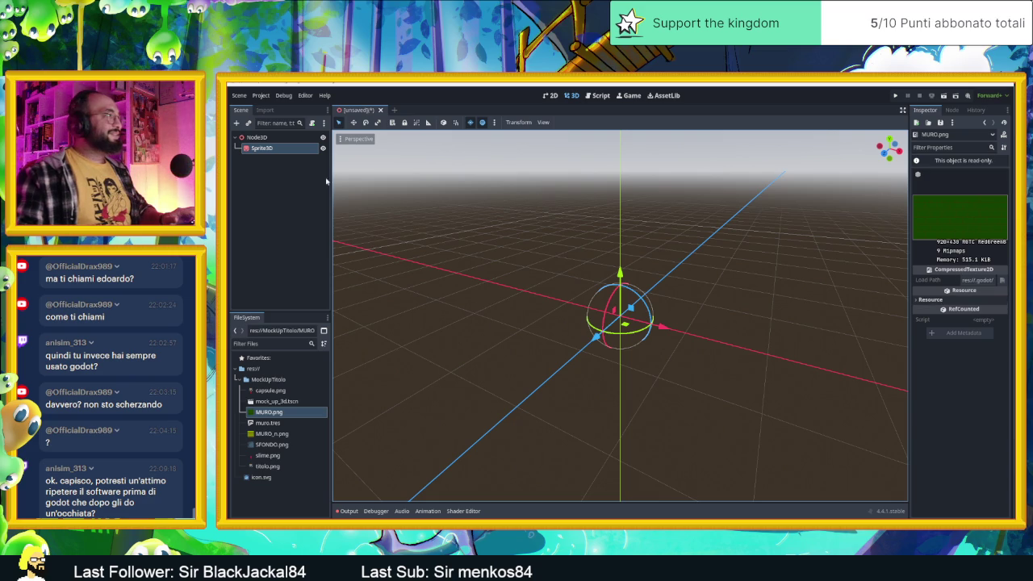
{"action": "left_click", "coordinate": [265, 111]}
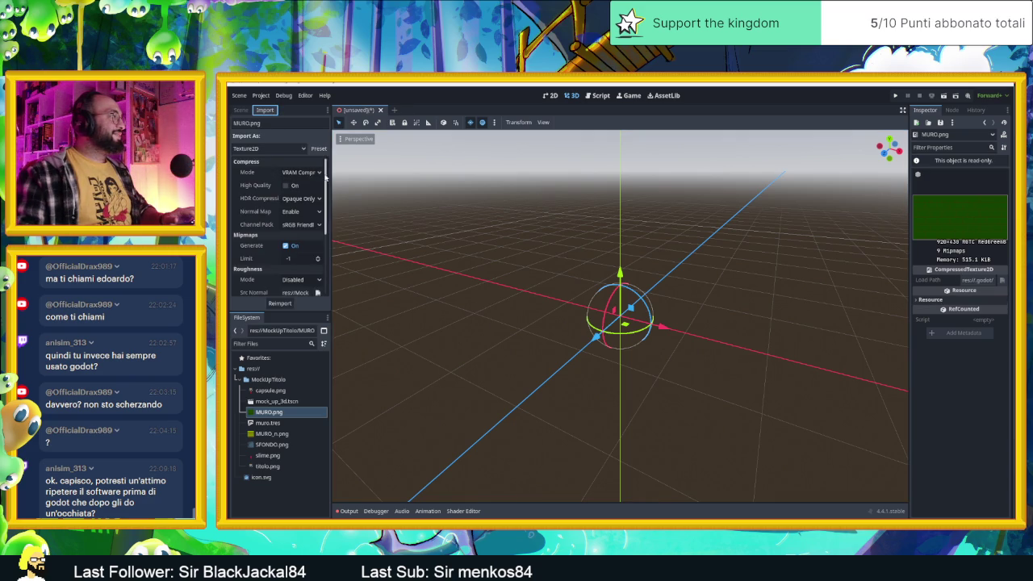
Reimport MURO.png with Lossless compression instead of VRAM Compressed.
{"action": "left_click_drag", "start_coordinate": [330, 172], "coordinate": [397, 172]}
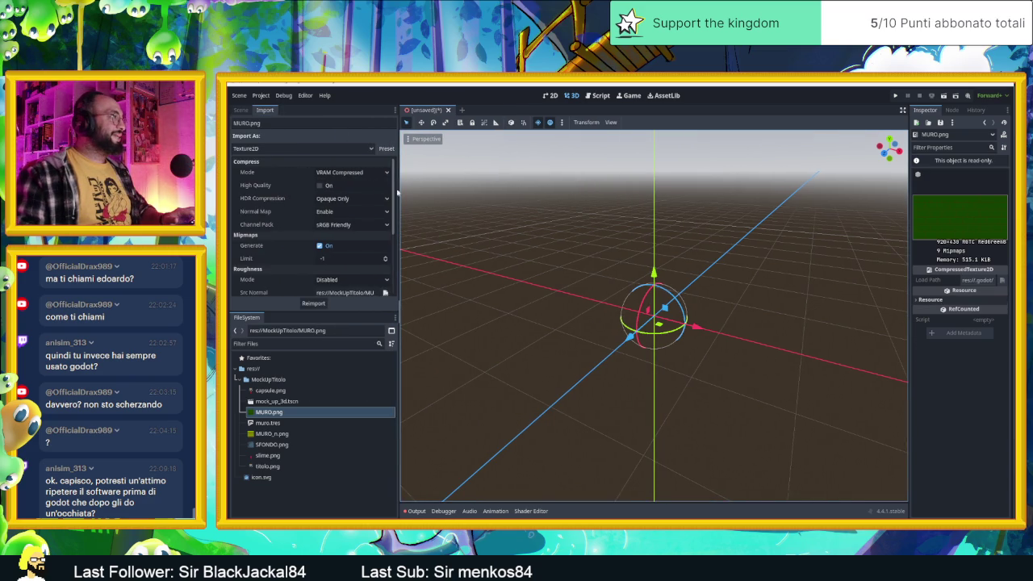
{"action": "left_click", "coordinate": [366, 173]}
{"action": "left_click", "coordinate": [348, 185]}
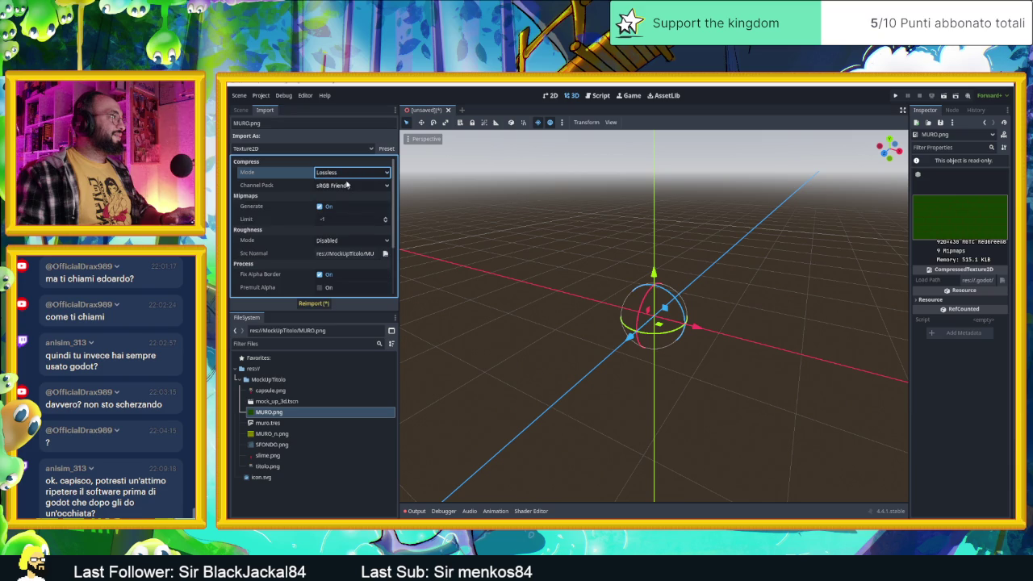
{"action": "left_click", "coordinate": [323, 303]}
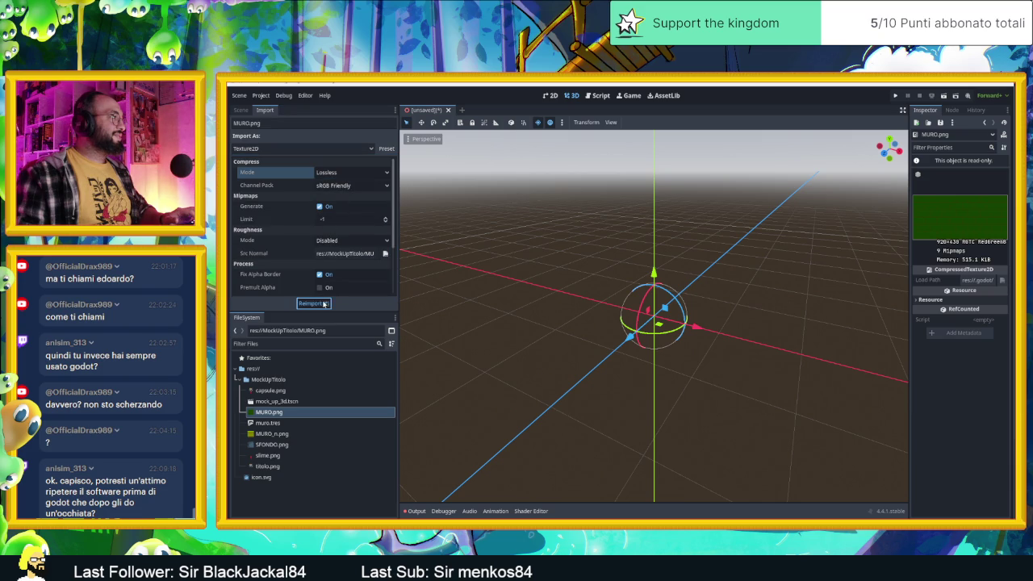
{"action": "left_click", "coordinate": [327, 415]}
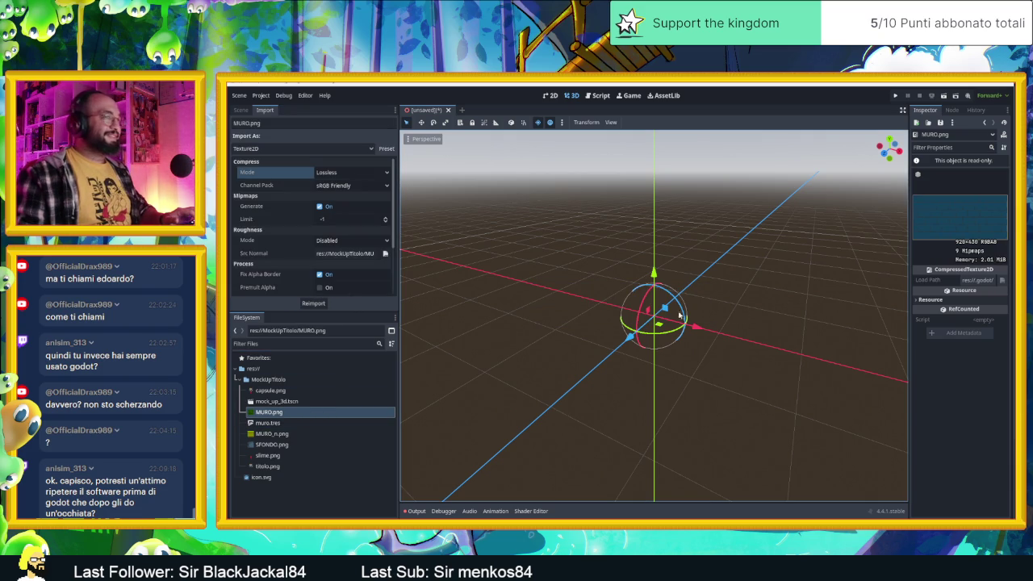
{"action": "left_click", "coordinate": [240, 110]}
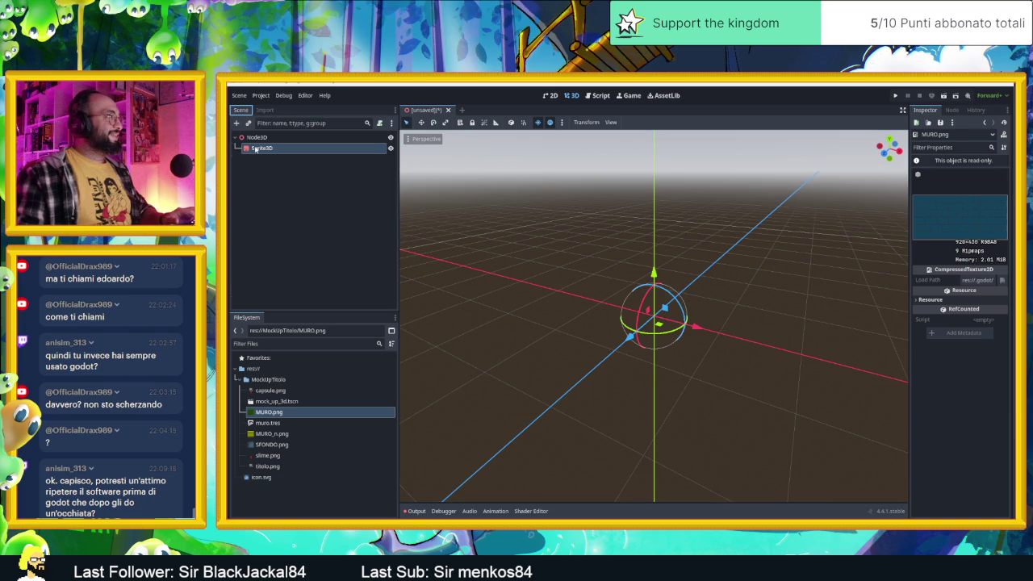
Give the Sprite3D the MURO.png texture and a new StandardMaterial3D material override.
{"action": "left_click", "coordinate": [267, 148]}
{"action": "mouse_move", "coordinate": [257, 412]}
{"action": "left_mouse_down"}
{"action": "mouse_move", "coordinate": [565, 363]}
{"action": "mouse_move", "coordinate": [920, 275]}
{"action": "mouse_move", "coordinate": [934, 172]}
{"action": "mouse_move", "coordinate": [979, 178]}
{"action": "left_mouse_up"}
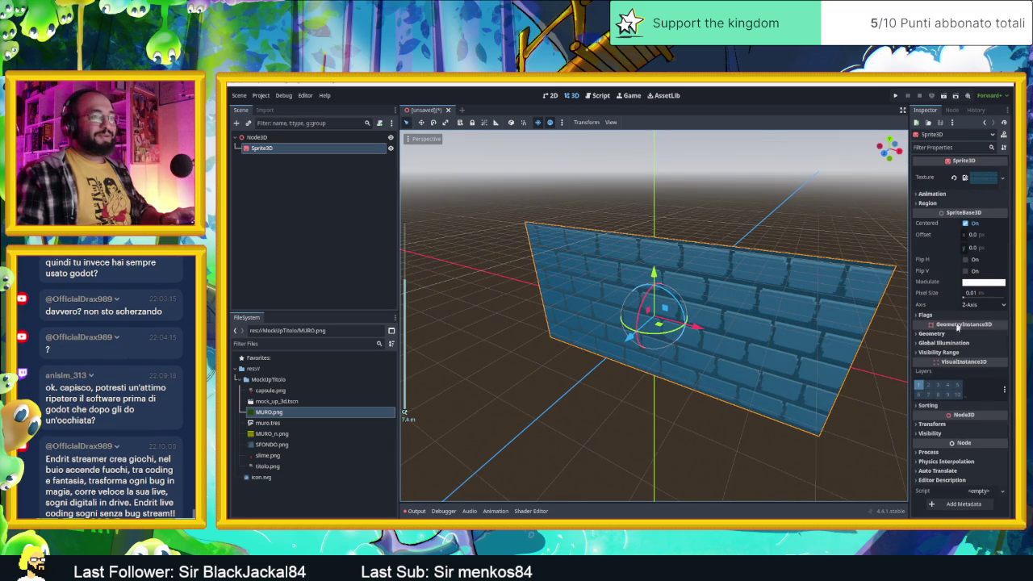
{"action": "left_click", "coordinate": [931, 333]}
{"action": "left_click", "coordinate": [990, 345]}
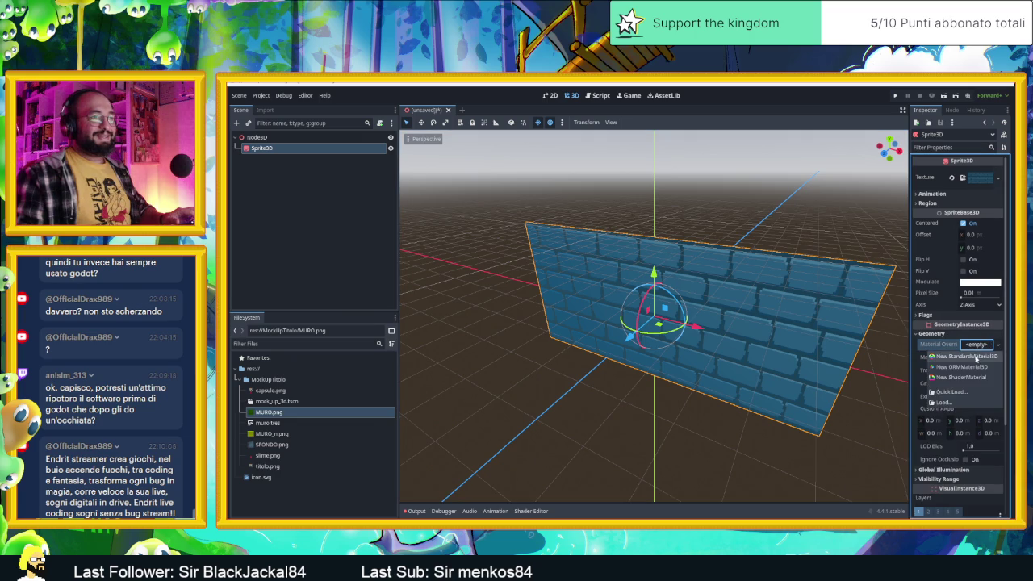
{"action": "left_click", "coordinate": [966, 356]}
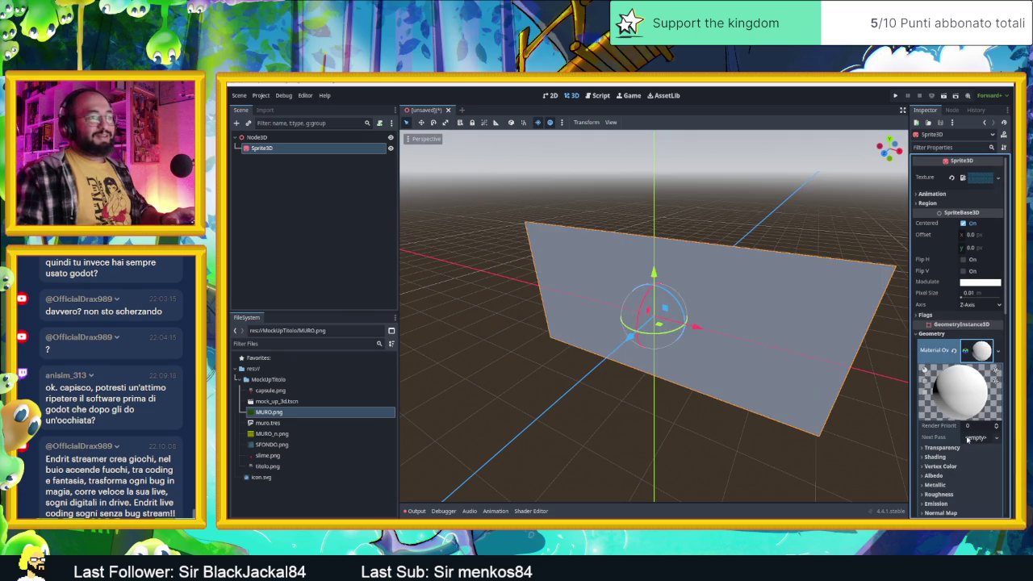
Set MURO.png as the override material's albedo texture.
{"action": "scroll", "coordinate": [944, 450], "scroll_direction": "down", "scroll_amount": 2}
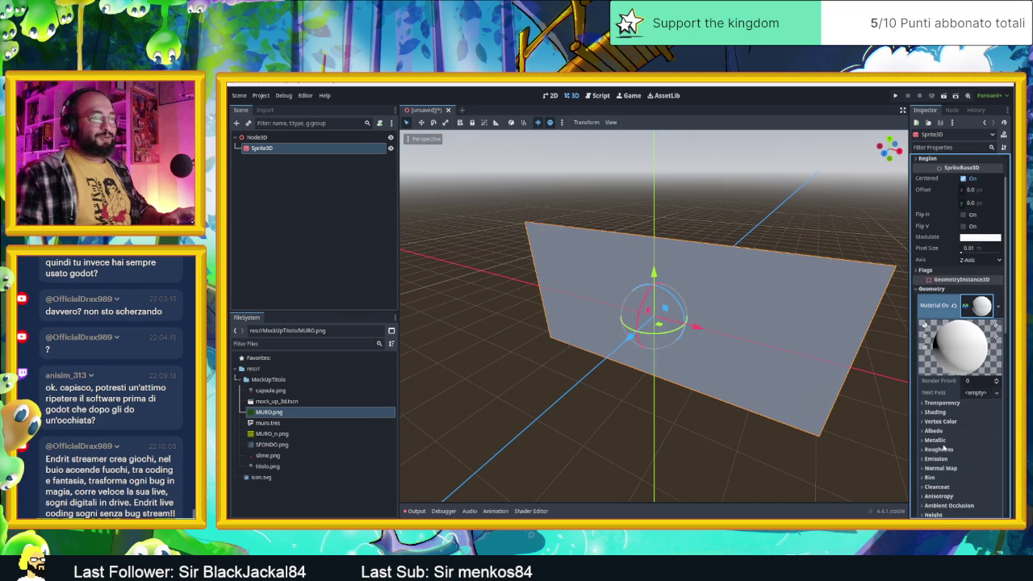
{"action": "left_click", "coordinate": [945, 431]}
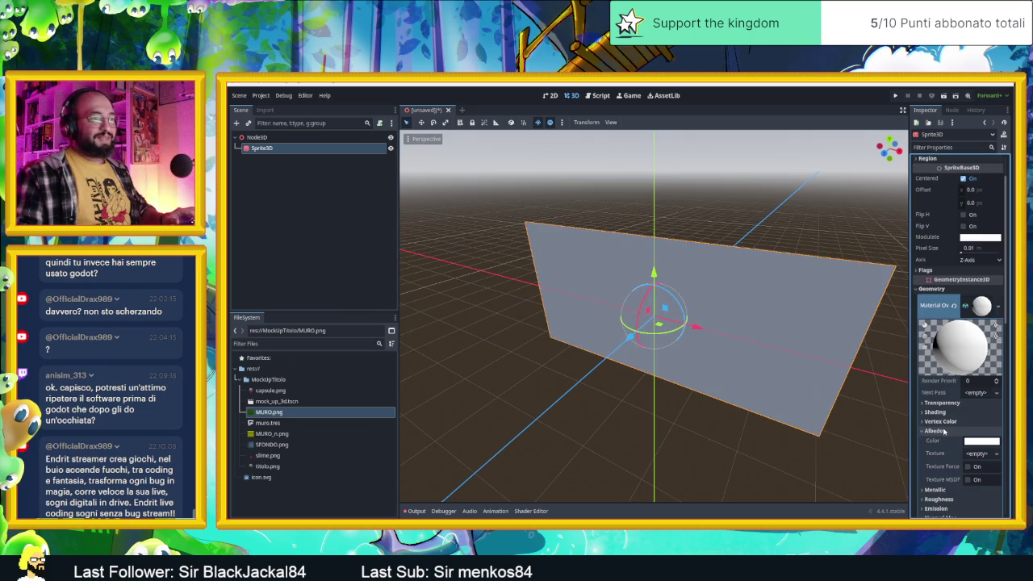
{"action": "mouse_move", "coordinate": [269, 411]}
{"action": "left_mouse_down"}
{"action": "mouse_move", "coordinate": [783, 457]}
{"action": "mouse_move", "coordinate": [978, 453]}
{"action": "left_mouse_up"}
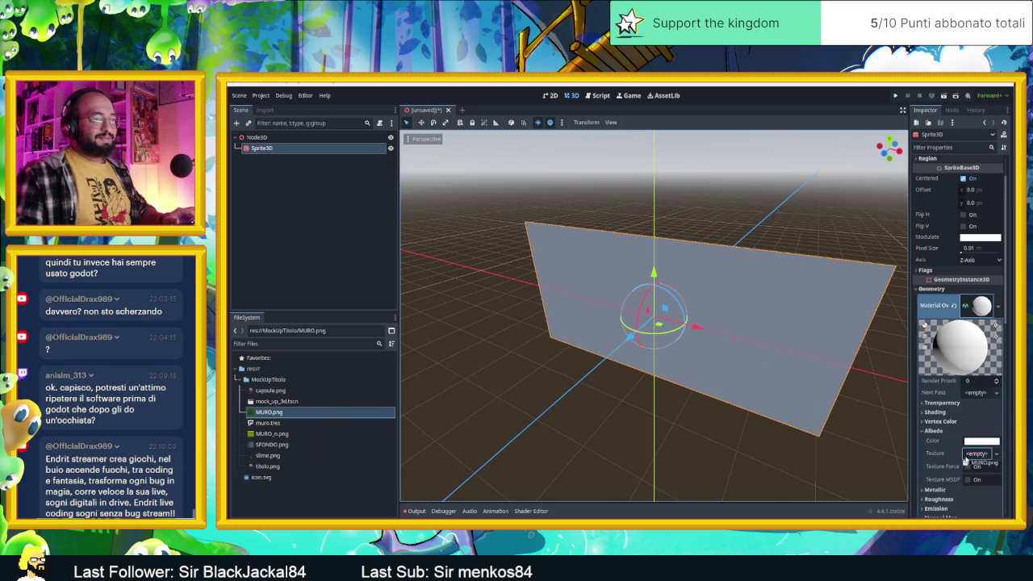
{"action": "scroll", "coordinate": [961, 436], "scroll_direction": "down", "scroll_amount": 5}
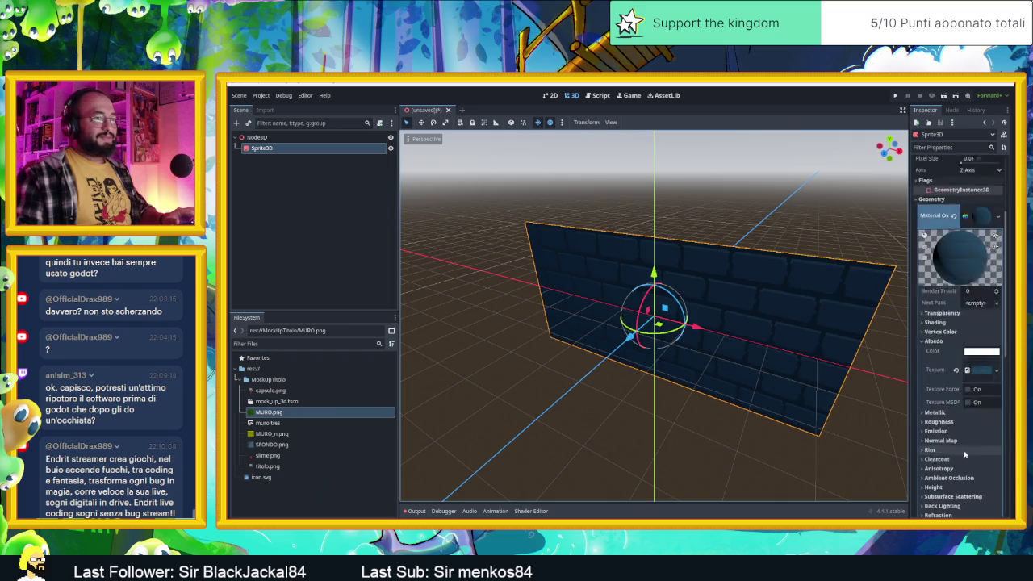
{"action": "left_click", "coordinate": [943, 396]}
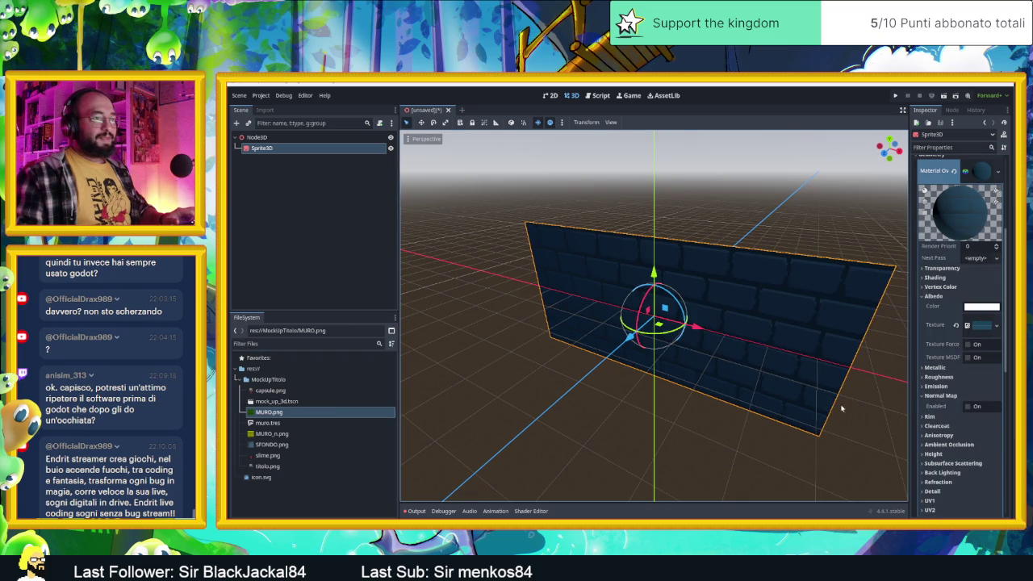
Enable the material's normal map and reimport MURO_n.png with Lossless compression.
{"action": "left_click", "coordinate": [969, 407]}
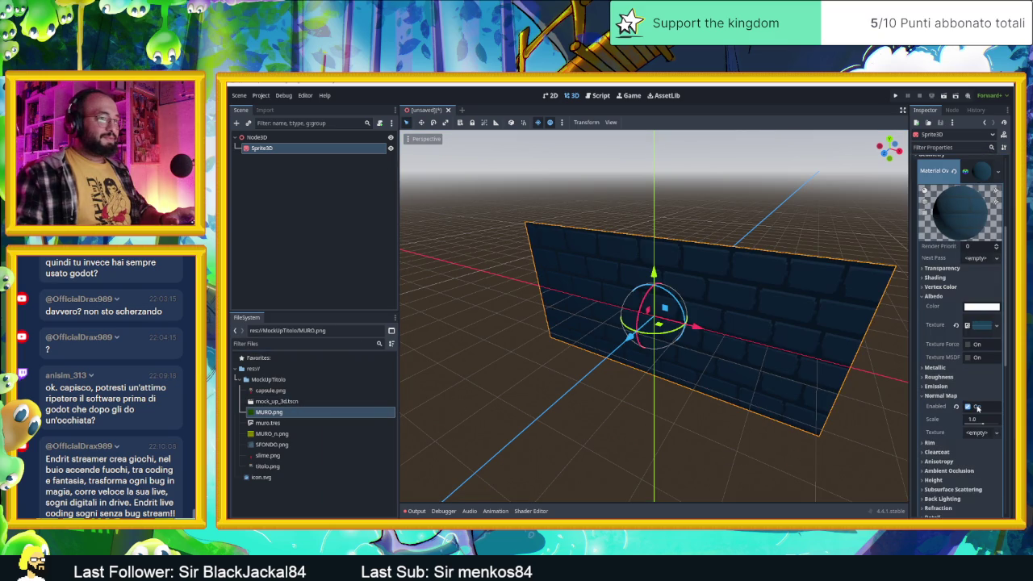
{"action": "left_click", "coordinate": [290, 436]}
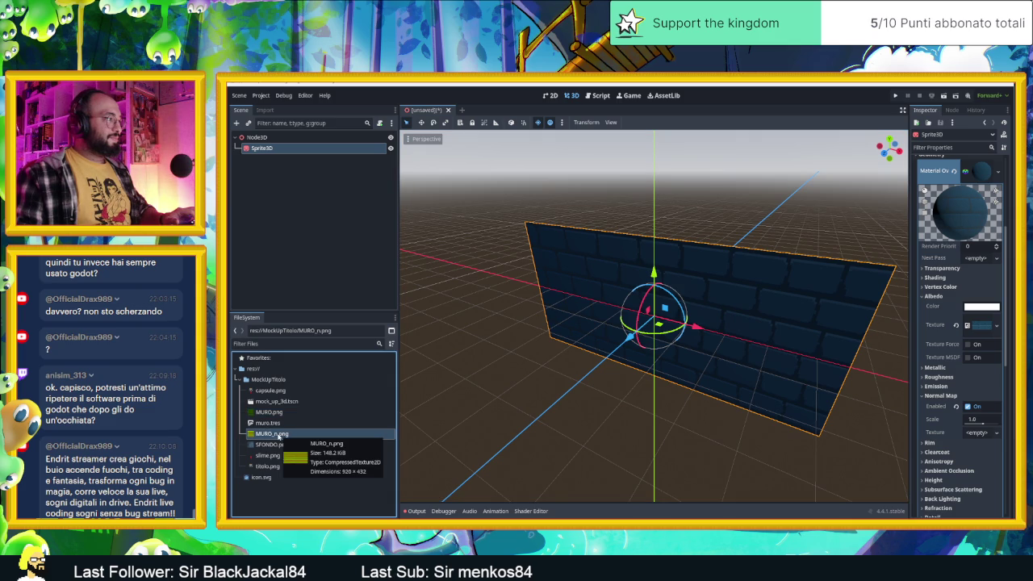
{"action": "left_click", "coordinate": [266, 110]}
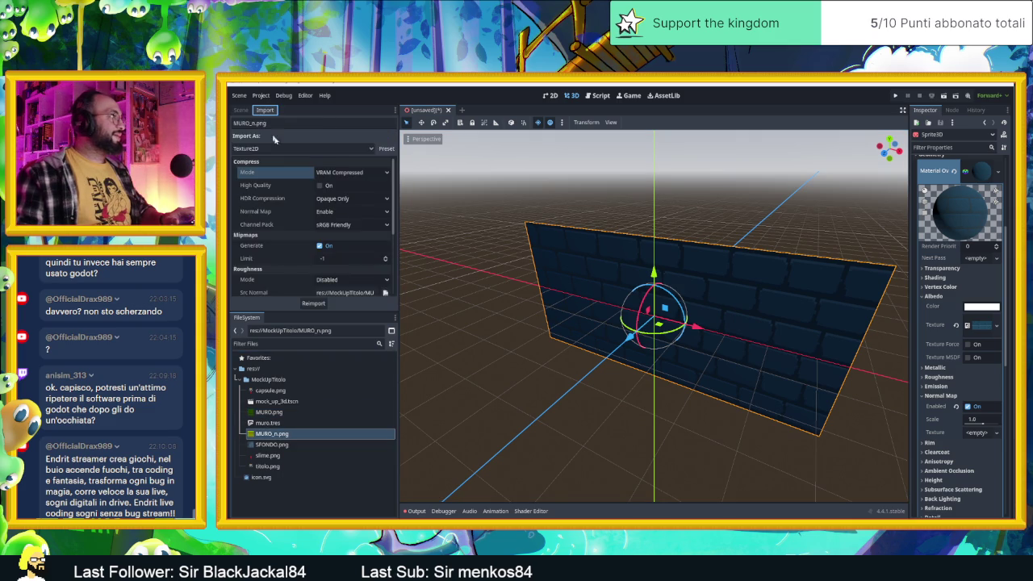
{"action": "left_click", "coordinate": [339, 170]}
{"action": "left_click", "coordinate": [345, 172]}
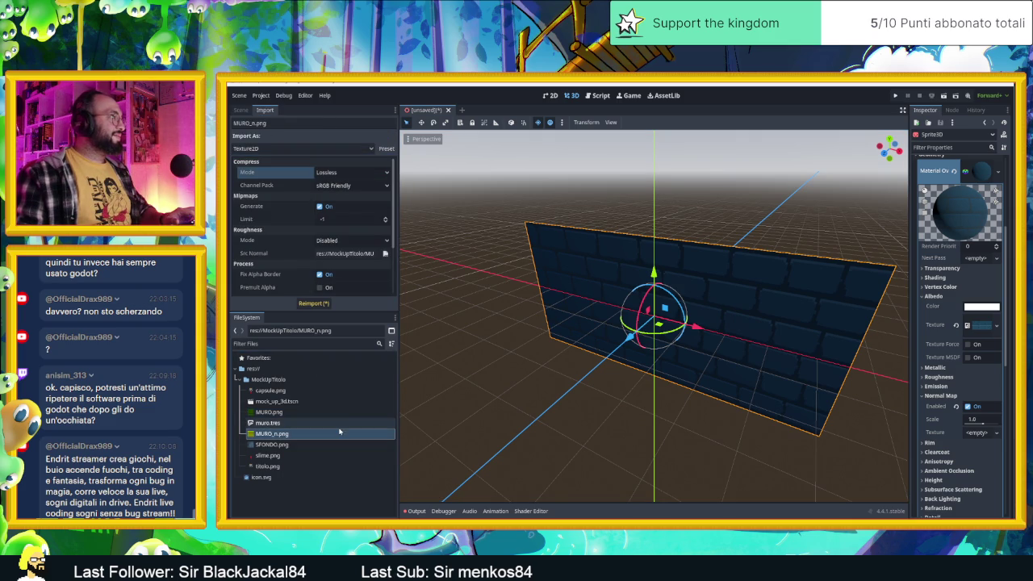
{"action": "left_click", "coordinate": [313, 303]}
Assign MURO_n.png as the normal map texture and view the wall's brick relief from the front.
{"action": "left_click", "coordinate": [264, 434]}
{"action": "mouse_move", "coordinate": [265, 434]}
{"action": "left_mouse_down"}
{"action": "mouse_move", "coordinate": [995, 421]}
{"action": "mouse_move", "coordinate": [981, 436]}
{"action": "left_mouse_up"}
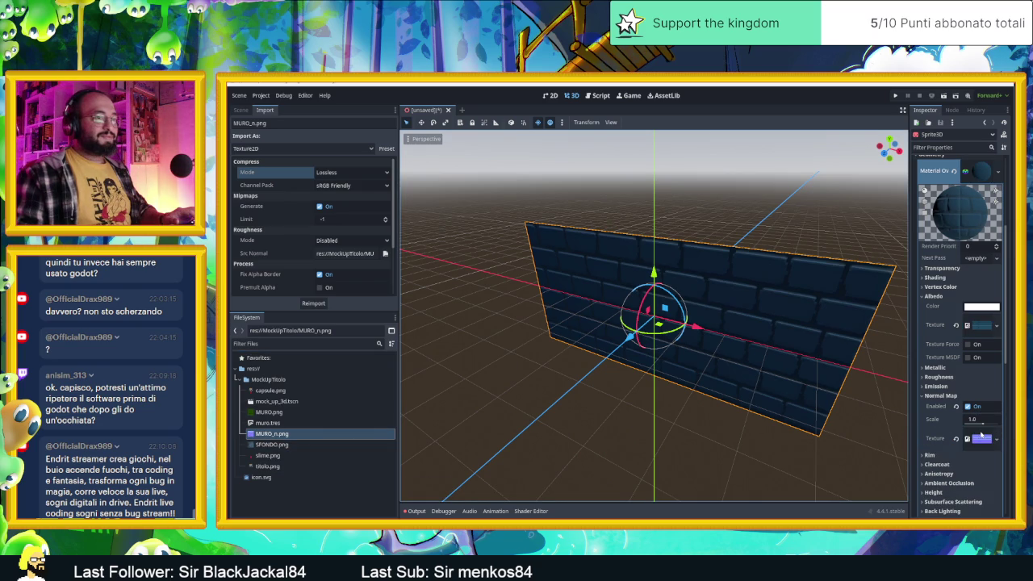
{"action": "left_click", "coordinate": [643, 377]}
{"action": "mouse_move", "coordinate": [643, 377]}
{"action": "left_mouse_down"}
{"action": "mouse_move", "coordinate": [743, 385]}
{"action": "mouse_move", "coordinate": [789, 362]}
{"action": "mouse_move", "coordinate": [870, 398]}
{"action": "mouse_move", "coordinate": [660, 385]}
{"action": "mouse_move", "coordinate": [724, 371]}
{"action": "left_mouse_up"}
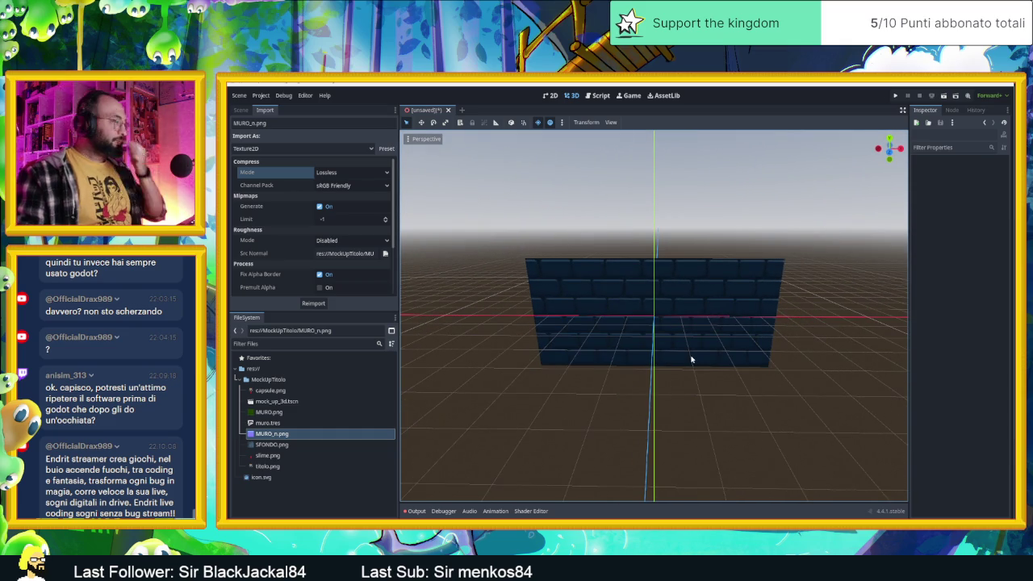
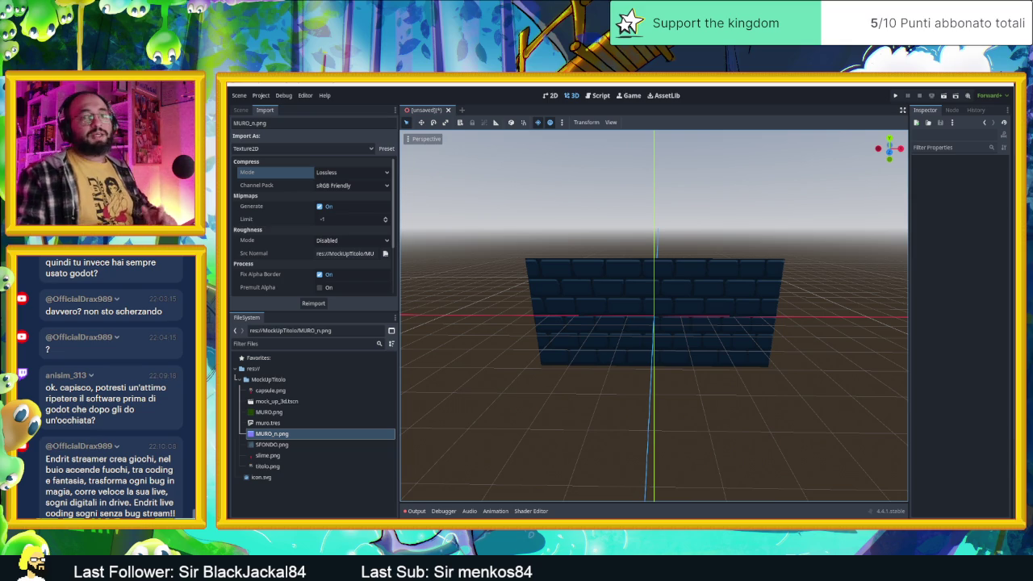
Switch to Steam and open the Clickteam Fusion 2.5 DLC store page from its library entry.
{"action": "key", "text": "alt+Tab"}
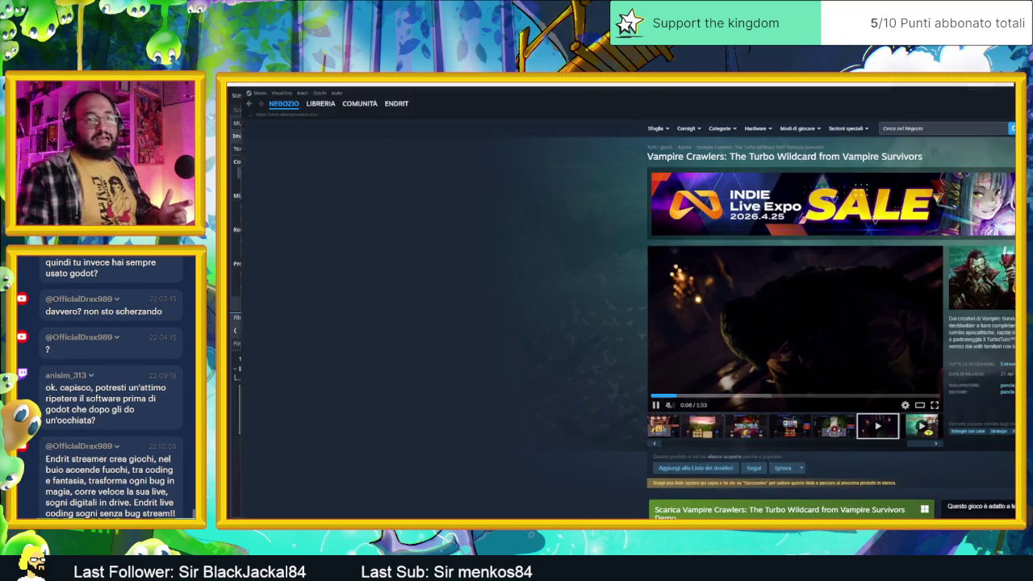
{"action": "left_click", "coordinate": [271, 92]}
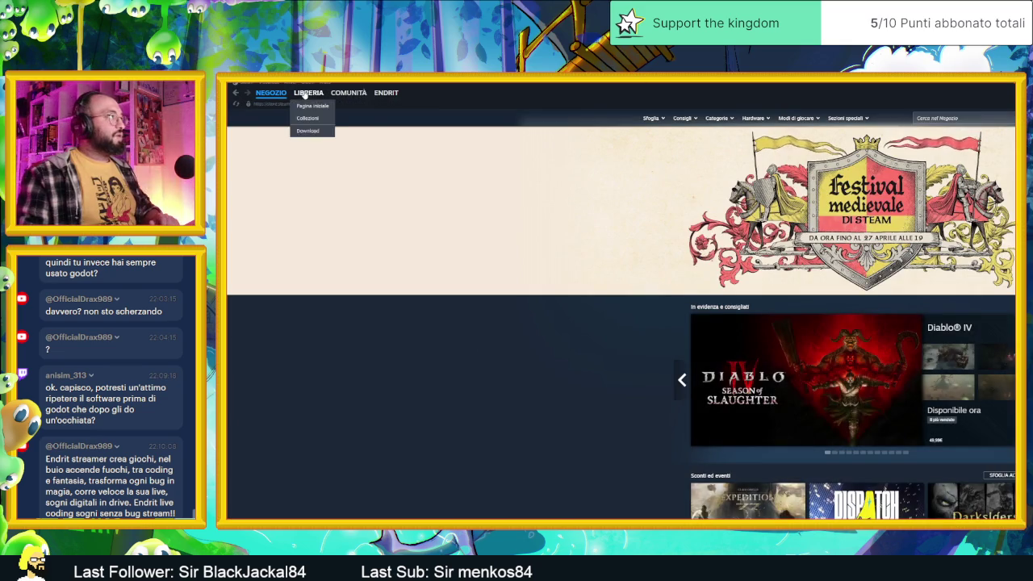
{"action": "left_click", "coordinate": [308, 92]}
{"action": "mouse_move", "coordinate": [497, 88]}
{"action": "left_mouse_down"}
{"action": "mouse_move", "coordinate": [497, 161]}
{"action": "mouse_move", "coordinate": [497, 87]}
{"action": "left_mouse_up"}
{"action": "left_click", "coordinate": [269, 186]}
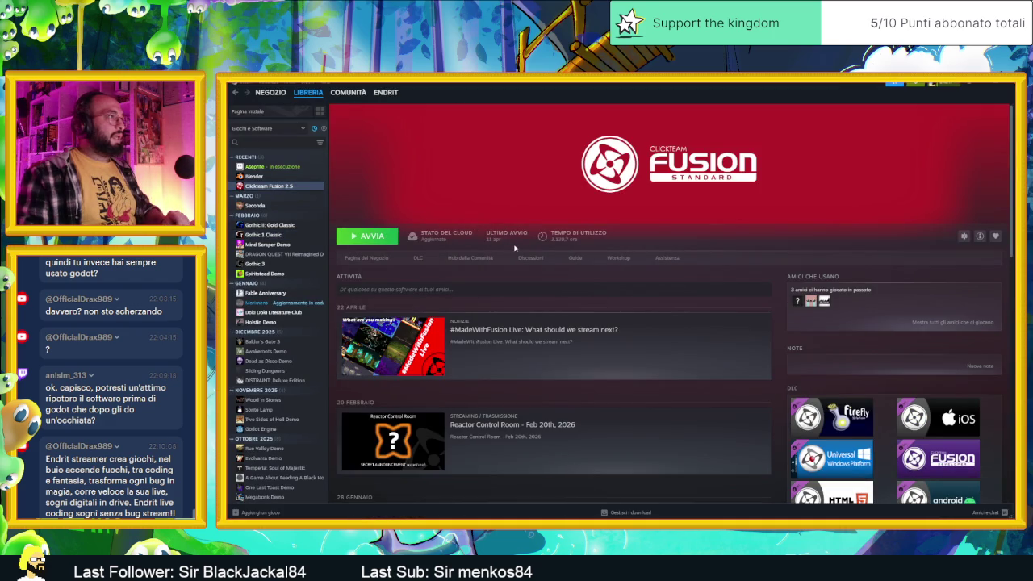
{"action": "scroll", "coordinate": [600, 395], "scroll_direction": "down", "scroll_amount": 1}
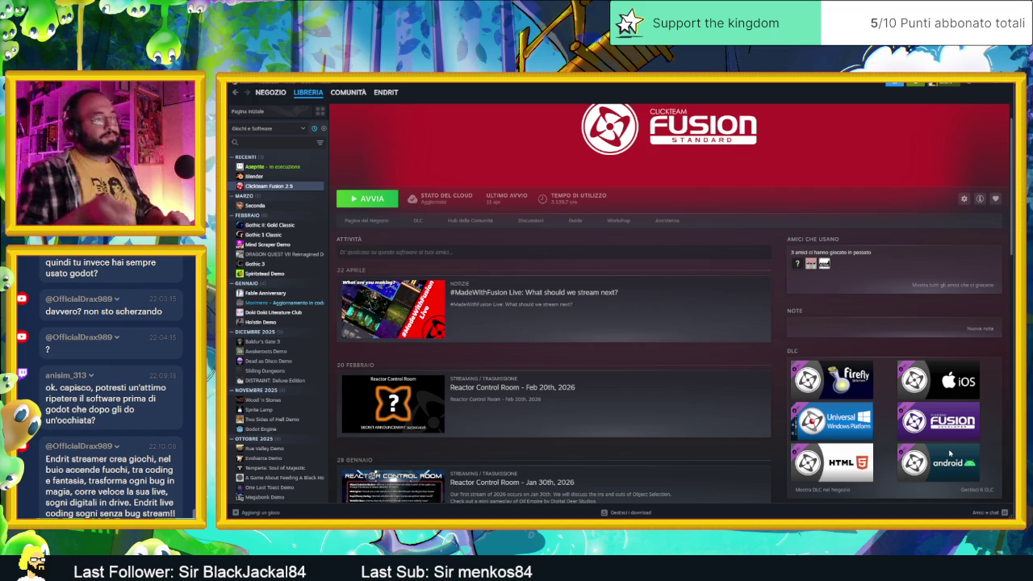
{"action": "left_click", "coordinate": [409, 224]}
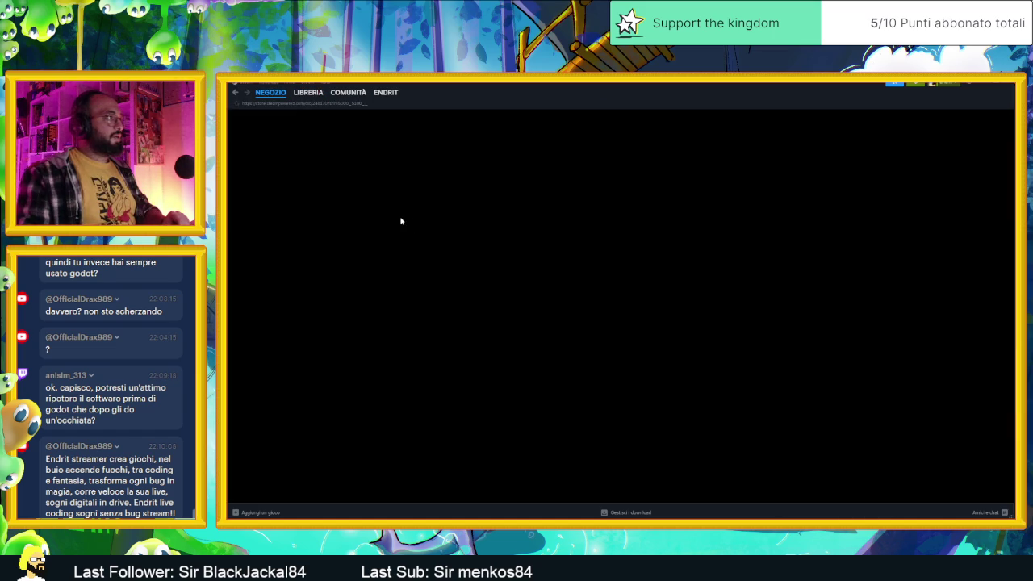
Load the Clickteam Fusion 2.5 store page and browse its screenshots from Frame Editor to Oddplanet.
{"action": "left_click", "coordinate": [298, 94]}
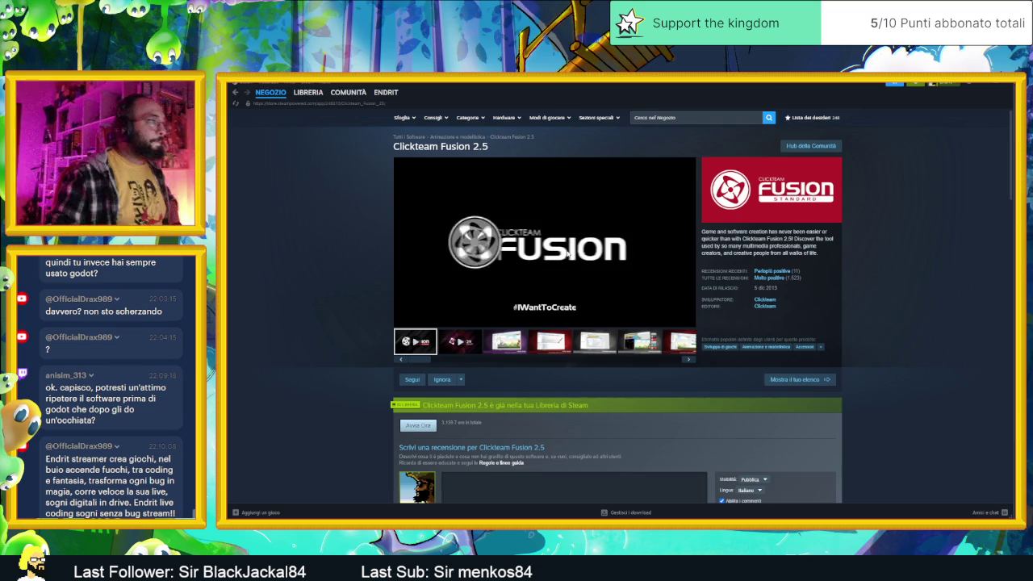
{"action": "left_click", "coordinate": [556, 347]}
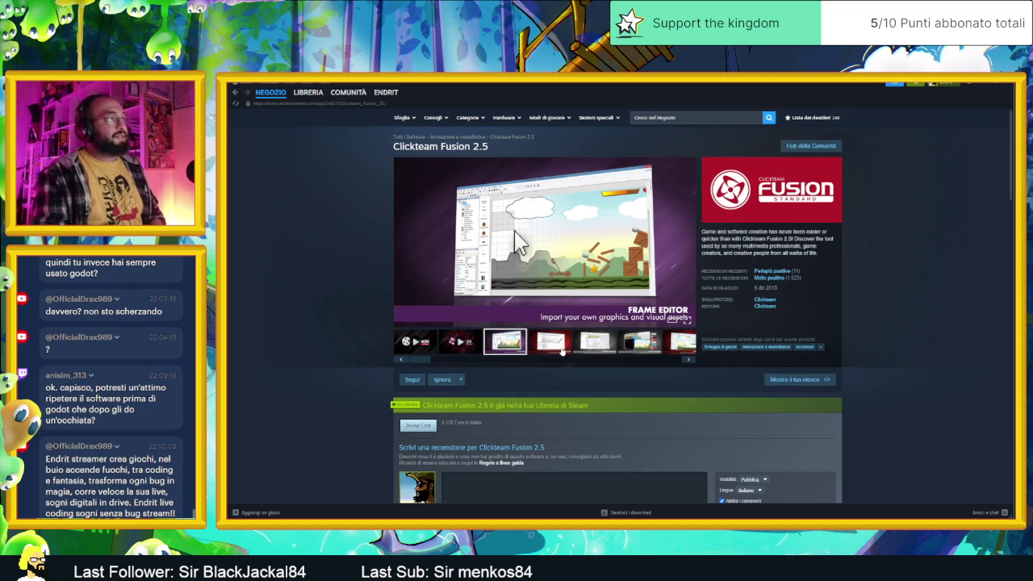
{"action": "left_click", "coordinate": [594, 341]}
{"action": "left_click", "coordinate": [639, 341]}
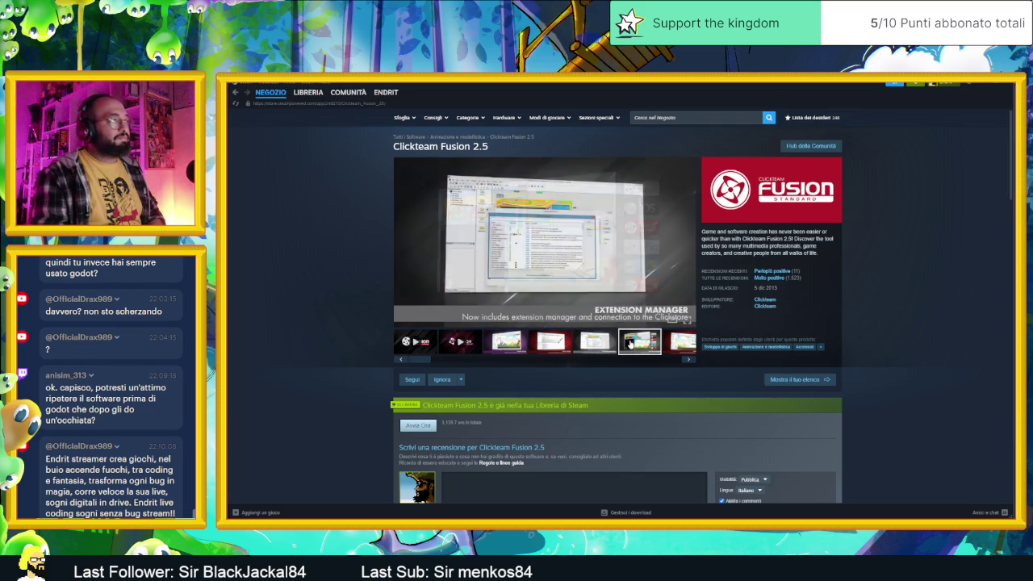
{"action": "left_click", "coordinate": [688, 352]}
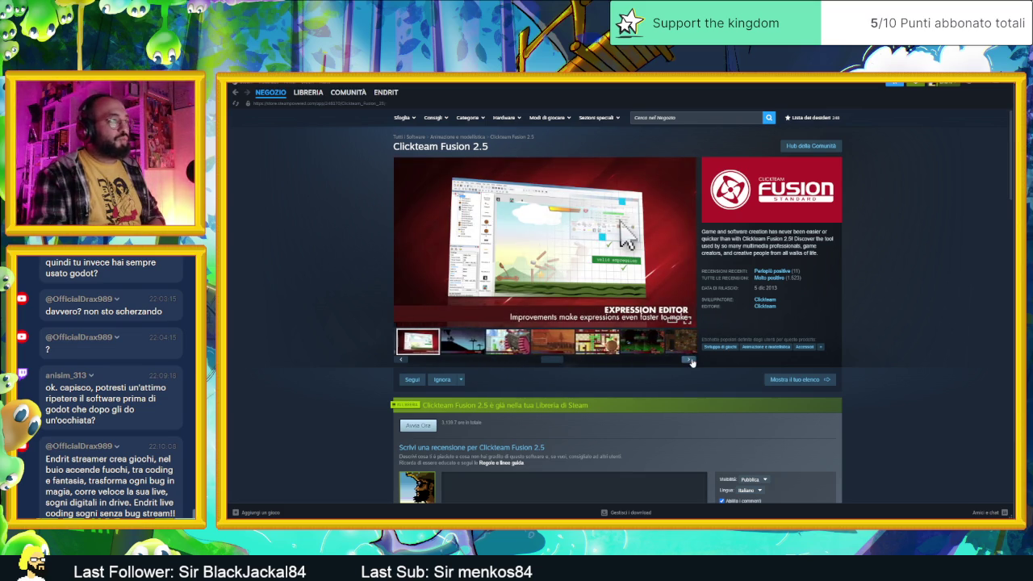
{"action": "left_click", "coordinate": [458, 342]}
{"action": "left_click", "coordinate": [506, 342]}
{"action": "left_click", "coordinate": [550, 342]}
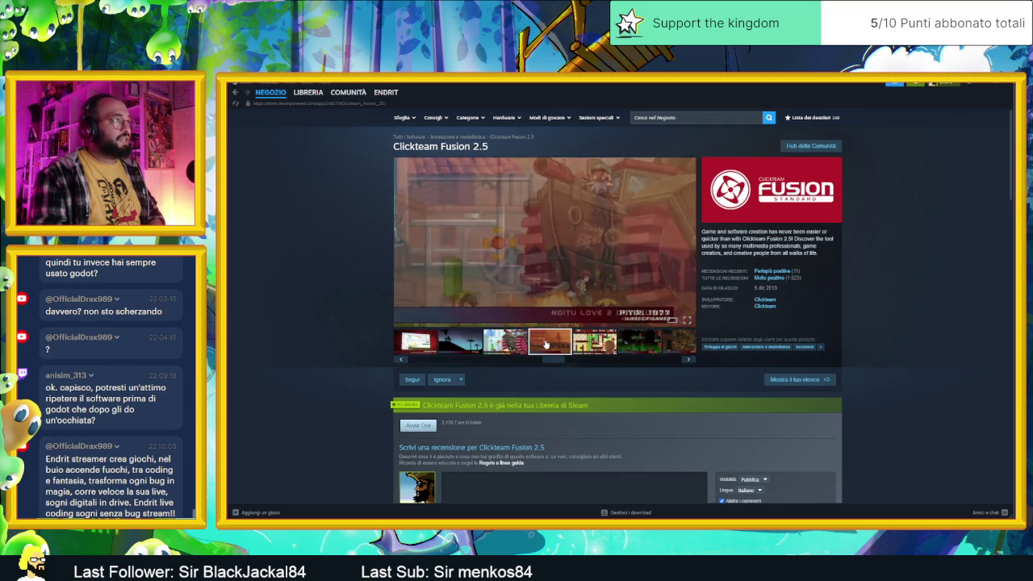
{"action": "left_click", "coordinate": [601, 348]}
{"action": "left_click", "coordinate": [636, 347]}
{"action": "left_click", "coordinate": [679, 345]}
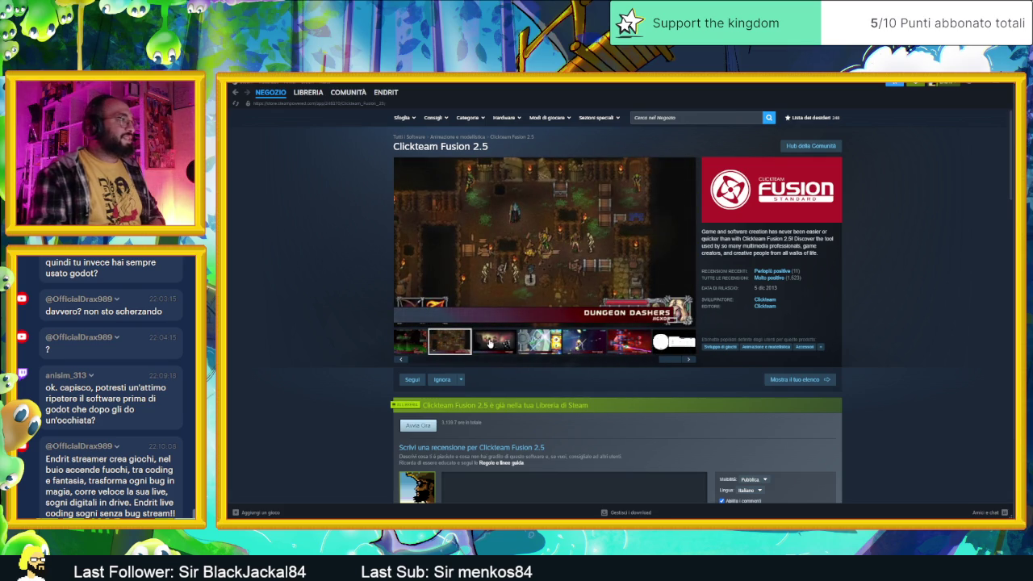
{"action": "left_click", "coordinate": [489, 343]}
{"action": "left_click", "coordinate": [540, 342]}
{"action": "left_click", "coordinate": [578, 343]}
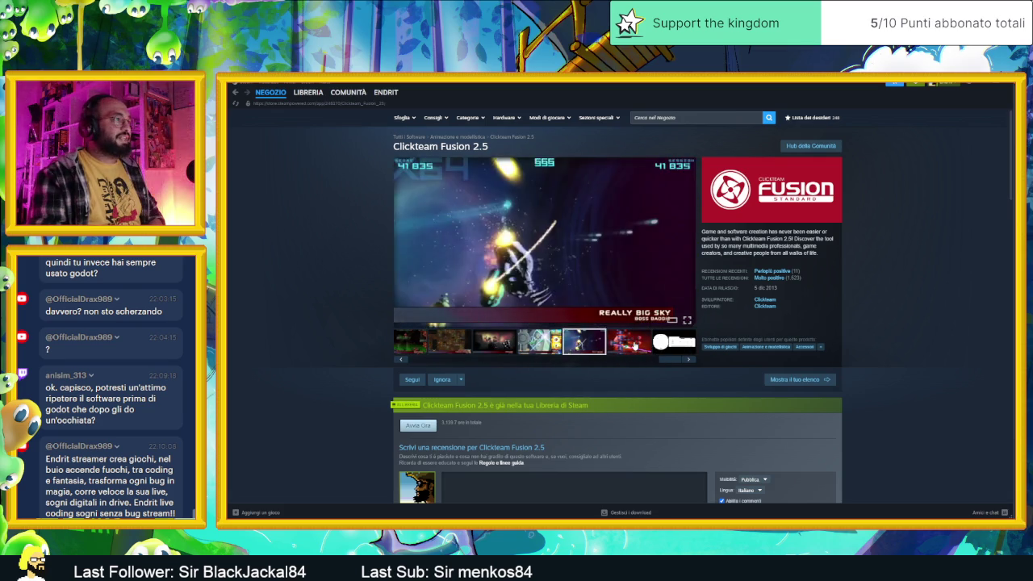
{"action": "left_click", "coordinate": [635, 345]}
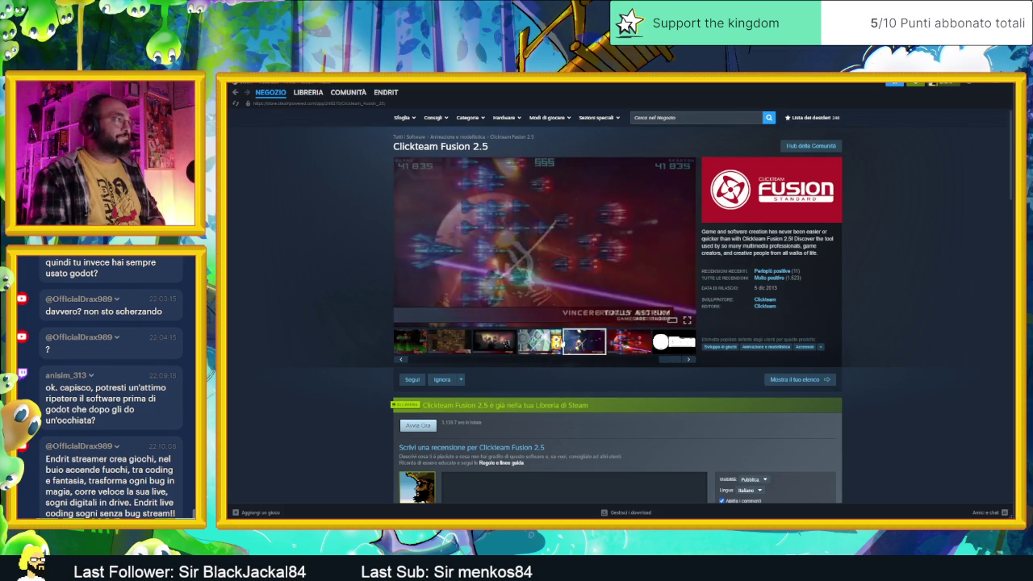
{"action": "left_click", "coordinate": [537, 343]}
{"action": "left_click", "coordinate": [483, 342]}
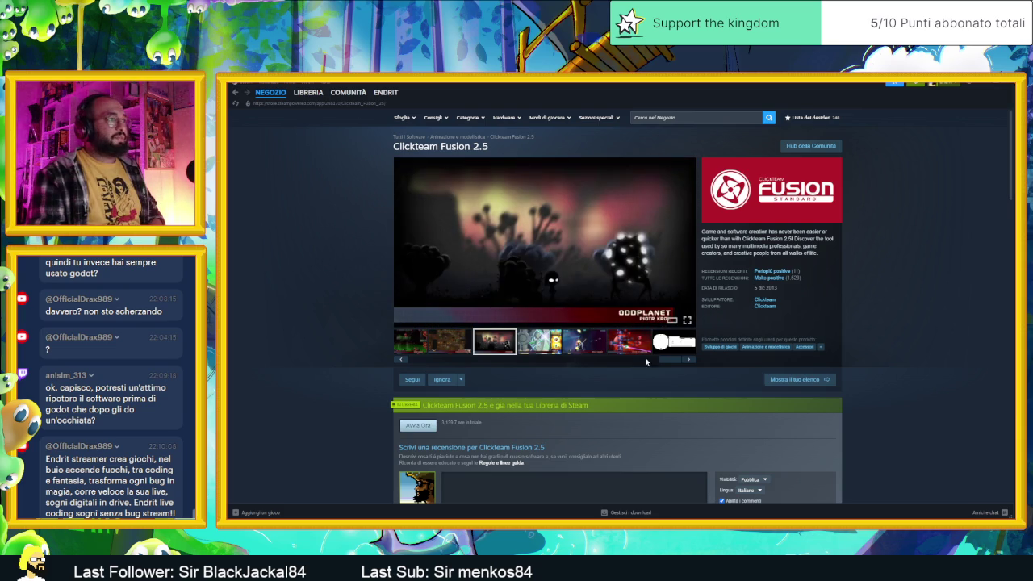
Browse back through the game screenshots to the Frame Editor screenshot.
{"action": "left_click_drag", "start_coordinate": [670, 360], "coordinate": [587, 360]}
{"action": "left_click", "coordinate": [622, 343]}
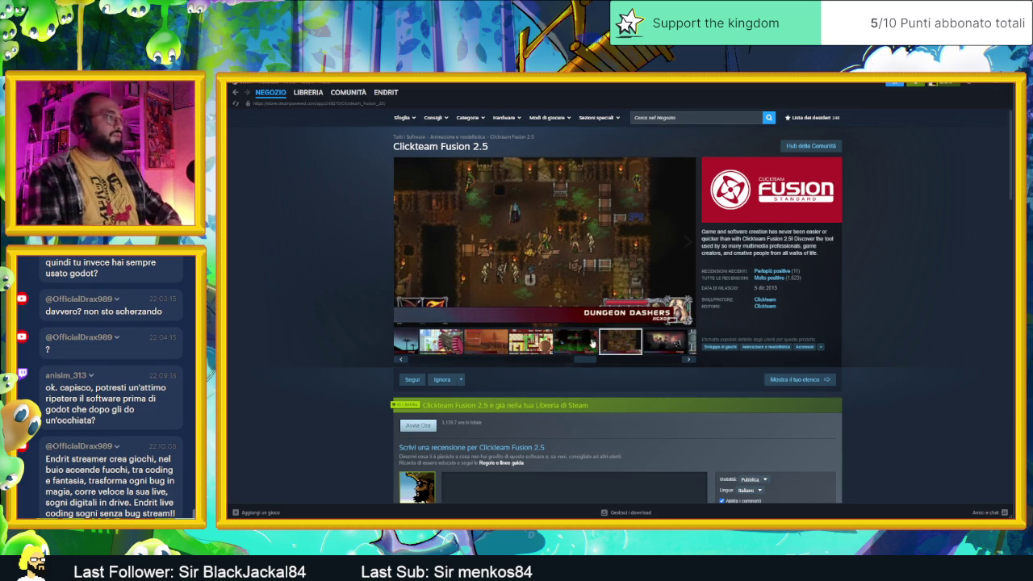
{"action": "left_click", "coordinate": [595, 343]}
{"action": "left_click", "coordinate": [477, 341]}
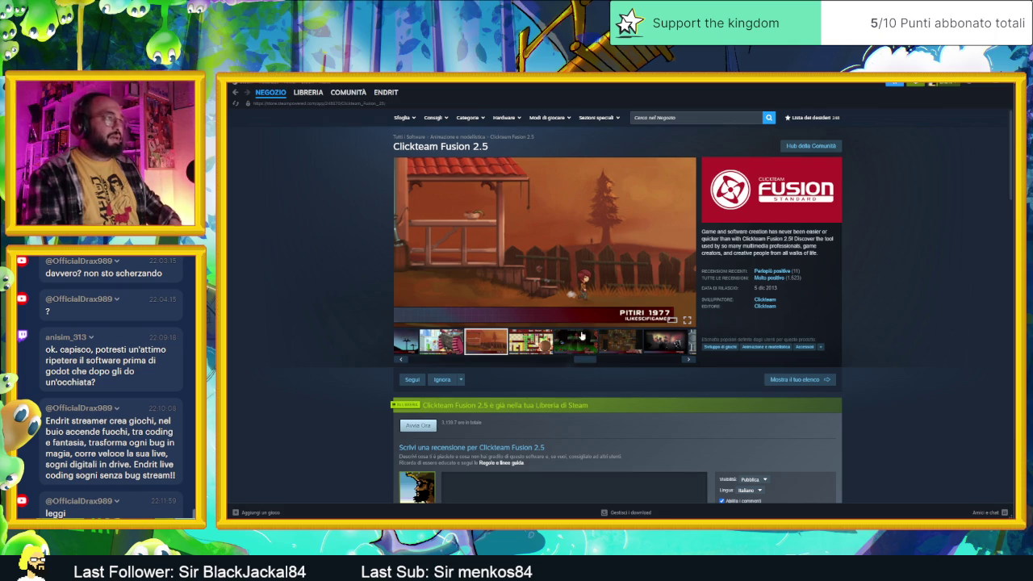
{"action": "left_click", "coordinate": [449, 346]}
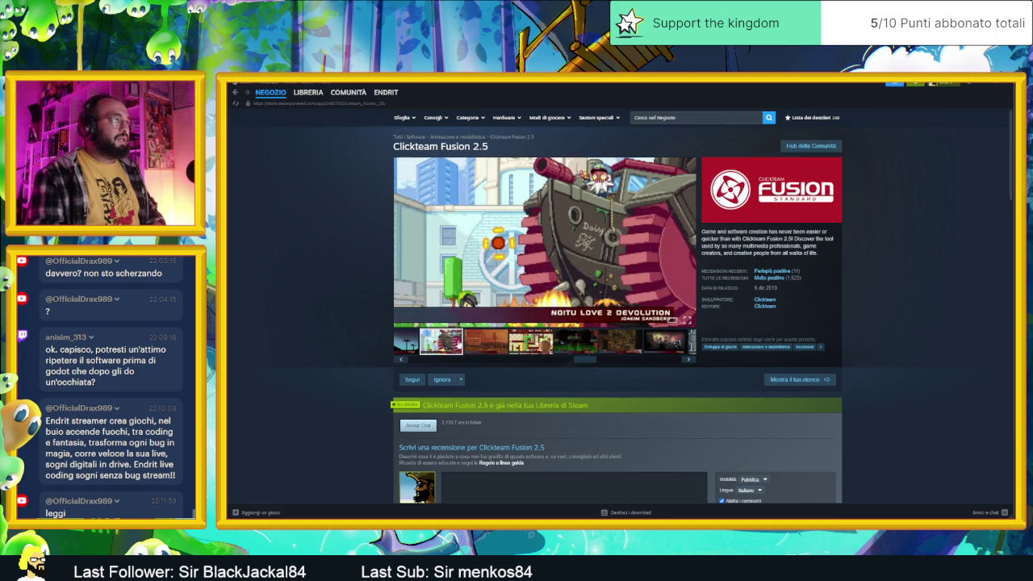
{"action": "left_click", "coordinate": [408, 341]}
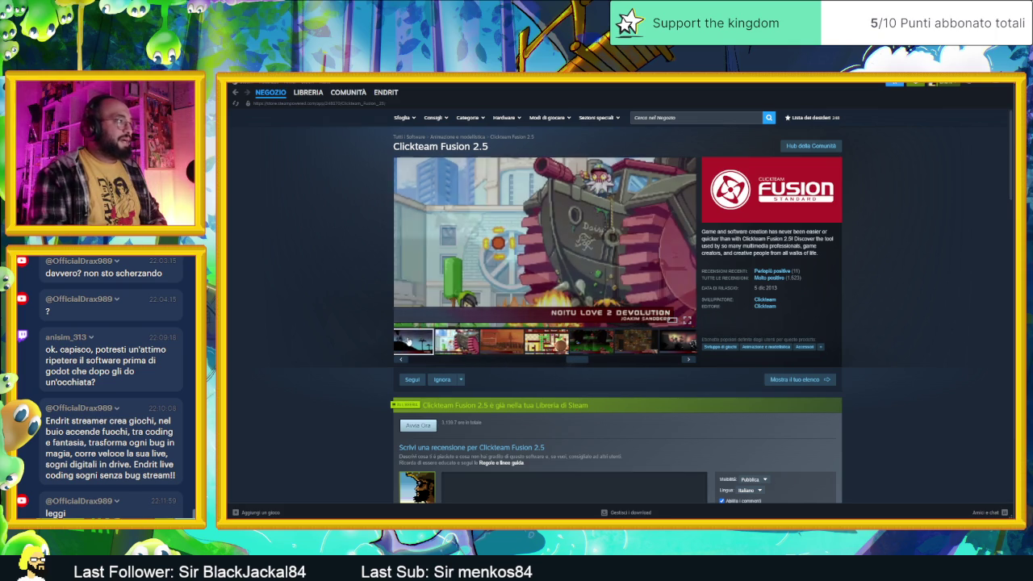
{"action": "left_click_drag", "start_coordinate": [562, 363], "coordinate": [506, 362]}
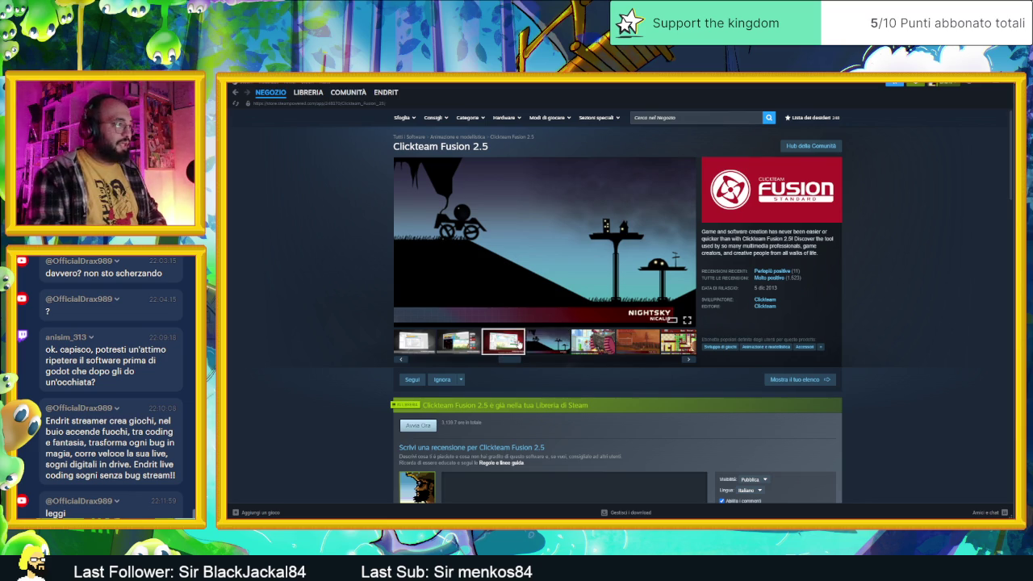
{"action": "left_click", "coordinate": [505, 352]}
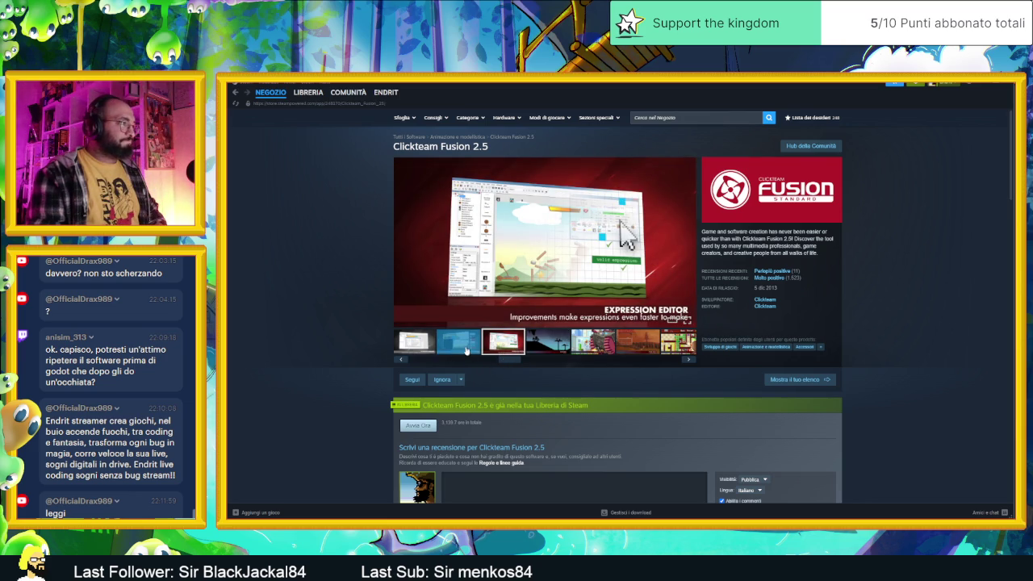
{"action": "left_click", "coordinate": [469, 352]}
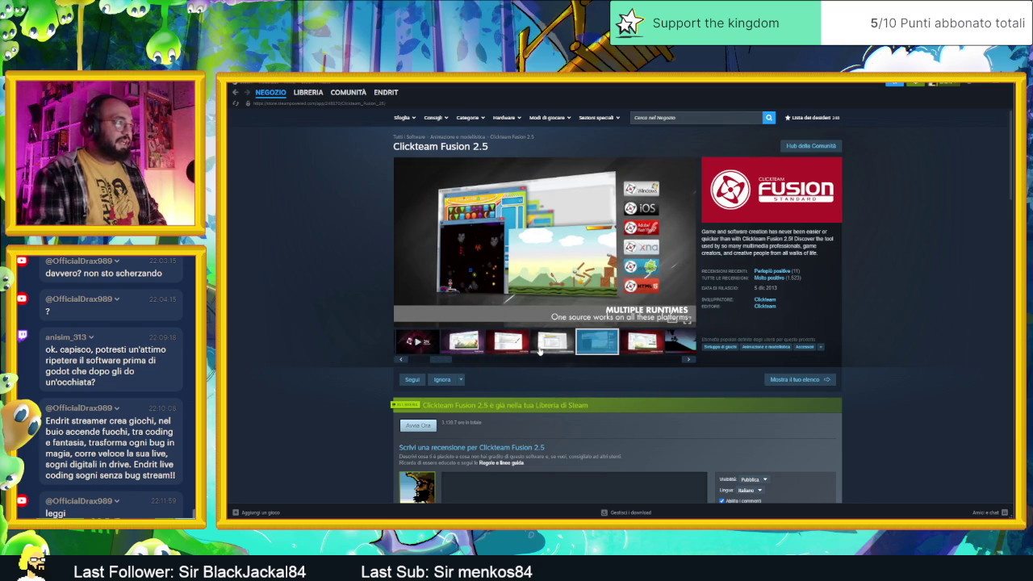
{"action": "left_click", "coordinate": [539, 346]}
{"action": "left_click", "coordinate": [509, 345]}
{"action": "left_click", "coordinate": [476, 346]}
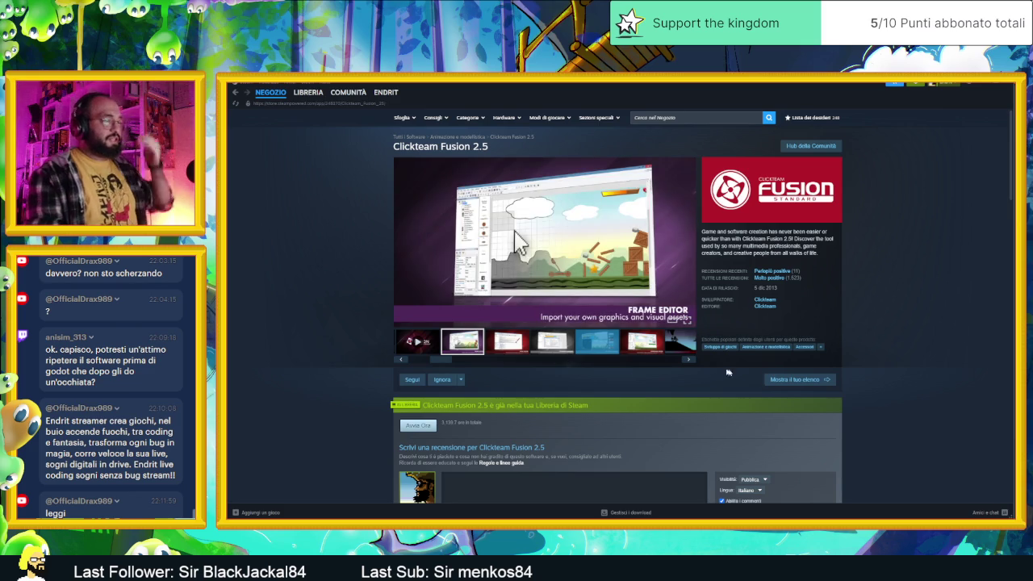
Scroll through the store page, load the product trailer, and focus the store search box.
{"action": "scroll", "coordinate": [899, 420], "scroll_direction": "down", "scroll_amount": 5}
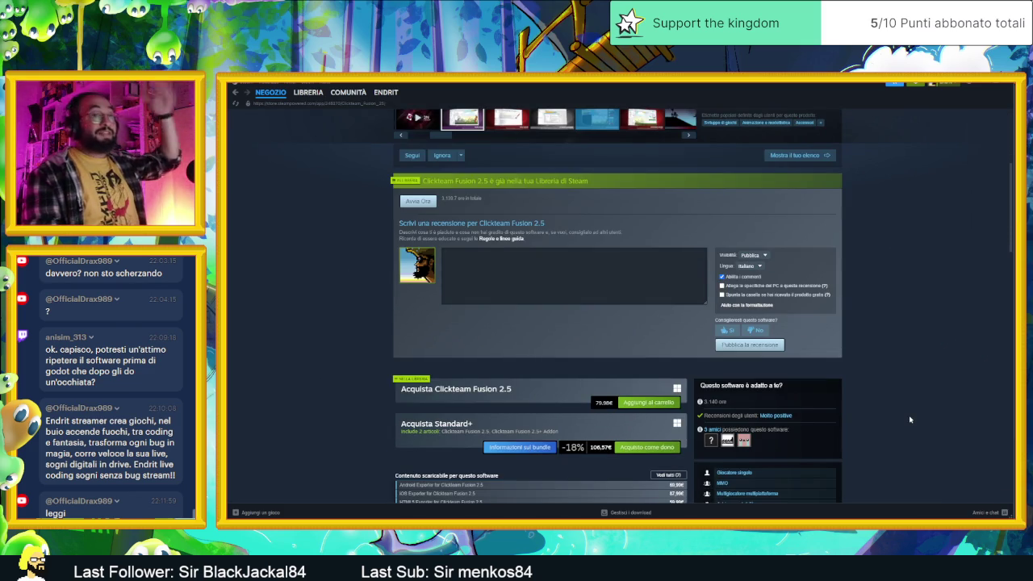
{"action": "scroll", "coordinate": [903, 412], "scroll_direction": "down", "scroll_amount": 6}
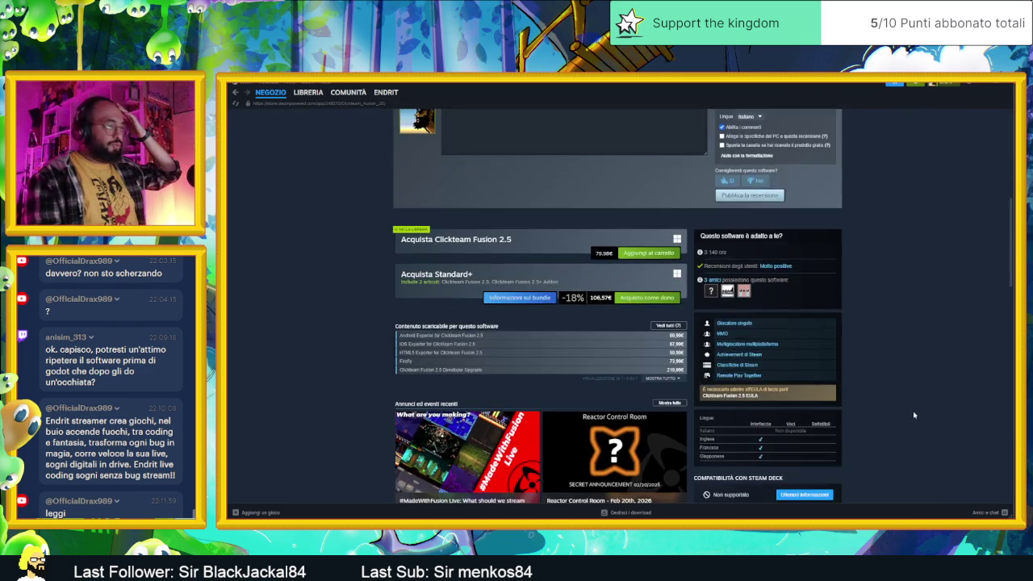
{"action": "scroll", "coordinate": [914, 415], "scroll_direction": "down", "scroll_amount": 1}
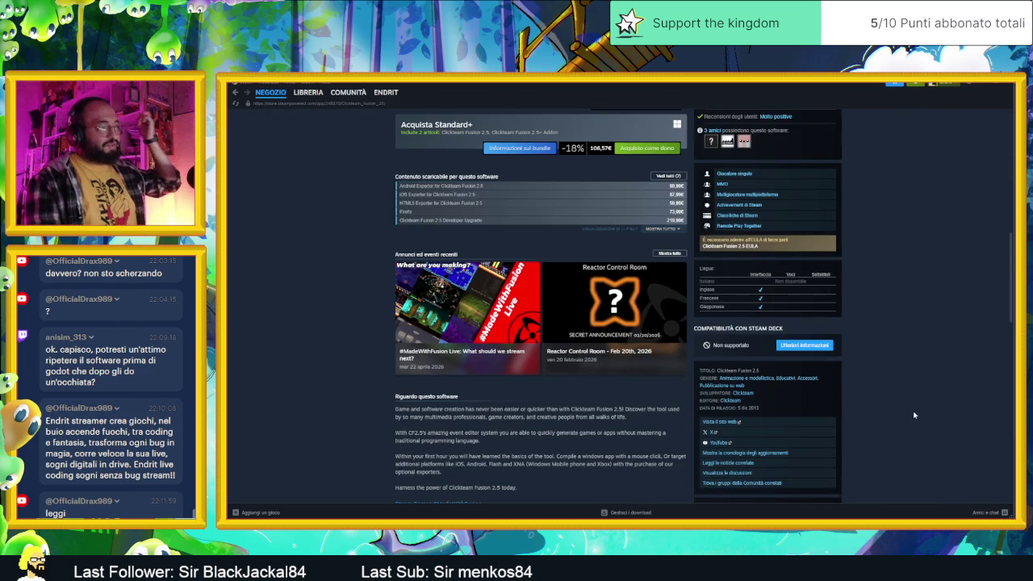
{"action": "scroll", "coordinate": [914, 415], "scroll_direction": "down", "scroll_amount": 2}
{"action": "scroll", "coordinate": [908, 413], "scroll_direction": "up", "scroll_amount": 2}
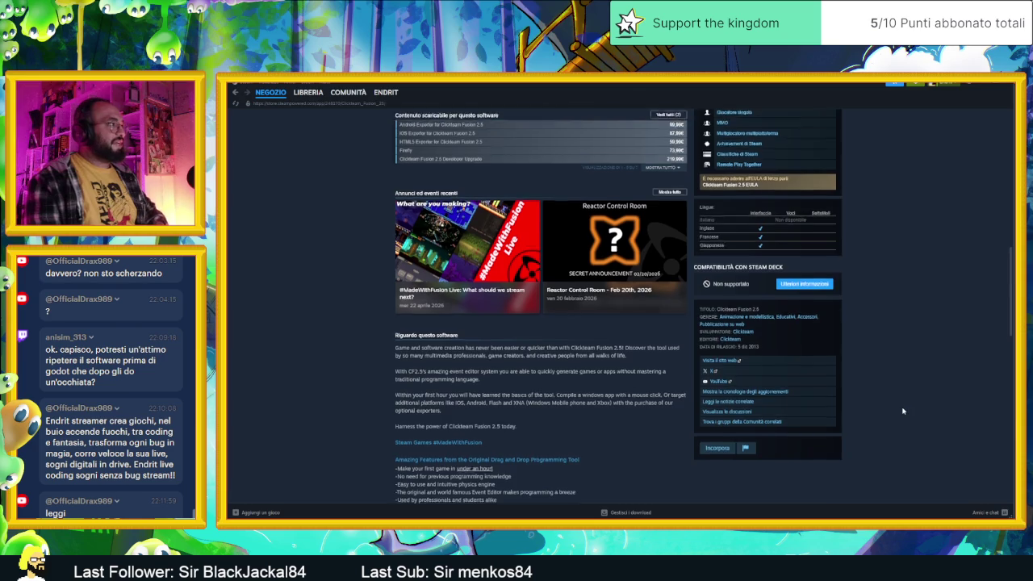
{"action": "scroll", "coordinate": [903, 411], "scroll_direction": "up", "scroll_amount": 10}
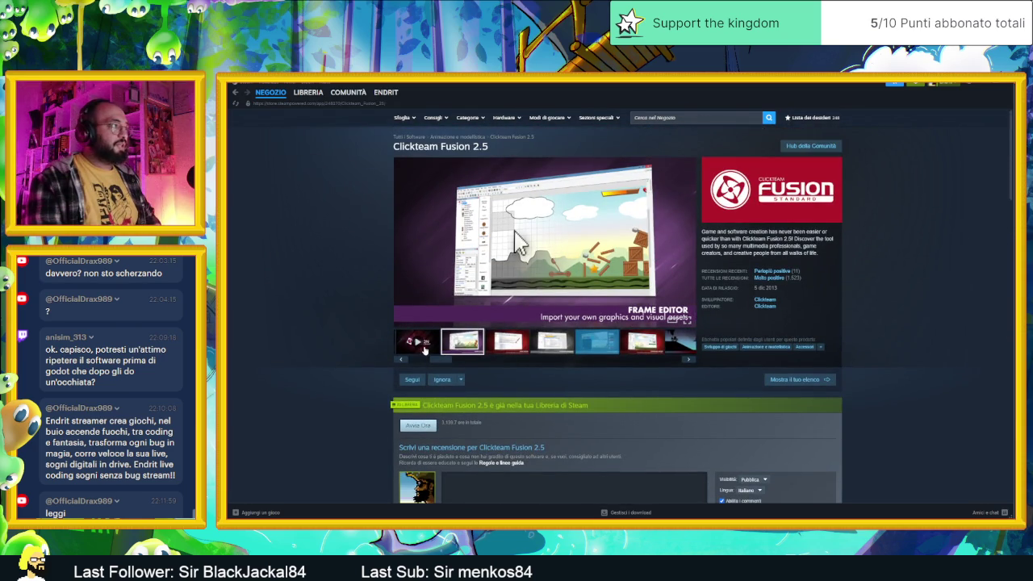
{"action": "left_click", "coordinate": [425, 350]}
{"action": "left_click", "coordinate": [668, 119]}
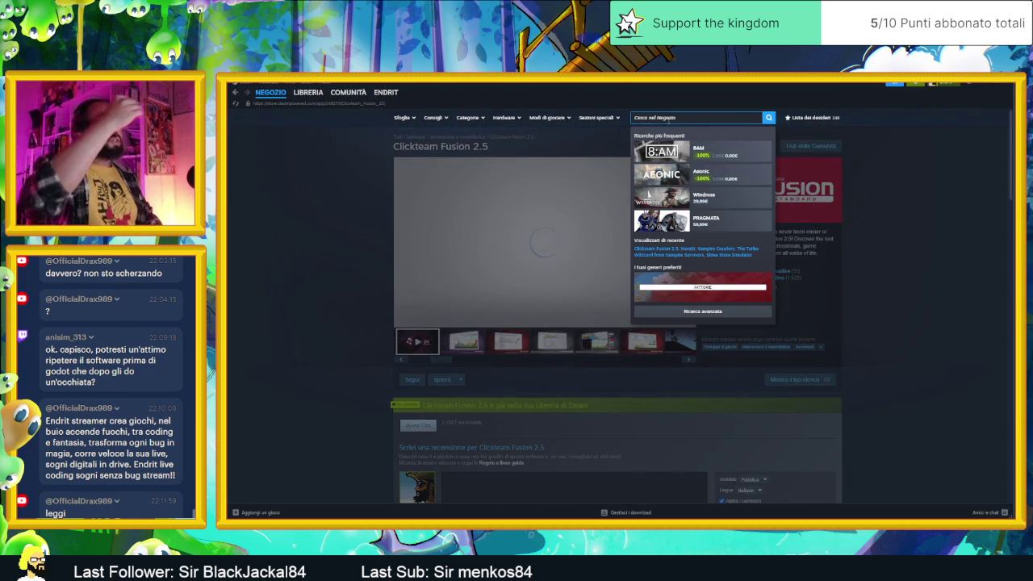
Search 'harth for', browse the Heart Forth, Alicia store page, pause its trailer, and return to Godot.
{"action": "type", "text": "harth fo"}
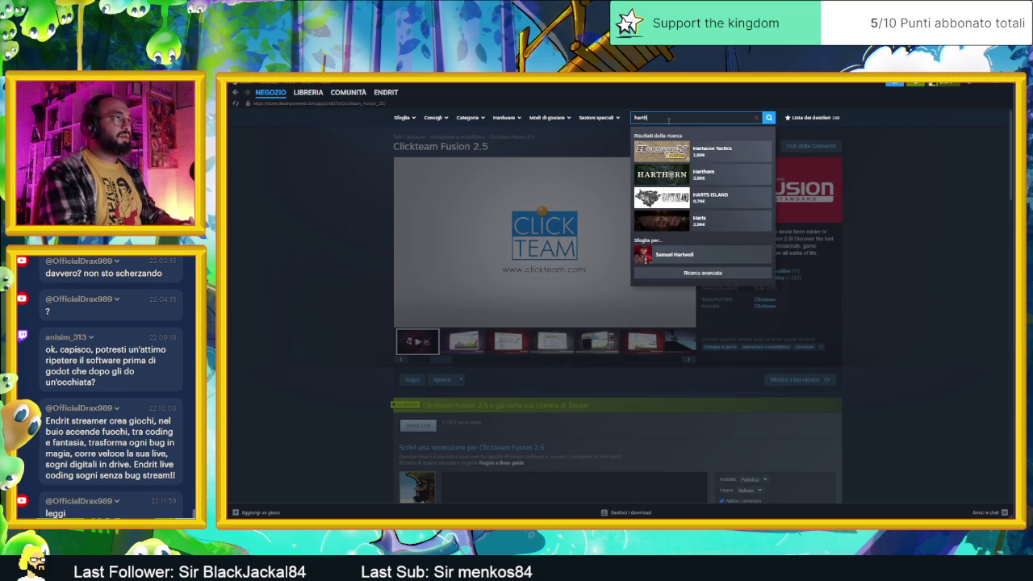
{"action": "type", "text": "r"}
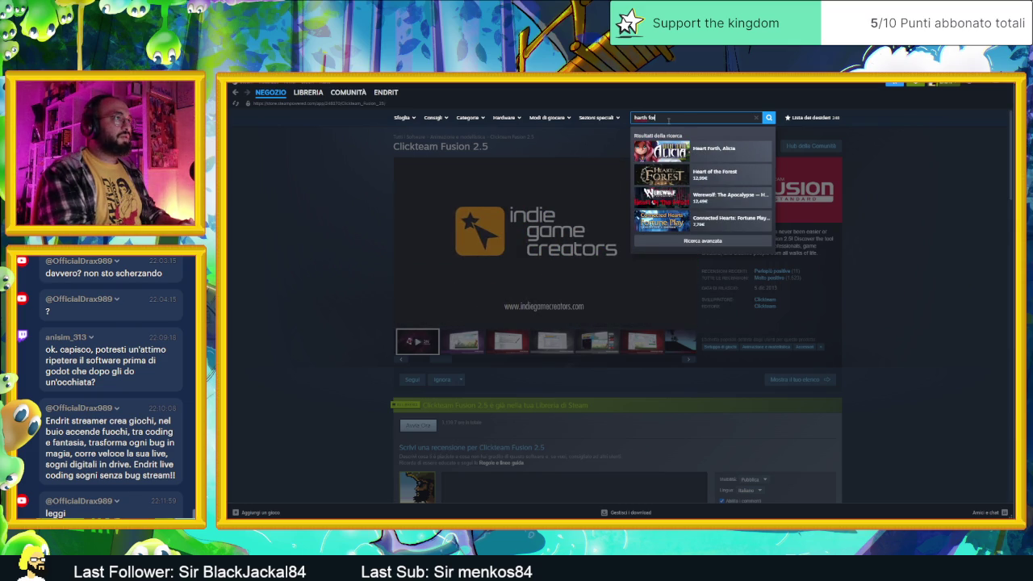
{"action": "left_click", "coordinate": [710, 148]}
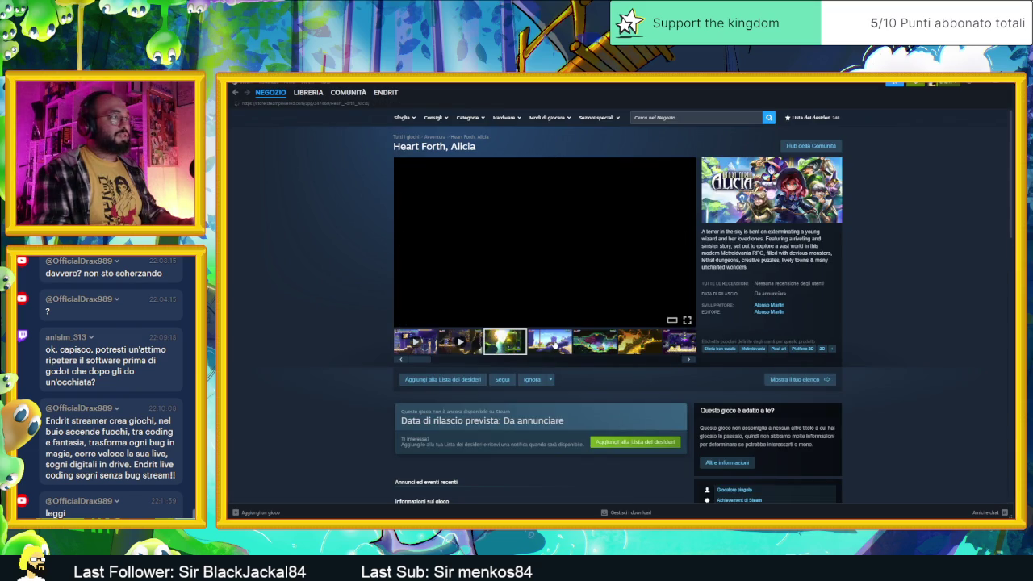
{"action": "left_click", "coordinate": [554, 343]}
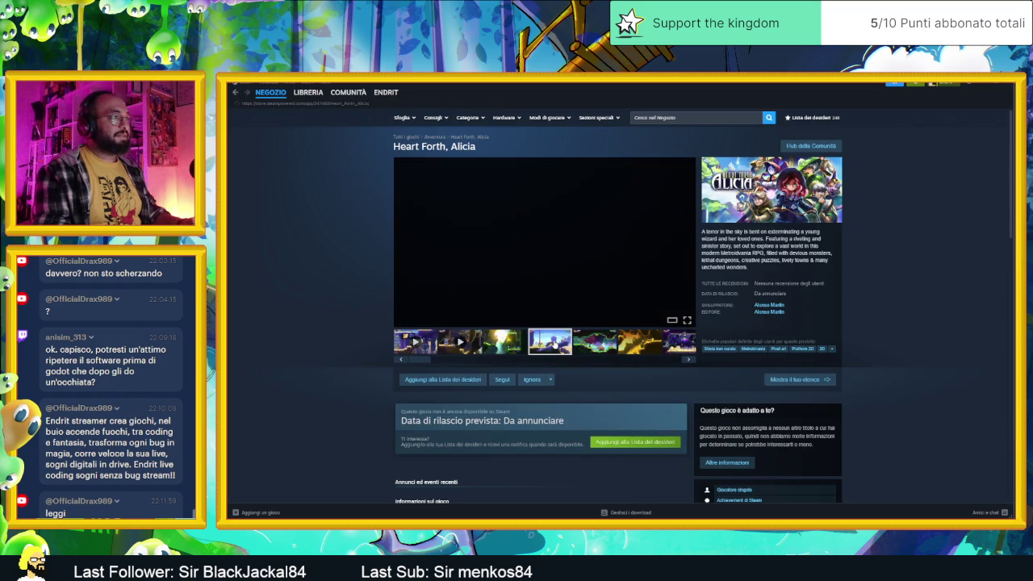
{"action": "left_click", "coordinate": [509, 343]}
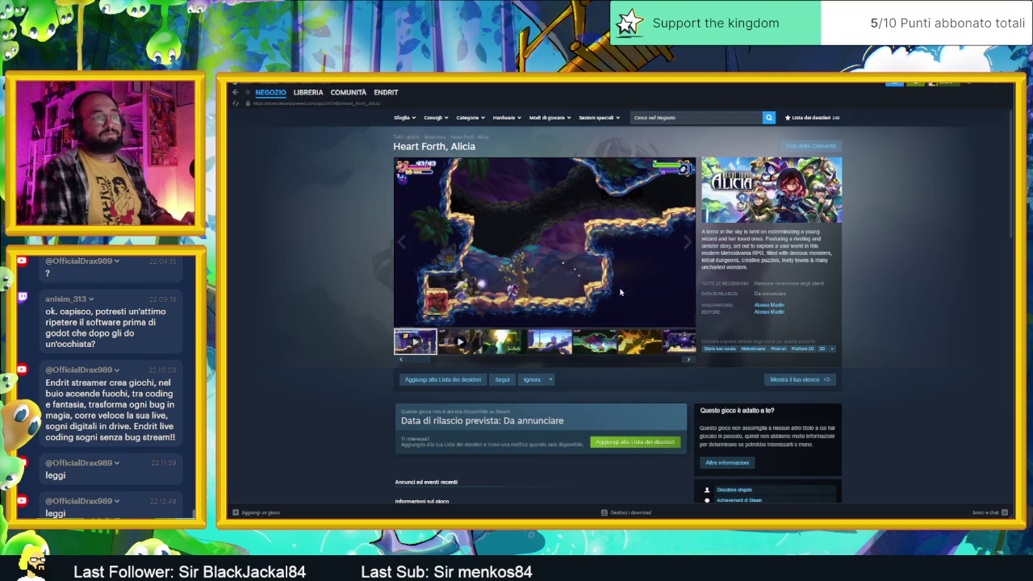
{"action": "left_click", "coordinate": [558, 274]}
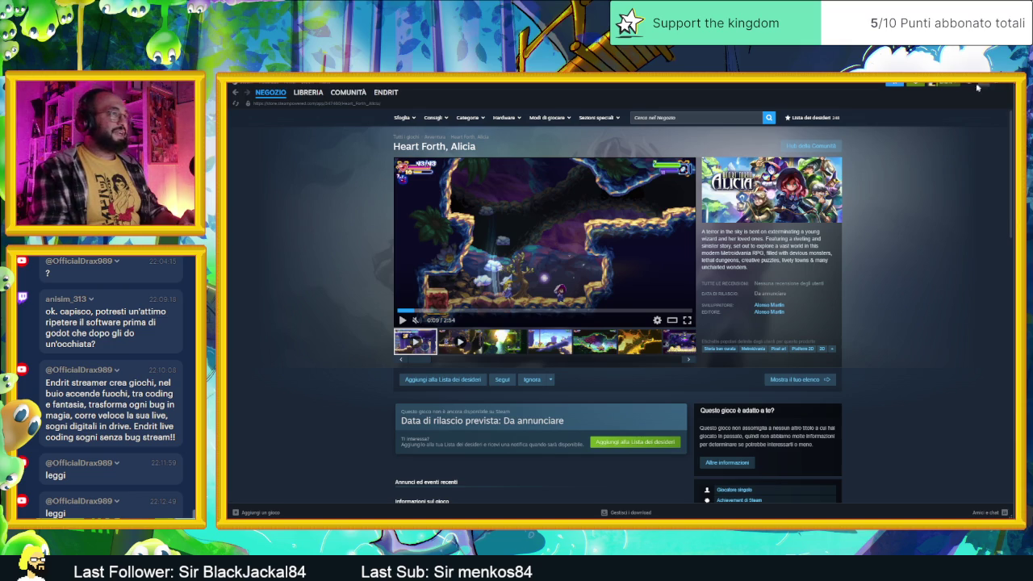
{"action": "key", "text": "alt+Tab"}
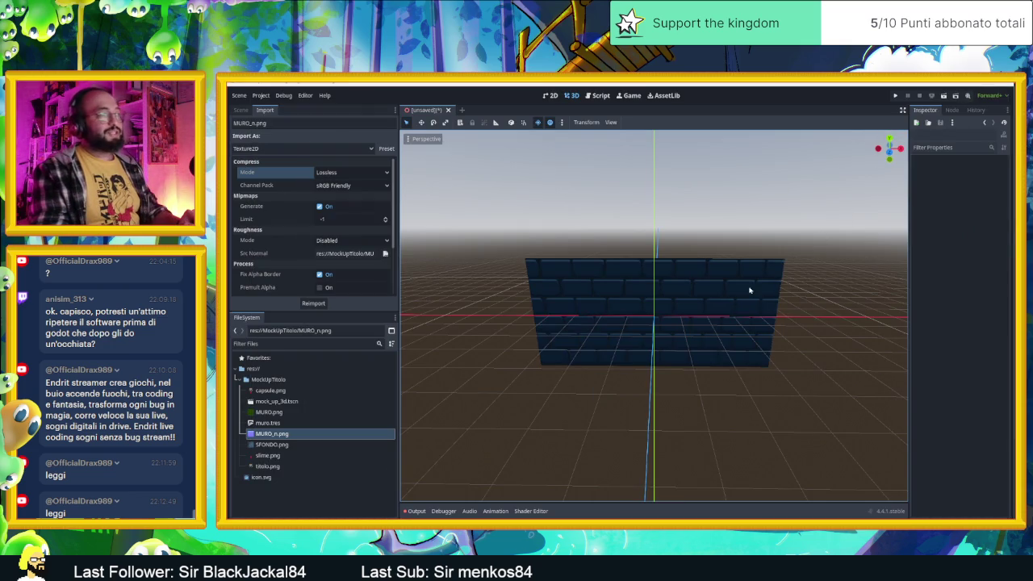
Add a PointLight2D child node by searching 'point', then delete it.
{"action": "left_click", "coordinate": [239, 110]}
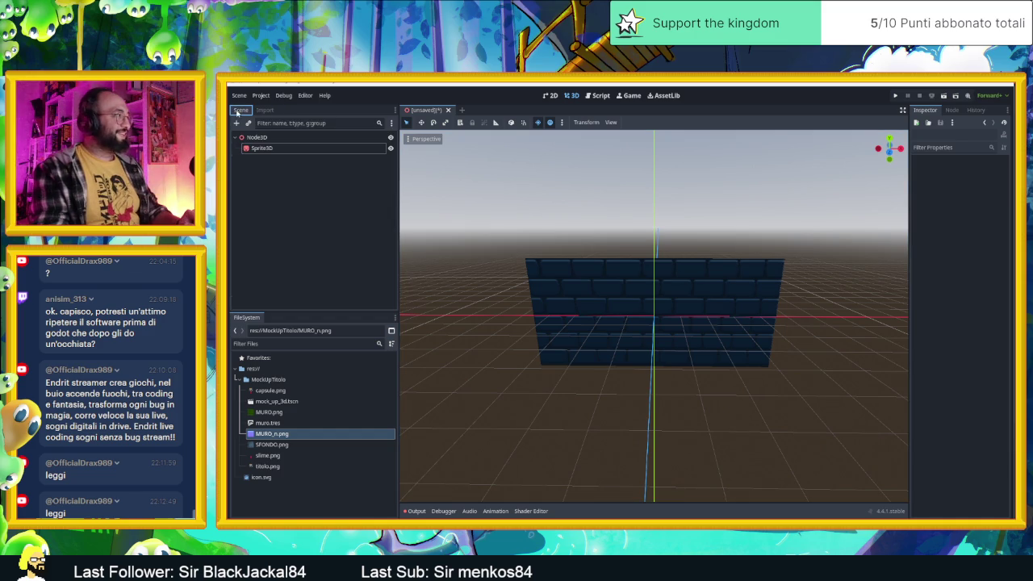
{"action": "left_click", "coordinate": [237, 123]}
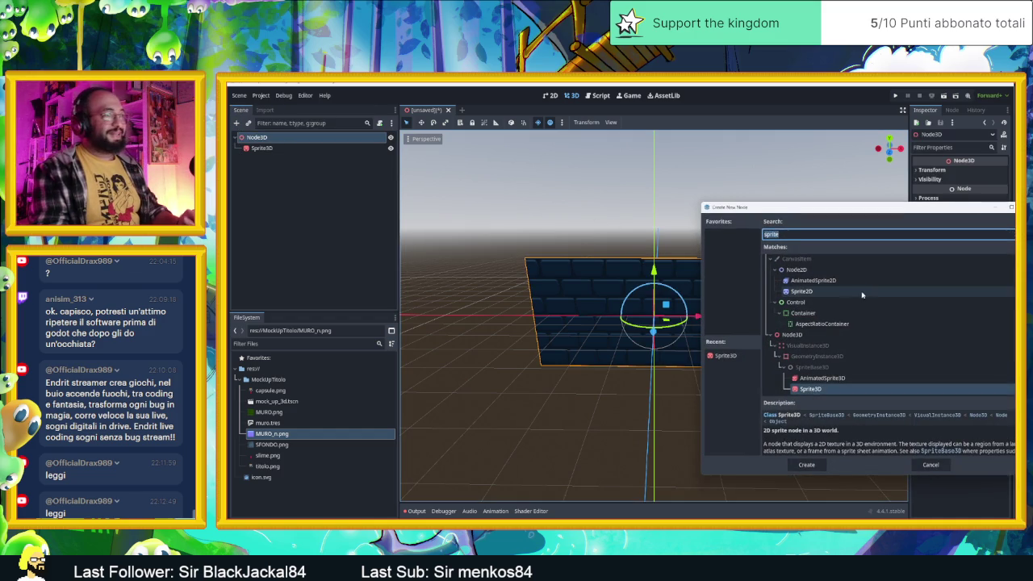
{"action": "left_click", "coordinate": [842, 239]}
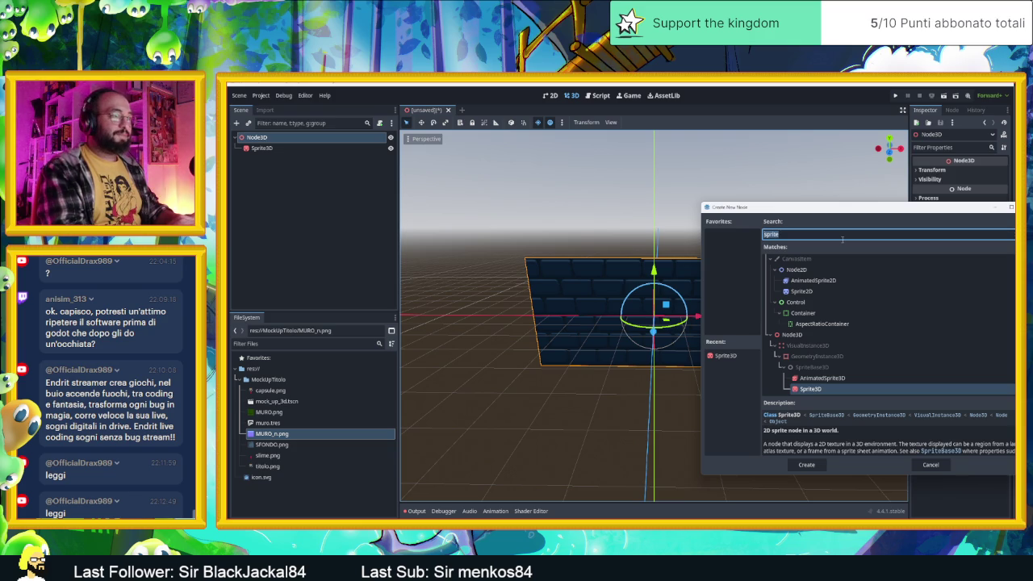
{"action": "type", "text": "point"}
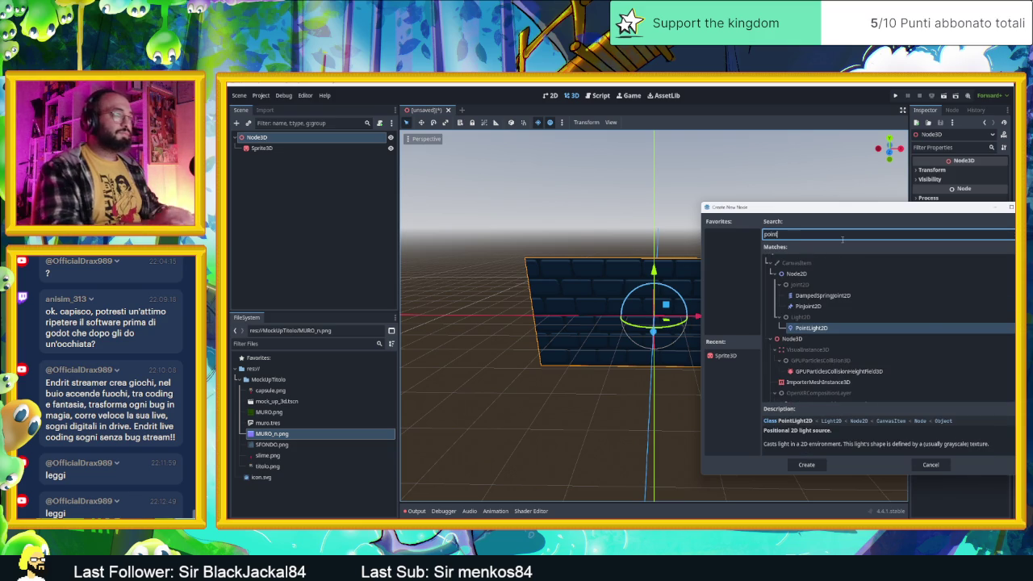
{"action": "left_click", "coordinate": [899, 332]}
{"action": "double_click", "coordinate": [899, 328]}
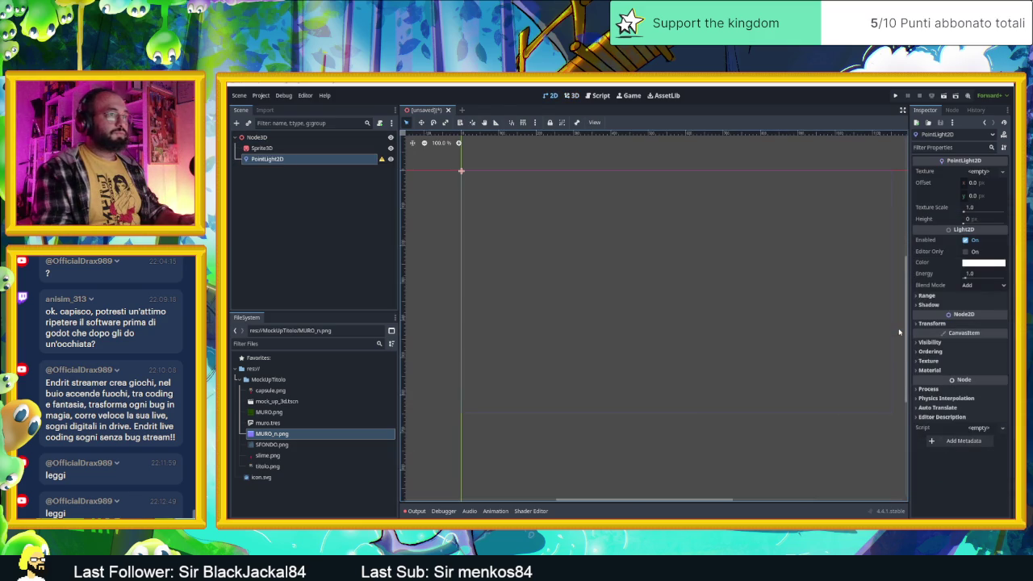
{"action": "right_click", "coordinate": [330, 158]}
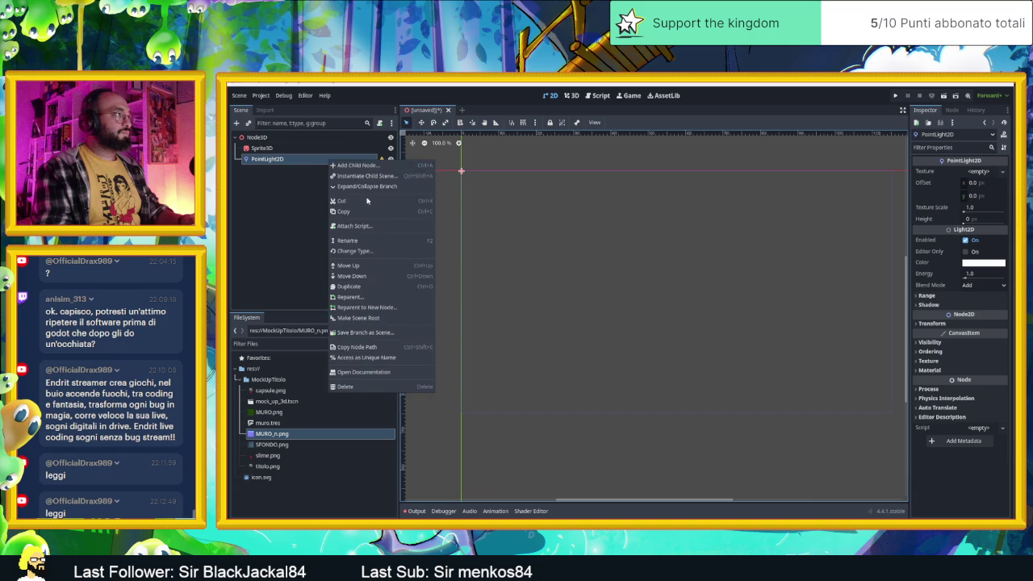
{"action": "left_click", "coordinate": [347, 201]}
Reopen the Create New Node dialog on Node3D and search for 'omnni'.
{"action": "left_click", "coordinate": [253, 139]}
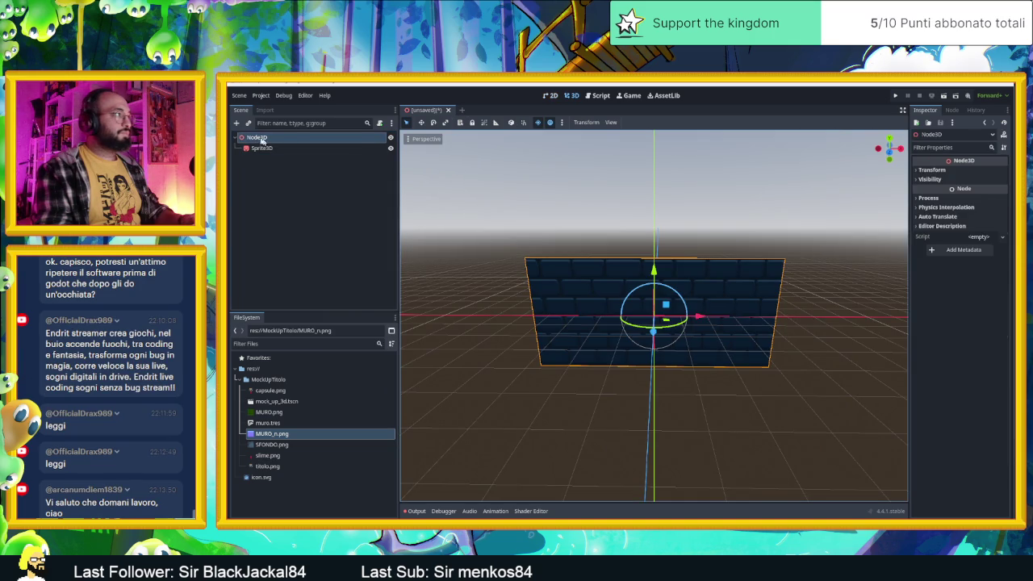
{"action": "right_click", "coordinate": [256, 137]}
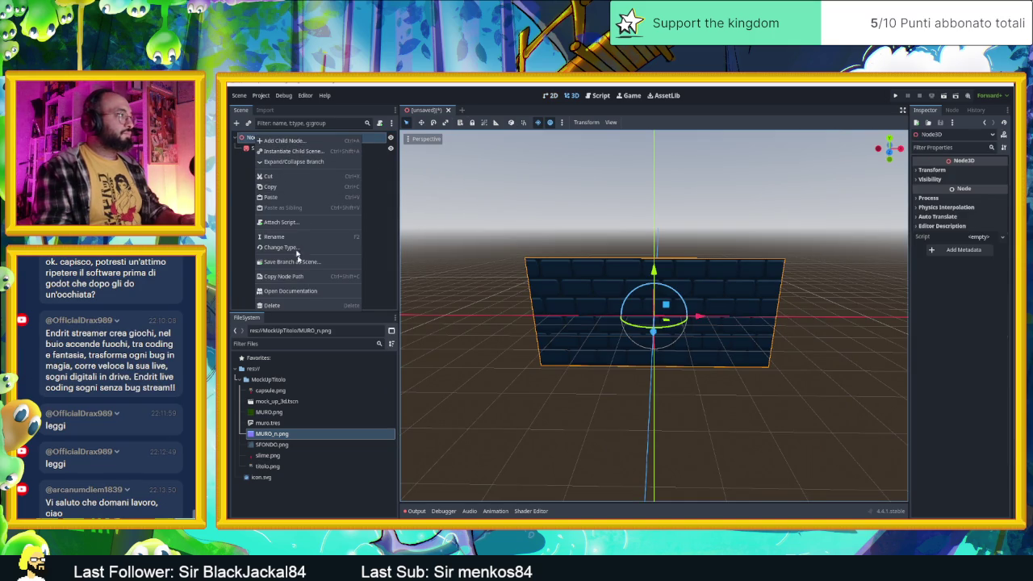
{"action": "left_click", "coordinate": [236, 122]}
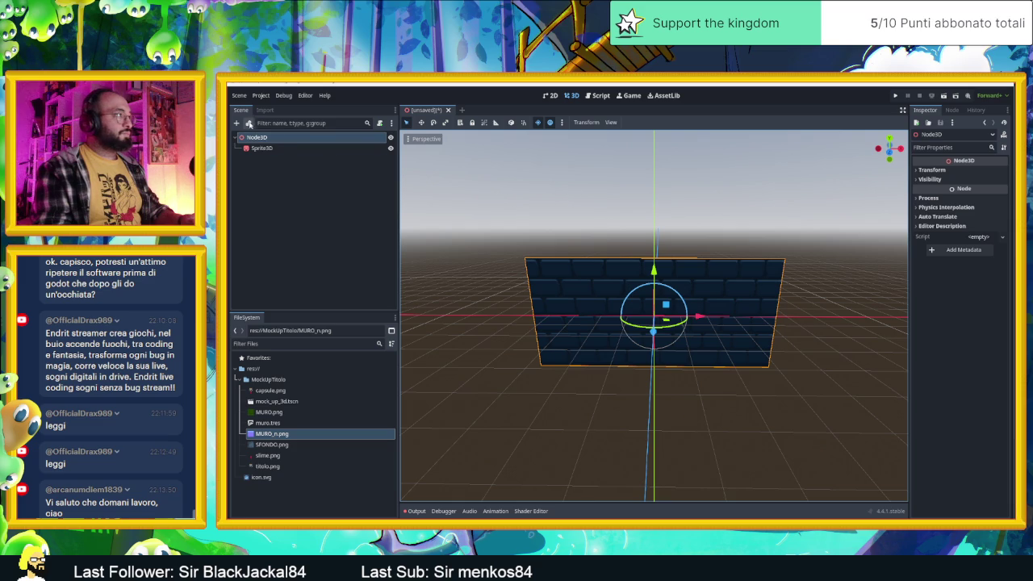
{"action": "left_click", "coordinate": [236, 122]}
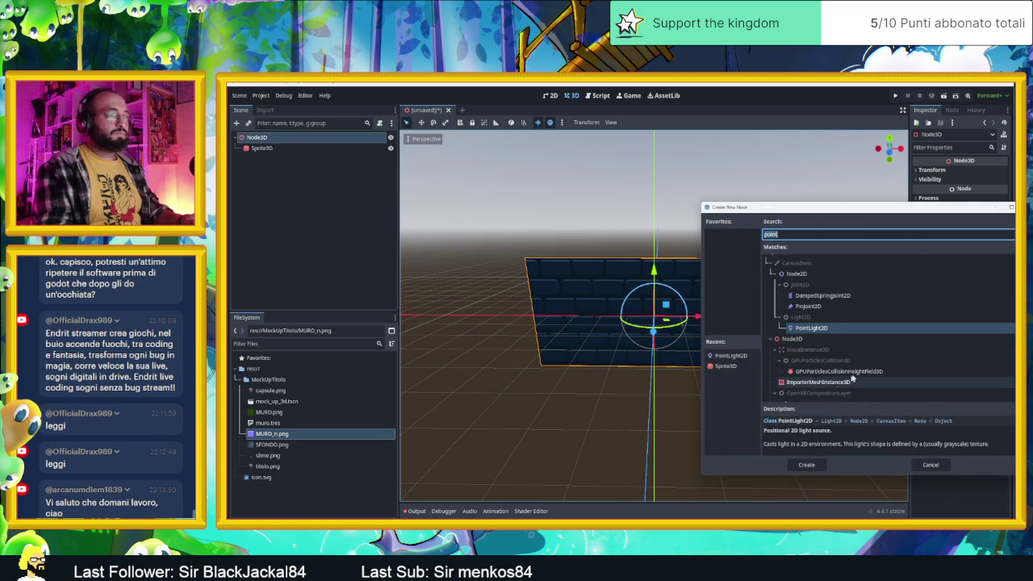
{"action": "scroll", "coordinate": [843, 386], "scroll_direction": "down", "scroll_amount": 2}
{"action": "scroll", "coordinate": [794, 255], "scroll_direction": "up", "scroll_amount": 2}
{"action": "left_click", "coordinate": [783, 234]}
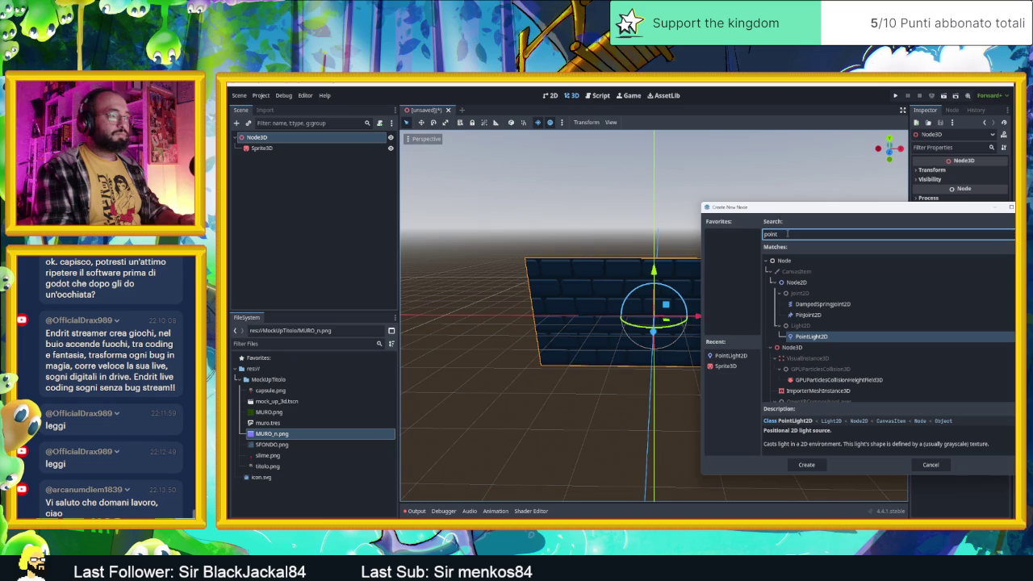
{"action": "key", "text": "BackSpace"}
{"action": "key", "text": "BackSpace"}
{"action": "key", "text": "BackSpace"}
{"action": "type", "text": "omn"}
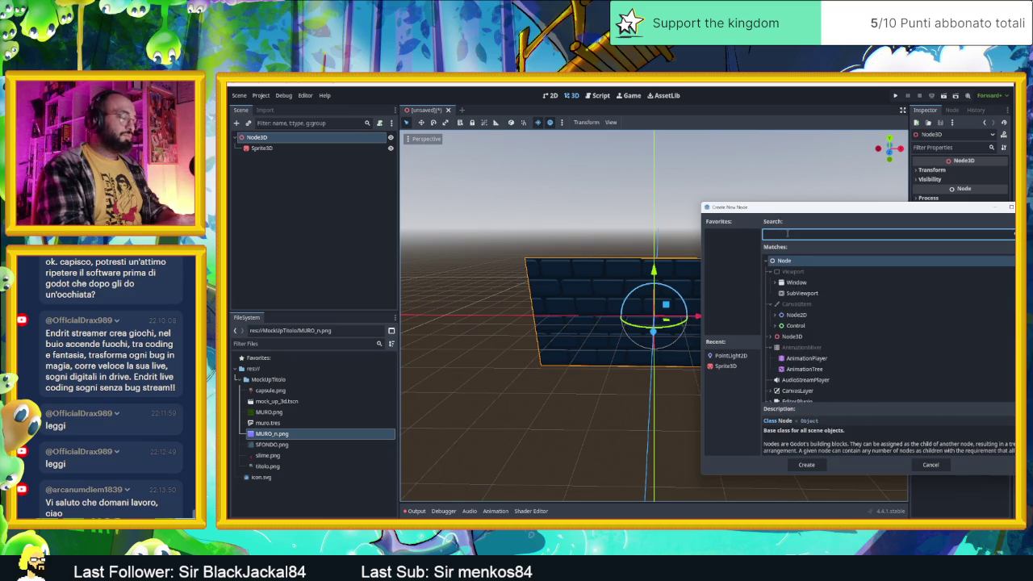
{"action": "type", "text": "ni"}
Add an OmniLight3D node and drag it right along the X axis in front of the wall.
{"action": "left_click", "coordinate": [826, 349]}
{"action": "double_click", "coordinate": [826, 349]}
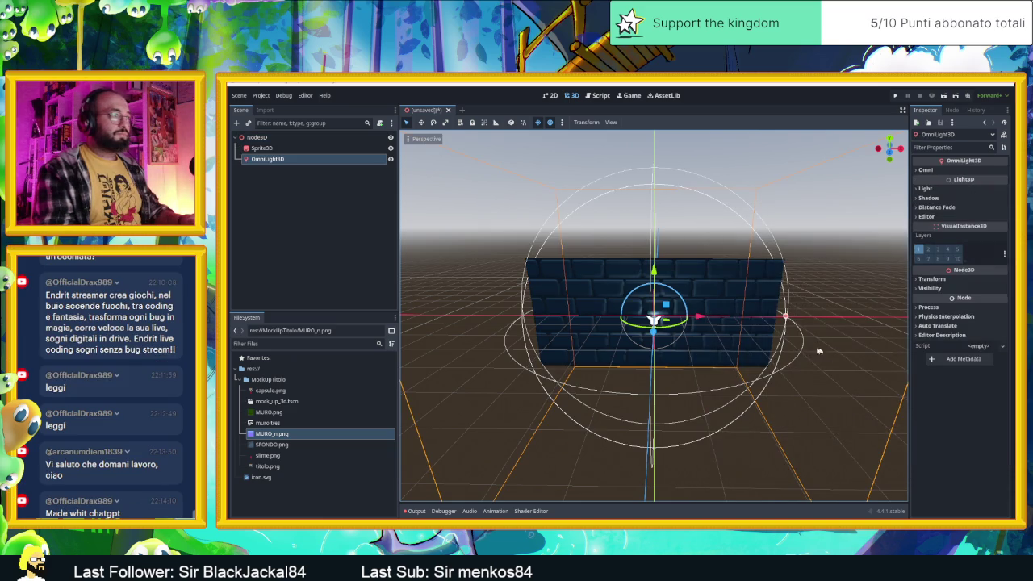
{"action": "left_click", "coordinate": [654, 318]}
{"action": "mouse_move", "coordinate": [654, 318]}
{"action": "left_mouse_down"}
{"action": "mouse_move", "coordinate": [600, 328]}
{"action": "mouse_move", "coordinate": [588, 237]}
{"action": "mouse_move", "coordinate": [824, 345]}
{"action": "mouse_move", "coordinate": [817, 351]}
{"action": "left_mouse_up"}
{"action": "left_click", "coordinate": [650, 315]}
{"action": "mouse_move", "coordinate": [696, 221]}
{"action": "left_mouse_down"}
{"action": "mouse_move", "coordinate": [766, 228]}
{"action": "mouse_move", "coordinate": [702, 249]}
{"action": "mouse_move", "coordinate": [721, 242]}
{"action": "mouse_move", "coordinate": [712, 239]}
{"action": "left_mouse_up"}
{"action": "scroll", "coordinate": [710, 267], "scroll_direction": "up", "scroll_amount": 5}
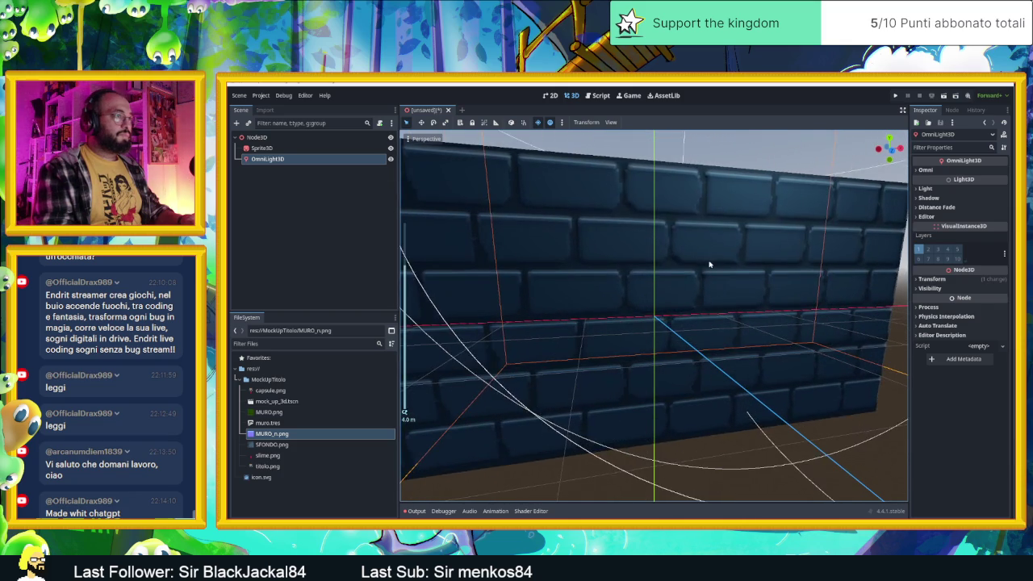
{"action": "left_click", "coordinate": [710, 265]}
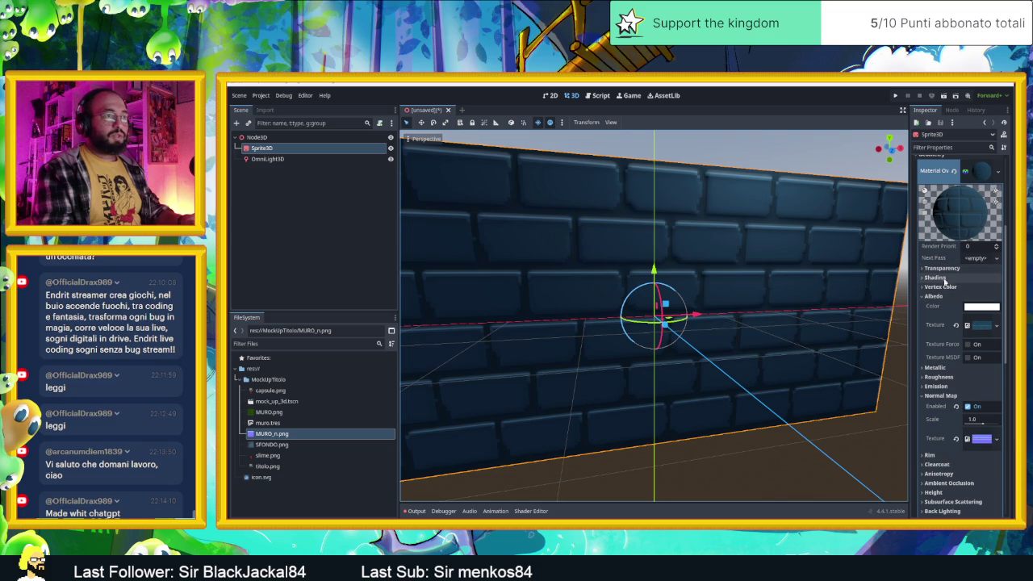
Set the project's Default Texture Filter under Rendering > Textures to Nearest.
{"action": "left_click", "coordinate": [936, 325]}
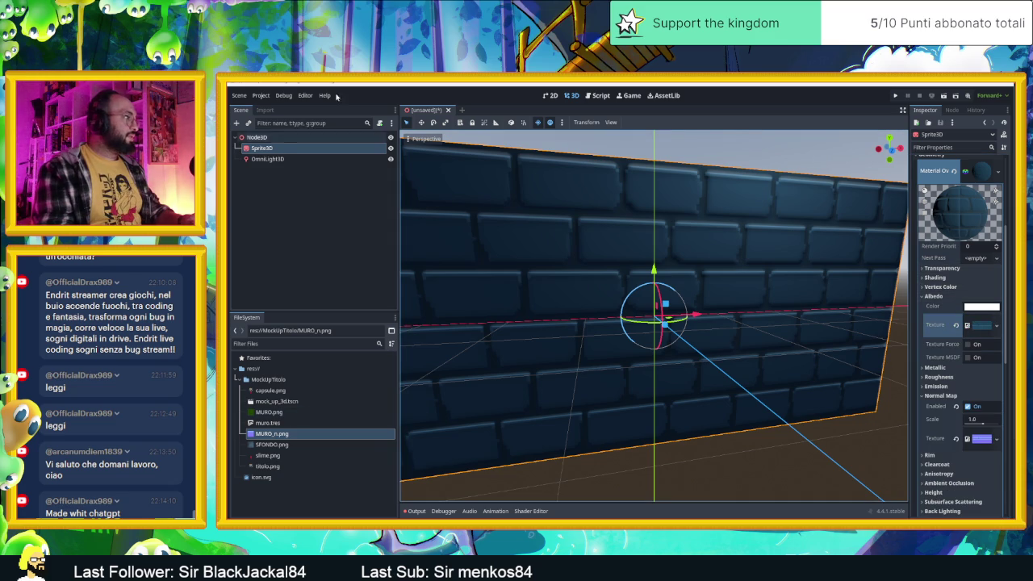
{"action": "left_click", "coordinate": [261, 95]}
{"action": "mouse_move", "coordinate": [293, 125]}
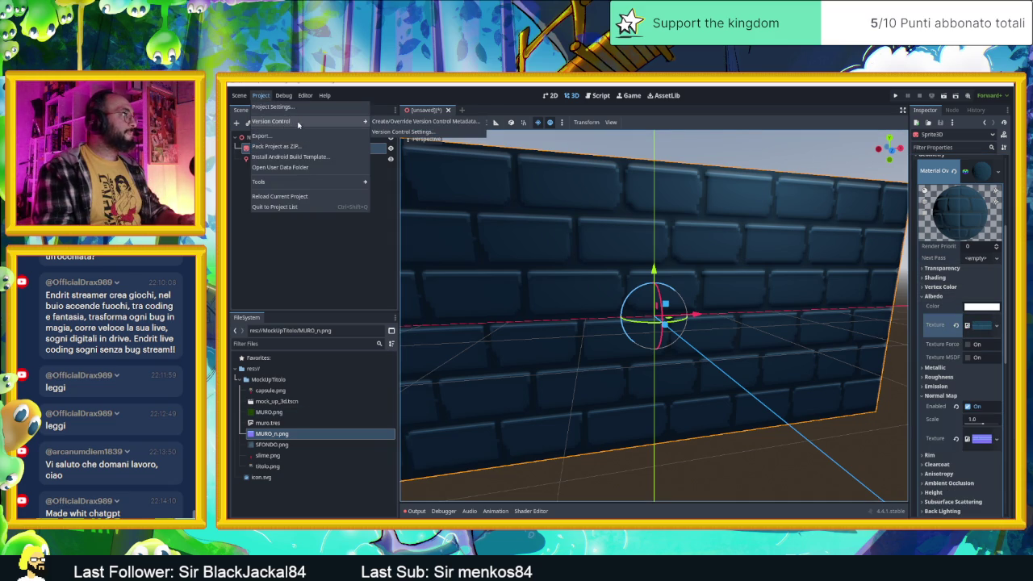
{"action": "left_click", "coordinate": [275, 108]}
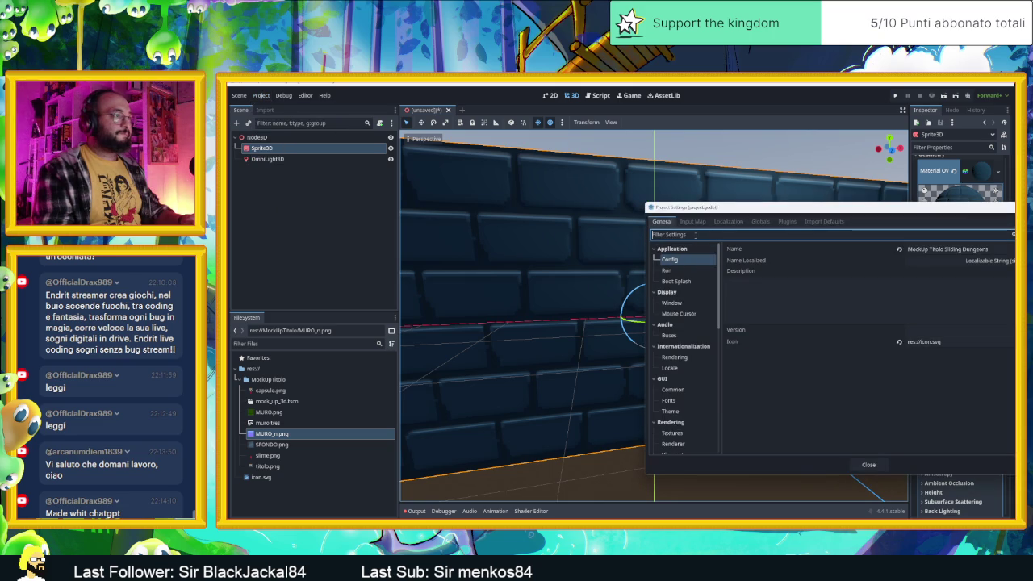
{"action": "left_click", "coordinate": [673, 434]}
{"action": "left_click", "coordinate": [923, 259]}
{"action": "left_click", "coordinate": [934, 272]}
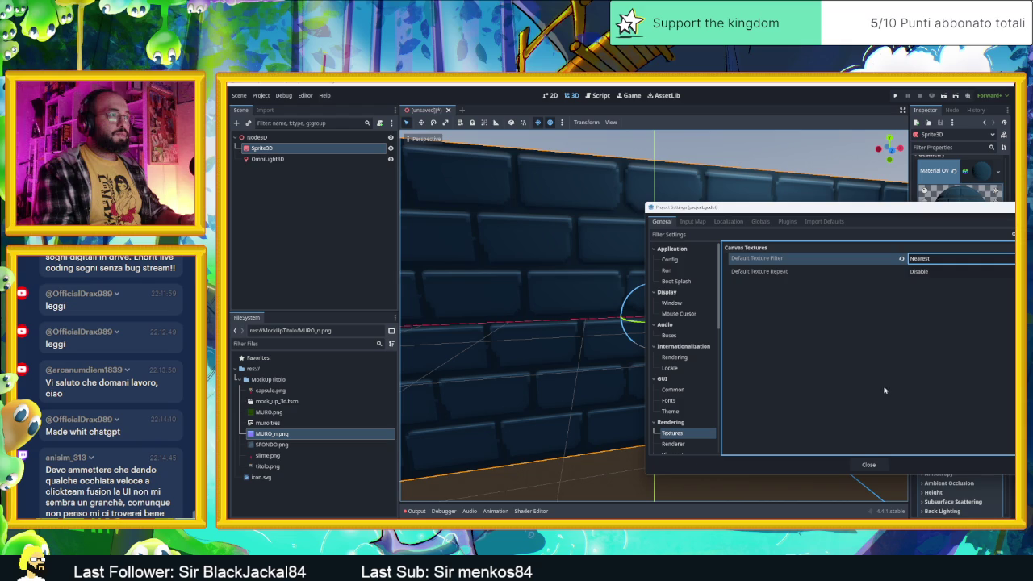
{"action": "left_click", "coordinate": [871, 465]}
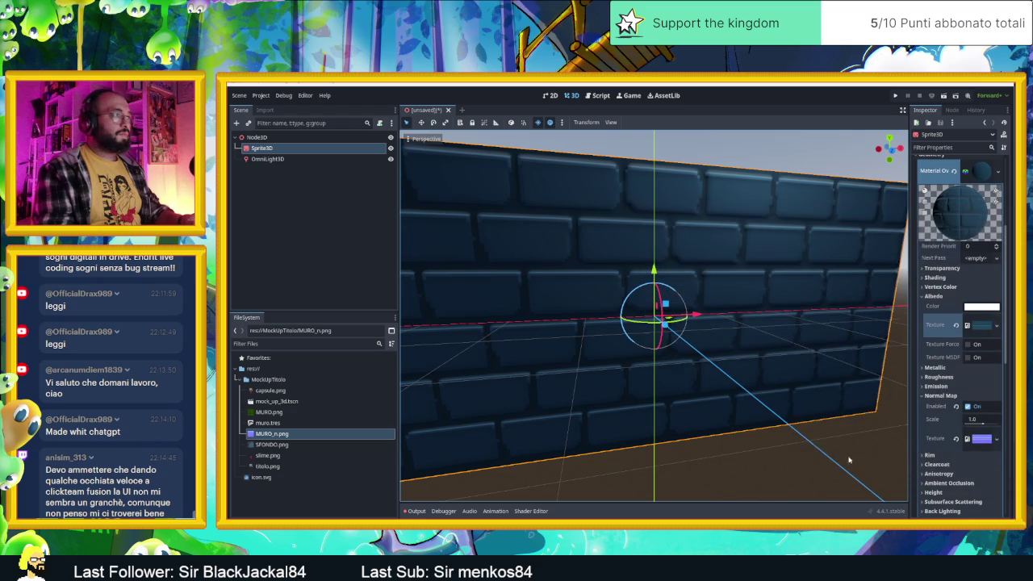
Save the scene as node_3d.tscn and select MURO.png in the FileSystem dock.
{"action": "key", "text": "ctrl+s"}
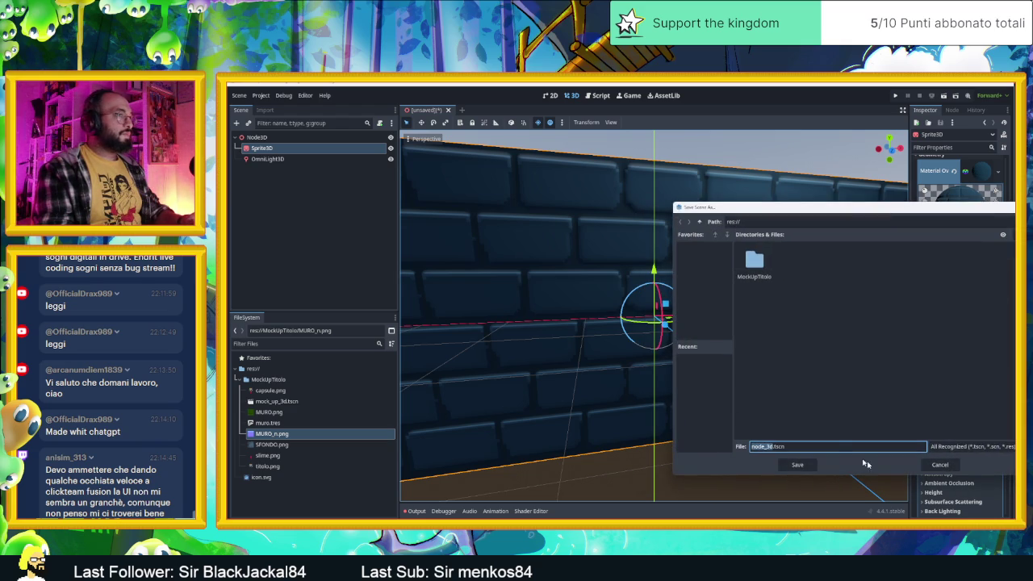
{"action": "left_click", "coordinate": [784, 464]}
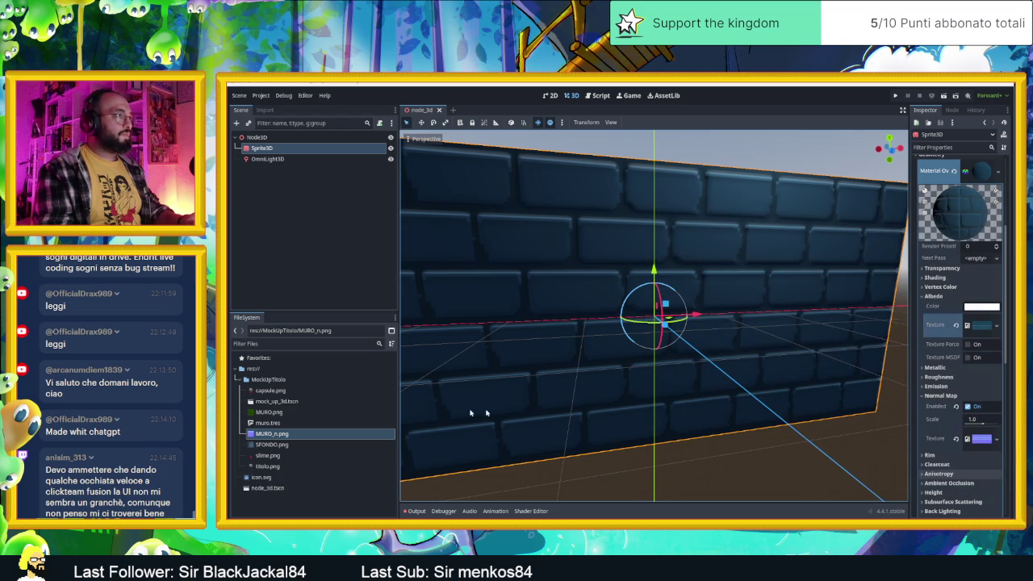
{"action": "left_click", "coordinate": [290, 412]}
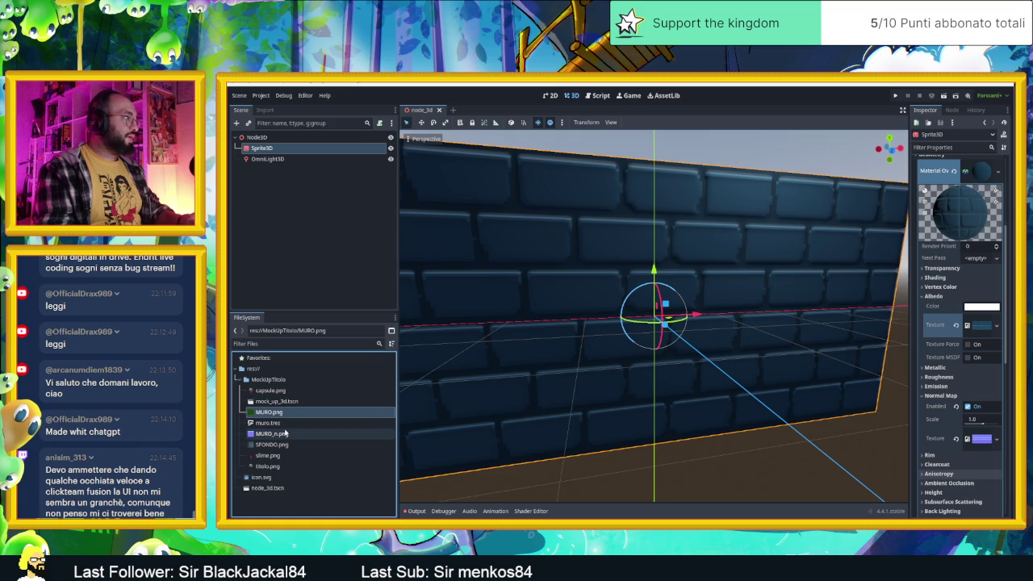
{"action": "left_click", "coordinate": [265, 110]}
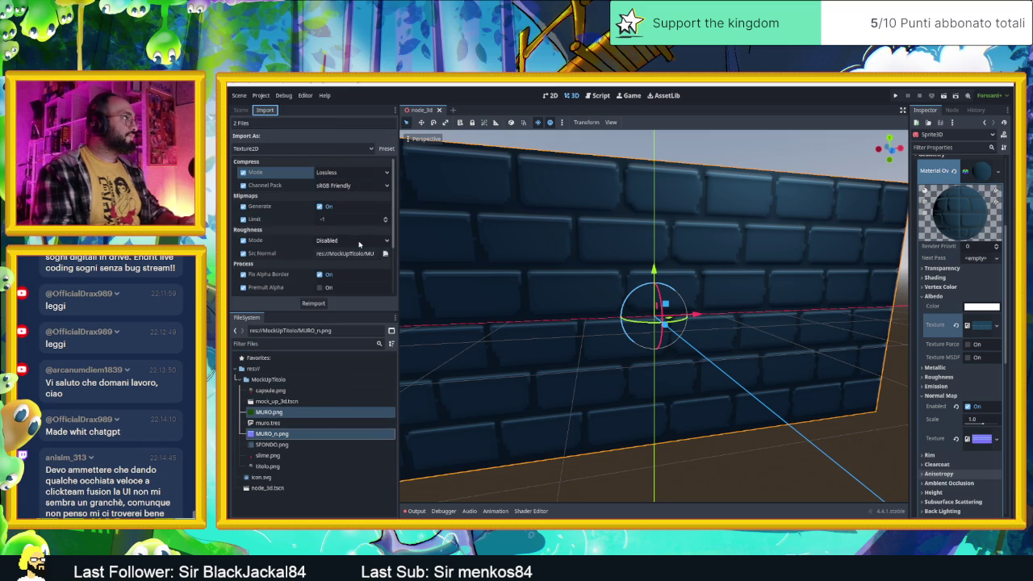
{"action": "scroll", "coordinate": [281, 257], "scroll_direction": "down", "scroll_amount": 1}
{"action": "scroll", "coordinate": [280, 257], "scroll_direction": "down", "scroll_amount": 2}
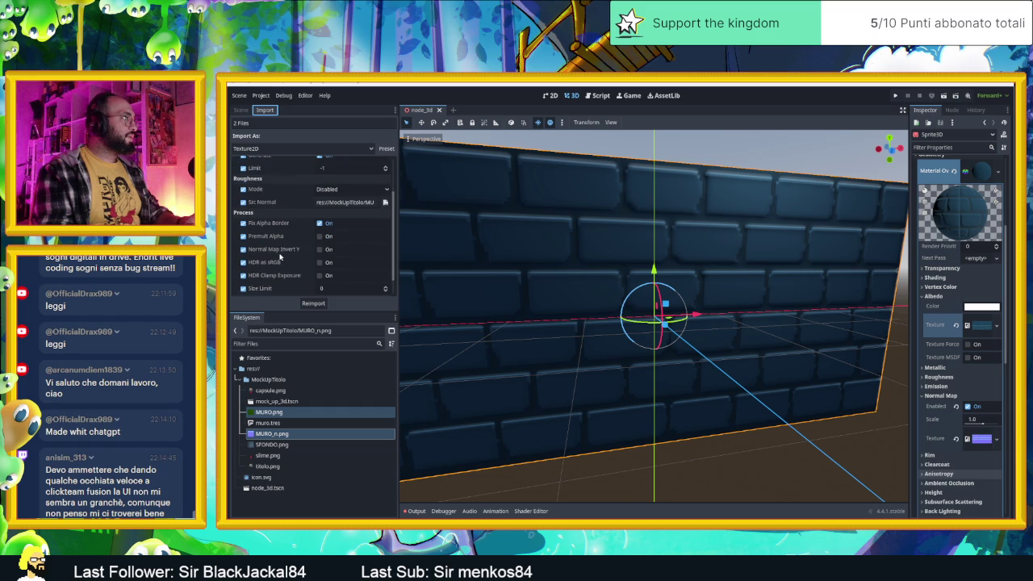
{"action": "scroll", "coordinate": [280, 257], "scroll_direction": "up", "scroll_amount": 1}
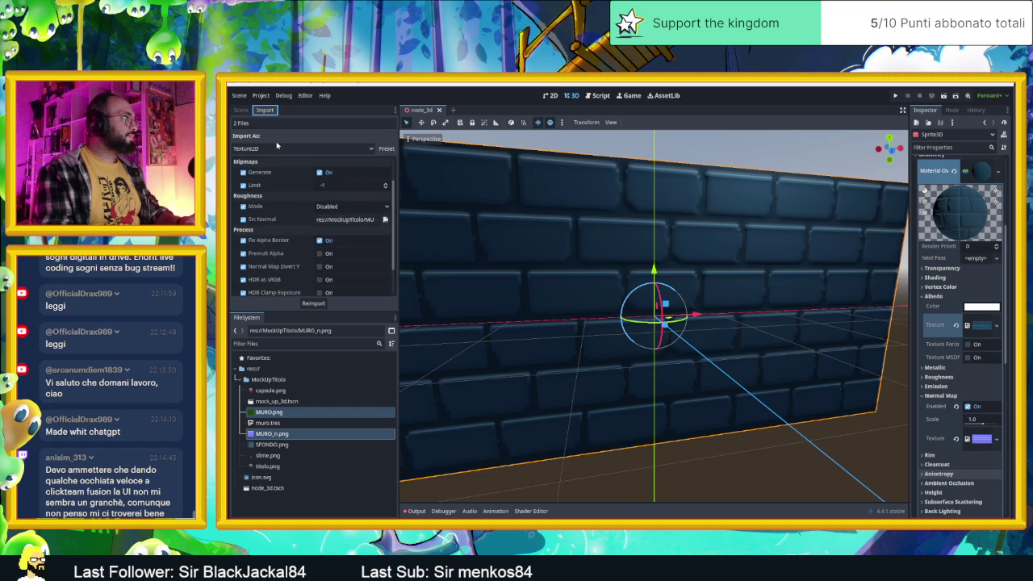
{"action": "left_click", "coordinate": [278, 146]}
{"action": "left_click", "coordinate": [290, 212]}
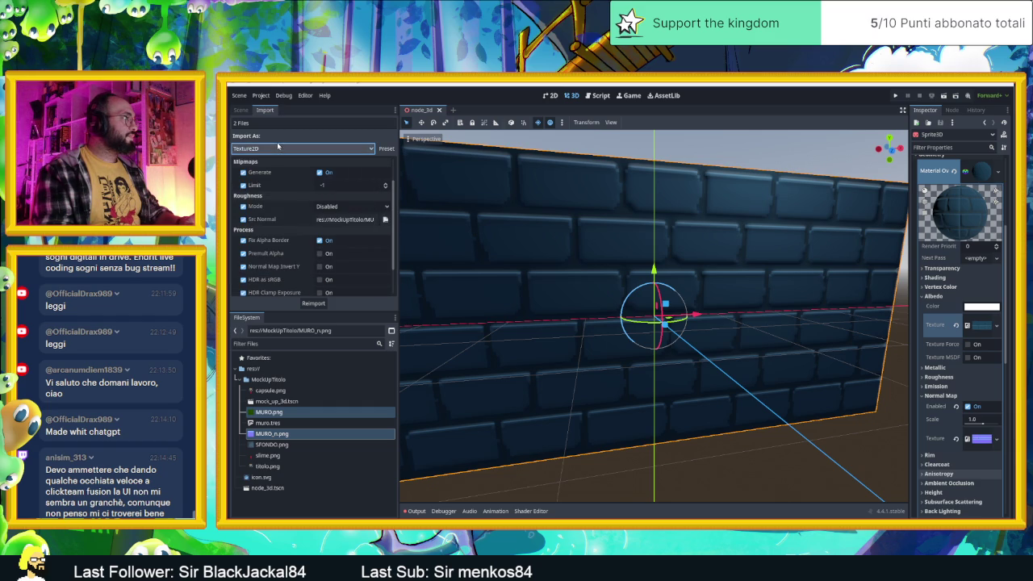
{"action": "scroll", "coordinate": [308, 220], "scroll_direction": "down", "scroll_amount": 2}
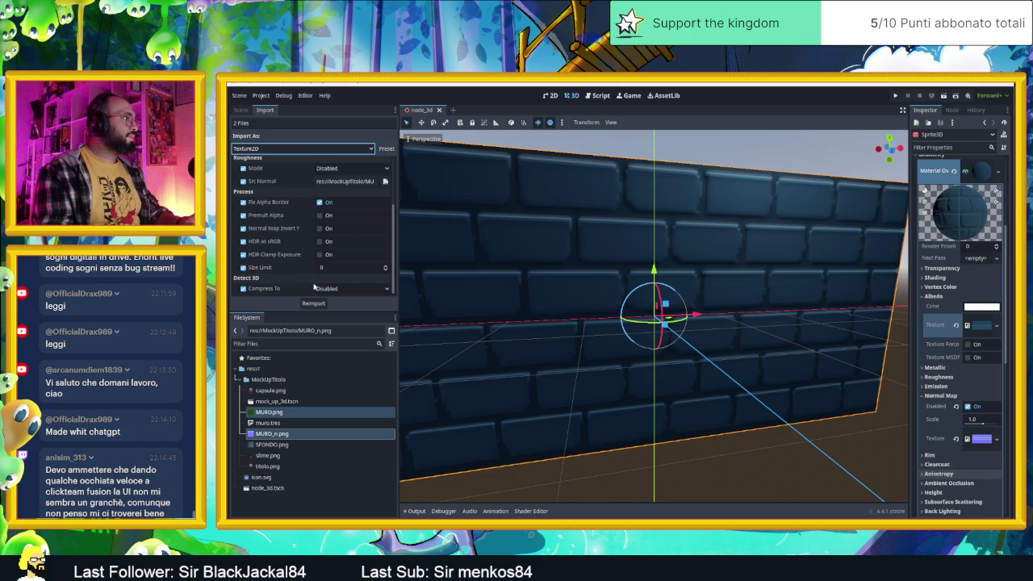
{"action": "scroll", "coordinate": [287, 255], "scroll_direction": "up", "scroll_amount": 1}
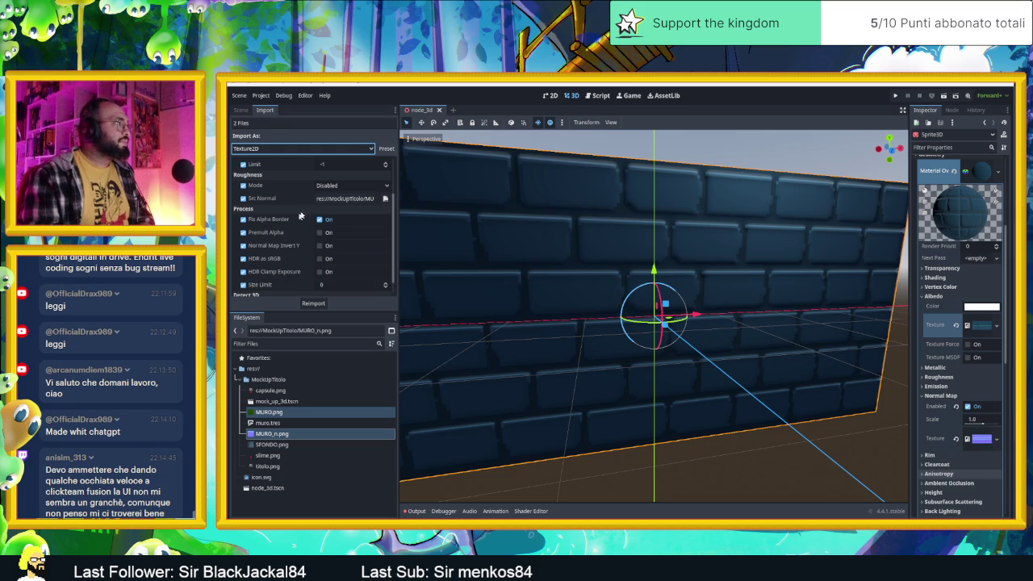
{"action": "left_click", "coordinate": [340, 185]}
{"action": "left_click", "coordinate": [339, 186]}
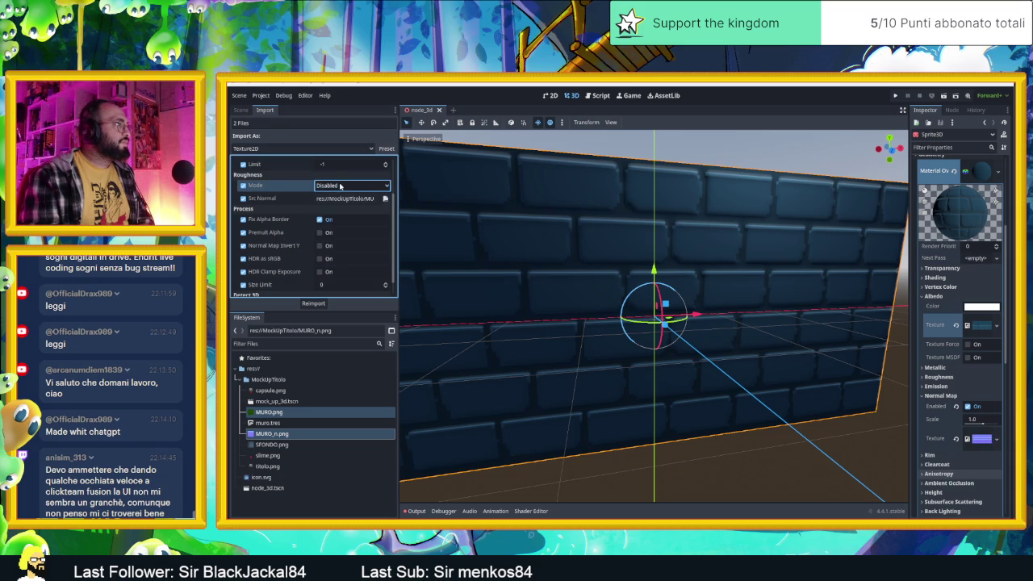
{"action": "scroll", "coordinate": [307, 188], "scroll_direction": "up", "scroll_amount": 3}
{"action": "left_click", "coordinate": [339, 182]}
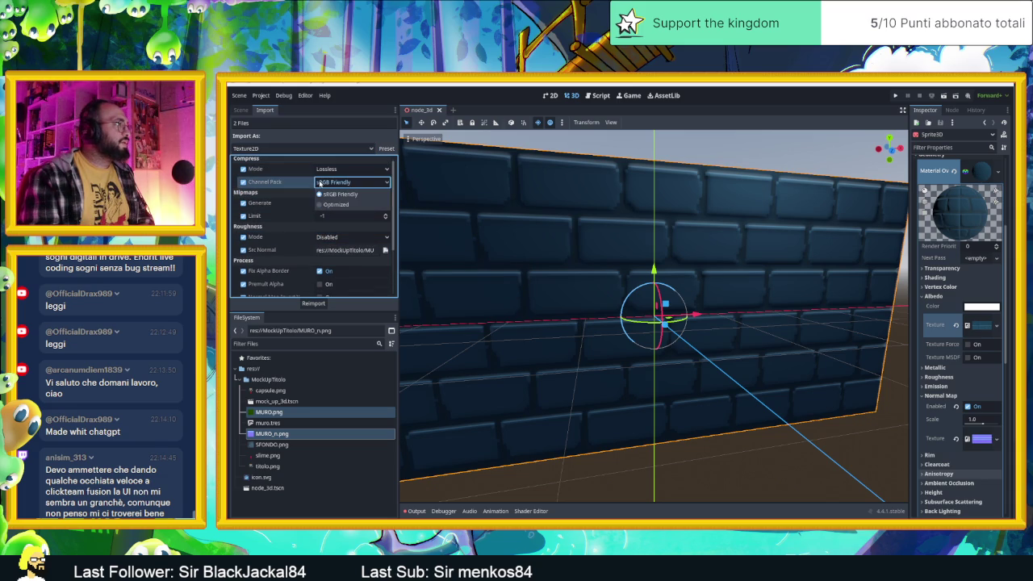
{"action": "left_click", "coordinate": [335, 192]}
{"action": "left_click", "coordinate": [342, 170]}
{"action": "left_click", "coordinate": [341, 181]}
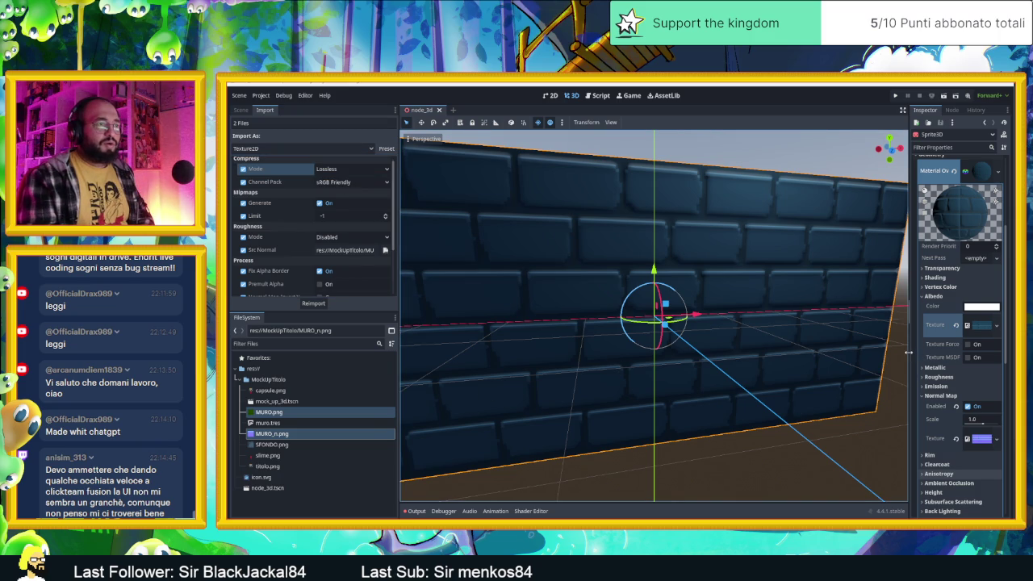
{"action": "left_click_drag", "start_coordinate": [910, 355], "coordinate": [804, 359]}
Set the Sprite3D's Flags Texture Filter to Nearest instead of Linear Mipmap.
{"action": "scroll", "coordinate": [848, 477], "scroll_direction": "down", "scroll_amount": 3}
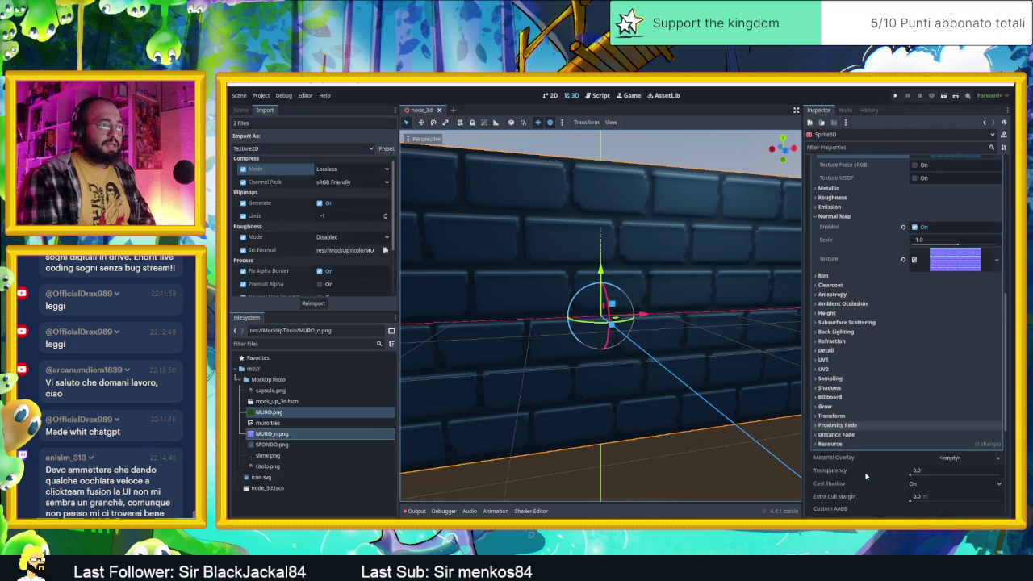
{"action": "scroll", "coordinate": [871, 439], "scroll_direction": "up", "scroll_amount": 5}
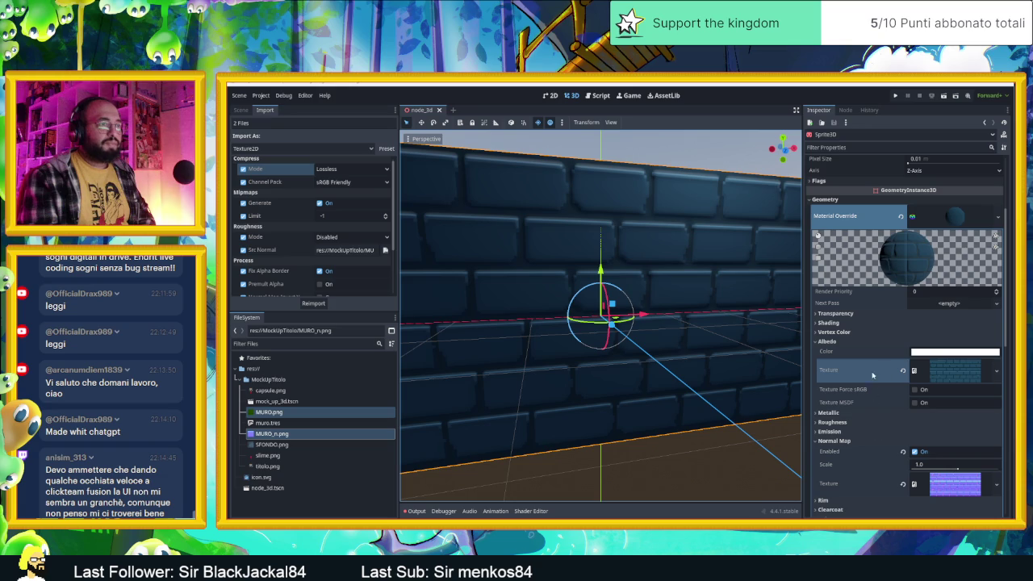
{"action": "left_click", "coordinate": [950, 369]}
{"action": "scroll", "coordinate": [864, 420], "scroll_direction": "down", "scroll_amount": 2}
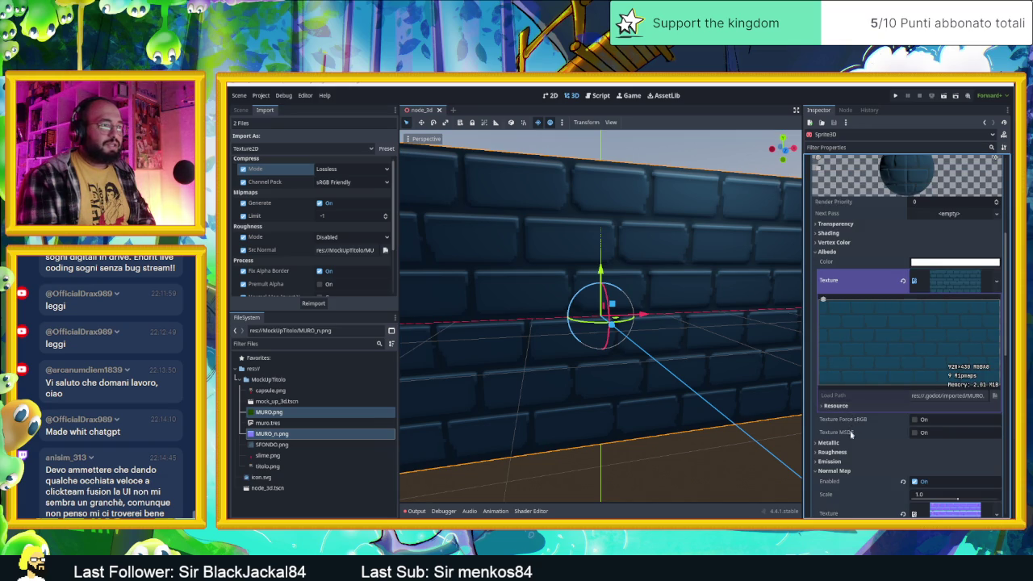
{"action": "scroll", "coordinate": [854, 380], "scroll_direction": "up", "scroll_amount": 5}
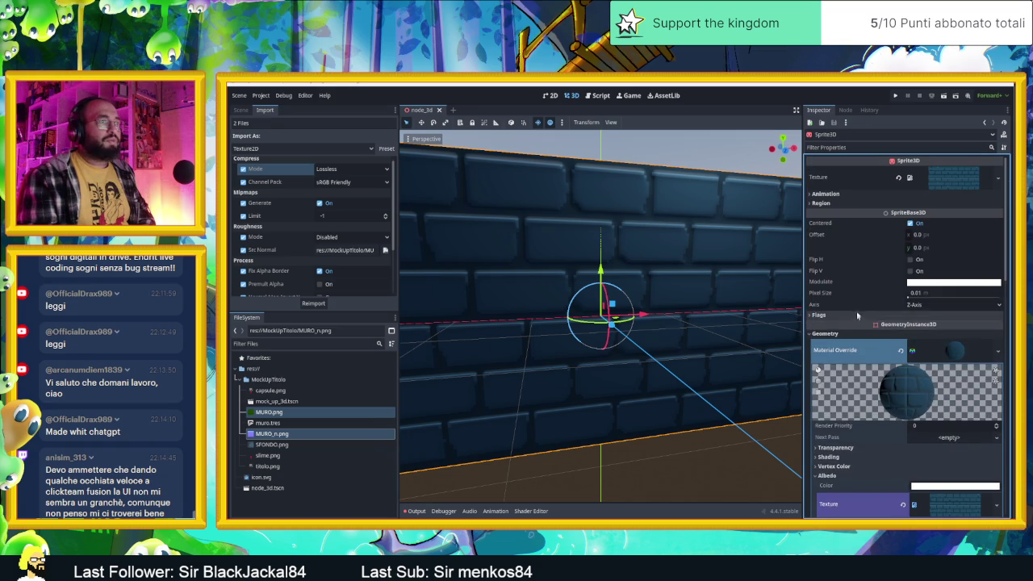
{"action": "left_click", "coordinate": [831, 315]}
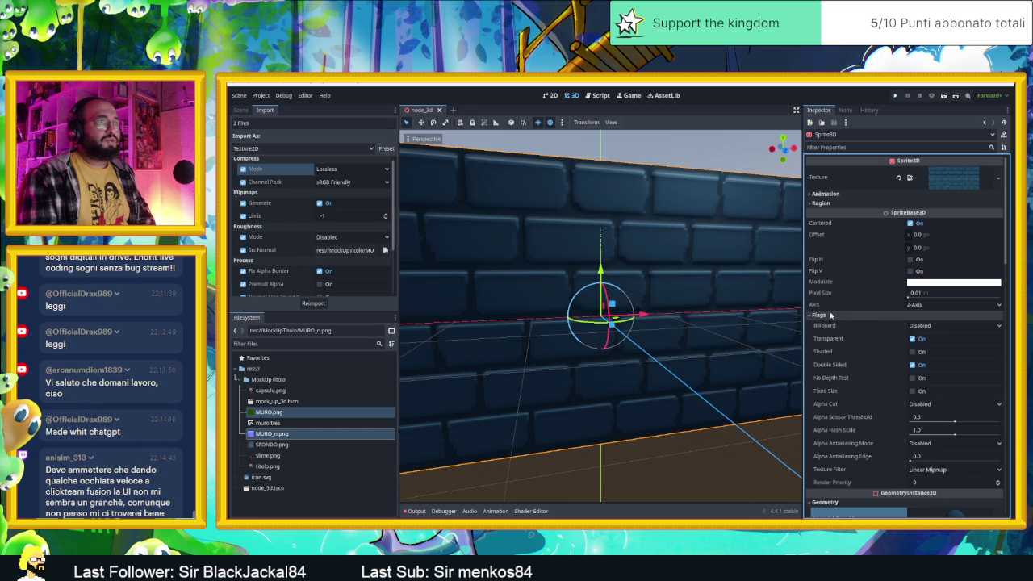
{"action": "left_click", "coordinate": [932, 471]}
{"action": "left_click", "coordinate": [928, 482]}
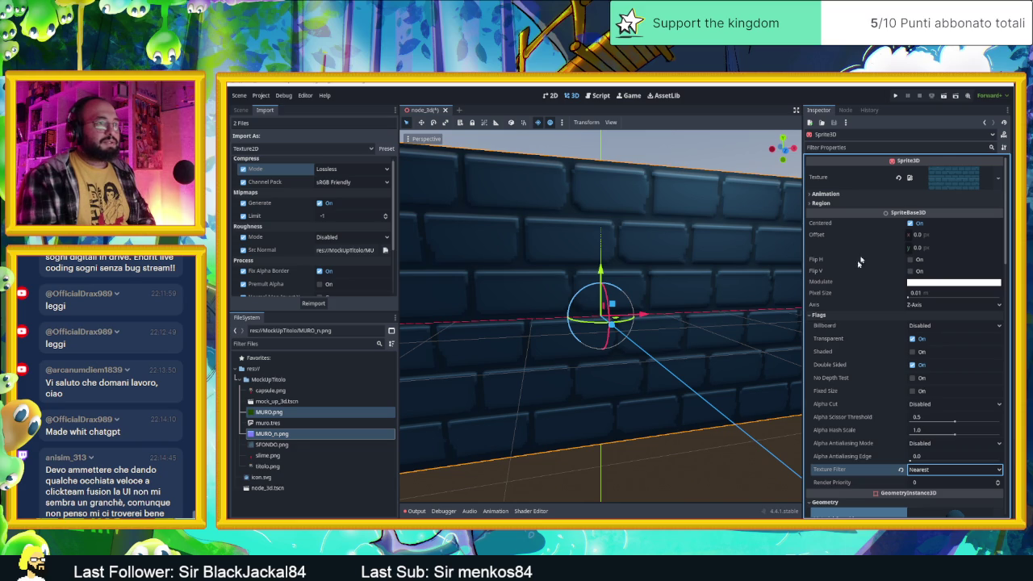
{"action": "left_click", "coordinate": [940, 176]}
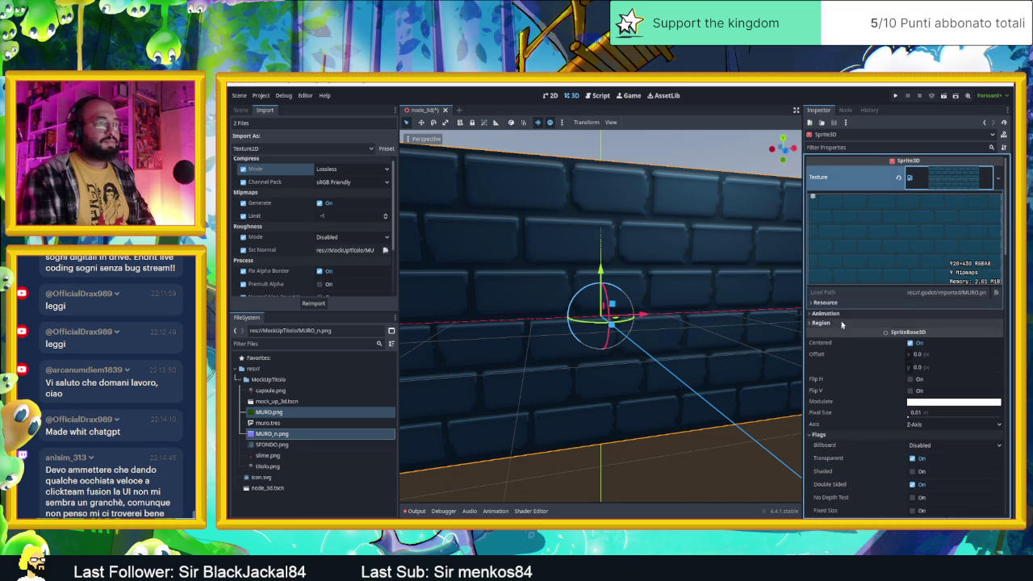
{"action": "scroll", "coordinate": [848, 355], "scroll_direction": "down", "scroll_amount": 8}
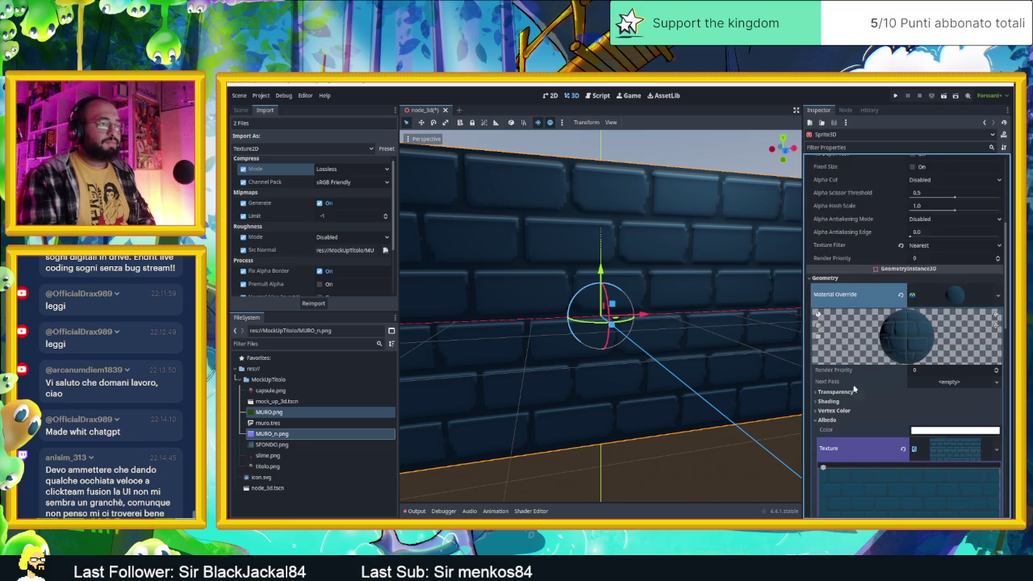
{"action": "scroll", "coordinate": [855, 383], "scroll_direction": "down", "scroll_amount": 5}
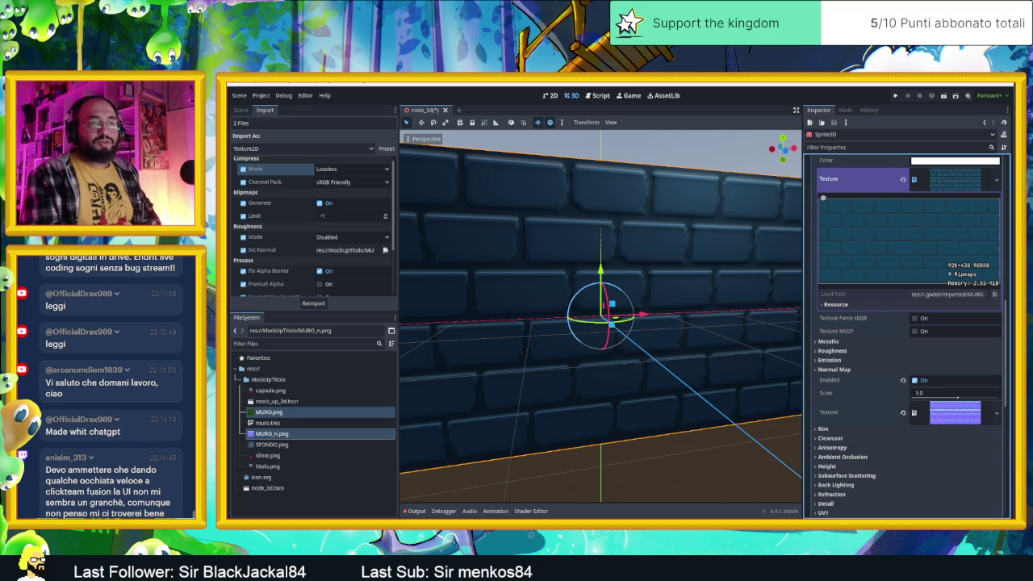
{"action": "scroll", "coordinate": [876, 362], "scroll_direction": "down", "scroll_amount": 3}
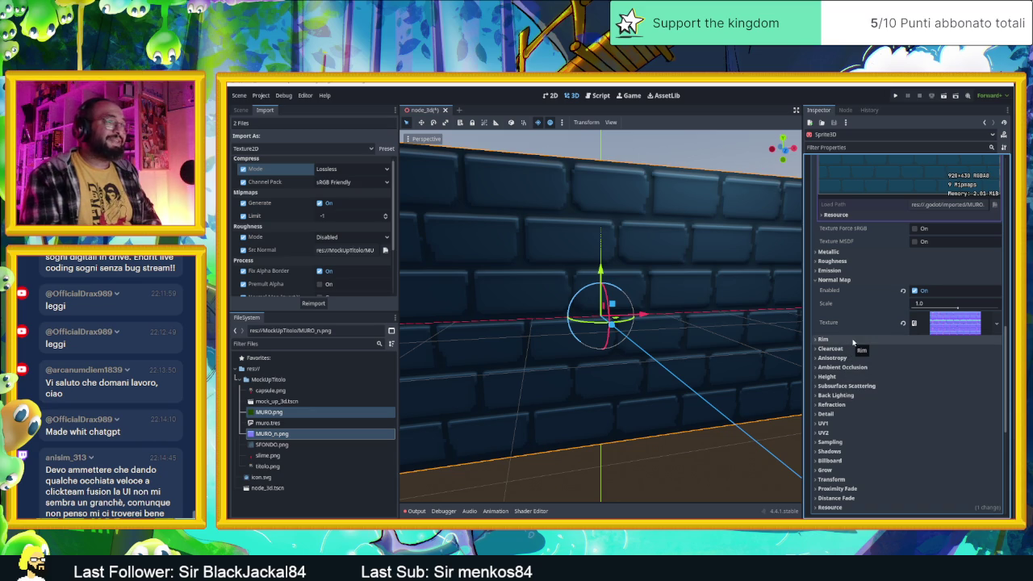
{"action": "scroll", "coordinate": [888, 388], "scroll_direction": "down", "scroll_amount": 1}
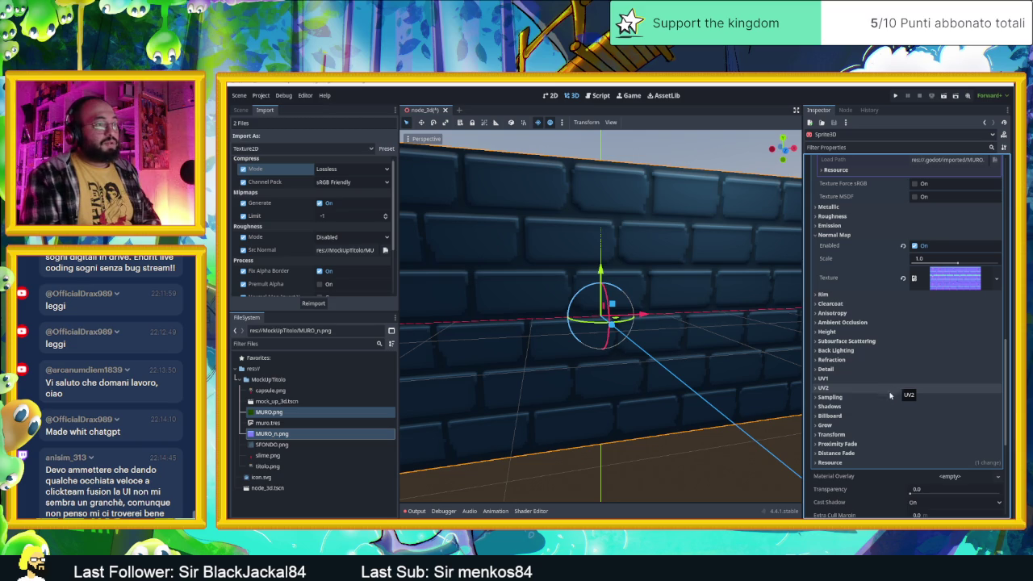
Set the material's Sampling Filter to Nearest and orbit to a frontal view of the wall.
{"action": "left_click", "coordinate": [892, 397]}
{"action": "left_click", "coordinate": [936, 409]}
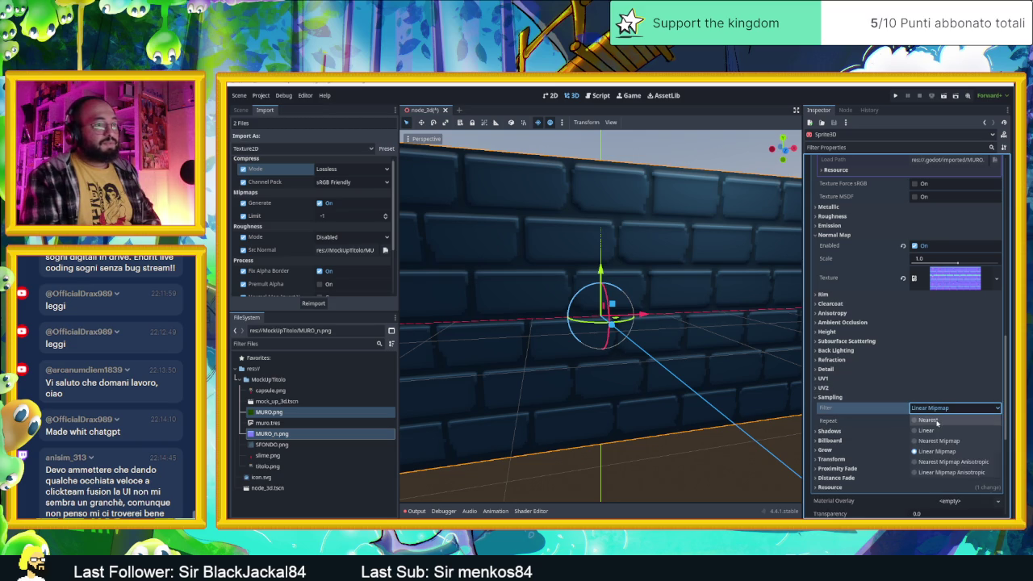
{"action": "left_click", "coordinate": [936, 421]}
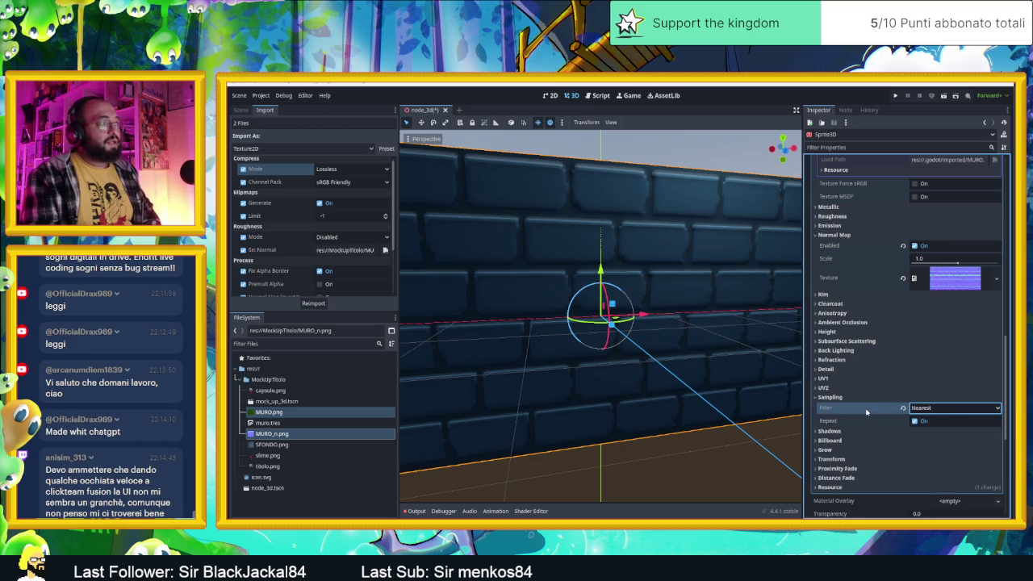
{"action": "mouse_move", "coordinate": [686, 298]}
{"action": "left_mouse_down"}
{"action": "mouse_move", "coordinate": [692, 288]}
{"action": "mouse_move", "coordinate": [710, 341]}
{"action": "mouse_move", "coordinate": [672, 307]}
{"action": "mouse_move", "coordinate": [694, 278]}
{"action": "mouse_move", "coordinate": [708, 305]}
{"action": "mouse_move", "coordinate": [772, 334]}
{"action": "left_mouse_up"}
{"action": "scroll", "coordinate": [696, 281], "scroll_direction": "up", "scroll_amount": 5}
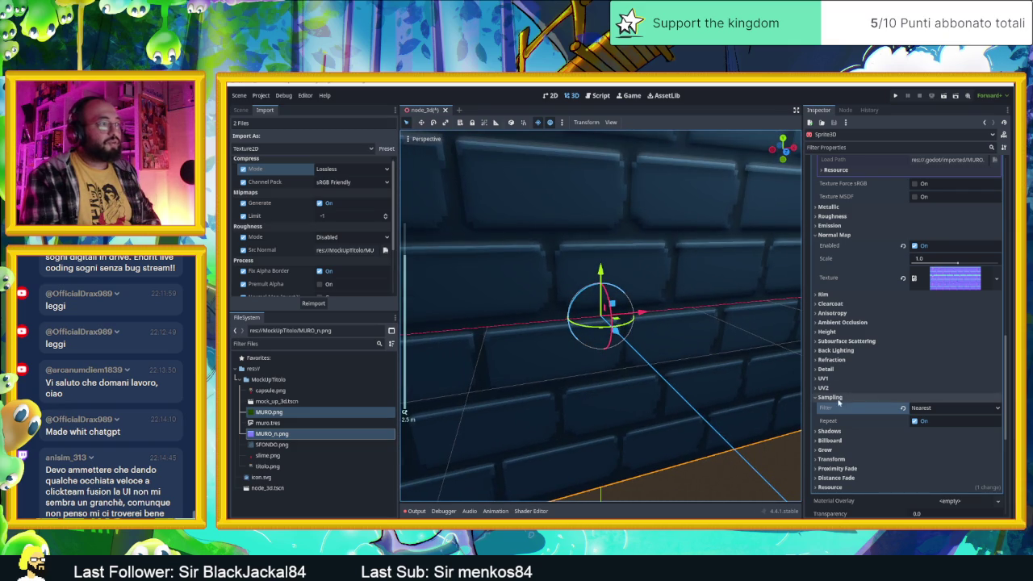
Browse the material's UV1, Shadows, Billboard, Transform and Distance Fade sections.
{"action": "left_click", "coordinate": [829, 397]}
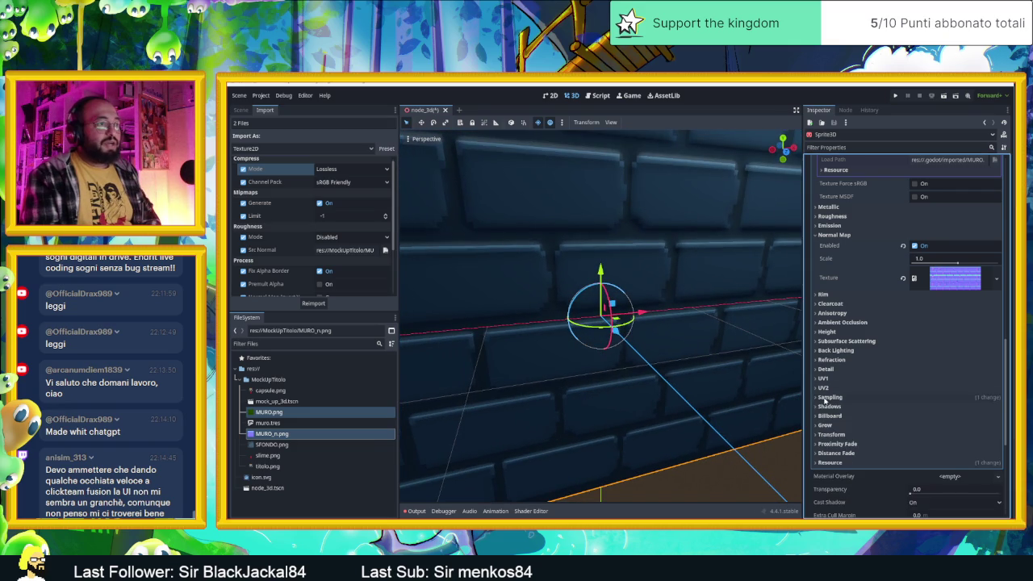
{"action": "left_click", "coordinate": [823, 379]}
{"action": "left_click", "coordinate": [823, 379]}
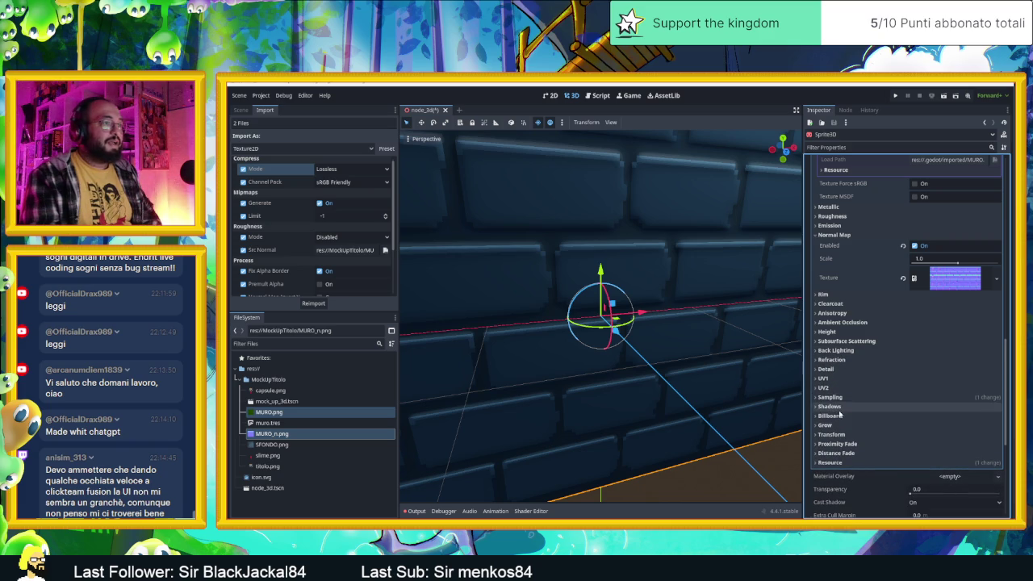
{"action": "left_click", "coordinate": [843, 406]}
{"action": "left_click", "coordinate": [844, 411]}
{"action": "left_click", "coordinate": [844, 412]}
{"action": "left_click", "coordinate": [844, 412]}
{"action": "left_click", "coordinate": [844, 416]}
{"action": "left_click", "coordinate": [843, 416]}
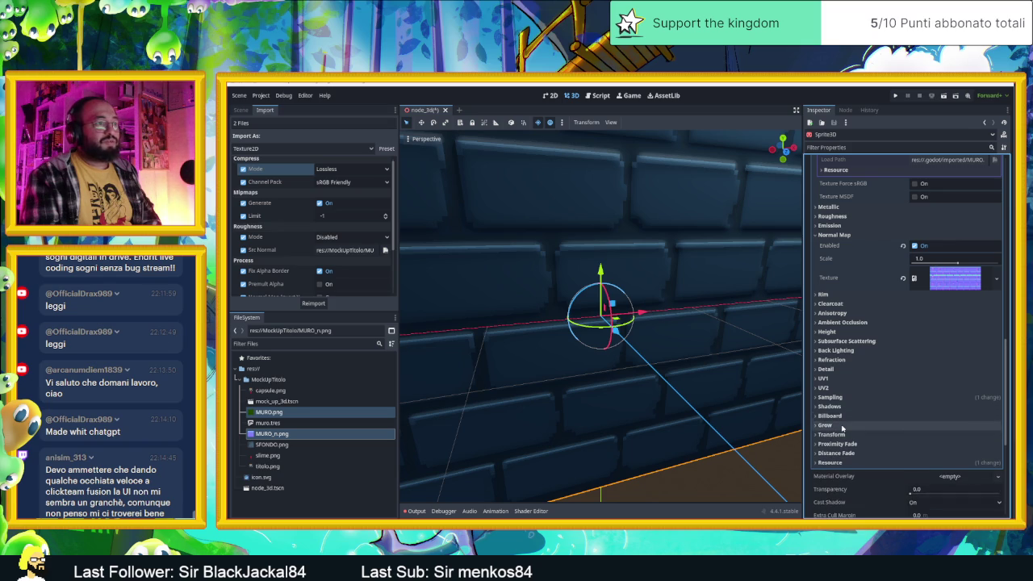
{"action": "left_click", "coordinate": [843, 435]}
{"action": "left_click", "coordinate": [843, 434]}
{"action": "left_click", "coordinate": [844, 444]}
{"action": "left_click", "coordinate": [844, 444]}
{"action": "left_click", "coordinate": [845, 454]}
{"action": "left_click", "coordinate": [844, 454]}
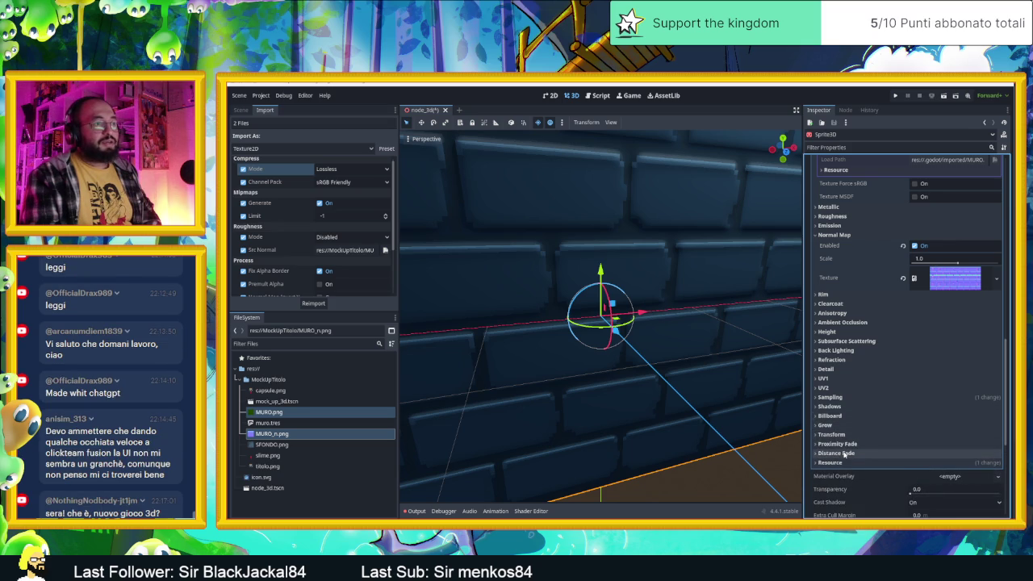
{"action": "left_click", "coordinate": [846, 454]}
{"action": "left_click", "coordinate": [846, 453]}
{"action": "scroll", "coordinate": [847, 444], "scroll_direction": "down", "scroll_amount": 1}
{"action": "scroll", "coordinate": [848, 445], "scroll_direction": "down", "scroll_amount": 2}
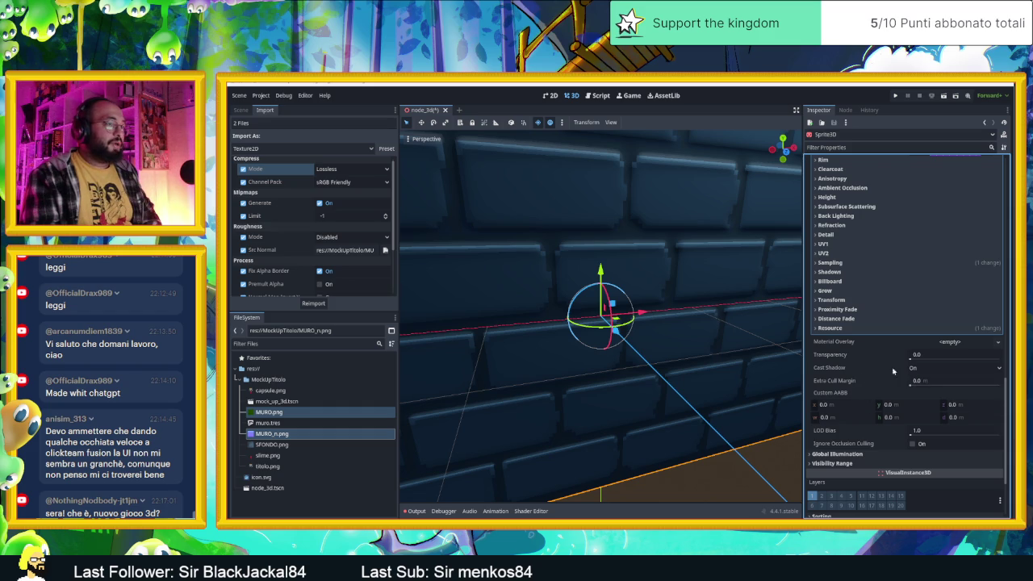
{"action": "scroll", "coordinate": [857, 372], "scroll_direction": "down", "scroll_amount": 1}
{"action": "left_click", "coordinate": [845, 410]}
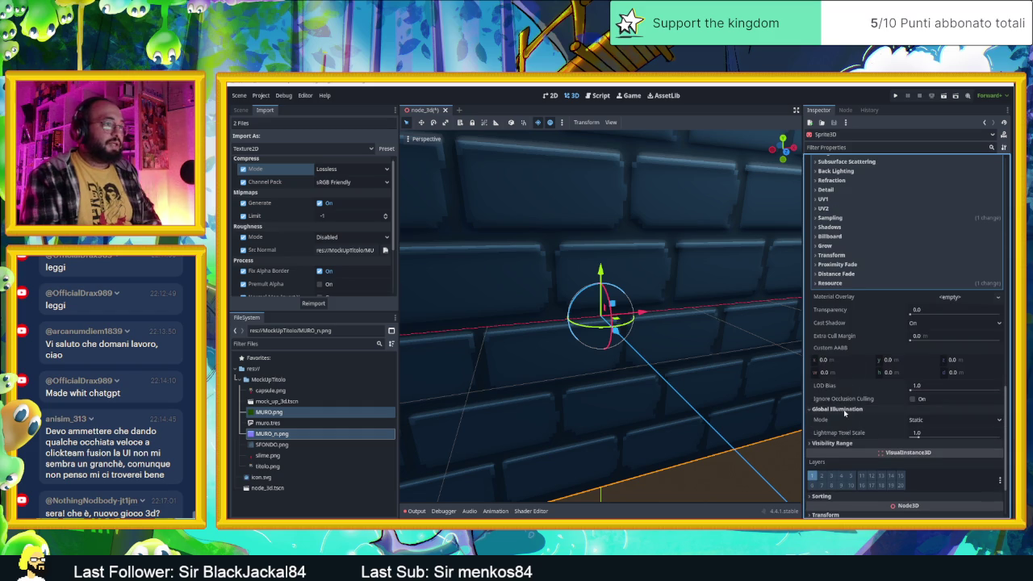
{"action": "left_click", "coordinate": [920, 421]}
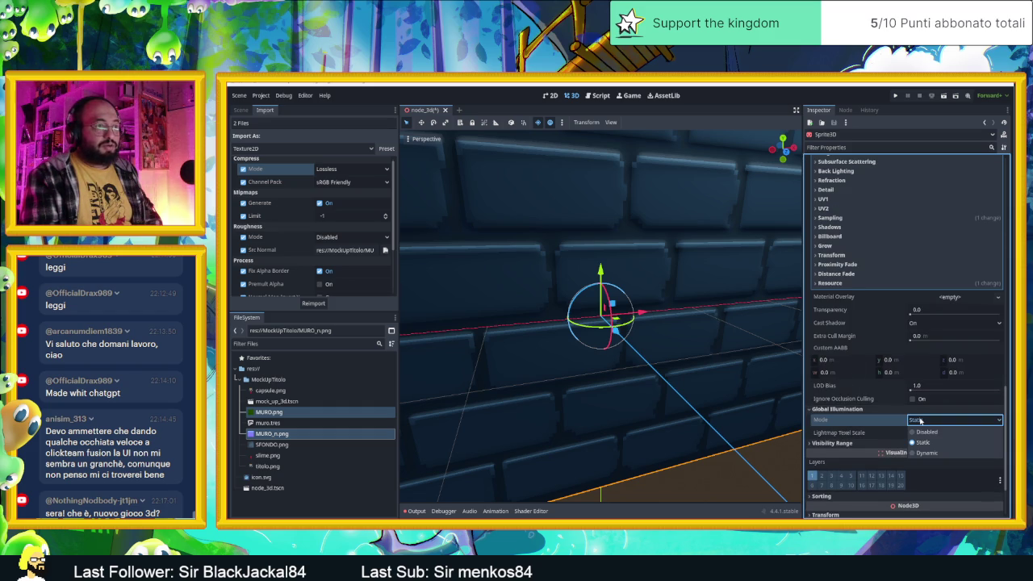
{"action": "left_click", "coordinate": [922, 442]}
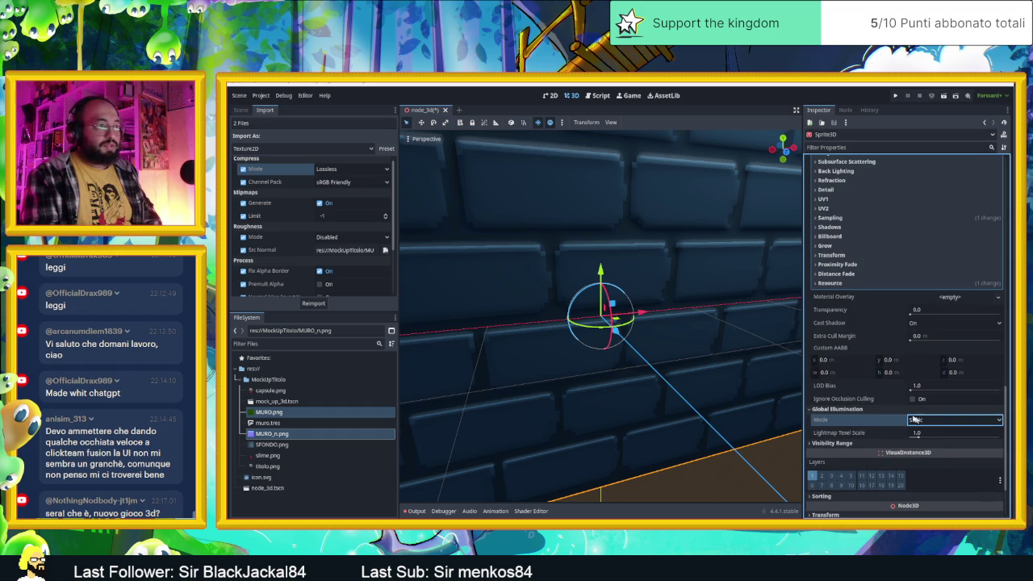
{"action": "left_click", "coordinate": [955, 420]}
{"action": "left_click", "coordinate": [939, 452]}
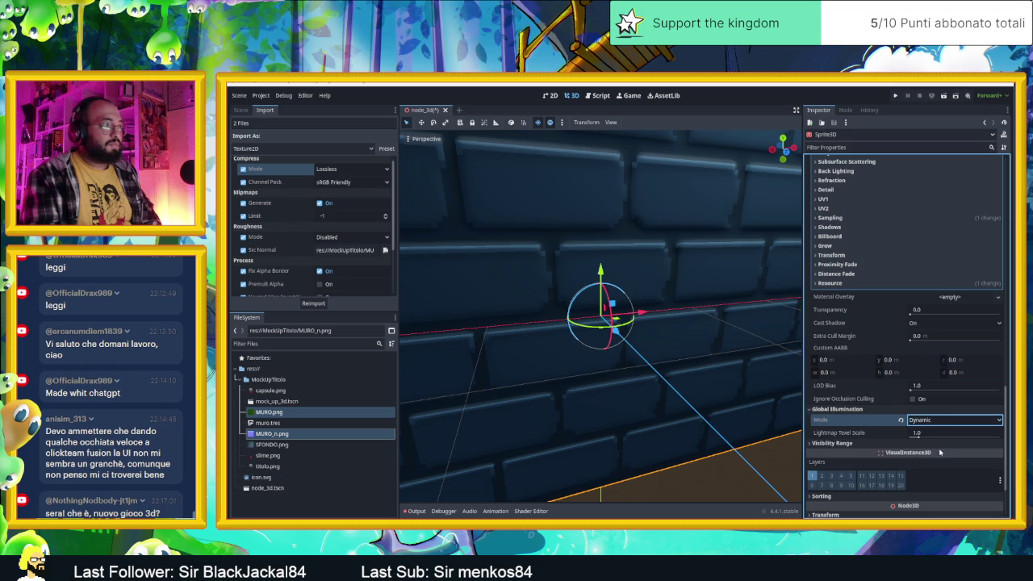
{"action": "left_click", "coordinate": [901, 421]}
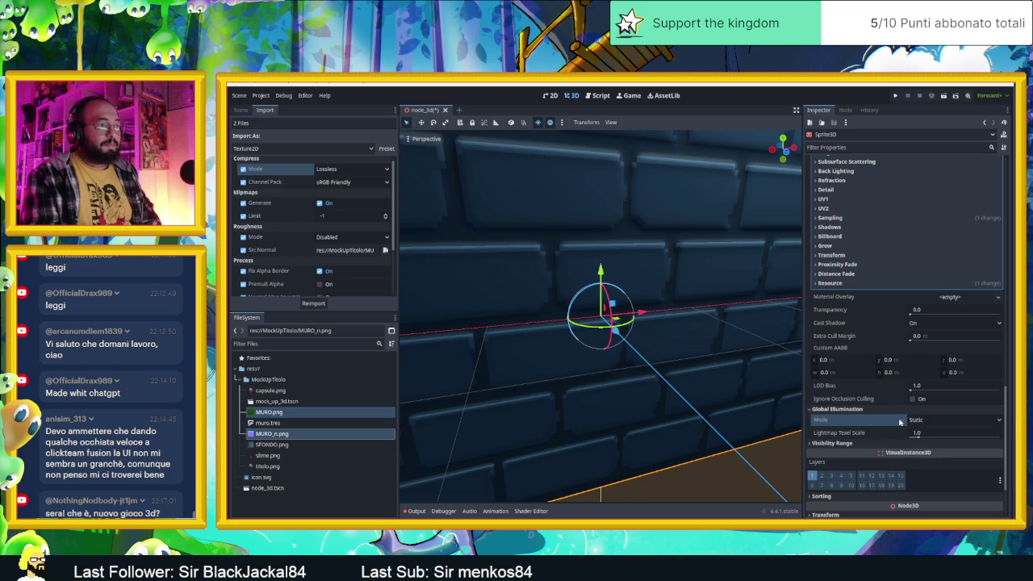
{"action": "left_click", "coordinate": [845, 443]}
{"action": "scroll", "coordinate": [846, 448], "scroll_direction": "down", "scroll_amount": 1}
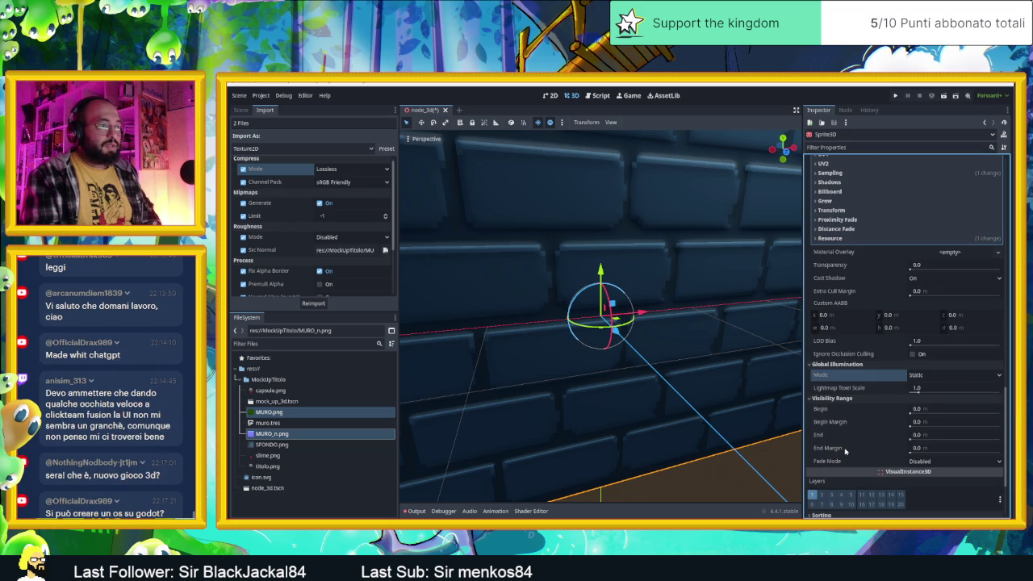
{"action": "scroll", "coordinate": [844, 444], "scroll_direction": "down", "scroll_amount": 1}
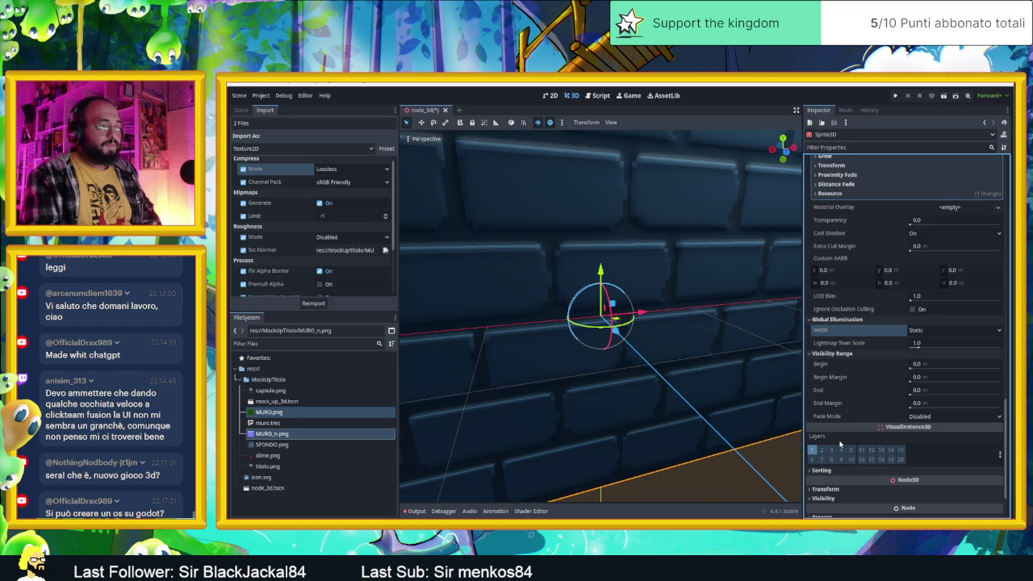
{"action": "scroll", "coordinate": [857, 437], "scroll_direction": "down", "scroll_amount": 2}
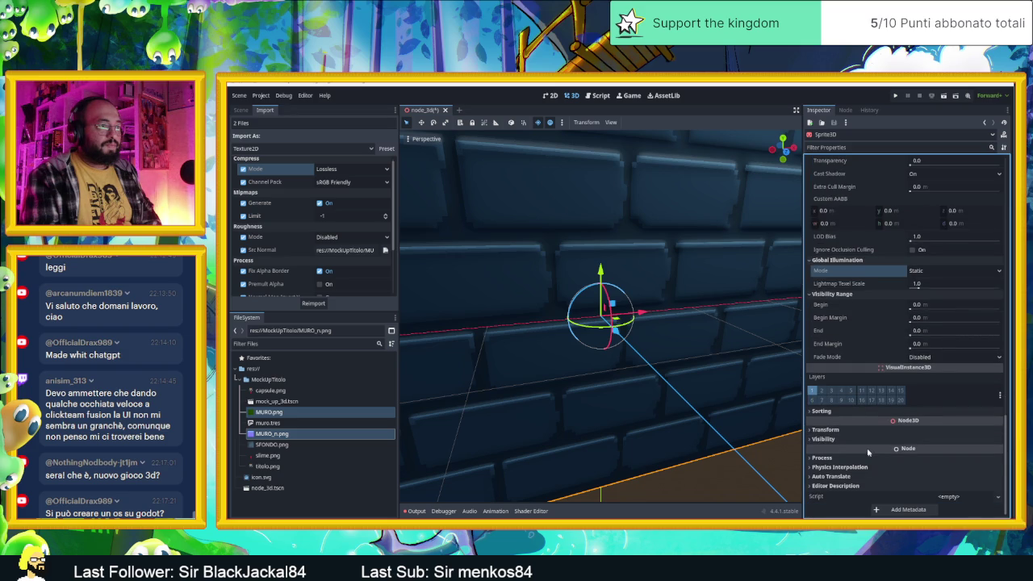
{"action": "left_click", "coordinate": [860, 432]}
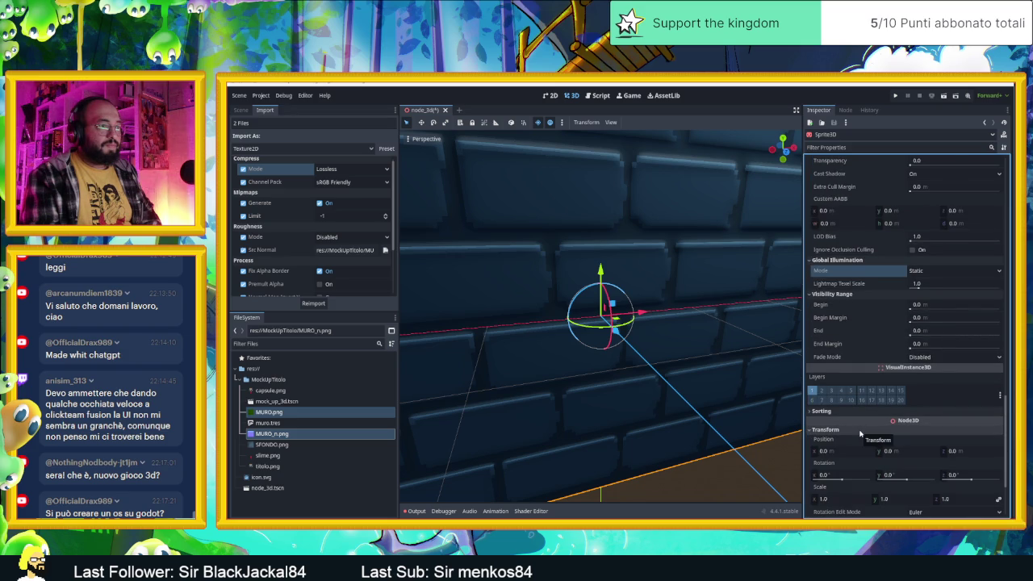
{"action": "scroll", "coordinate": [861, 434], "scroll_direction": "down", "scroll_amount": 2}
{"action": "scroll", "coordinate": [859, 428], "scroll_direction": "down", "scroll_amount": 1}
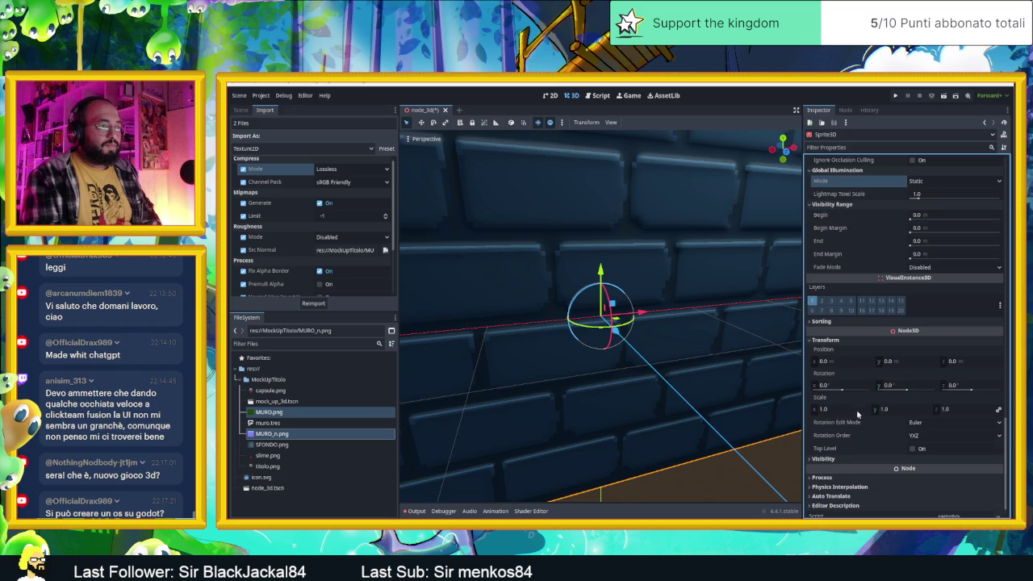
{"action": "left_click", "coordinate": [829, 343]}
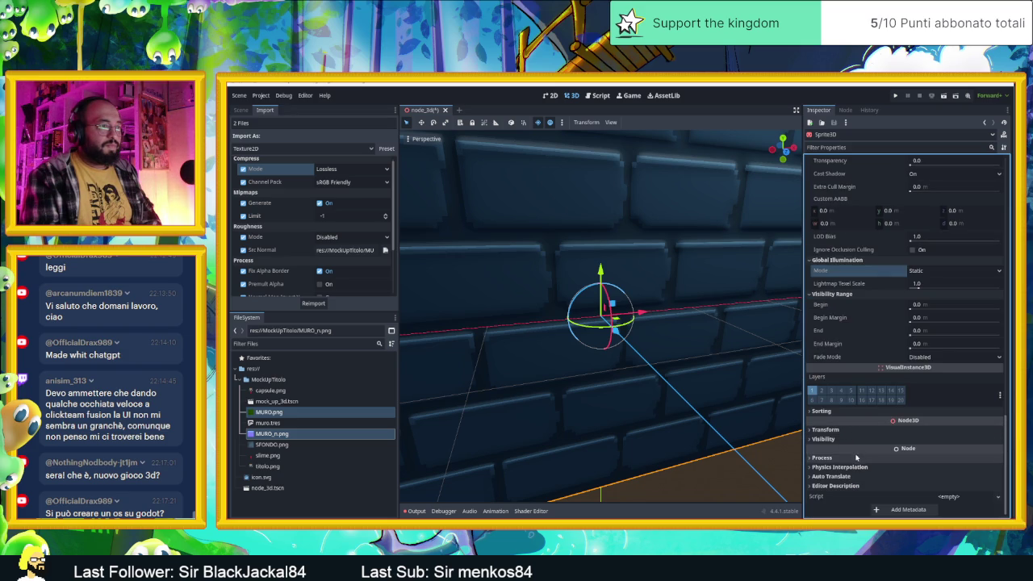
{"action": "left_click", "coordinate": [844, 440]}
{"action": "left_click", "coordinate": [846, 441]}
{"action": "left_click", "coordinate": [848, 457]}
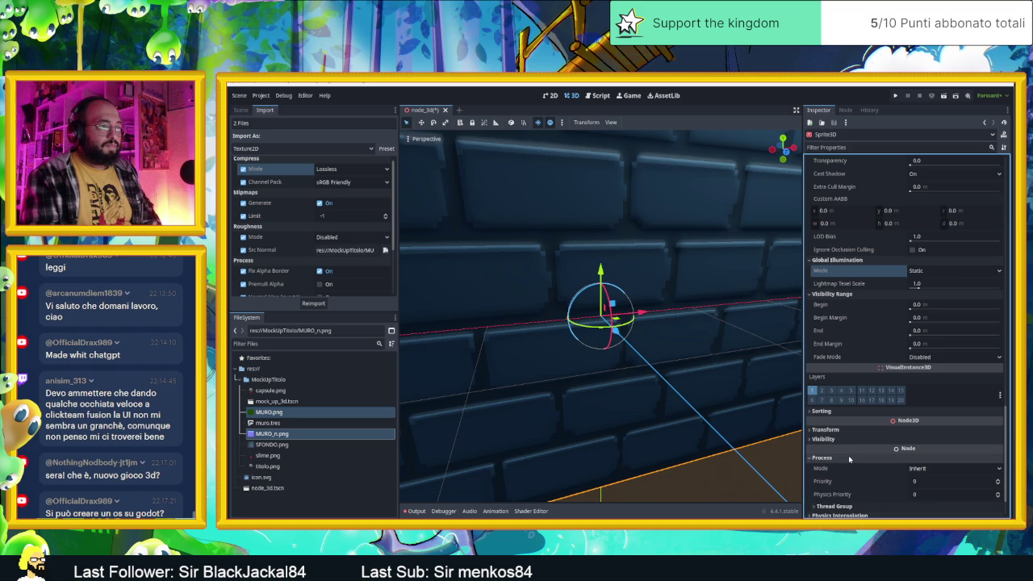
{"action": "left_click", "coordinate": [848, 457]}
{"action": "scroll", "coordinate": [849, 449], "scroll_direction": "up", "scroll_amount": 1}
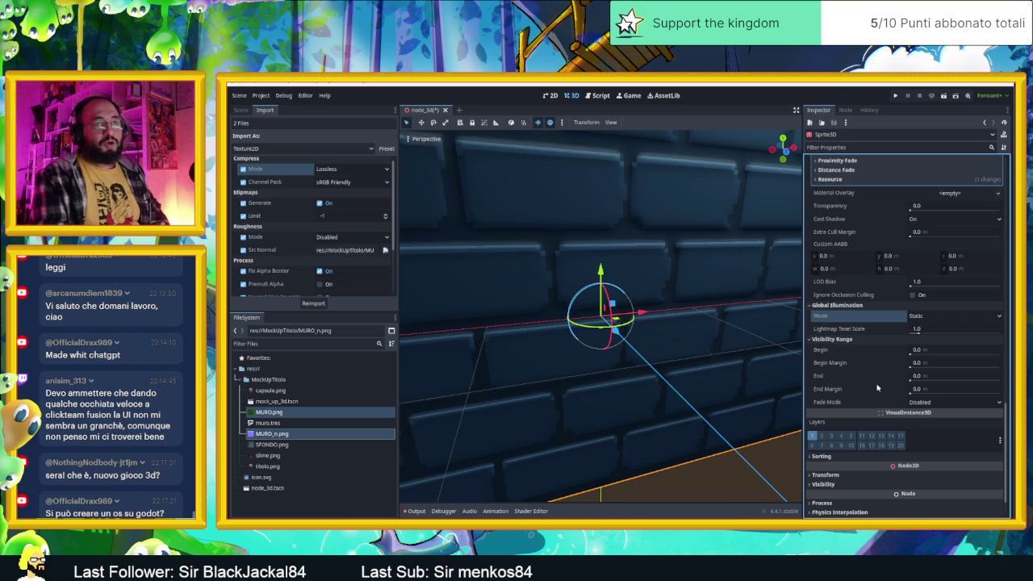
{"action": "scroll", "coordinate": [831, 386], "scroll_direction": "up", "scroll_amount": 3}
{"action": "scroll", "coordinate": [843, 373], "scroll_direction": "up", "scroll_amount": 2}
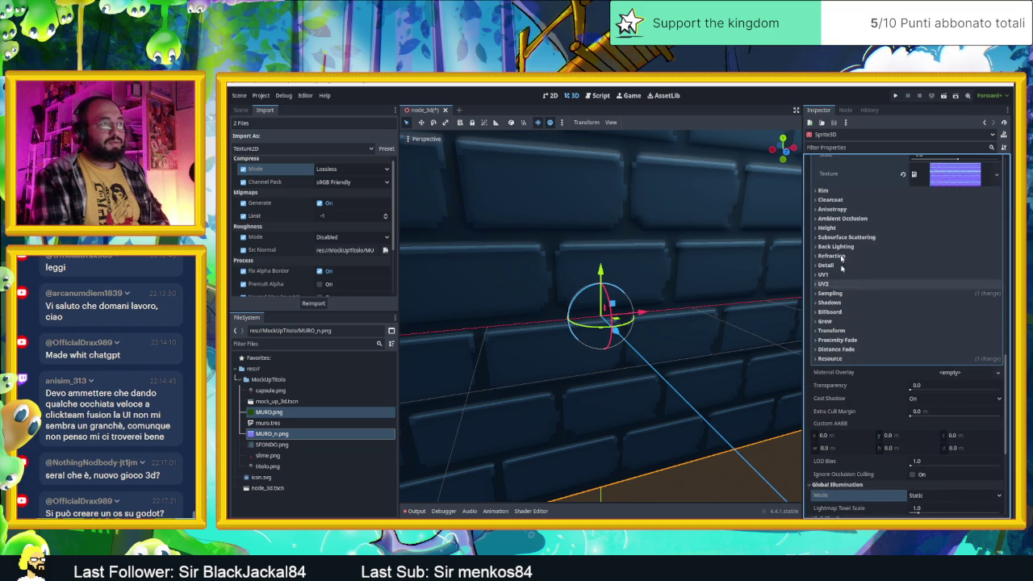
{"action": "scroll", "coordinate": [839, 246], "scroll_direction": "up", "scroll_amount": 1}
{"action": "left_click", "coordinate": [839, 239]}
{"action": "left_click", "coordinate": [839, 236]}
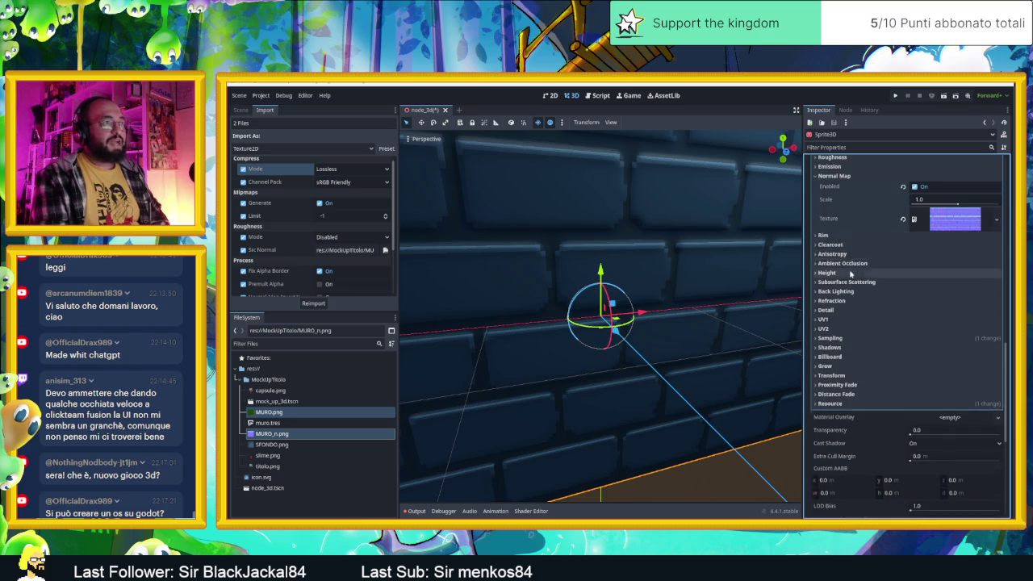
{"action": "scroll", "coordinate": [839, 242], "scroll_direction": "up", "scroll_amount": 3}
{"action": "left_click", "coordinate": [841, 312]}
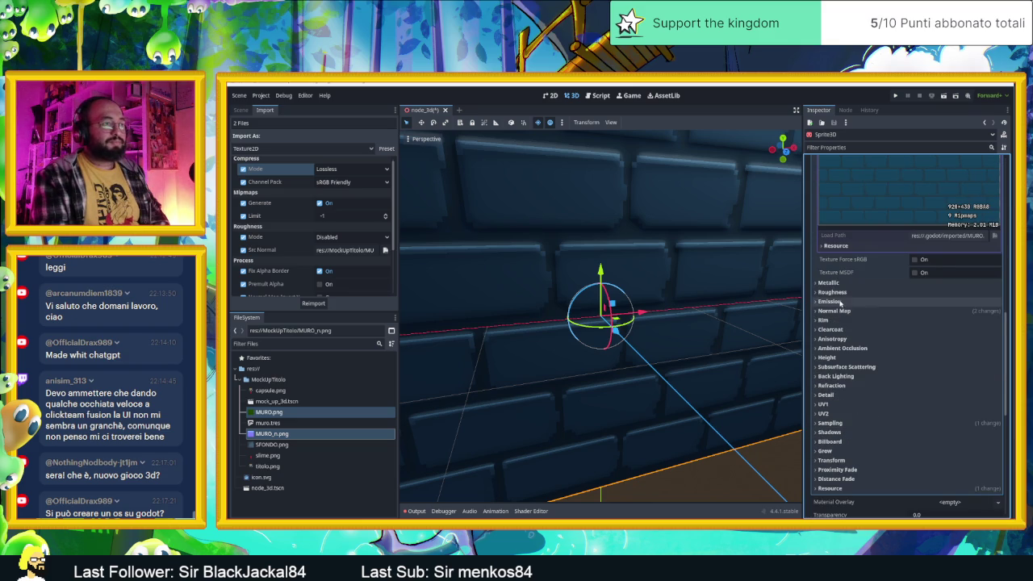
{"action": "left_click", "coordinate": [839, 284]}
{"action": "left_click", "coordinate": [836, 283]}
{"action": "left_click", "coordinate": [835, 293]}
{"action": "left_click", "coordinate": [835, 294]}
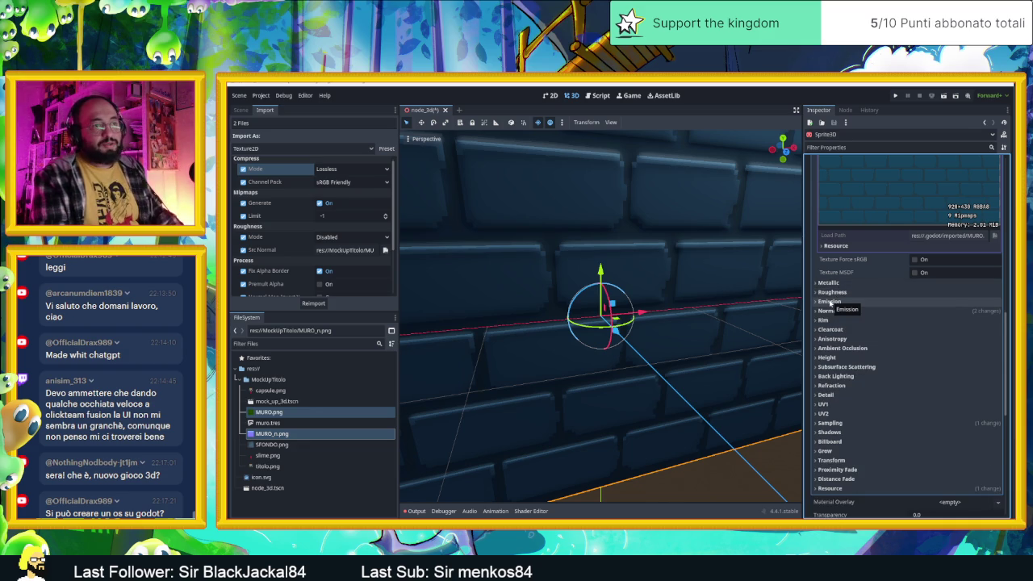
{"action": "scroll", "coordinate": [654, 311], "scroll_direction": "down", "scroll_amount": 6}
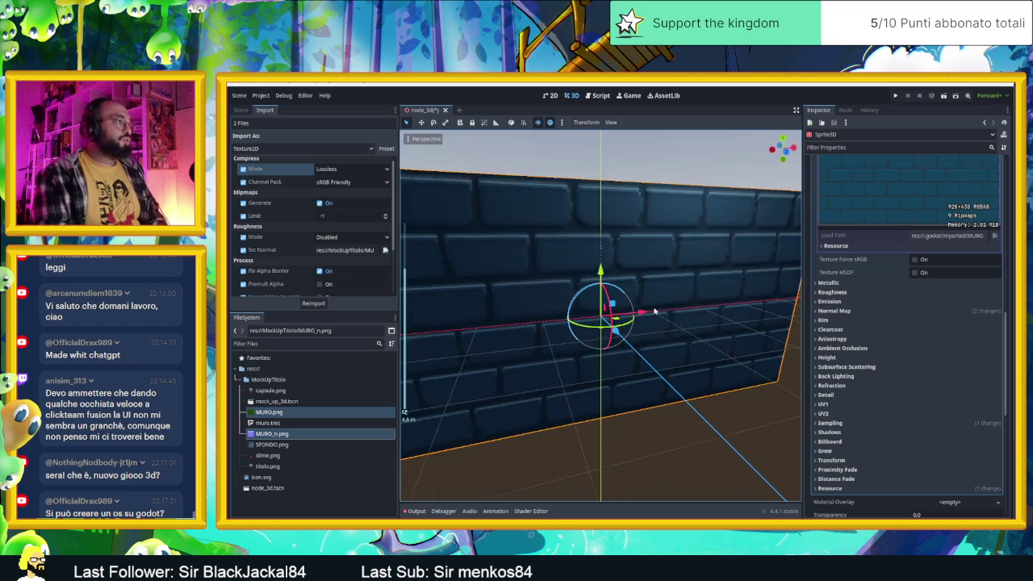
Raise the brick wall sprite higher along the Y axis.
{"action": "left_click", "coordinate": [249, 111]}
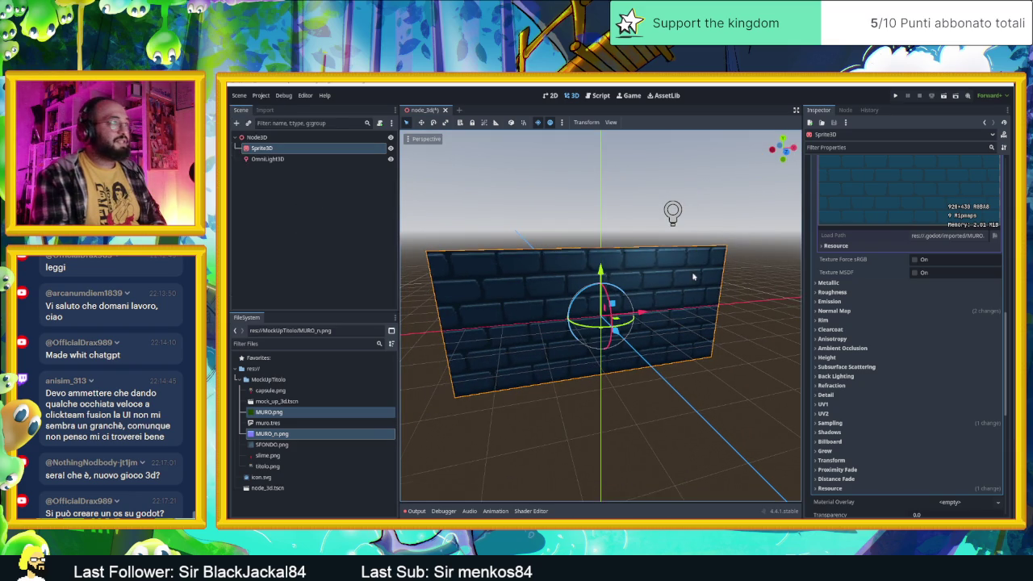
{"action": "scroll", "coordinate": [686, 279], "scroll_direction": "up", "scroll_amount": 6}
{"action": "left_click_drag", "start_coordinate": [603, 272], "coordinate": [601, 148]}
Lower the wall material's Specular and try Roughness at 0, 0.6, then about 0.85.
{"action": "left_click", "coordinate": [884, 283]}
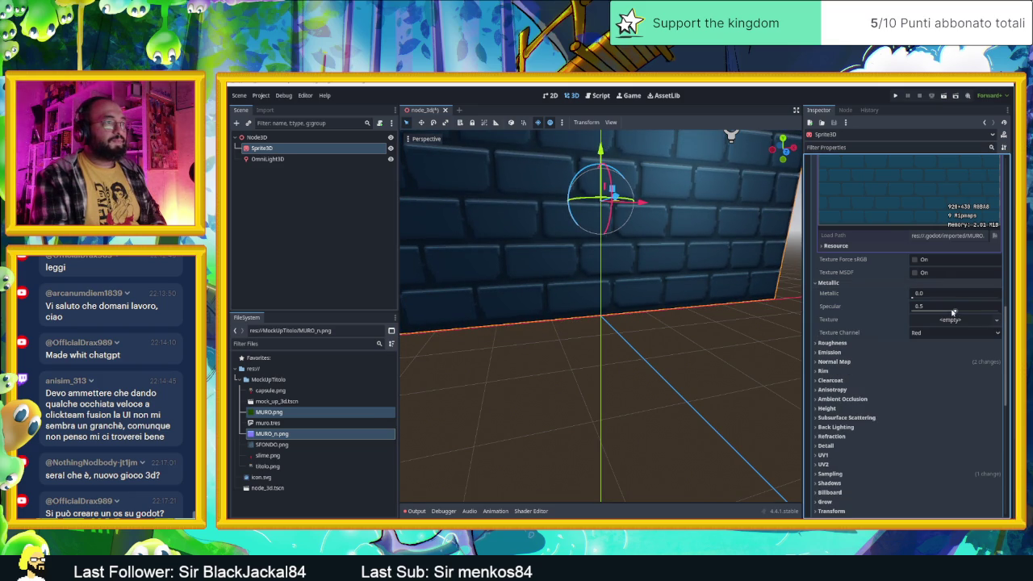
{"action": "left_click_drag", "start_coordinate": [953, 312], "coordinate": [916, 312]}
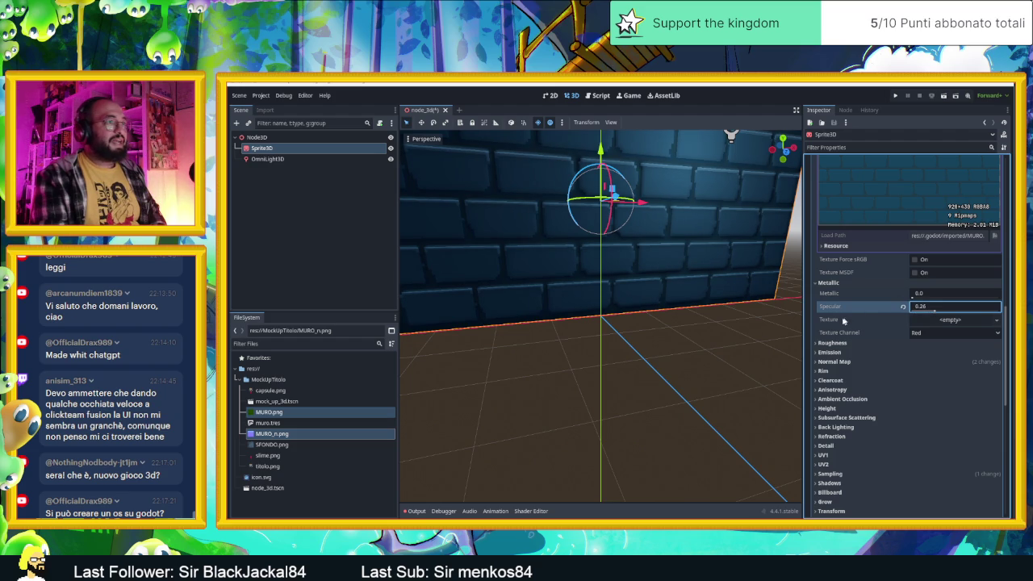
{"action": "left_click", "coordinate": [858, 343]}
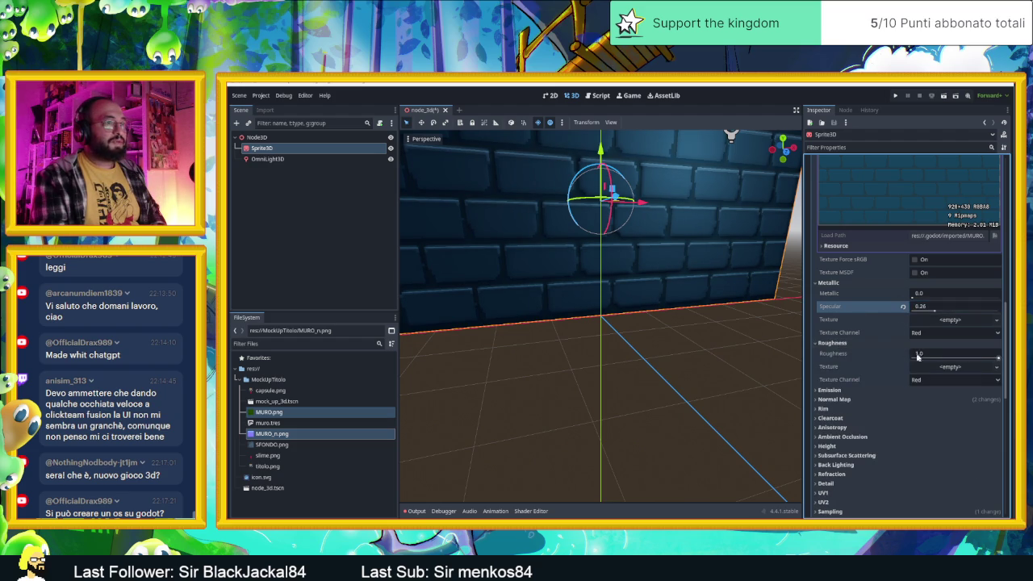
{"action": "left_click_drag", "start_coordinate": [985, 361], "coordinate": [916, 355]}
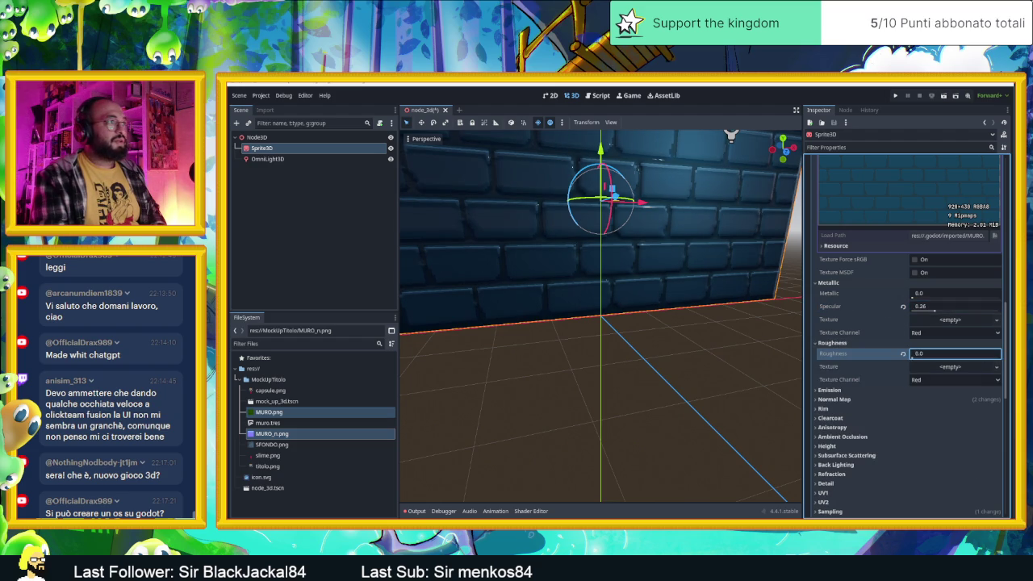
{"action": "type", "text": "0.6"}
{"action": "key", "text": "Return"}
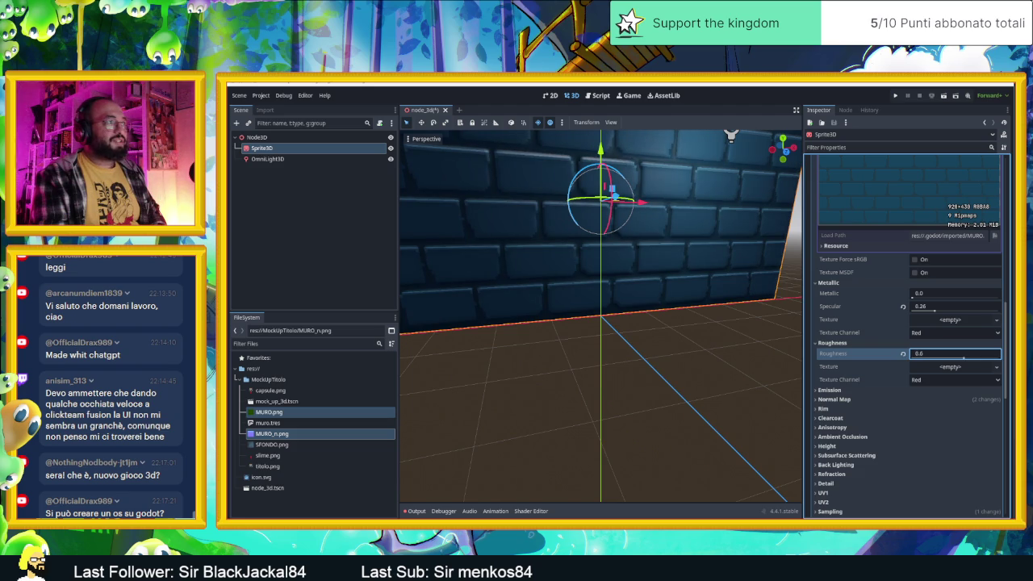
{"action": "left_click_drag", "start_coordinate": [955, 354], "coordinate": [977, 354]}
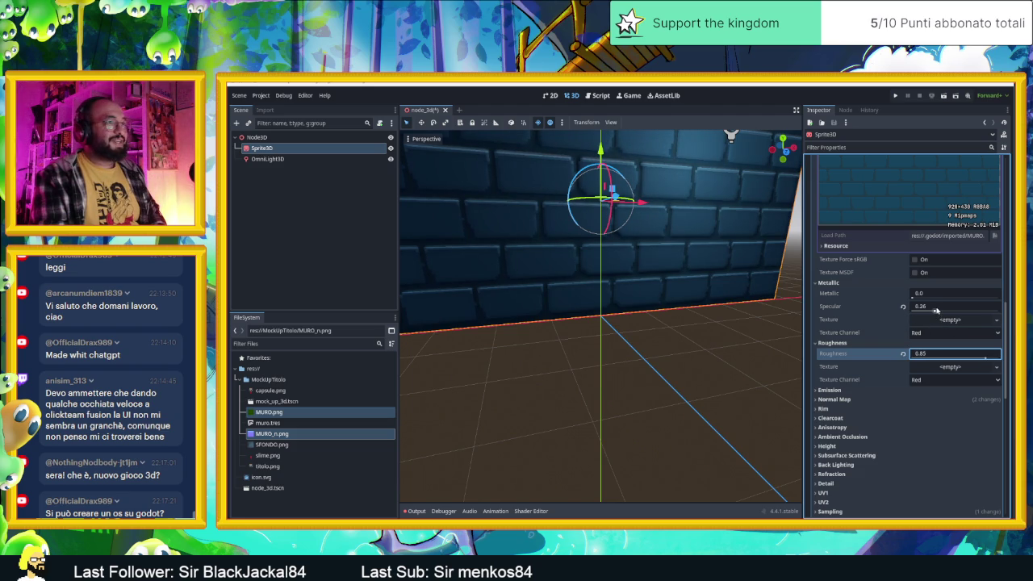
Test Metallic 1.0, reset it to 0, then settle on Specular 0.45 and Roughness 0.89.
{"action": "left_click", "coordinate": [937, 293]}
{"action": "type", "text": "1"}
{"action": "key", "text": "Return"}
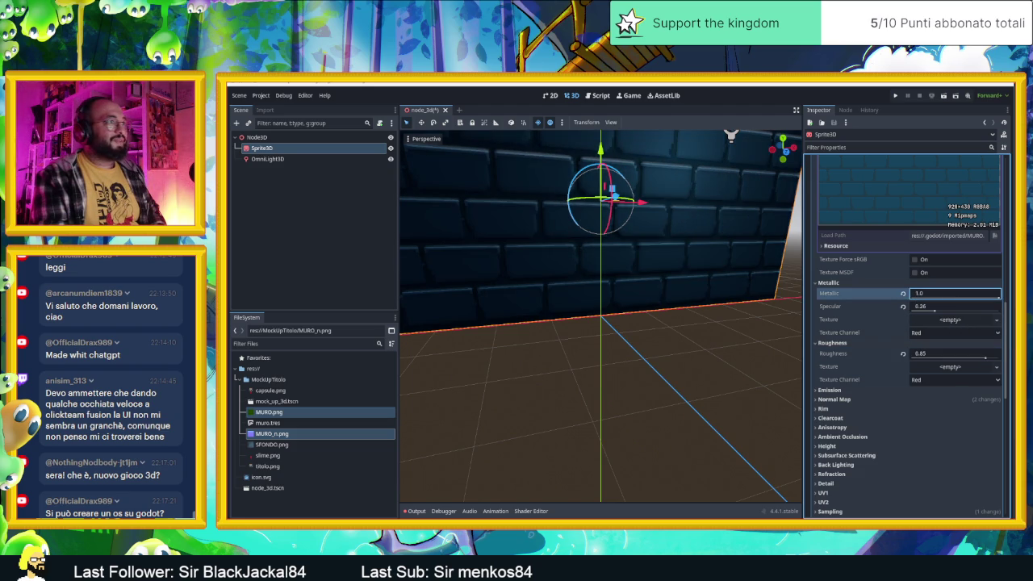
{"action": "left_click", "coordinate": [903, 293]}
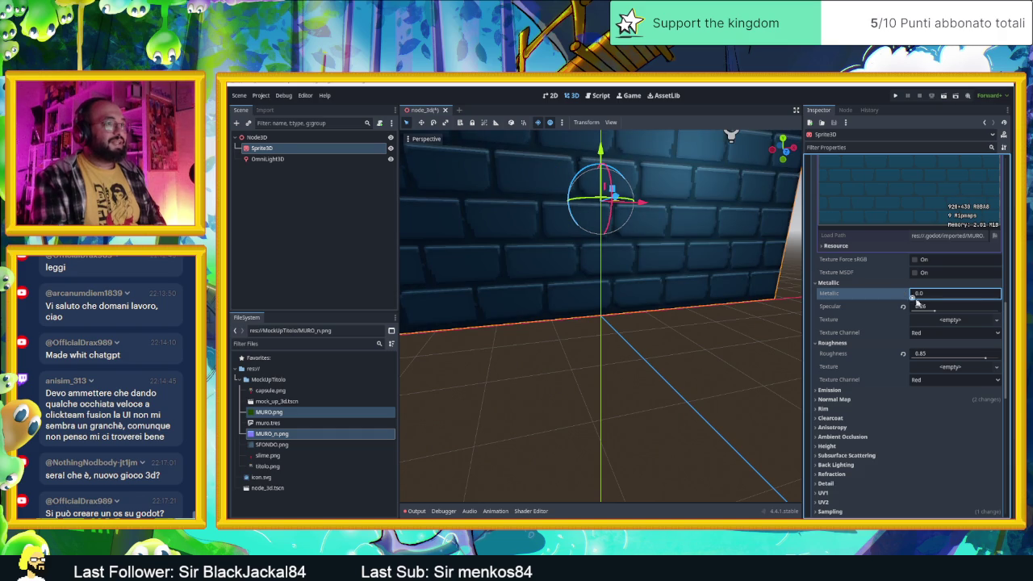
{"action": "left_click", "coordinate": [934, 308]}
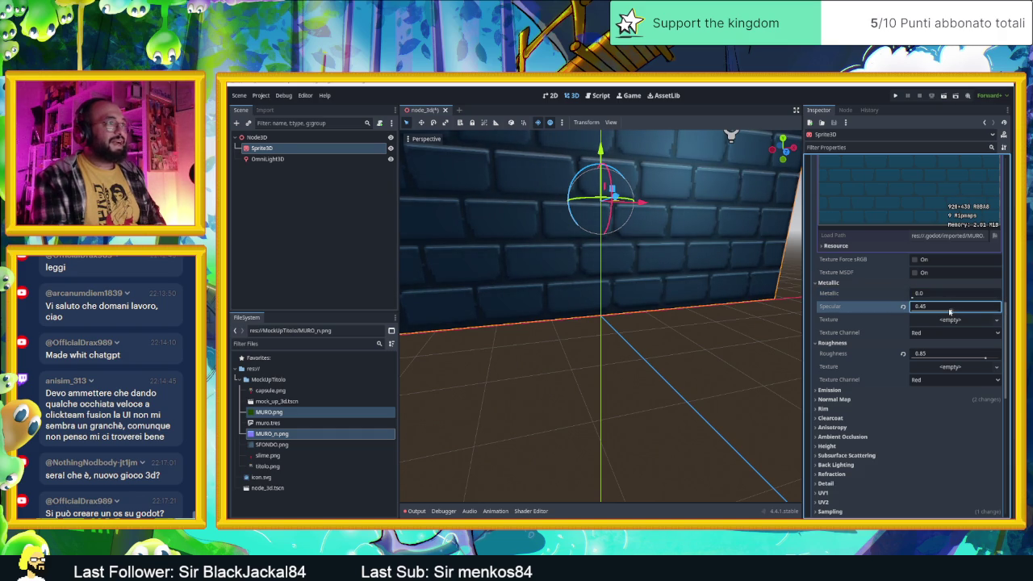
{"action": "left_click", "coordinate": [984, 358]}
{"action": "left_click_drag", "start_coordinate": [980, 357], "coordinate": [983, 359]}
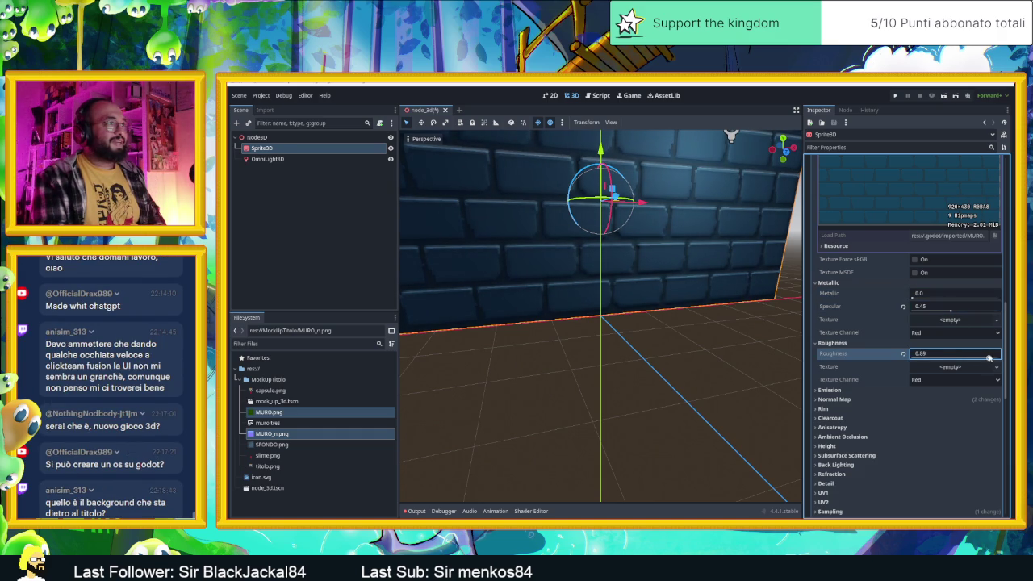
{"action": "scroll", "coordinate": [695, 242], "scroll_direction": "down", "scroll_amount": 5}
{"action": "left_click", "coordinate": [660, 230]}
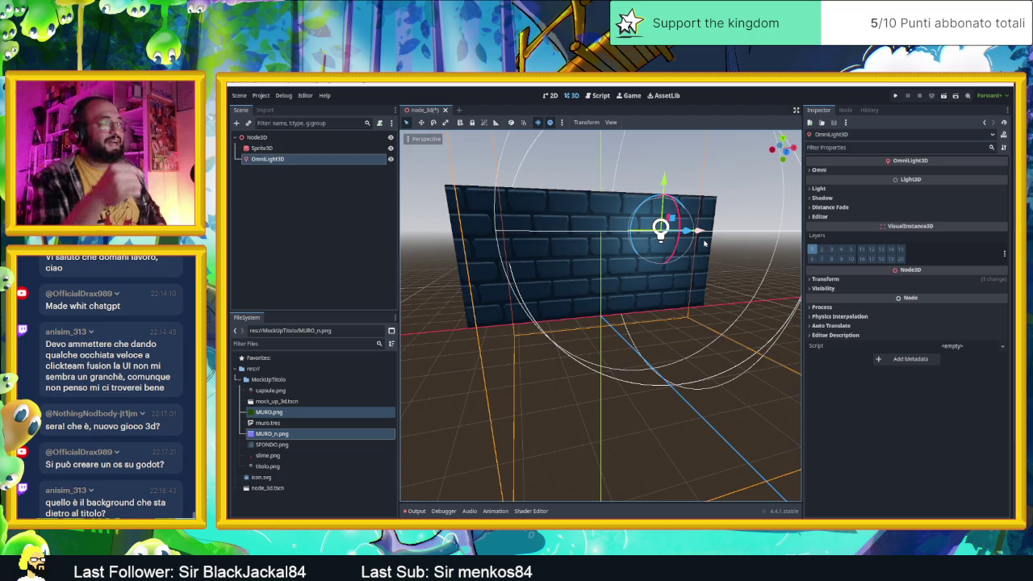
Orbit around the wall, then reselect and frame the OmniLight3D.
{"action": "left_click_drag", "start_coordinate": [704, 242], "coordinate": [661, 276]}
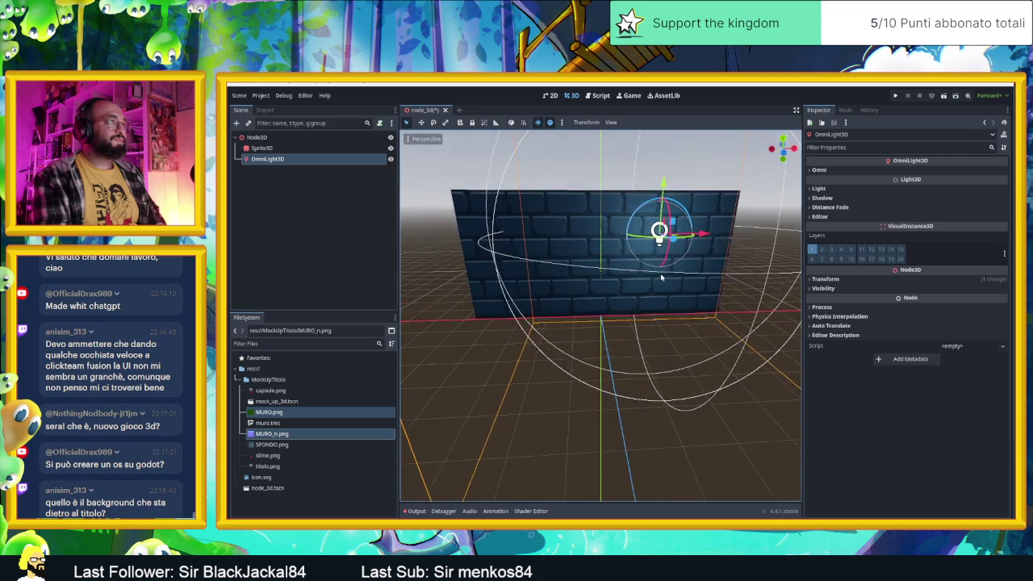
{"action": "scroll", "coordinate": [653, 258], "scroll_direction": "up", "scroll_amount": 8}
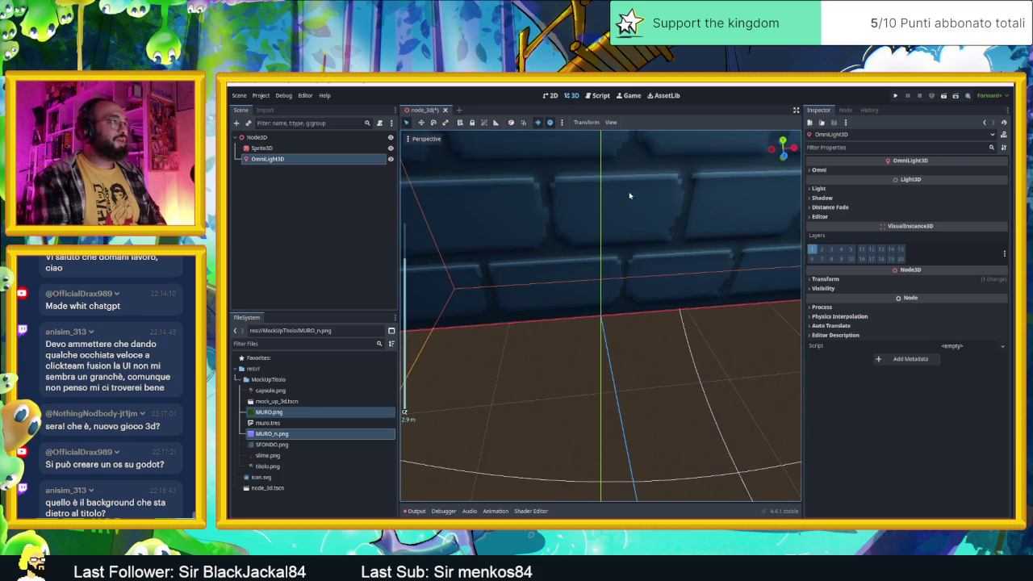
{"action": "mouse_move", "coordinate": [604, 176]}
{"action": "left_mouse_down"}
{"action": "mouse_move", "coordinate": [669, 202]}
{"action": "mouse_move", "coordinate": [678, 194]}
{"action": "mouse_move", "coordinate": [597, 162]}
{"action": "mouse_move", "coordinate": [681, 150]}
{"action": "left_mouse_up"}
{"action": "scroll", "coordinate": [723, 170], "scroll_direction": "up", "scroll_amount": 3}
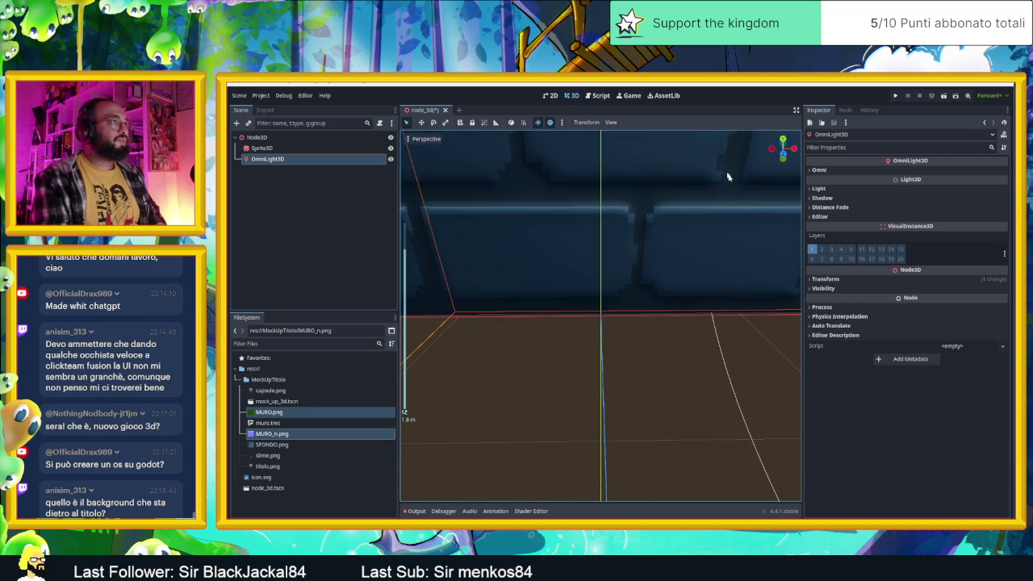
{"action": "scroll", "coordinate": [730, 210], "scroll_direction": "down", "scroll_amount": 10}
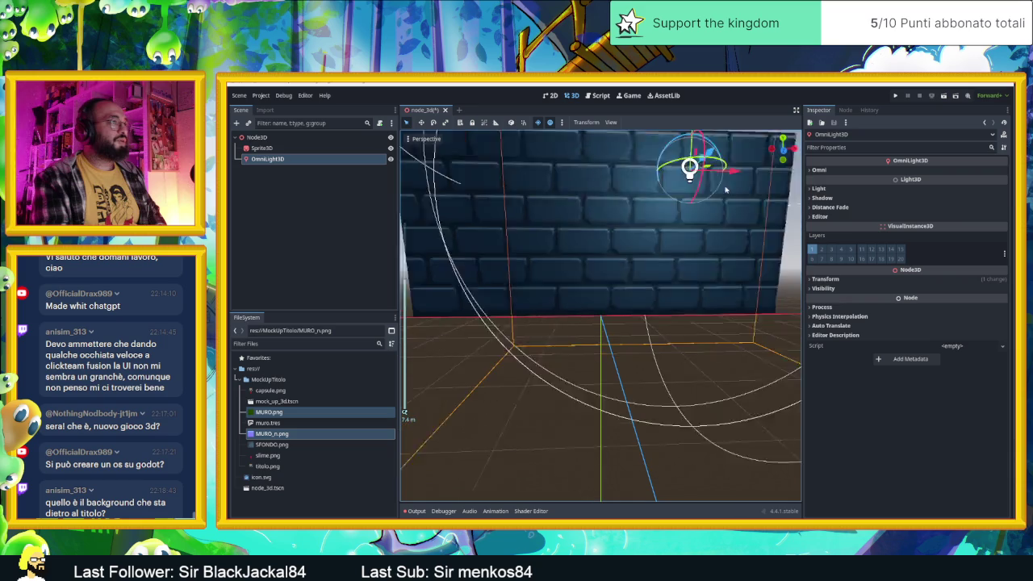
{"action": "scroll", "coordinate": [702, 201], "scroll_direction": "down", "scroll_amount": 2}
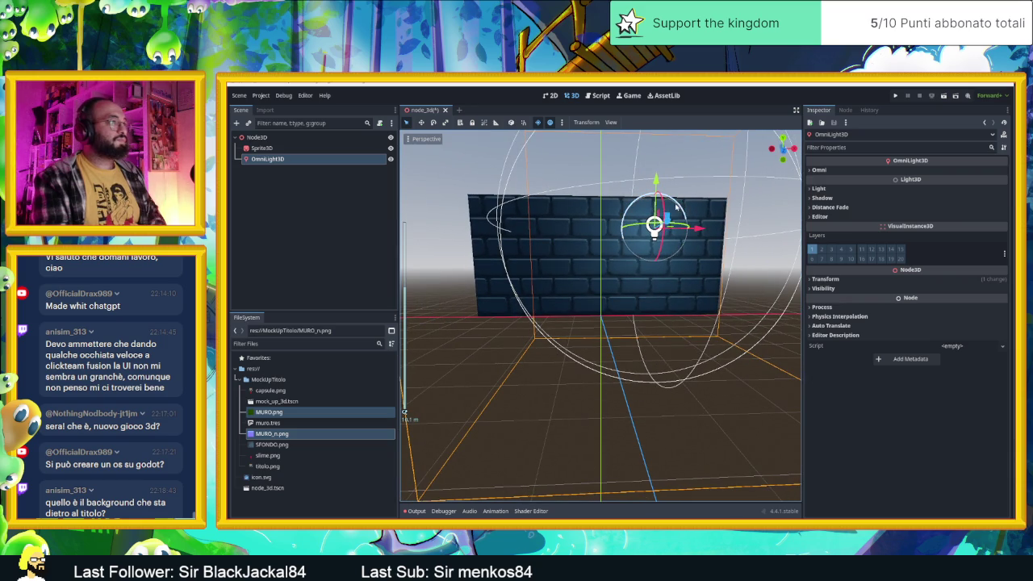
{"action": "left_click", "coordinate": [628, 232]}
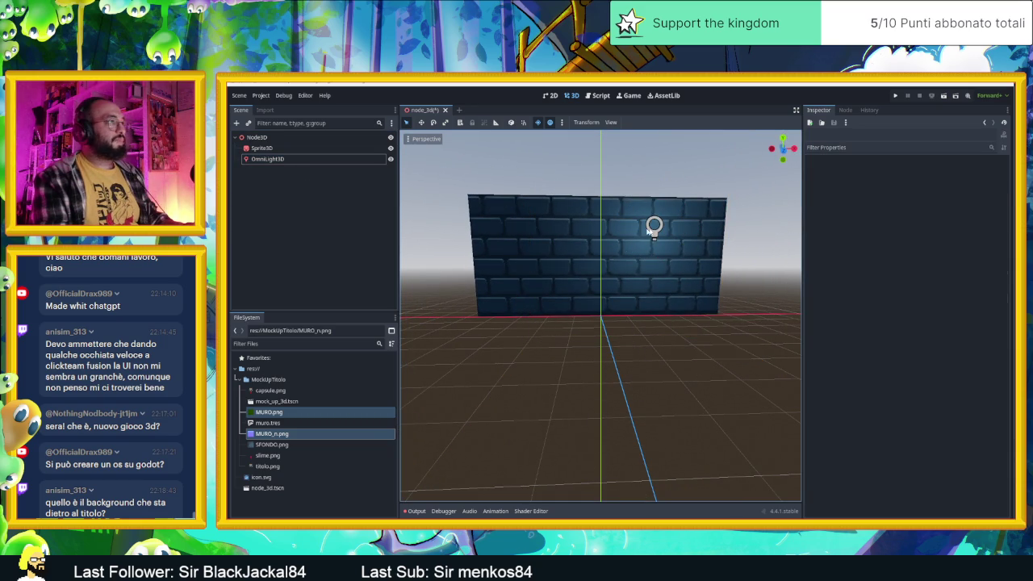
{"action": "left_click", "coordinate": [307, 159]}
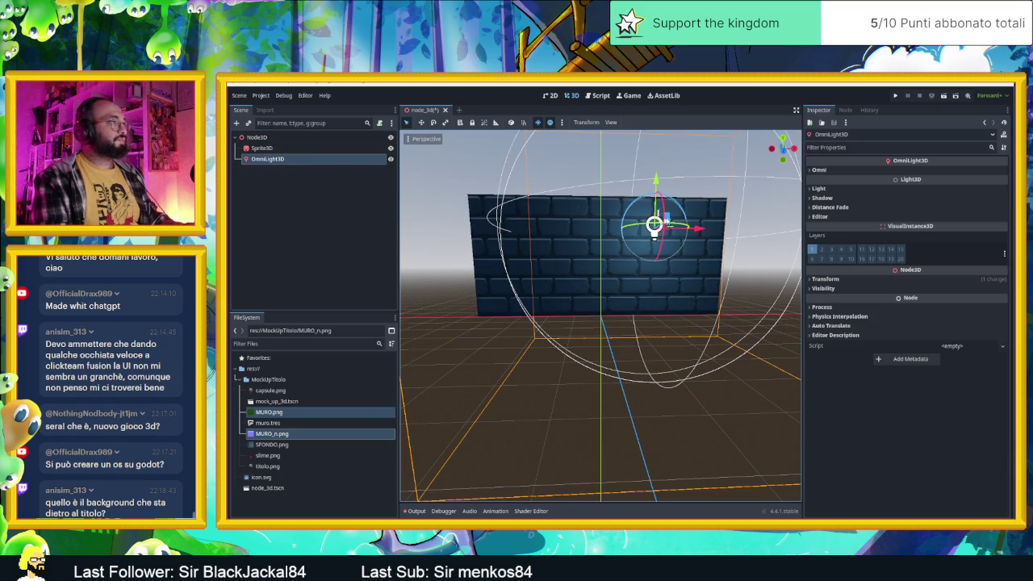
{"action": "key", "text": "f"}
{"action": "scroll", "coordinate": [678, 230], "scroll_direction": "down", "scroll_amount": 3}
Shrink the light's radius to about 1.78 and move it up and left over the wall.
{"action": "left_click_drag", "start_coordinate": [710, 274], "coordinate": [656, 276]}
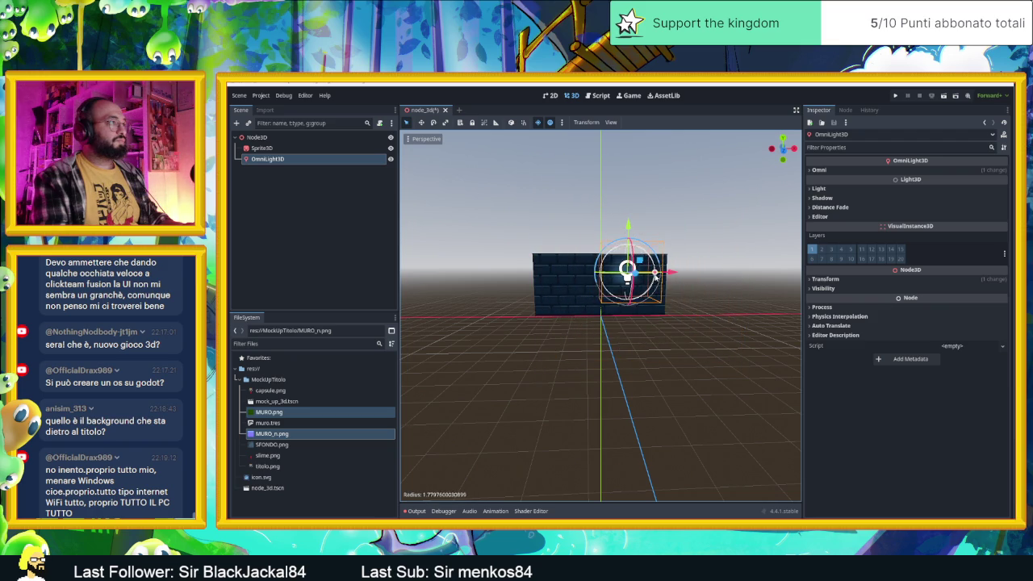
{"action": "left_click_drag", "start_coordinate": [629, 234], "coordinate": [629, 220]}
{"action": "left_click_drag", "start_coordinate": [675, 263], "coordinate": [623, 263]}
{"action": "left_click", "coordinate": [872, 170]}
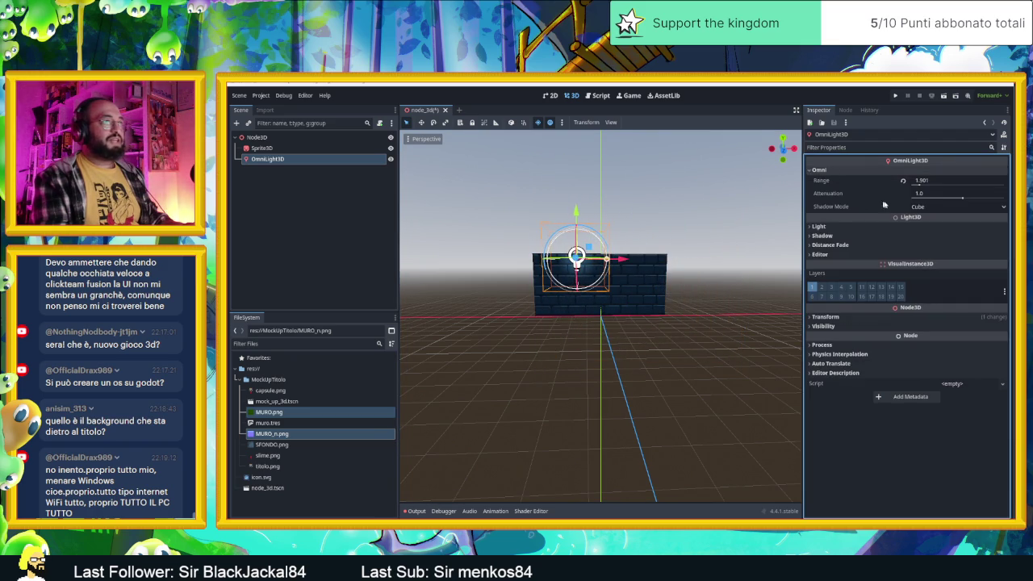
Tint the OmniLight3D orange with hex colour f27c00.
{"action": "left_click", "coordinate": [904, 227]}
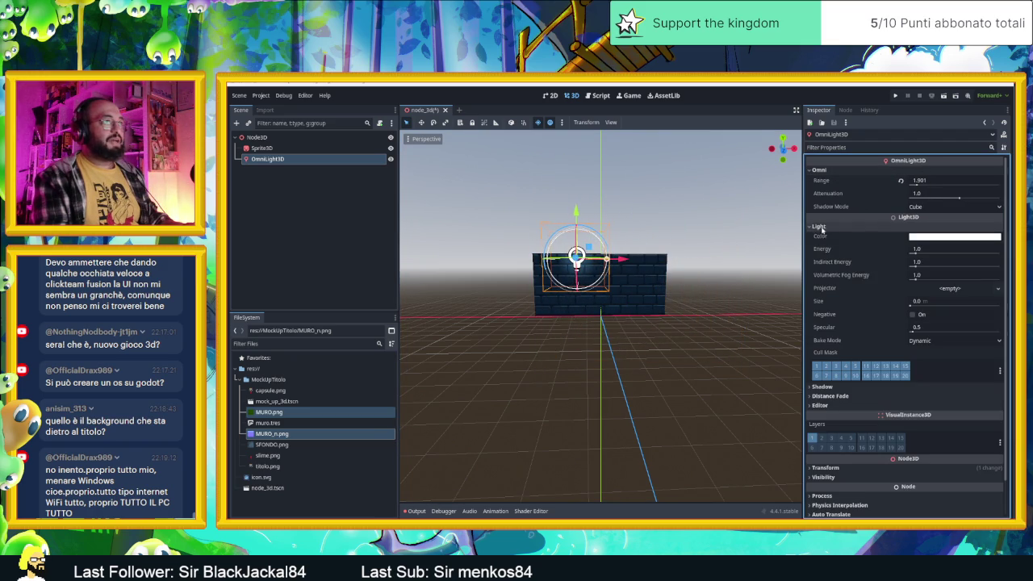
{"action": "left_click", "coordinate": [930, 240]}
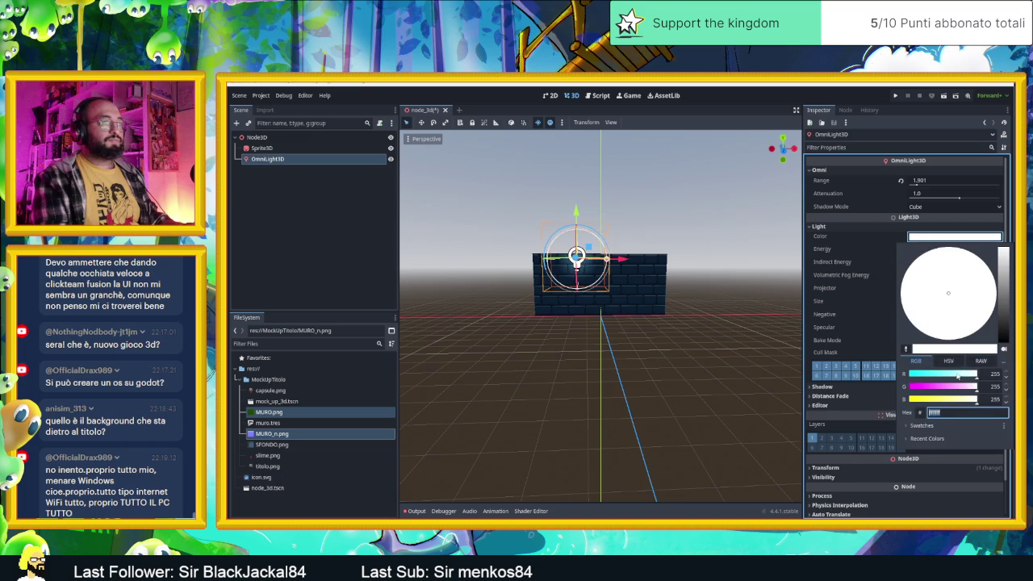
{"action": "left_click_drag", "start_coordinate": [977, 399], "coordinate": [946, 398]}
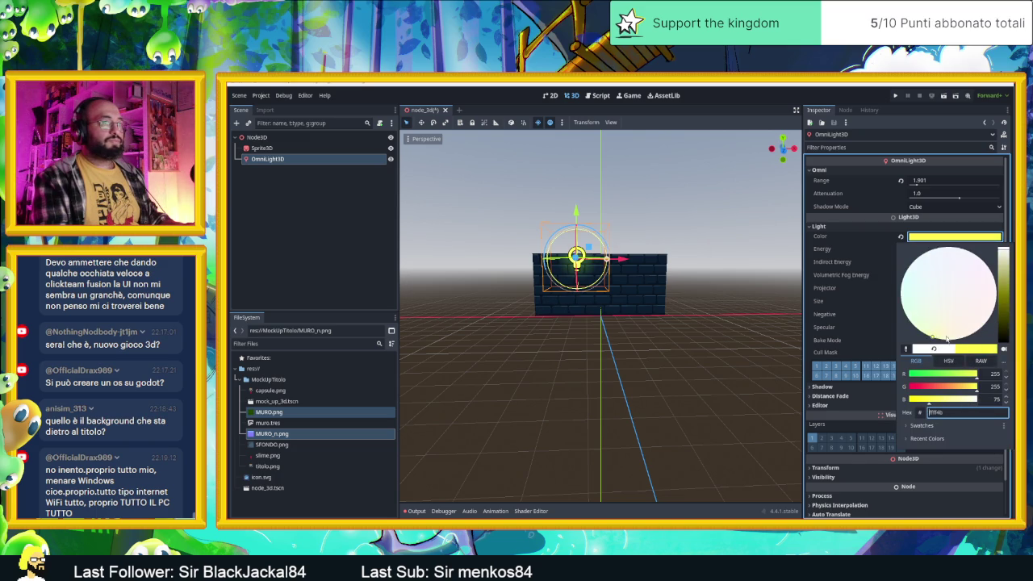
{"action": "left_click_drag", "start_coordinate": [976, 387], "coordinate": [950, 390]}
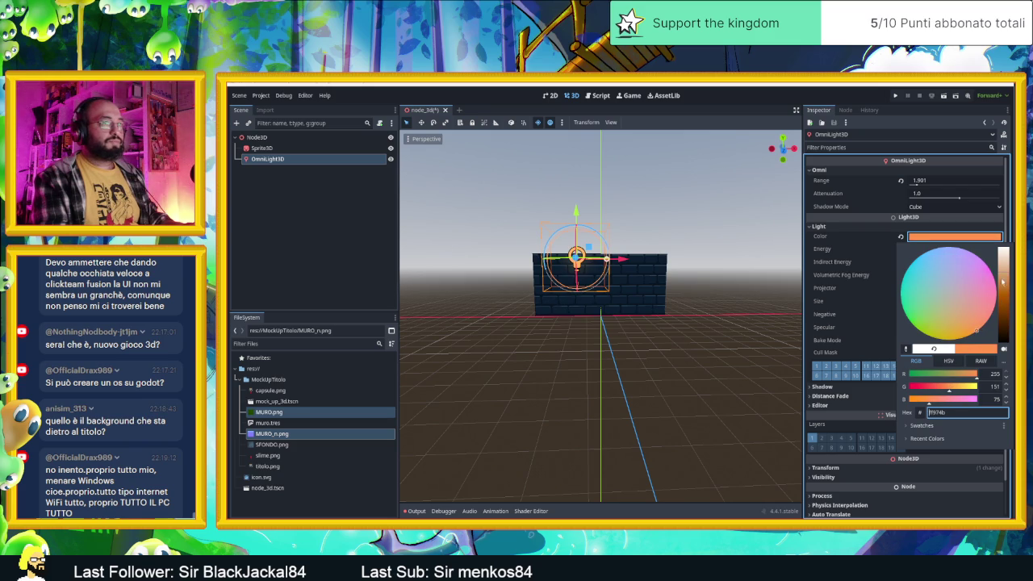
{"action": "type", "text": "f27c00"}
{"action": "key", "text": "Return"}
Set the light's range to 2.421, keep Cube shadow mode, and raise energy to 4.253.
{"action": "scroll", "coordinate": [584, 232], "scroll_direction": "up", "scroll_amount": 6}
{"action": "mouse_move", "coordinate": [560, 201]}
{"action": "left_mouse_down"}
{"action": "mouse_move", "coordinate": [606, 240]}
{"action": "mouse_move", "coordinate": [569, 192]}
{"action": "left_mouse_up"}
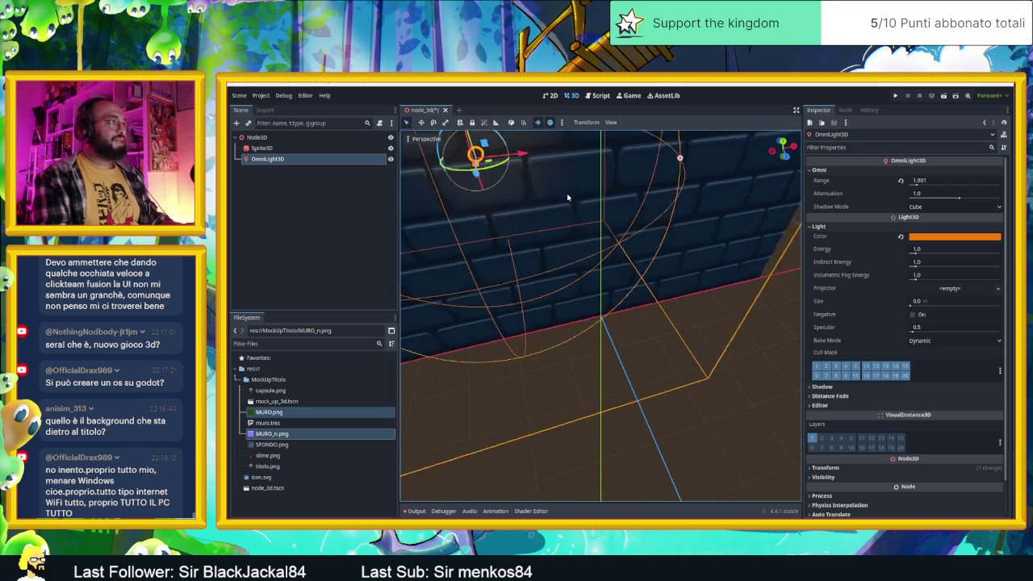
{"action": "scroll", "coordinate": [569, 193], "scroll_direction": "down", "scroll_amount": 5}
{"action": "mouse_move", "coordinate": [701, 251]}
{"action": "left_mouse_down"}
{"action": "mouse_move", "coordinate": [641, 230]}
{"action": "mouse_move", "coordinate": [640, 242]}
{"action": "mouse_move", "coordinate": [638, 222]}
{"action": "left_mouse_up"}
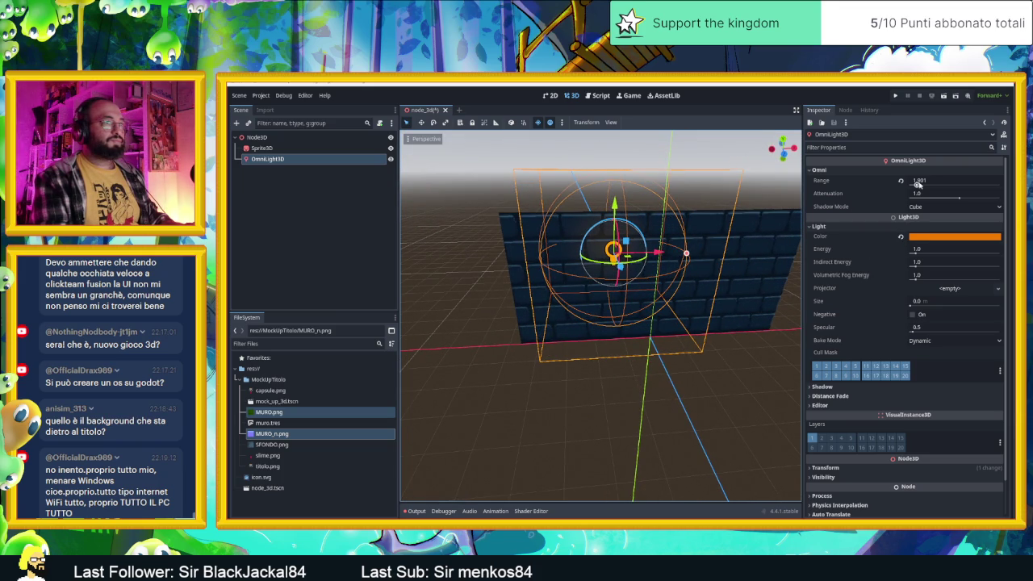
{"action": "left_click_drag", "start_coordinate": [917, 184], "coordinate": [919, 184]}
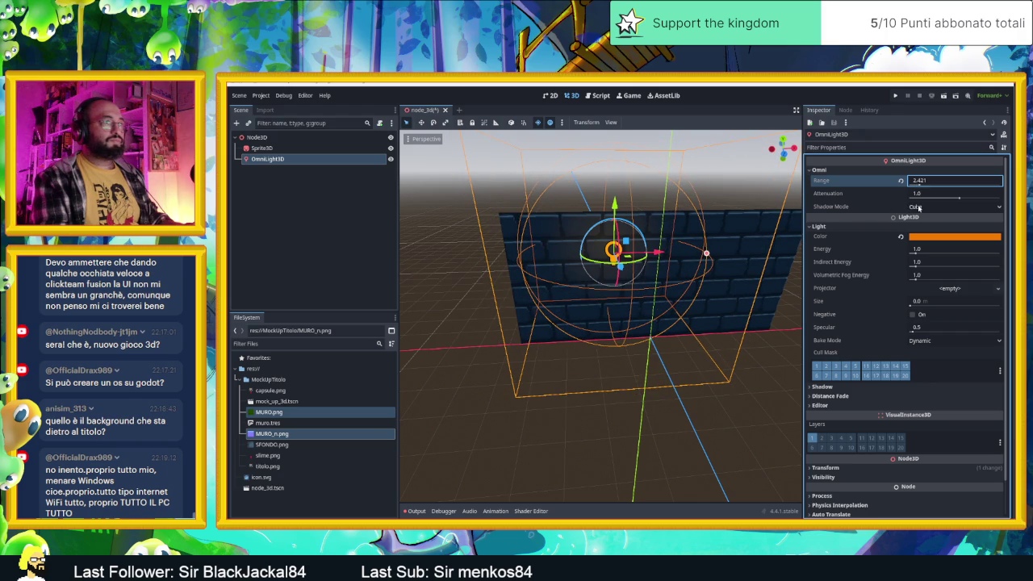
{"action": "left_click", "coordinate": [919, 207]}
{"action": "left_click", "coordinate": [921, 229]}
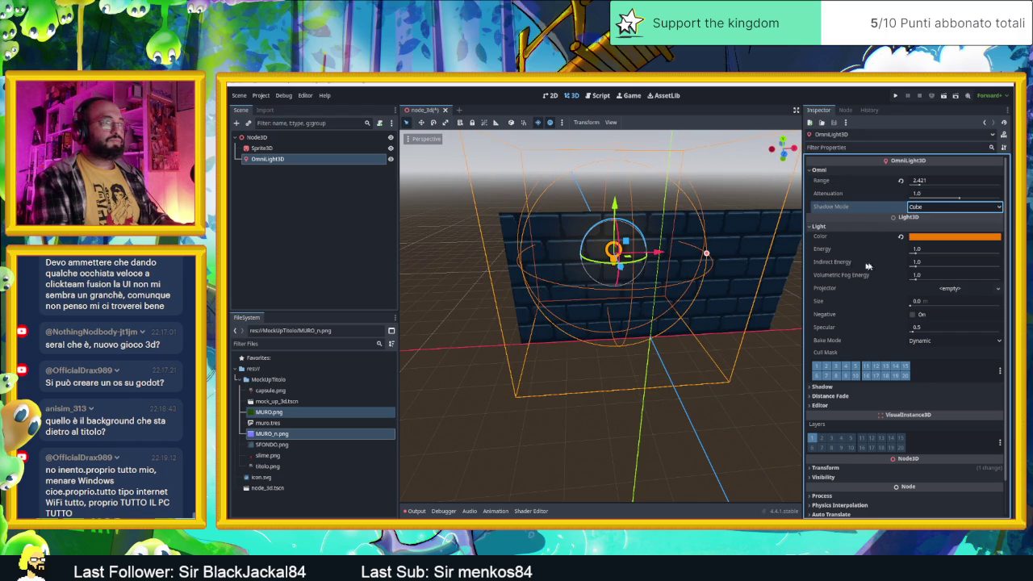
{"action": "left_click", "coordinate": [916, 252]}
{"action": "left_click_drag", "start_coordinate": [918, 252], "coordinate": [937, 253]}
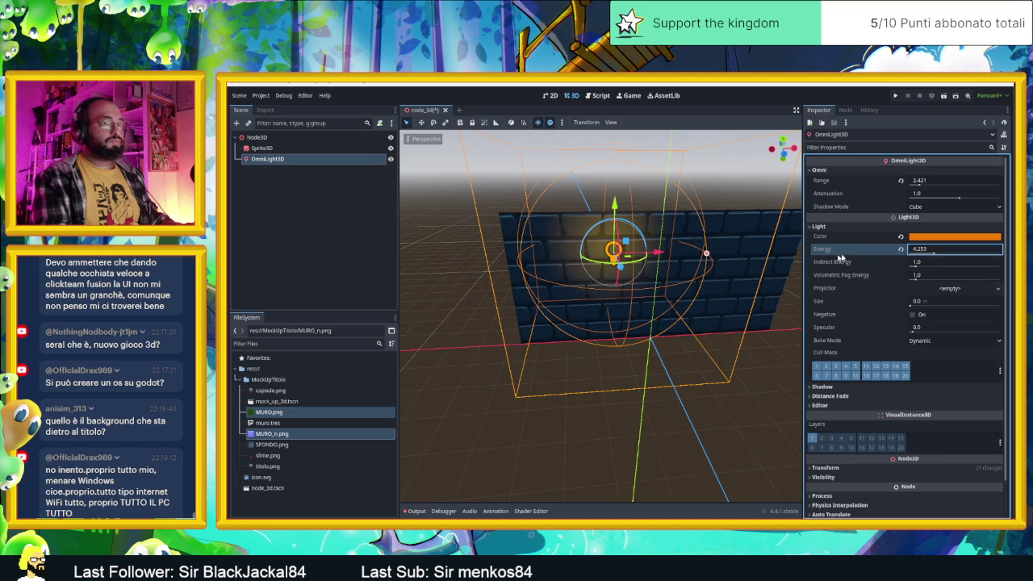
{"action": "key", "text": "Return"}
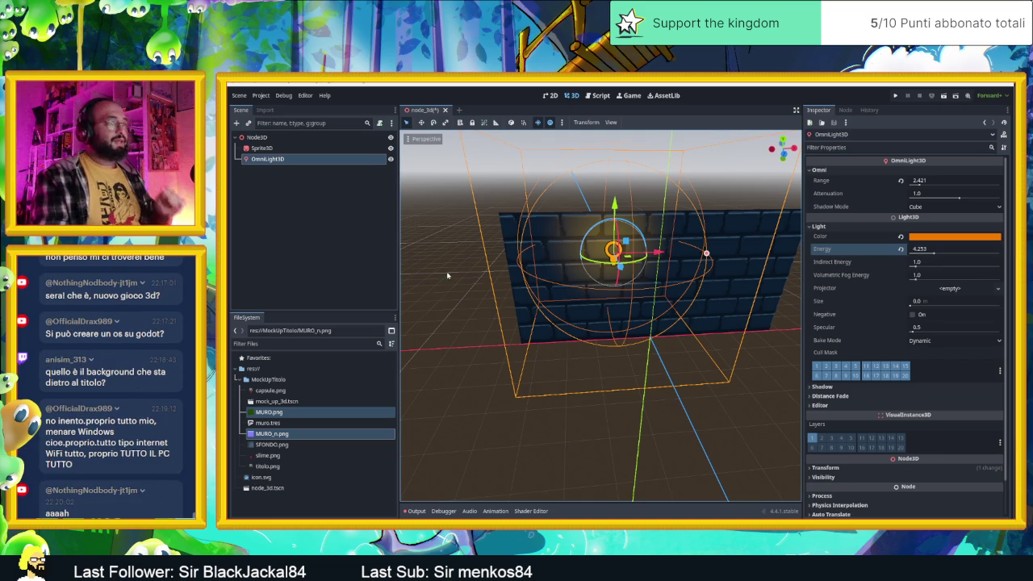
Select the brick wall and undo its accidental move along the depth axis.
{"action": "left_click_drag", "start_coordinate": [775, 312], "coordinate": [692, 304]}
{"action": "left_click", "coordinate": [716, 273]}
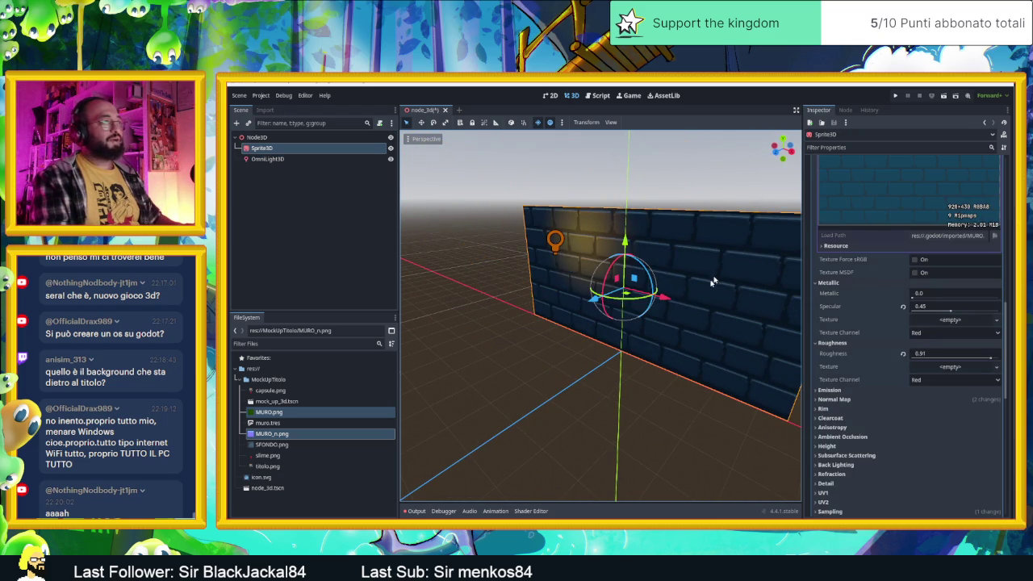
{"action": "mouse_move", "coordinate": [600, 301]}
{"action": "left_mouse_down"}
{"action": "mouse_move", "coordinate": [549, 324]}
{"action": "mouse_move", "coordinate": [561, 320]}
{"action": "mouse_move", "coordinate": [518, 319]}
{"action": "mouse_move", "coordinate": [519, 329]}
{"action": "left_mouse_up"}
{"action": "key", "text": "ctrl+z"}
{"action": "left_click", "coordinate": [578, 251]}
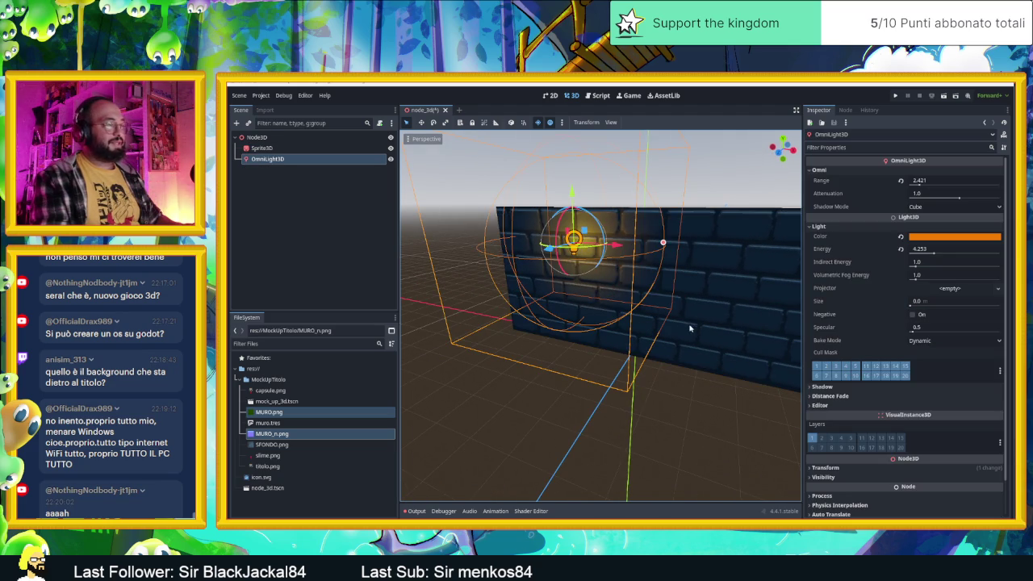
{"action": "scroll", "coordinate": [690, 329], "scroll_direction": "down", "scroll_amount": 3}
Rename the wall sprite to Muro, duplicate it, and lift Muro2 on top.
{"action": "left_click", "coordinate": [303, 151]}
{"action": "left_click", "coordinate": [304, 151]}
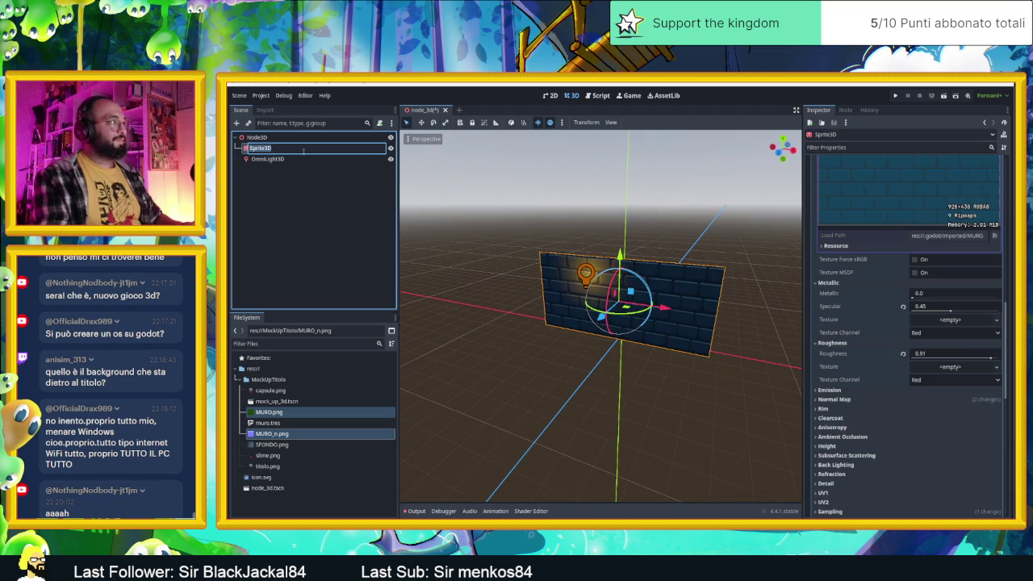
{"action": "type", "text": "Muro"}
{"action": "key", "text": "Return"}
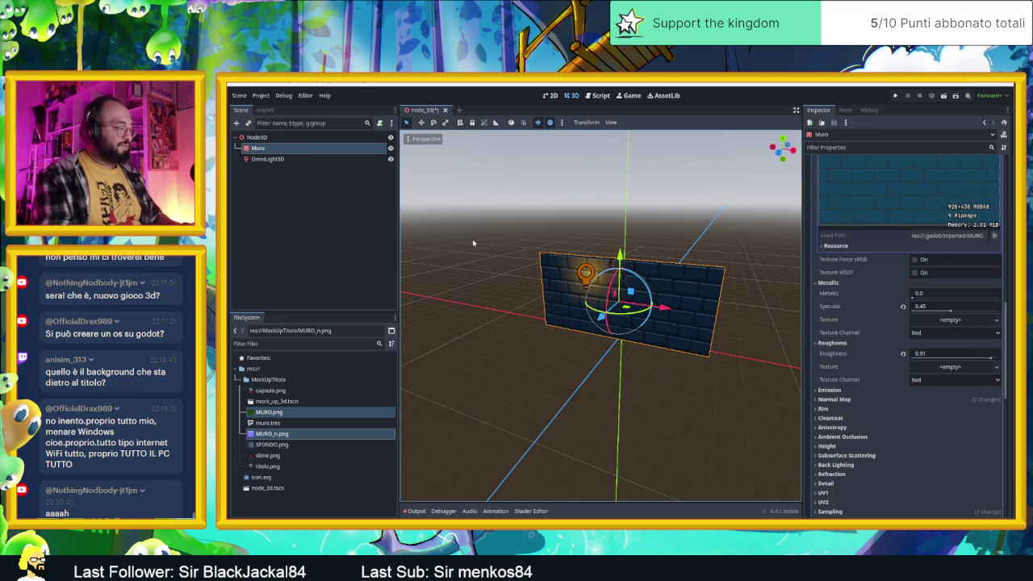
{"action": "key", "text": "ctrl+d"}
{"action": "left_click_drag", "start_coordinate": [625, 262], "coordinate": [622, 158]}
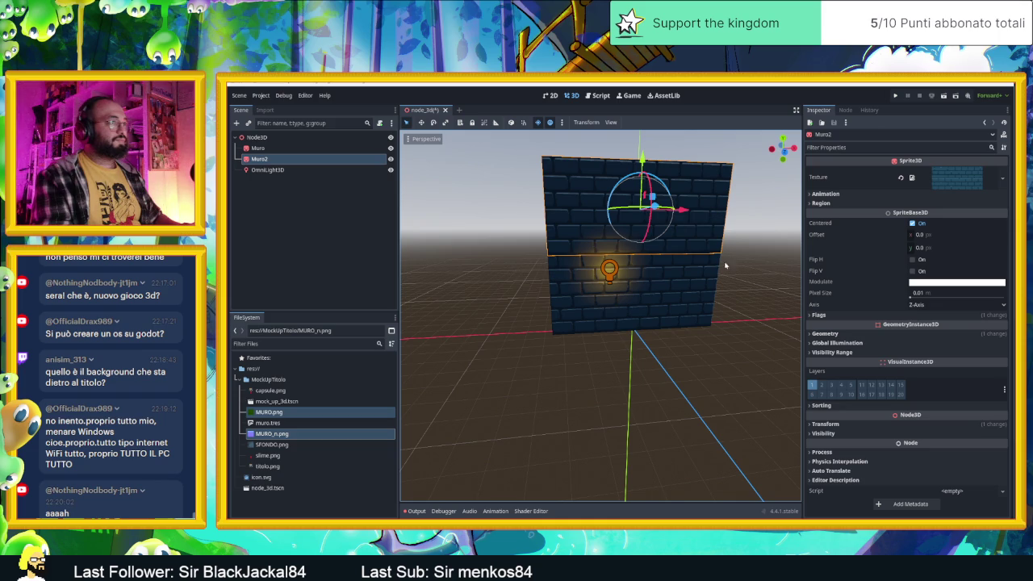
Check Muro2's stacking from front and edge views, then select both Muro and Muro2.
{"action": "left_click_drag", "start_coordinate": [729, 218], "coordinate": [719, 205]}
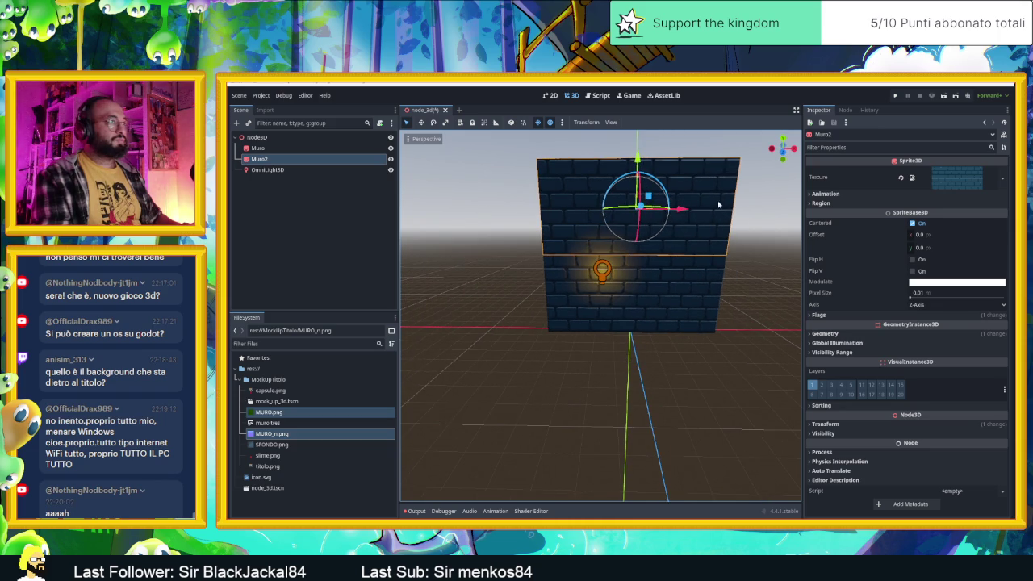
{"action": "left_click", "coordinate": [476, 259]}
{"action": "mouse_move", "coordinate": [570, 240]}
{"action": "left_mouse_down"}
{"action": "mouse_move", "coordinate": [572, 231]}
{"action": "mouse_move", "coordinate": [461, 249]}
{"action": "mouse_move", "coordinate": [613, 243]}
{"action": "left_mouse_up"}
{"action": "left_click", "coordinate": [278, 148]}
{"action": "left_click", "coordinate": [278, 159], "text": "shift"}
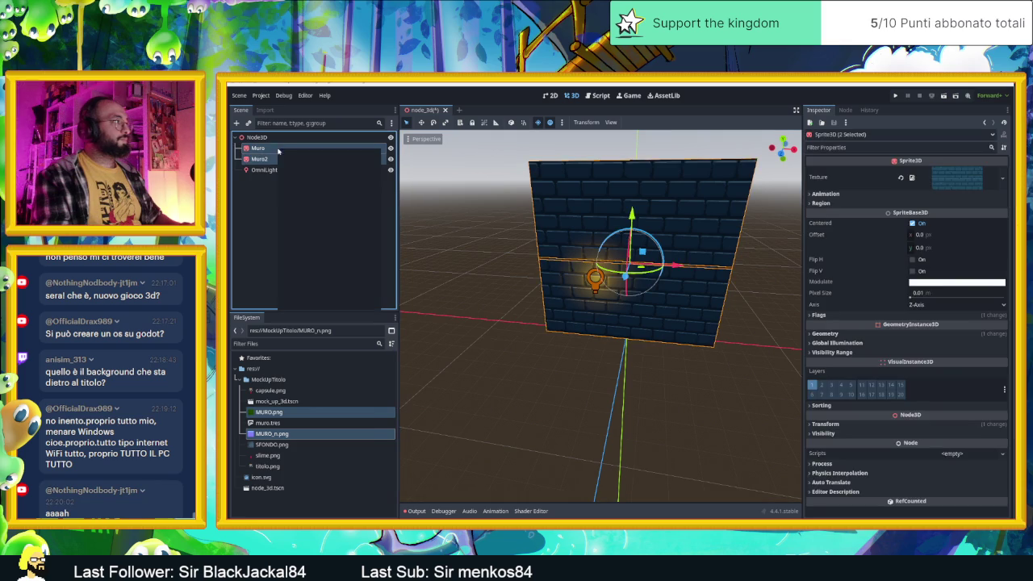
{"action": "right_click", "coordinate": [279, 149]}
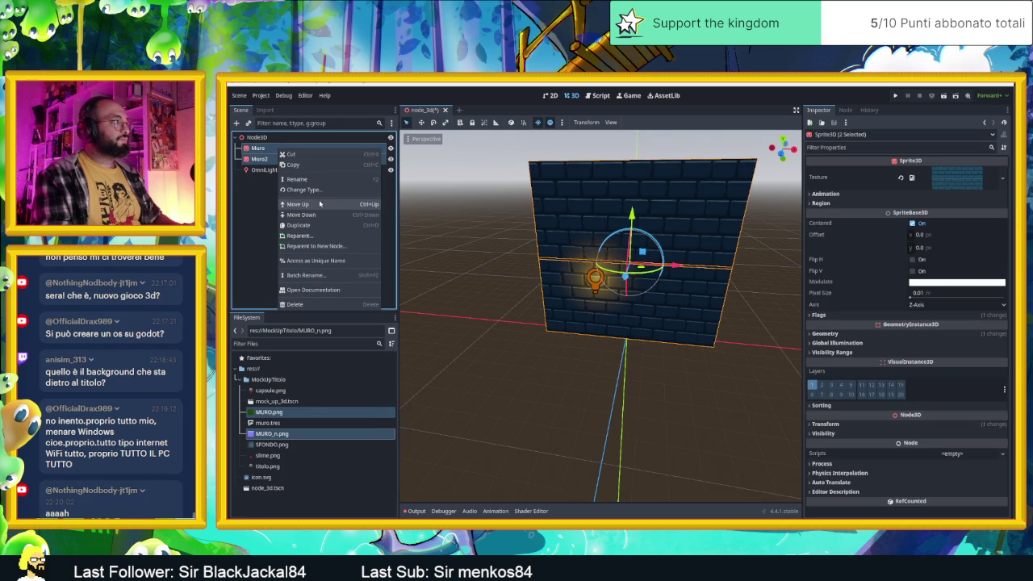
{"action": "left_click", "coordinate": [256, 138]}
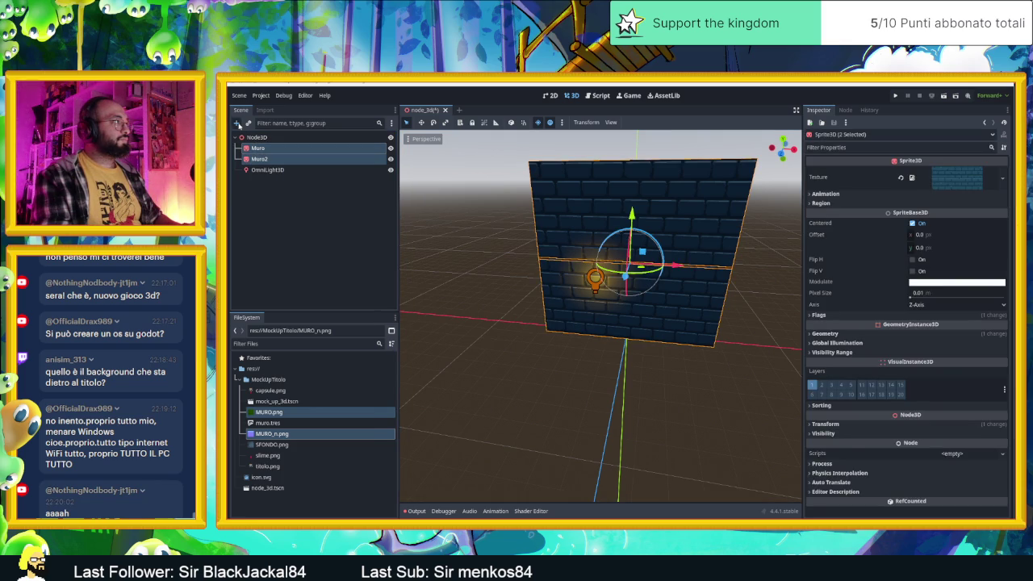
Add a Node3D under the root and move Muro and Muro2 into it.
{"action": "left_click", "coordinate": [236, 123]}
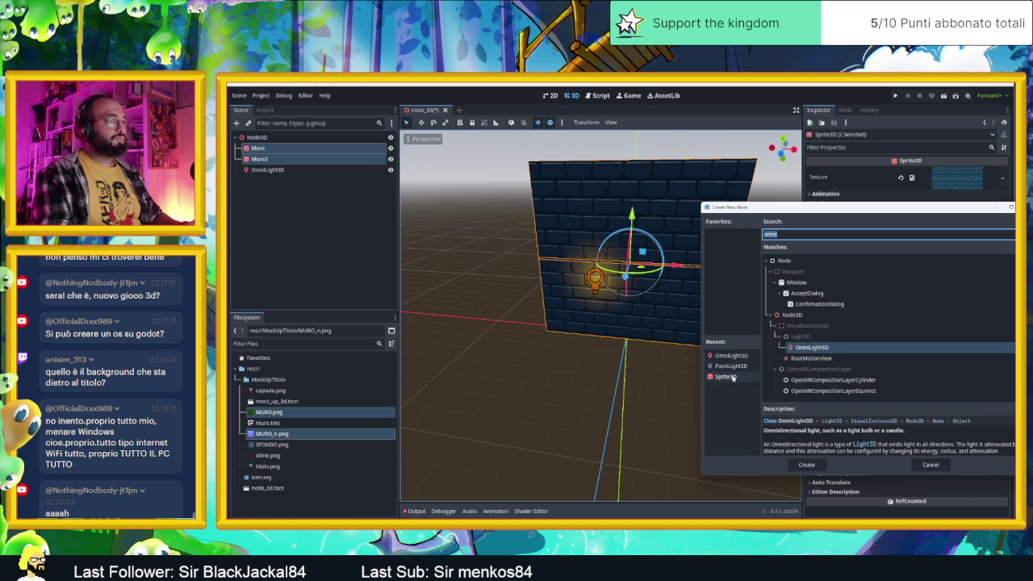
{"action": "double_click", "coordinate": [795, 315]}
{"action": "mouse_move", "coordinate": [266, 159]}
{"action": "left_mouse_down"}
{"action": "mouse_move", "coordinate": [265, 145]}
{"action": "mouse_move", "coordinate": [281, 151]}
{"action": "mouse_move", "coordinate": [267, 148]}
{"action": "left_mouse_up"}
{"action": "left_click", "coordinate": [266, 160]}
{"action": "left_click", "coordinate": [265, 168], "text": "shift"}
Rename the Node3D to MuroAlto and save the branch as muro_alto.tscn.
{"action": "left_click", "coordinate": [267, 149]}
{"action": "left_click", "coordinate": [269, 149]}
{"action": "type", "text": "MuroAlt"}
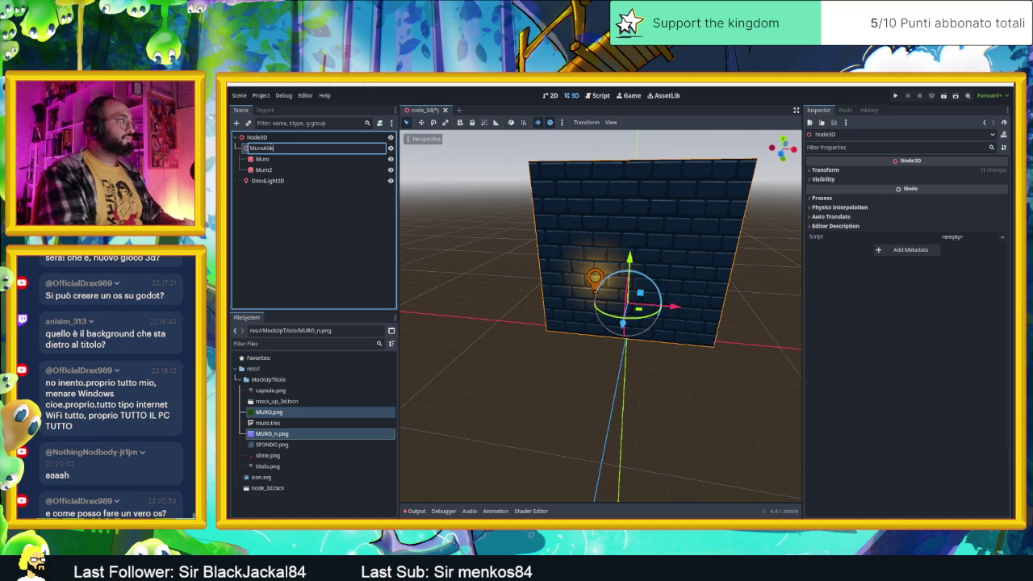
{"action": "key", "text": "Return"}
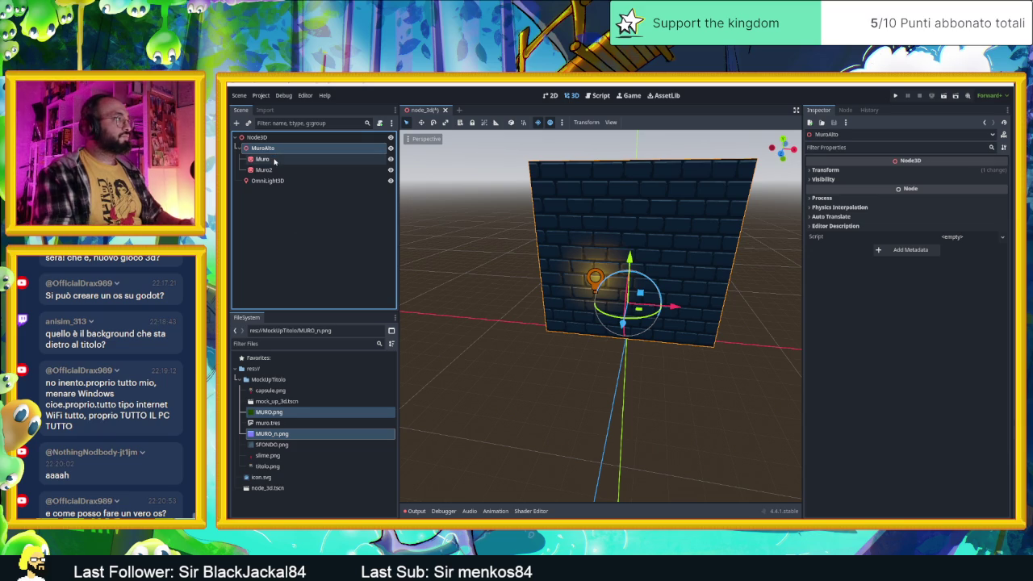
{"action": "right_click", "coordinate": [269, 149]}
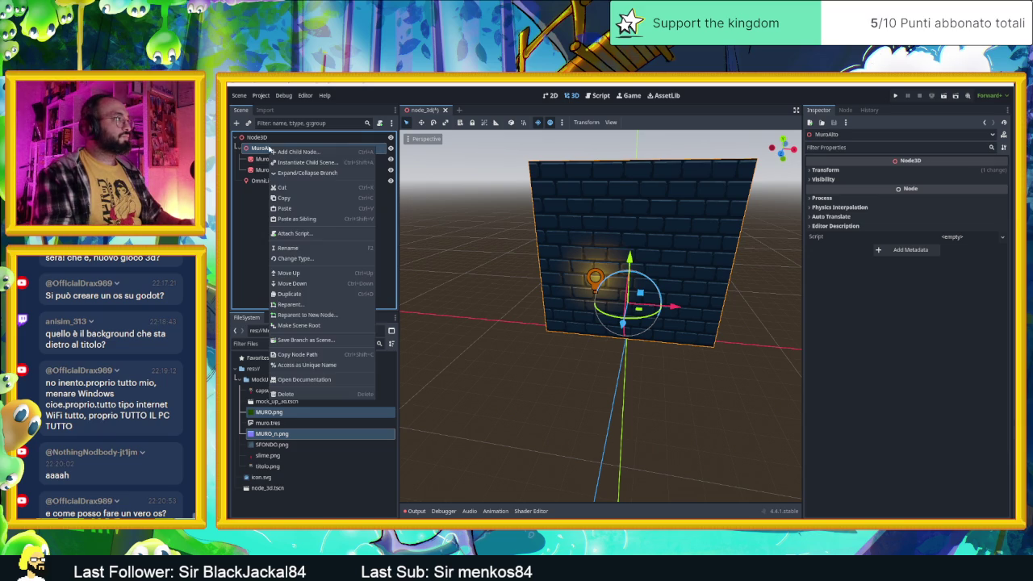
{"action": "left_click", "coordinate": [317, 339]}
{"action": "left_click", "coordinate": [798, 465]}
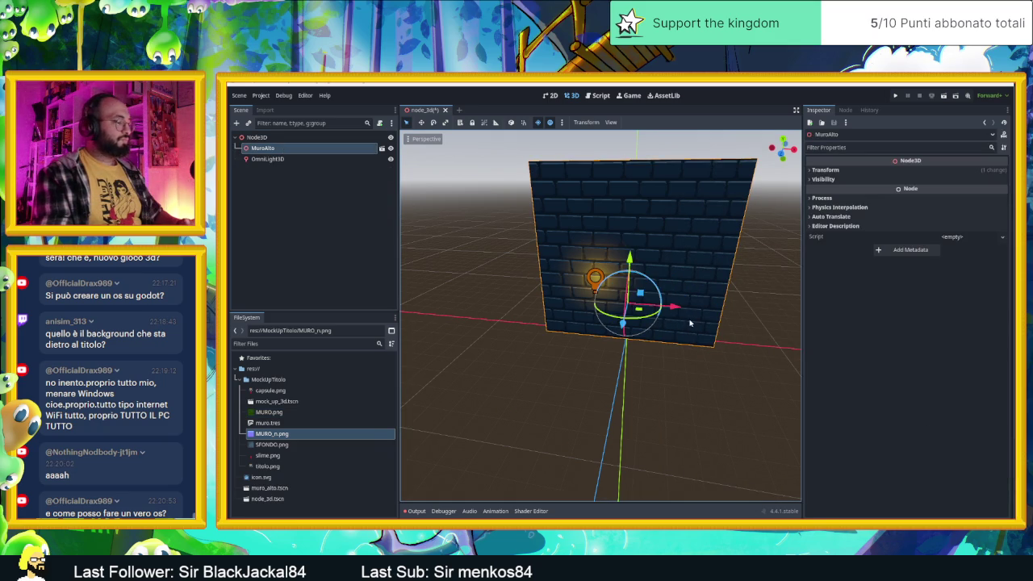
Duplicate the MuroAlto wall twice, shifting a copy along X.
{"action": "key", "text": "ctrl+d"}
{"action": "mouse_move", "coordinate": [677, 306]}
{"action": "left_mouse_down"}
{"action": "mouse_move", "coordinate": [740, 330]}
{"action": "mouse_move", "coordinate": [773, 325]}
{"action": "mouse_move", "coordinate": [686, 302]}
{"action": "mouse_move", "coordinate": [560, 304]}
{"action": "mouse_move", "coordinate": [574, 308]}
{"action": "left_mouse_up"}
{"action": "scroll", "coordinate": [740, 329], "scroll_direction": "down", "scroll_amount": 5}
{"action": "key", "text": "ctrl+d"}
{"action": "left_click", "coordinate": [621, 360]}
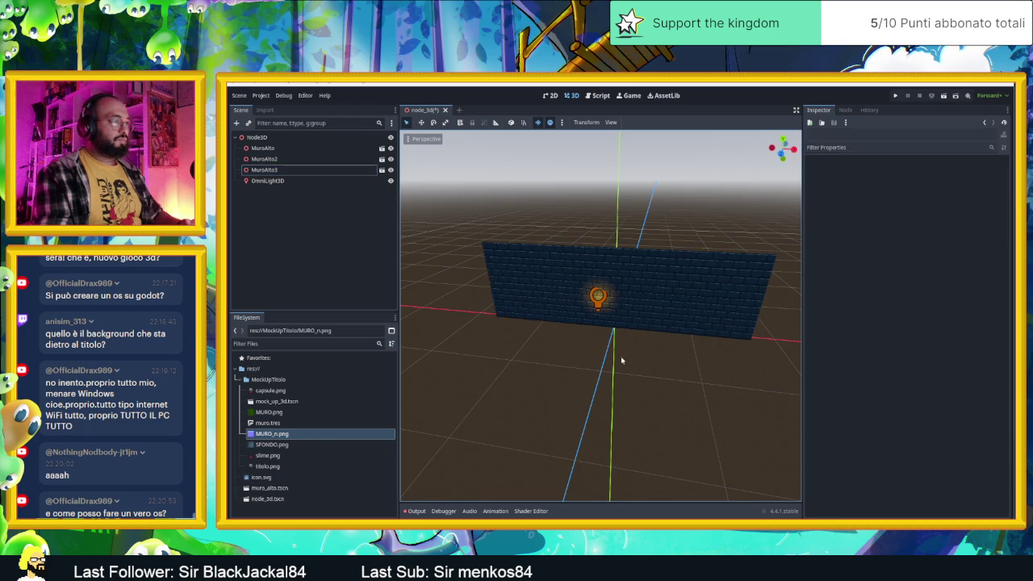
{"action": "scroll", "coordinate": [592, 336], "scroll_direction": "up", "scroll_amount": 5}
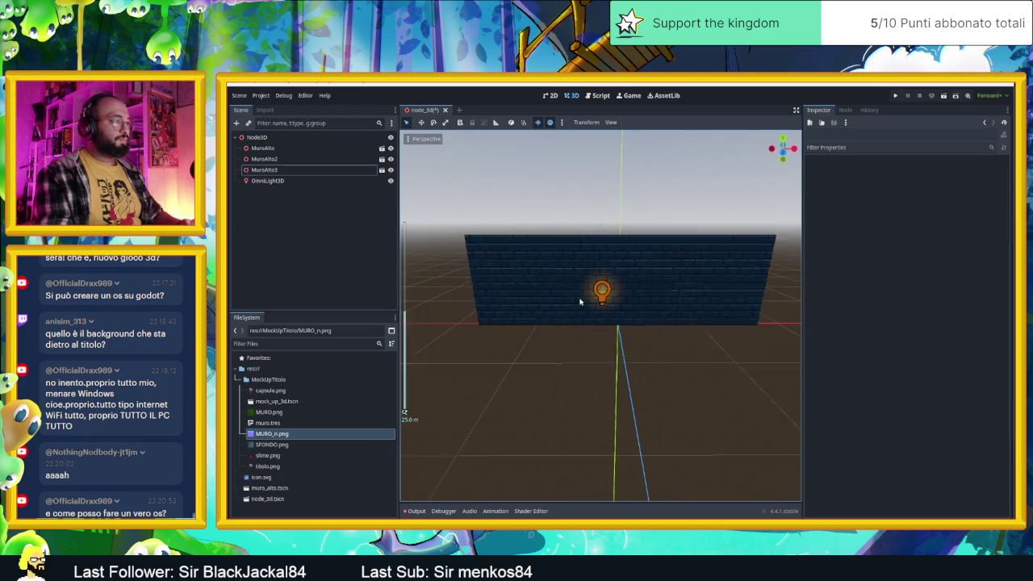
{"action": "scroll", "coordinate": [699, 342], "scroll_direction": "up", "scroll_amount": 3}
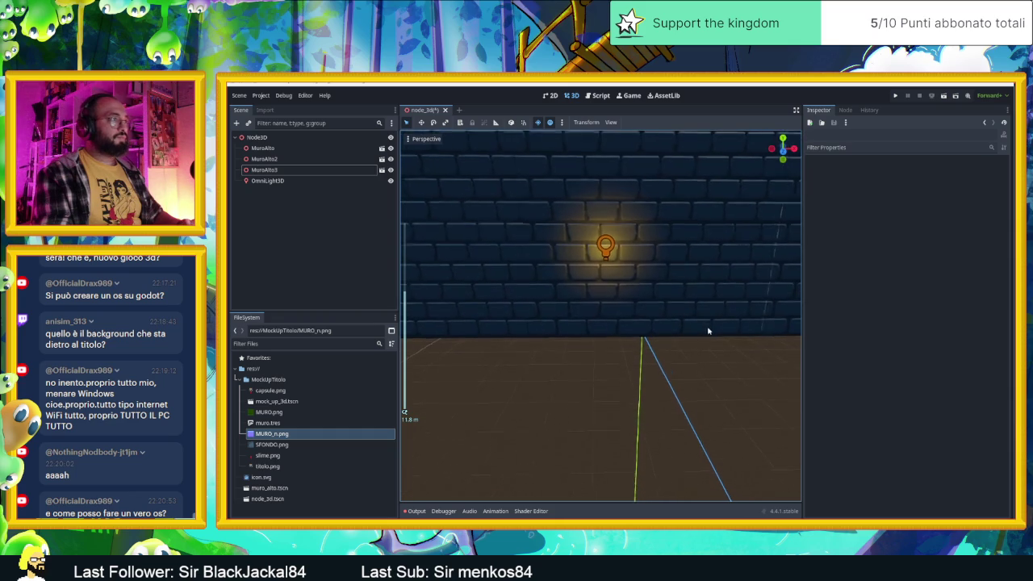
{"action": "scroll", "coordinate": [642, 320], "scroll_direction": "down", "scroll_amount": 1}
{"action": "scroll", "coordinate": [516, 282], "scroll_direction": "down", "scroll_amount": 4}
Create MuroAlto4 and slide it left to the end of the back wall.
{"action": "key", "text": "ctrl+d"}
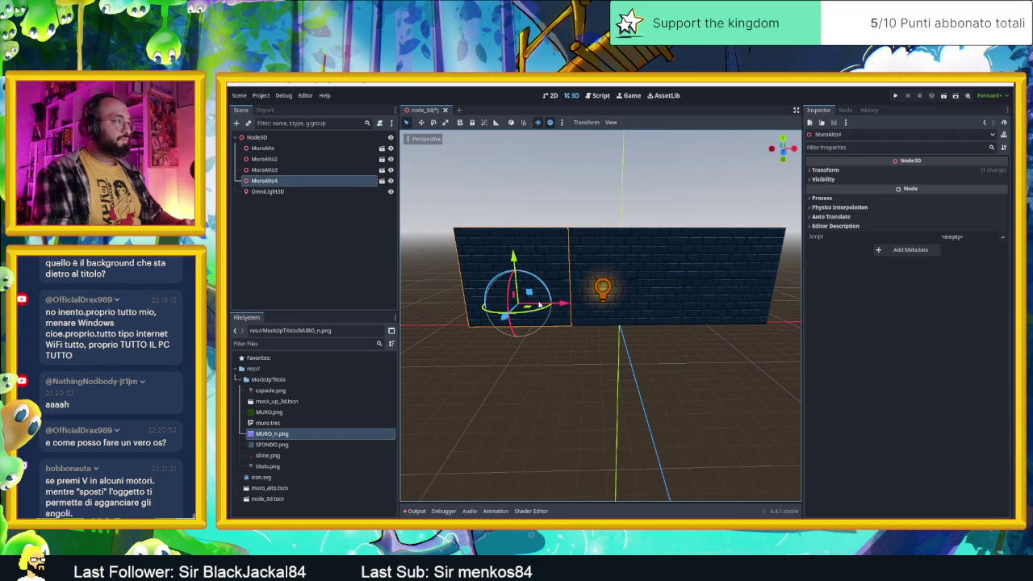
{"action": "mouse_move", "coordinate": [563, 303]}
{"action": "left_mouse_down"}
{"action": "mouse_move", "coordinate": [499, 318]}
{"action": "mouse_move", "coordinate": [452, 347]}
{"action": "mouse_move", "coordinate": [483, 336]}
{"action": "left_mouse_up"}
{"action": "left_click", "coordinate": [664, 352]}
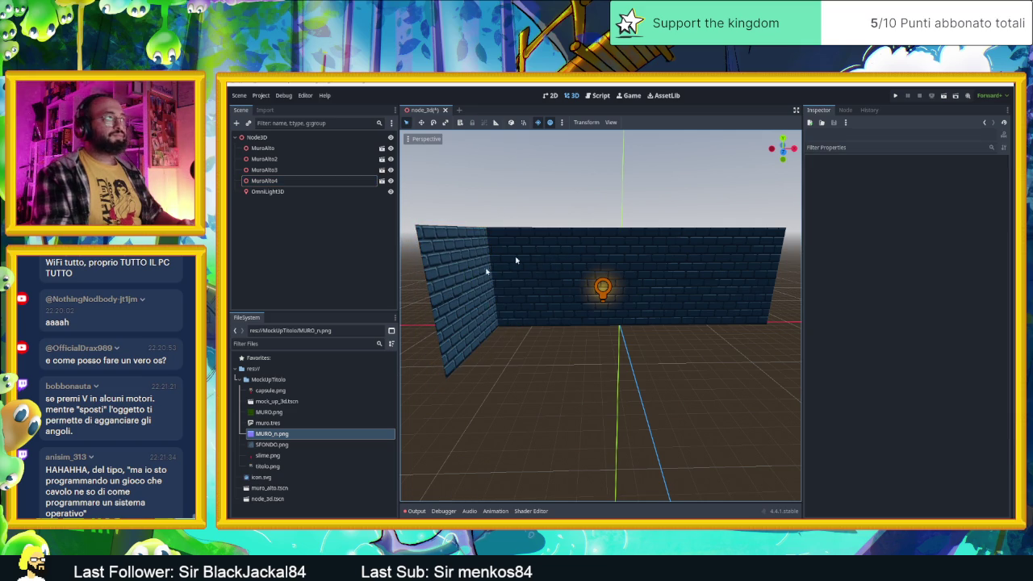
Inspect the left wall MuroAlto4's transform, then select MuroAlto2.
{"action": "left_click", "coordinate": [447, 299]}
{"action": "left_click", "coordinate": [848, 169]}
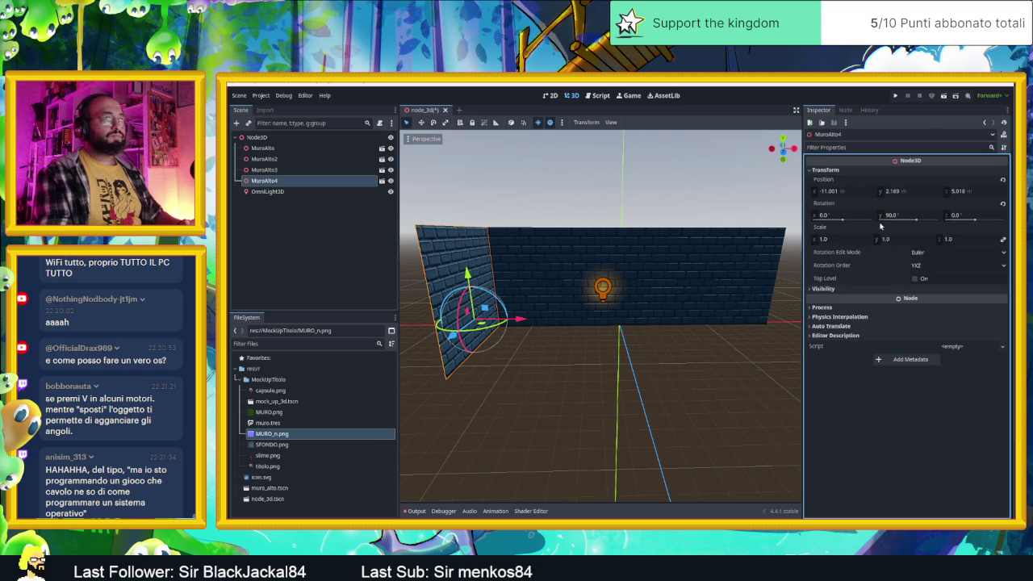
{"action": "left_click", "coordinate": [631, 357]}
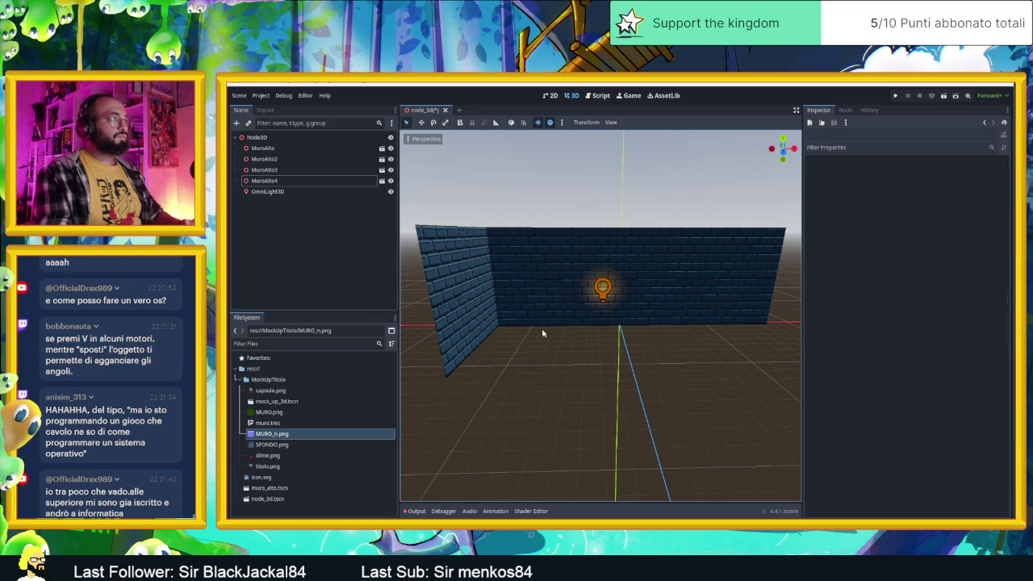
{"action": "left_click", "coordinate": [482, 322]}
{"action": "left_click", "coordinate": [752, 288]}
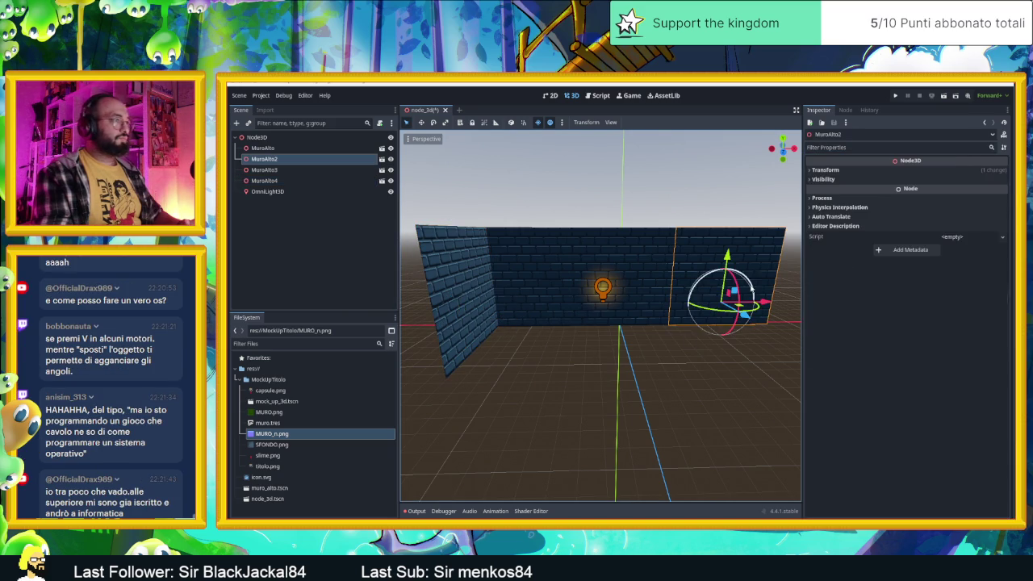
Duplicate MuroAlto2 as MuroAlto5 and rotate it to -90° on Y.
{"action": "key", "text": "ctrl+d"}
{"action": "left_click_drag", "start_coordinate": [747, 316], "coordinate": [708, 321]}
{"action": "left_click", "coordinate": [825, 169]}
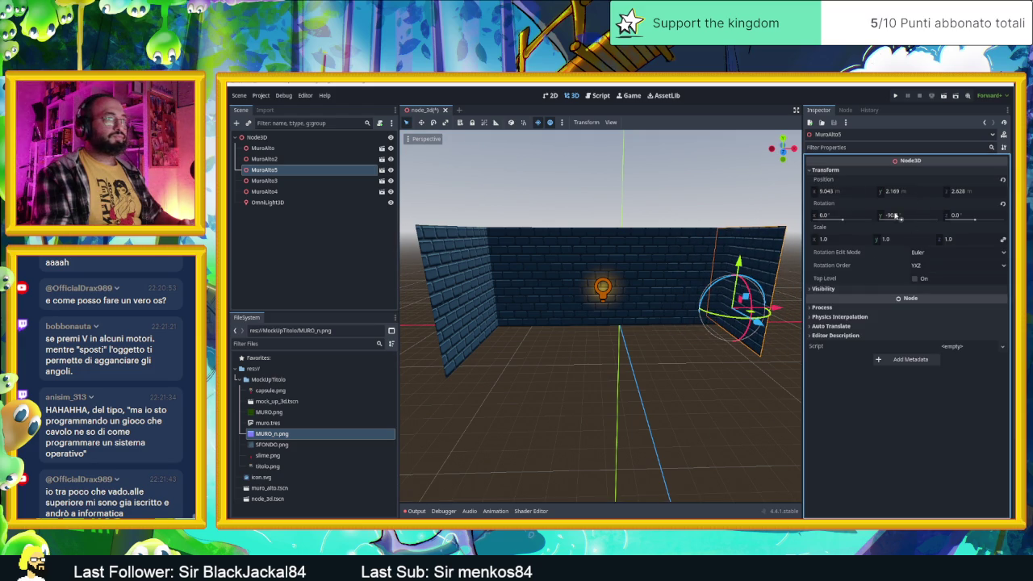
{"action": "left_click", "coordinate": [894, 216]}
{"action": "key", "text": "Return"}
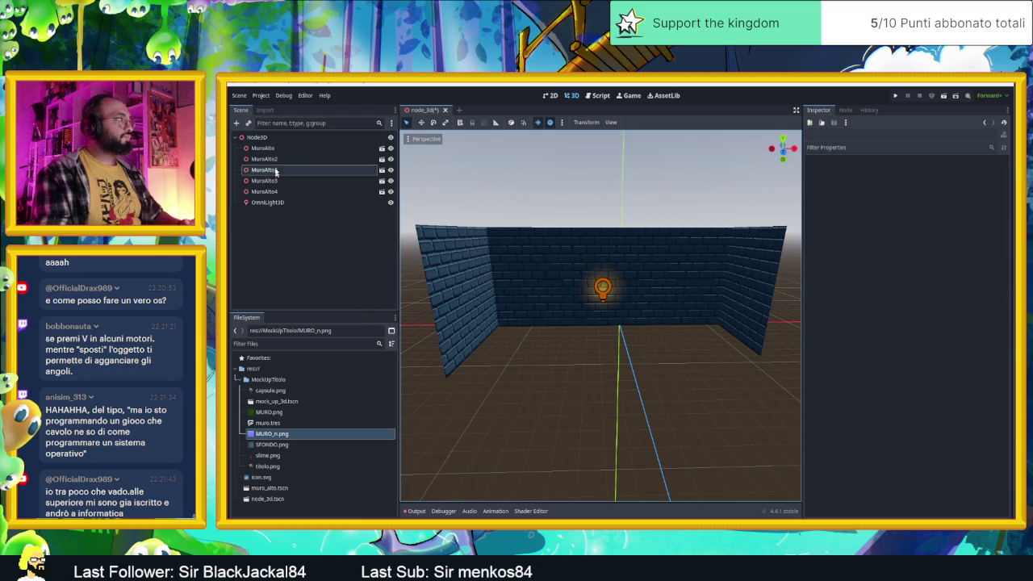
{"action": "left_click", "coordinate": [266, 138]}
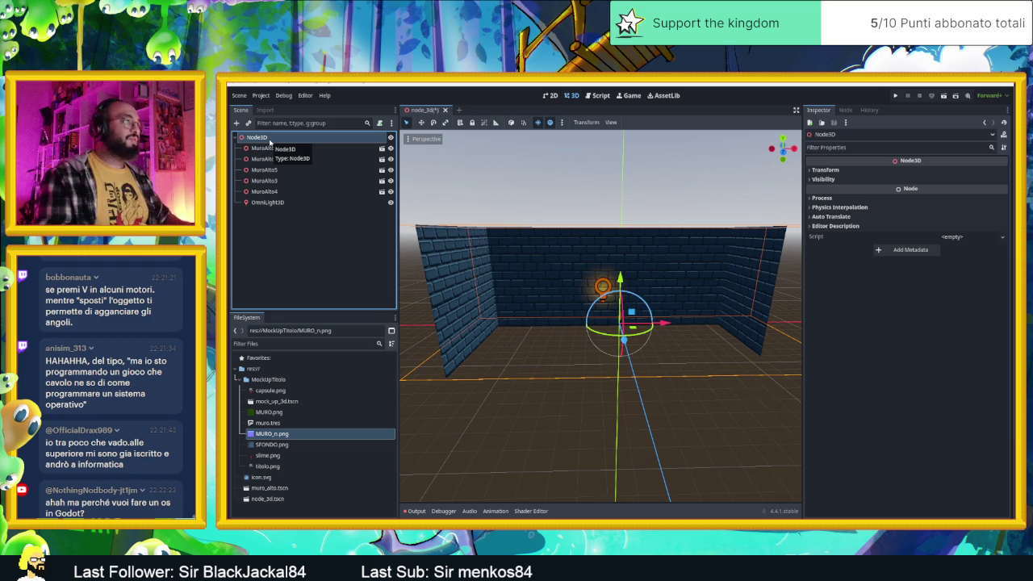
Enable snapping and move MuroAlto5 out to X 11.043.
{"action": "left_click", "coordinate": [749, 321]}
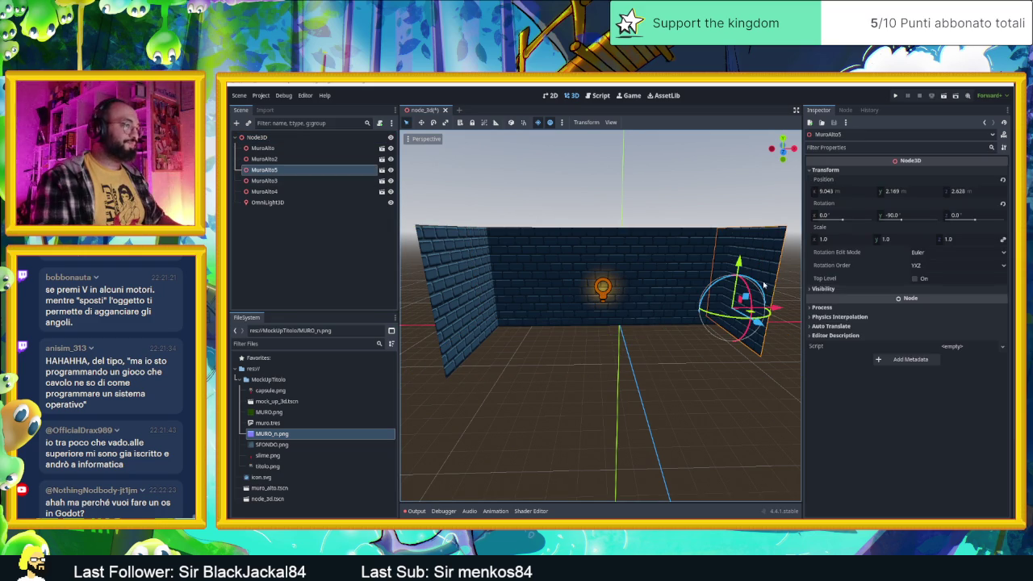
{"action": "mouse_move", "coordinate": [774, 310]}
{"action": "left_mouse_down"}
{"action": "mouse_move", "coordinate": [751, 312]}
{"action": "mouse_move", "coordinate": [772, 316]}
{"action": "mouse_move", "coordinate": [764, 313]}
{"action": "left_mouse_up"}
{"action": "key", "text": "ctrl+z"}
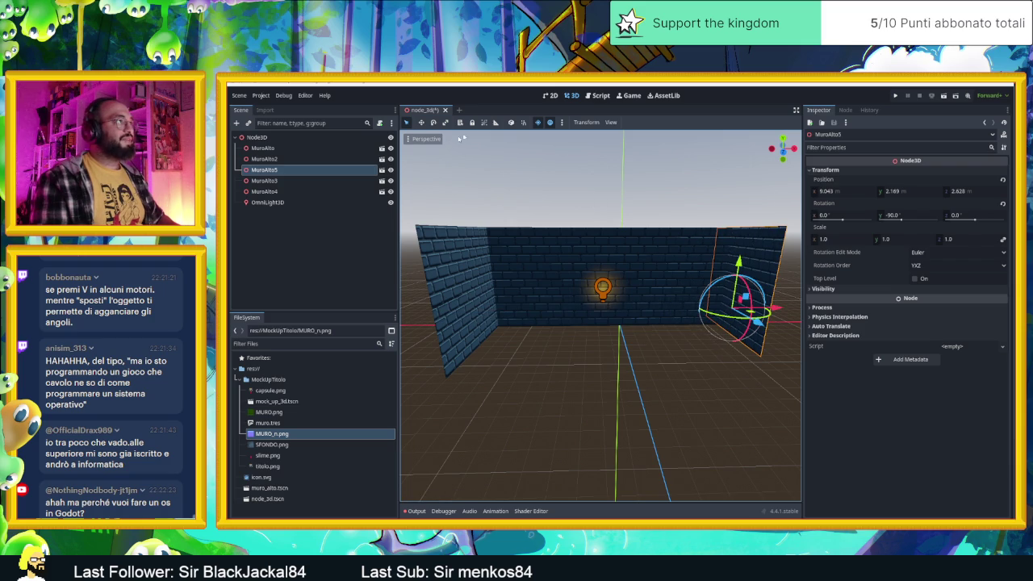
{"action": "left_click", "coordinate": [523, 124]}
{"action": "mouse_move", "coordinate": [776, 313]}
{"action": "left_mouse_down"}
{"action": "mouse_move", "coordinate": [625, 313]}
{"action": "mouse_move", "coordinate": [806, 327]}
{"action": "left_mouse_up"}
{"action": "mouse_move", "coordinate": [751, 266]}
{"action": "left_mouse_down"}
{"action": "mouse_move", "coordinate": [741, 254]}
{"action": "mouse_move", "coordinate": [597, 279]}
{"action": "mouse_move", "coordinate": [734, 245]}
{"action": "mouse_move", "coordinate": [679, 369]}
{"action": "left_mouse_up"}
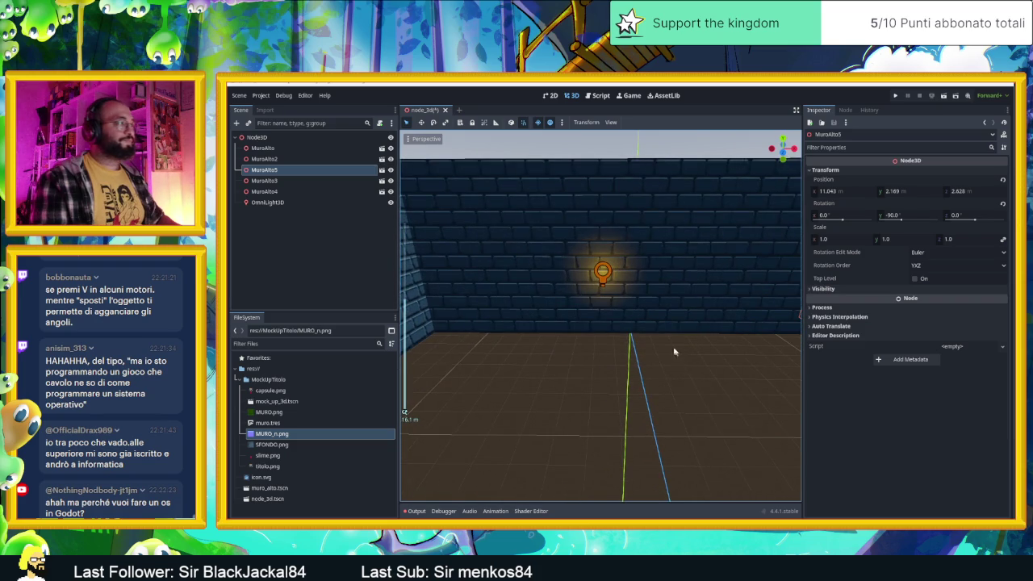
{"action": "scroll", "coordinate": [680, 368], "scroll_direction": "down", "scroll_amount": 2}
{"action": "left_click", "coordinate": [251, 137]}
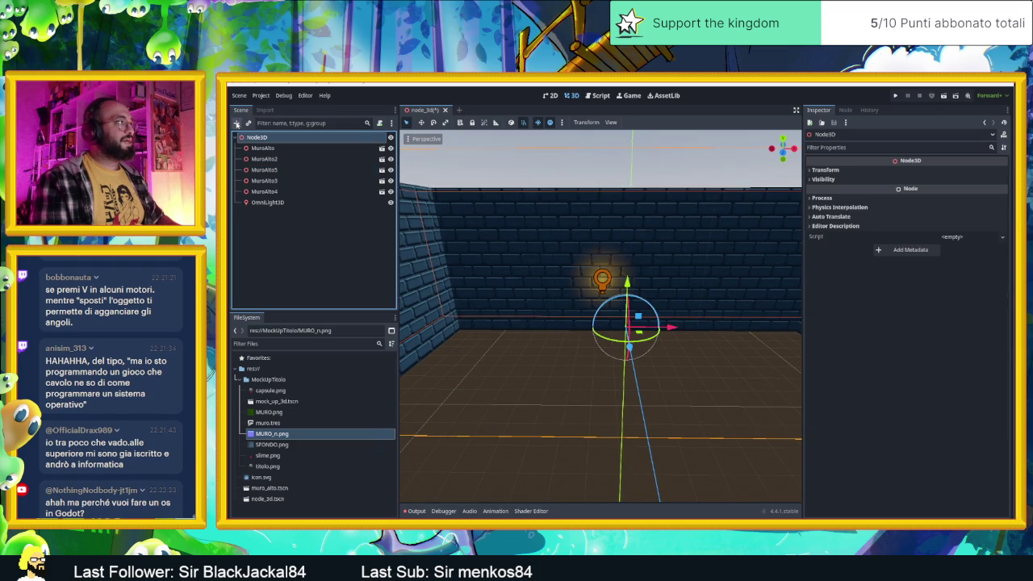
Add a WorldEnvironment node with a new Environment using a Custom Color background.
{"action": "left_click", "coordinate": [237, 123]}
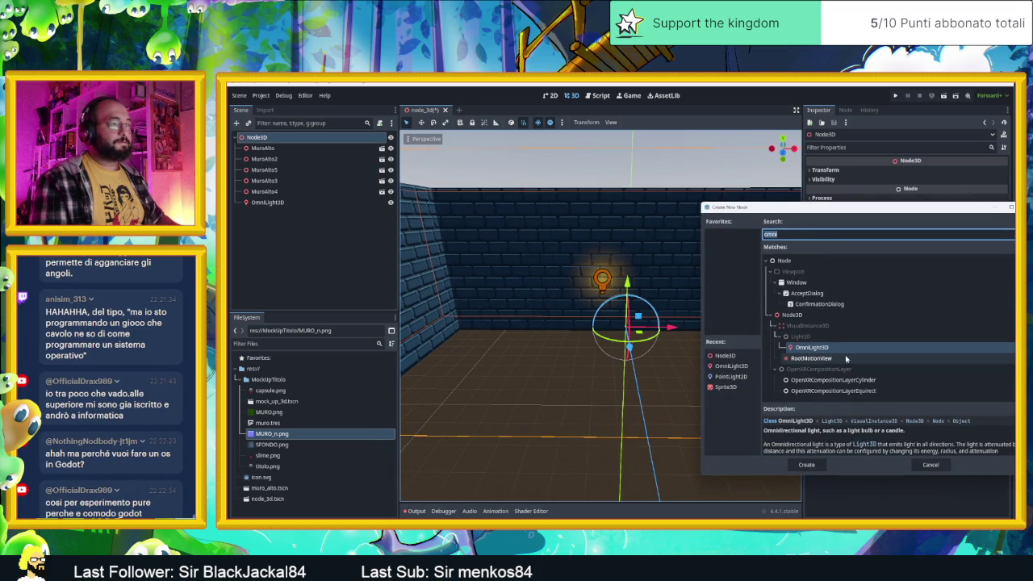
{"action": "type", "text": "wor"}
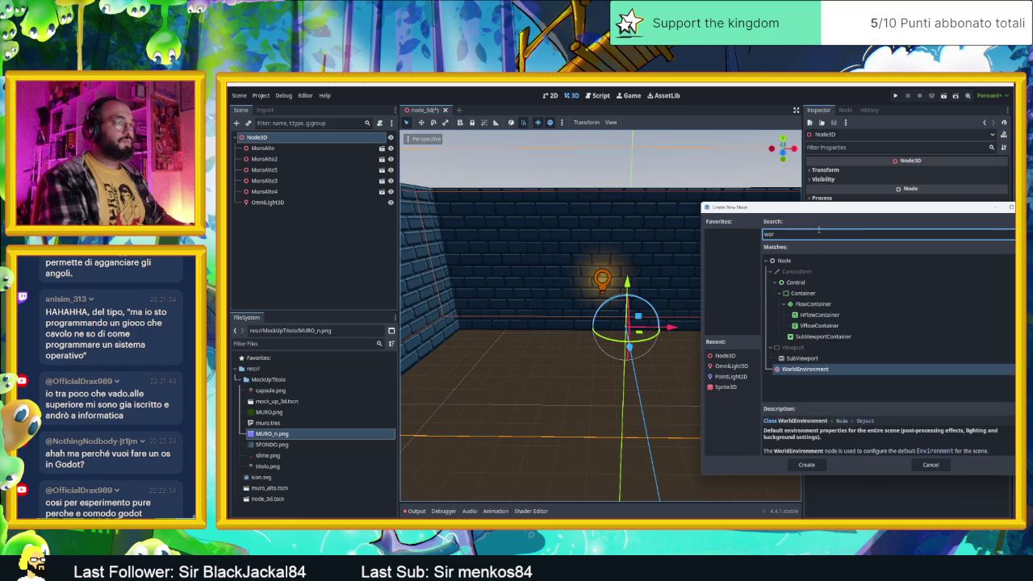
{"action": "double_click", "coordinate": [841, 371]}
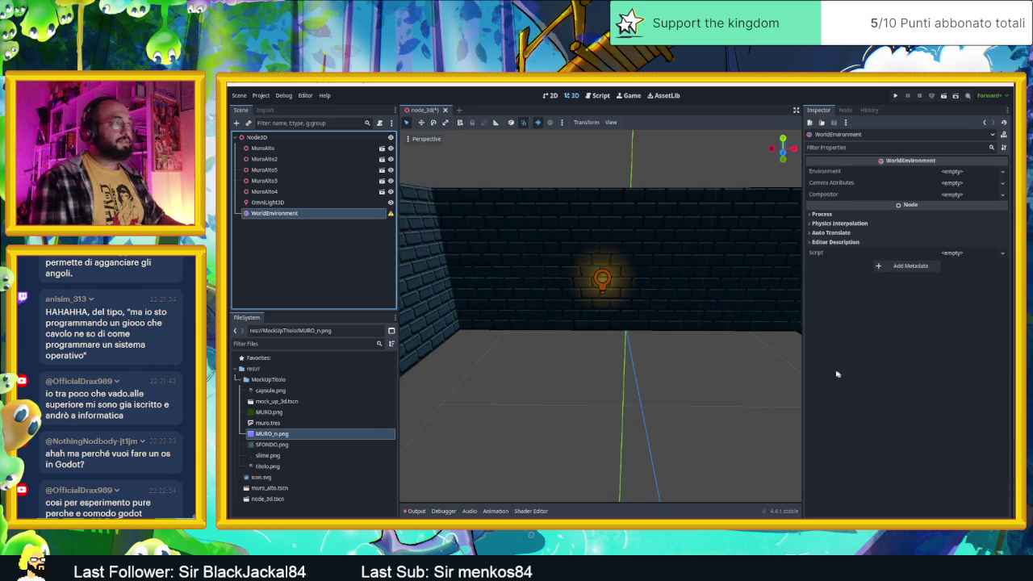
{"action": "left_click", "coordinate": [1005, 173]}
{"action": "left_click", "coordinate": [969, 185]}
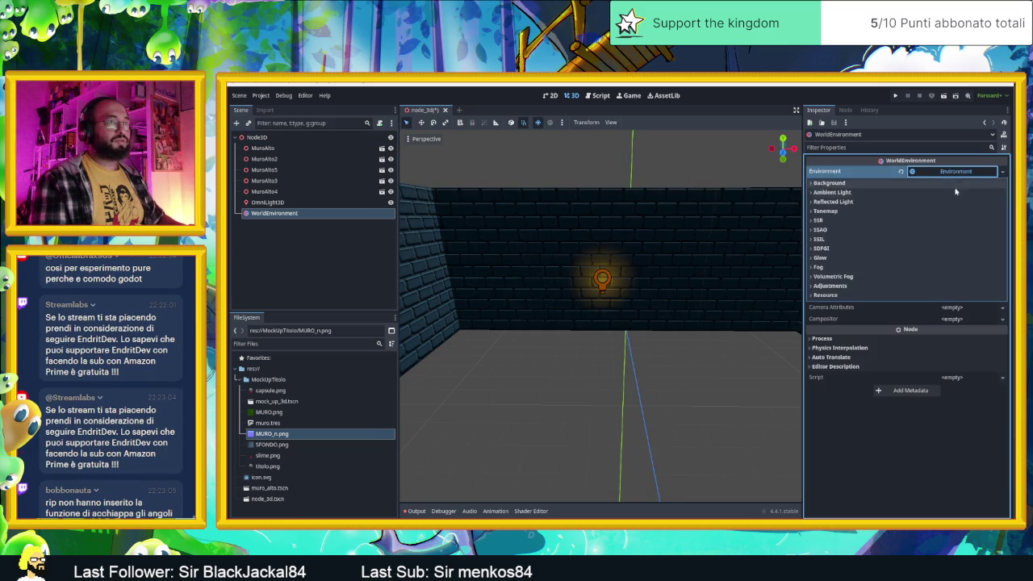
{"action": "left_click", "coordinate": [867, 181]}
{"action": "left_click", "coordinate": [953, 194]}
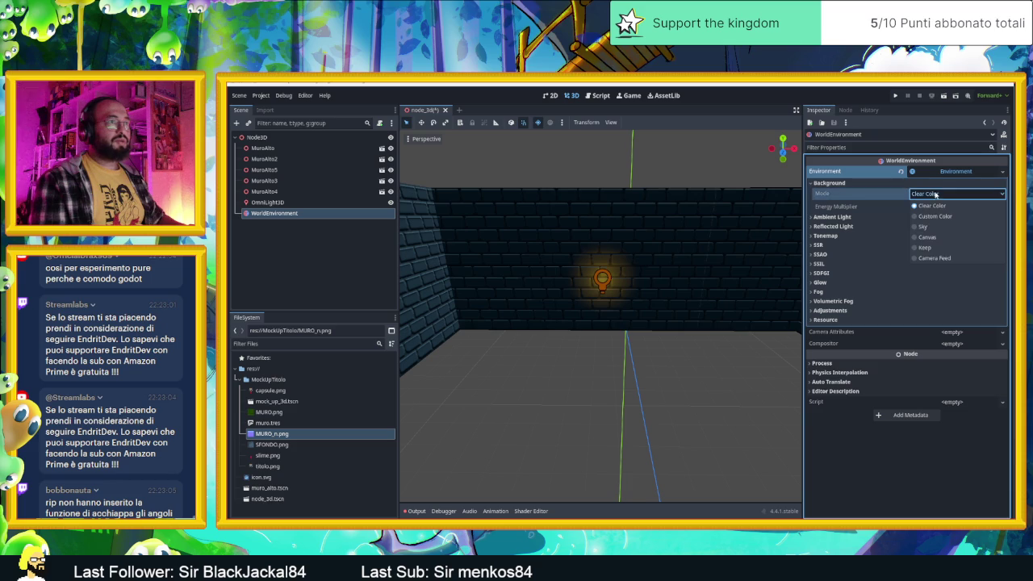
{"action": "left_click", "coordinate": [941, 218]}
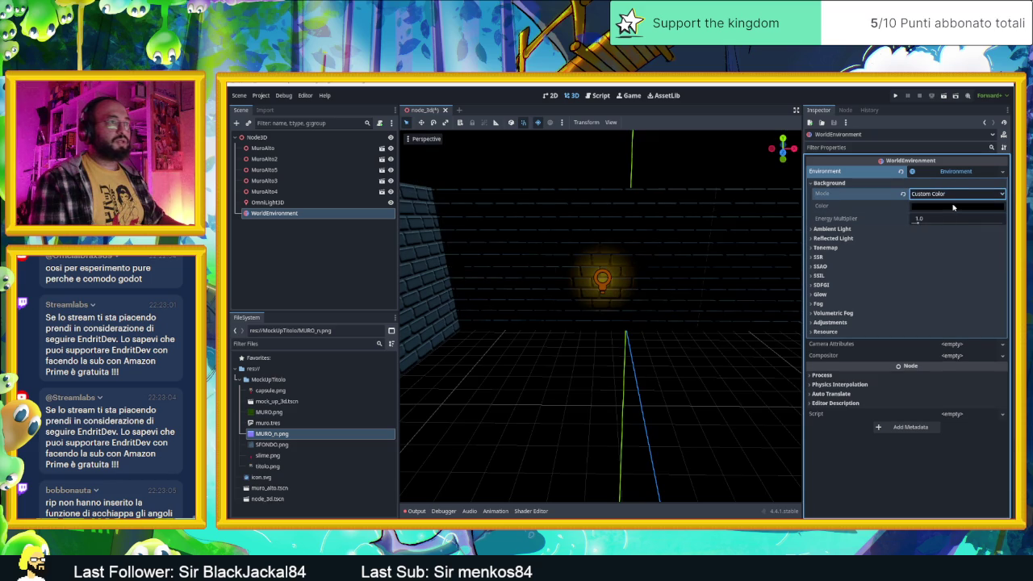
Pick a very dark blue background colour, hex 111626.
{"action": "left_click", "coordinate": [957, 208]}
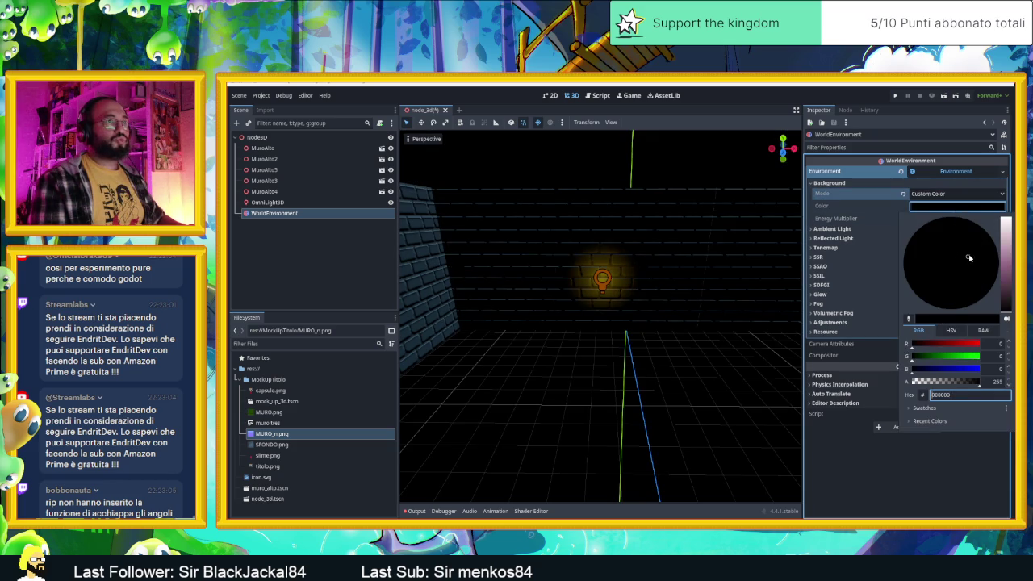
{"action": "left_click", "coordinate": [1009, 270]}
{"action": "mouse_move", "coordinate": [1011, 272]}
{"action": "left_mouse_down"}
{"action": "mouse_move", "coordinate": [1008, 281]}
{"action": "mouse_move", "coordinate": [961, 271]}
{"action": "left_mouse_up"}
{"action": "mouse_move", "coordinate": [1008, 242]}
{"action": "left_mouse_down"}
{"action": "mouse_move", "coordinate": [1009, 217]}
{"action": "mouse_move", "coordinate": [1007, 267]}
{"action": "mouse_move", "coordinate": [946, 228]}
{"action": "mouse_move", "coordinate": [939, 241]}
{"action": "left_mouse_up"}
{"action": "left_click_drag", "start_coordinate": [1008, 269], "coordinate": [1008, 292]}
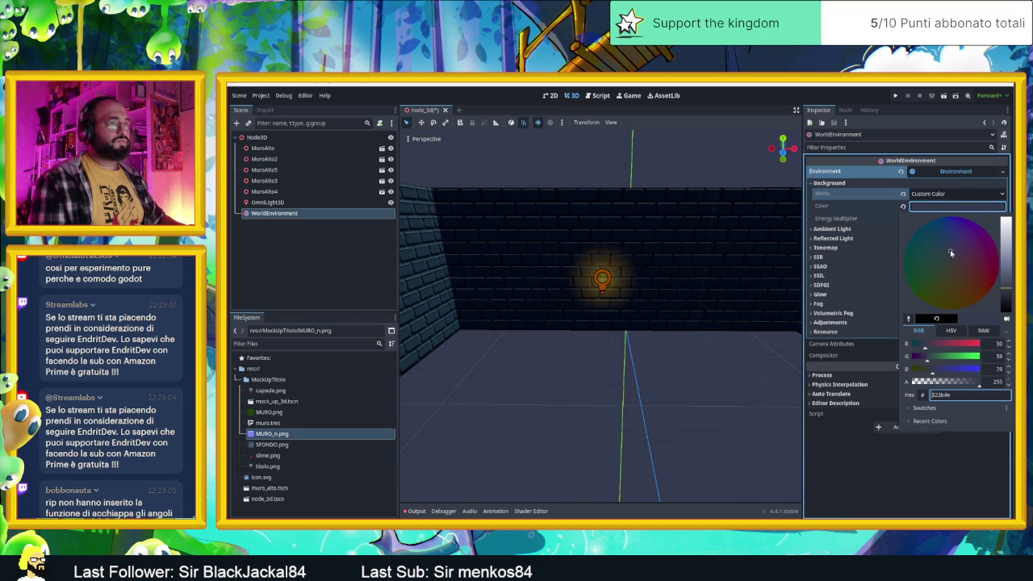
{"action": "left_click", "coordinate": [1007, 293]}
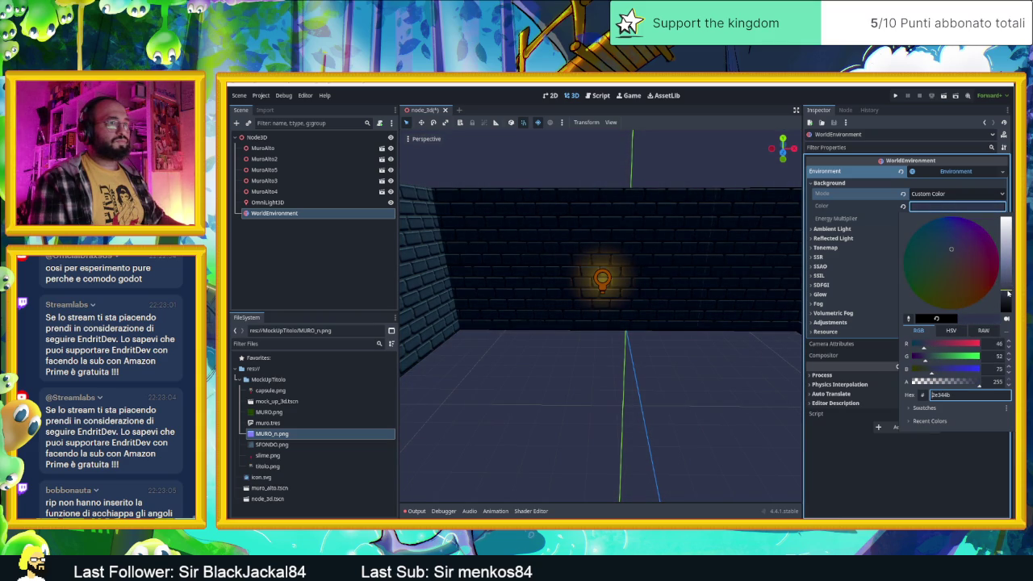
{"action": "left_click", "coordinate": [947, 330]}
{"action": "mouse_move", "coordinate": [934, 367]}
{"action": "left_mouse_down"}
{"action": "mouse_move", "coordinate": [922, 374]}
{"action": "mouse_move", "coordinate": [954, 362]}
{"action": "left_mouse_up"}
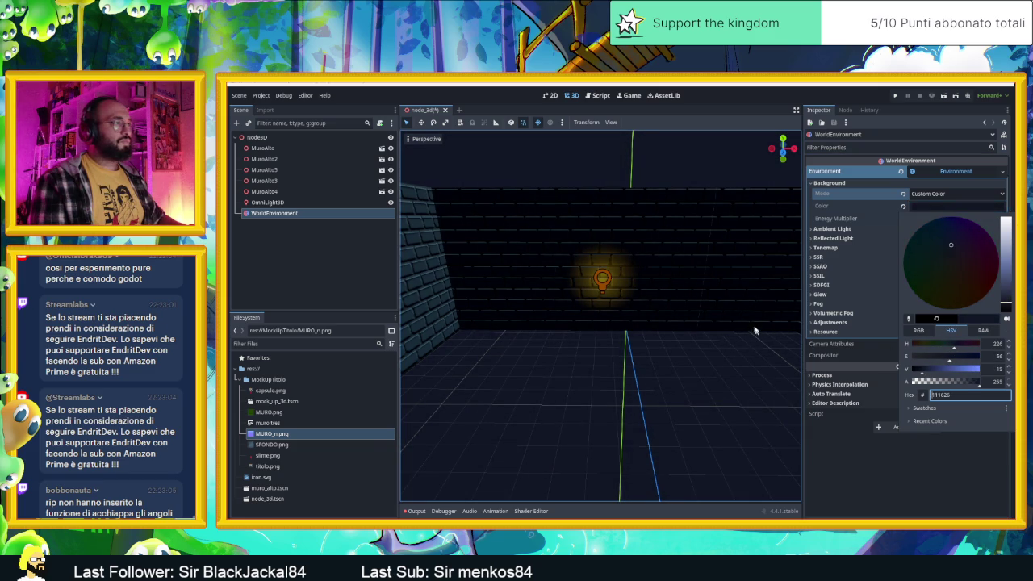
Orbit the view and nudge the OmniLight3D slightly along X.
{"action": "mouse_move", "coordinate": [708, 240]}
{"action": "left_mouse_down"}
{"action": "mouse_move", "coordinate": [710, 269]}
{"action": "mouse_move", "coordinate": [674, 263]}
{"action": "mouse_move", "coordinate": [657, 274]}
{"action": "left_mouse_up"}
{"action": "left_click", "coordinate": [593, 290]}
{"action": "left_click_drag", "start_coordinate": [559, 295], "coordinate": [556, 296]}
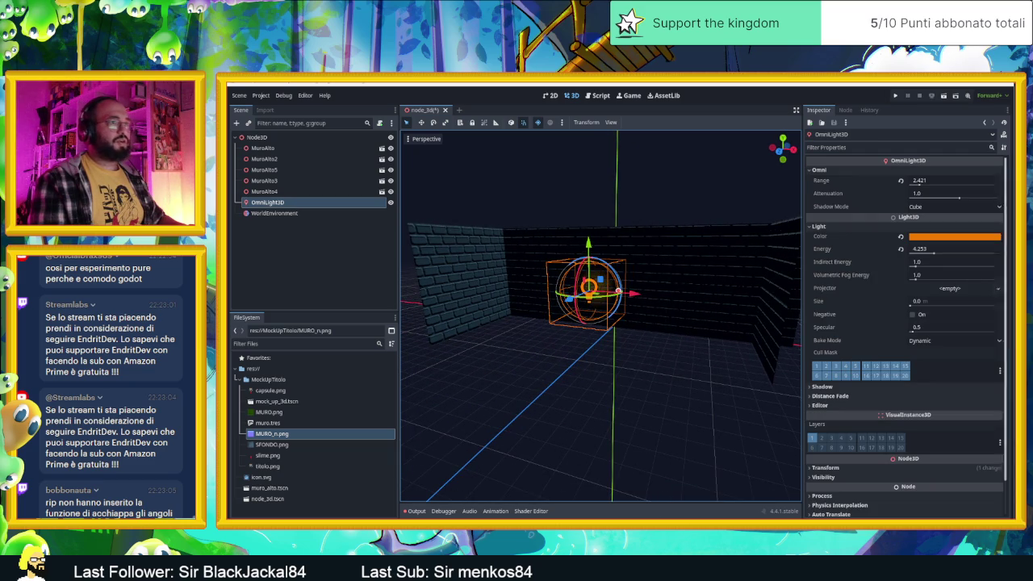
Enlarge the OmniLight's range to 6.818 and orbit the view around the room.
{"action": "left_click_drag", "start_coordinate": [920, 184], "coordinate": [937, 184]}
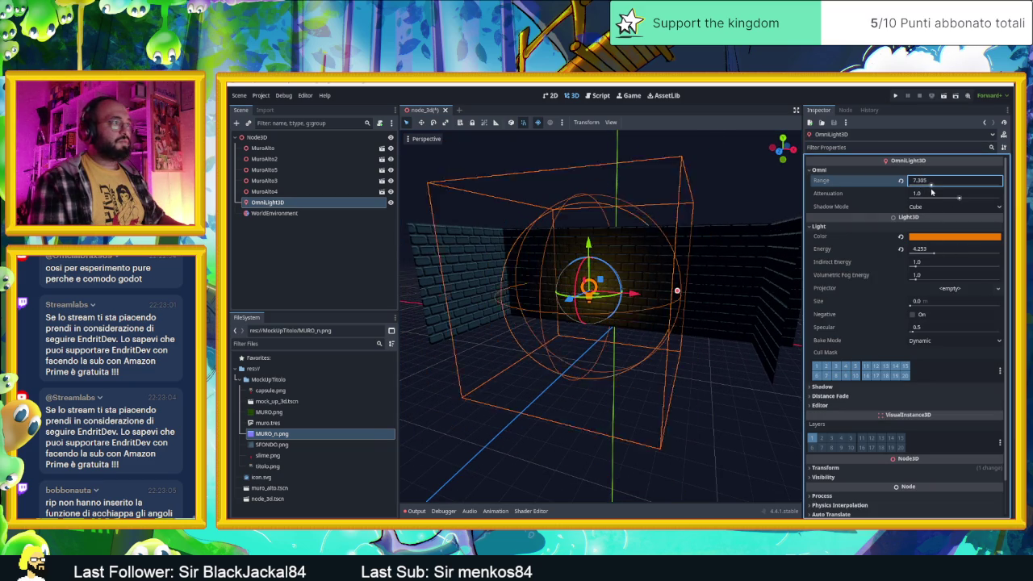
{"action": "left_click", "coordinate": [696, 252]}
{"action": "mouse_move", "coordinate": [699, 285]}
{"action": "left_mouse_down"}
{"action": "mouse_move", "coordinate": [640, 290]}
{"action": "mouse_move", "coordinate": [678, 295]}
{"action": "mouse_move", "coordinate": [721, 272]}
{"action": "mouse_move", "coordinate": [683, 279]}
{"action": "mouse_move", "coordinate": [752, 261]}
{"action": "mouse_move", "coordinate": [699, 332]}
{"action": "left_mouse_up"}
{"action": "left_click", "coordinate": [686, 272]}
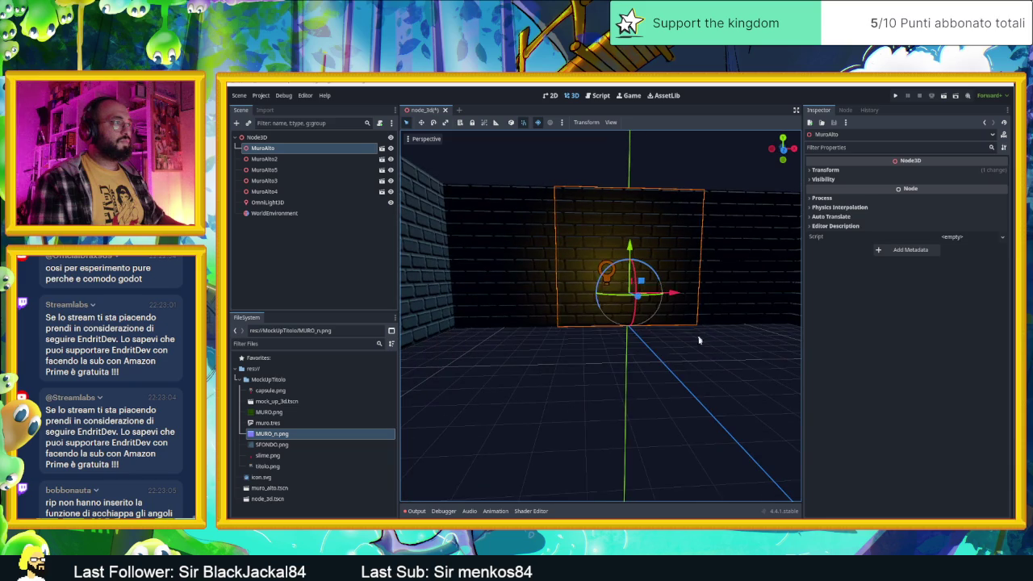
{"action": "left_click", "coordinate": [699, 332]}
Move the left wall MuroAlto3 slightly along the X axis.
{"action": "left_click", "coordinate": [531, 271]}
{"action": "left_click_drag", "start_coordinate": [537, 297], "coordinate": [528, 296]}
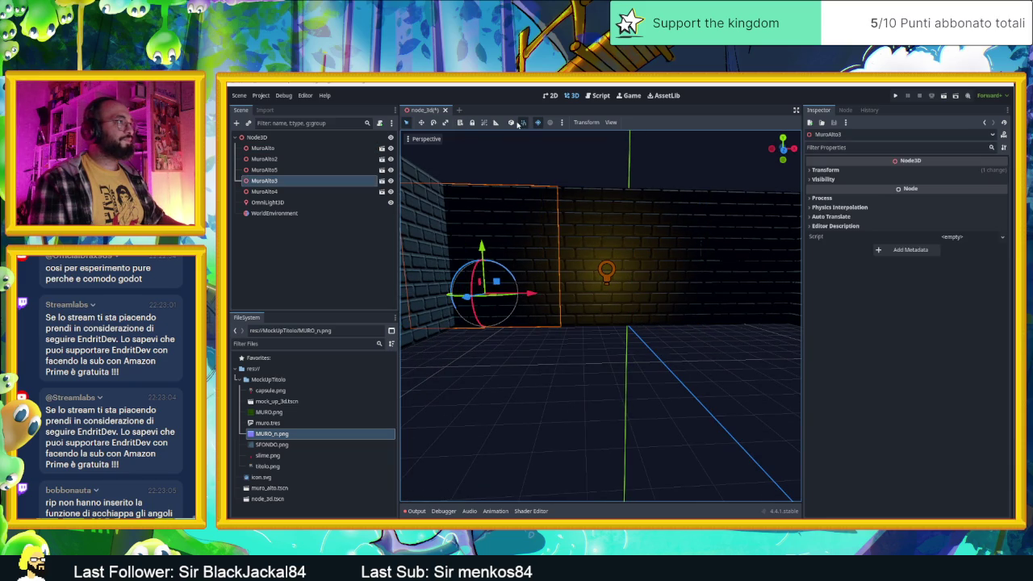
{"action": "scroll", "coordinate": [501, 242], "scroll_direction": "up", "scroll_amount": 5}
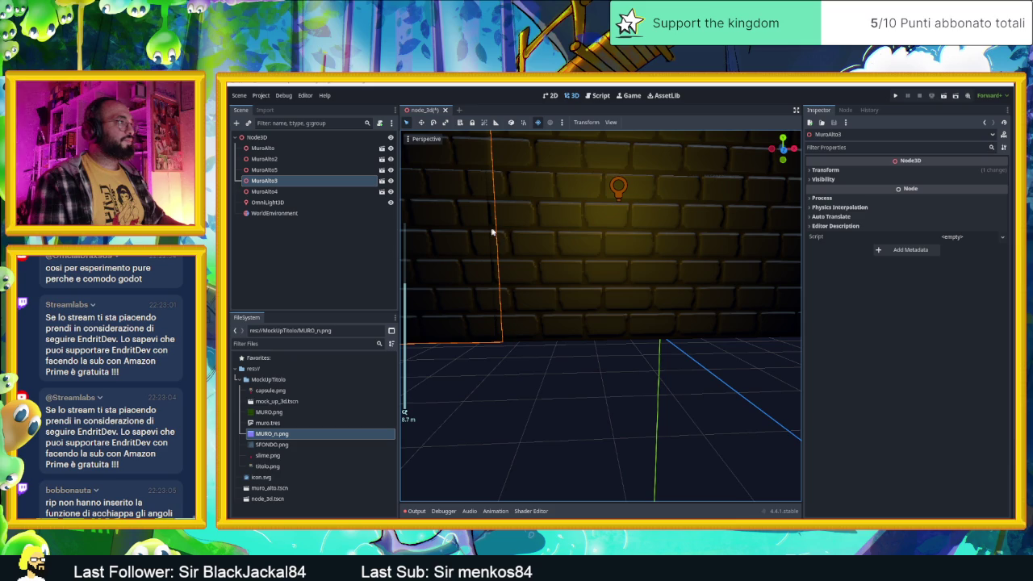
{"action": "left_click_drag", "start_coordinate": [525, 308], "coordinate": [521, 313]}
{"action": "left_click", "coordinate": [698, 420]}
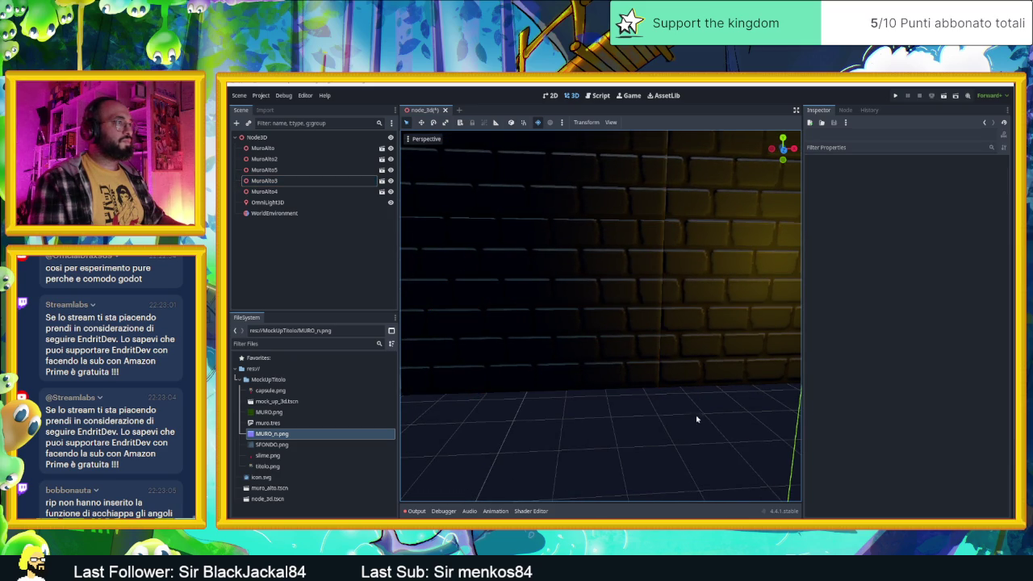
Shift MuroAlto2 about 0.13 along X, then open the MockUpTitolo folder in FileSystem.
{"action": "scroll", "coordinate": [676, 339], "scroll_direction": "down", "scroll_amount": 5}
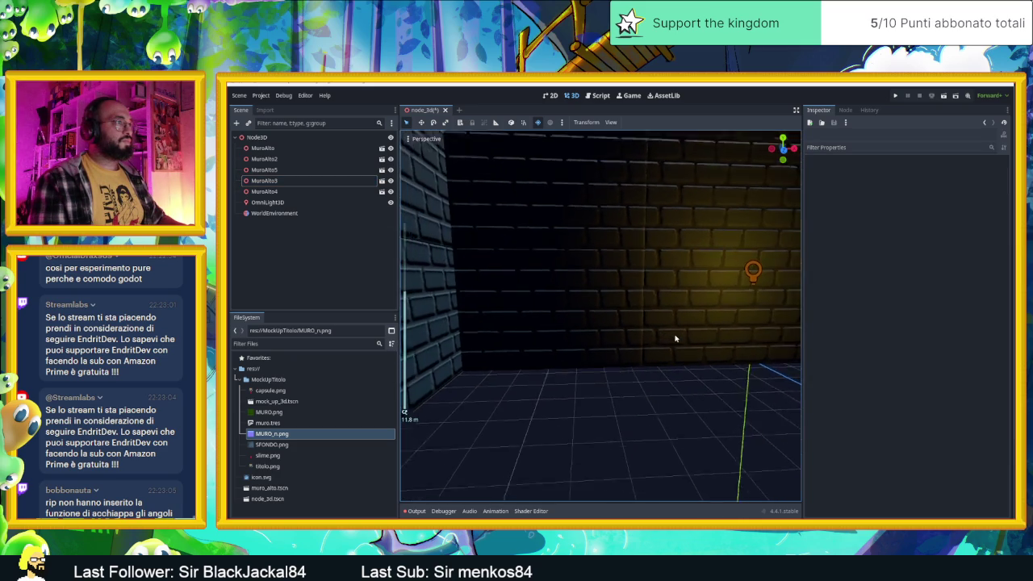
{"action": "scroll", "coordinate": [681, 323], "scroll_direction": "down", "scroll_amount": 6}
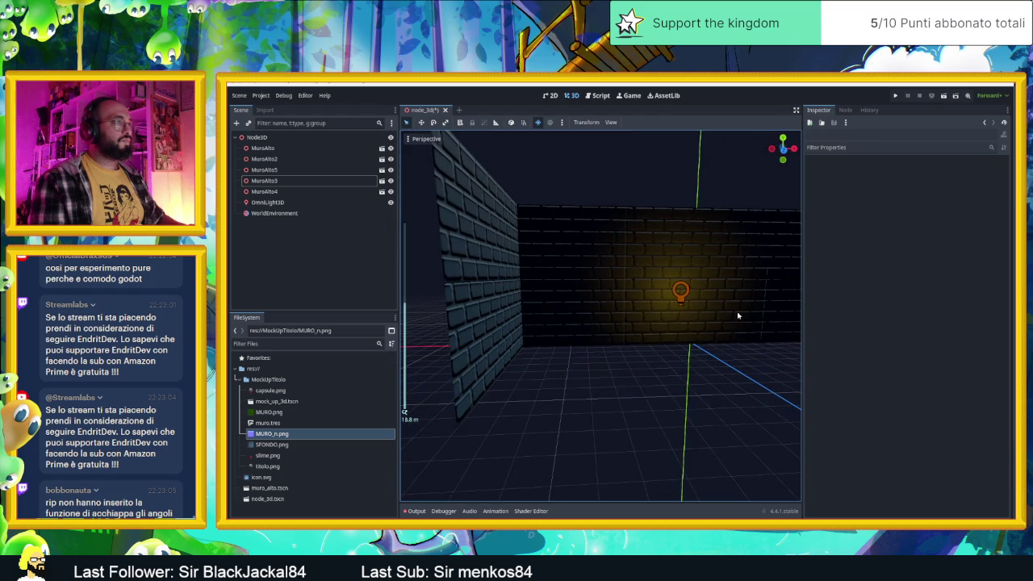
{"action": "mouse_move", "coordinate": [759, 315]}
{"action": "left_mouse_down"}
{"action": "mouse_move", "coordinate": [750, 307]}
{"action": "mouse_move", "coordinate": [630, 318]}
{"action": "left_mouse_up"}
{"action": "left_click", "coordinate": [636, 305]}
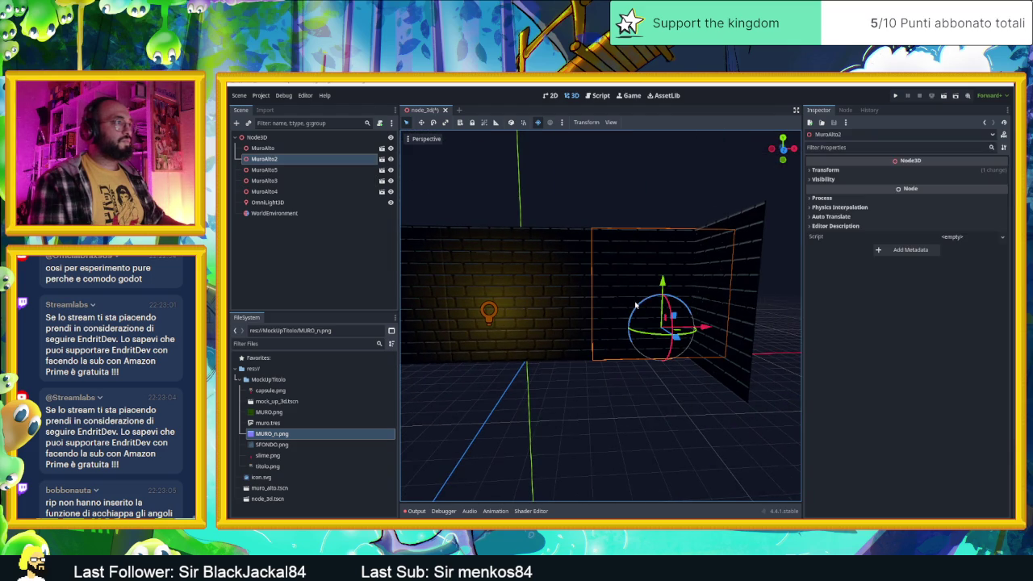
{"action": "left_click_drag", "start_coordinate": [696, 321], "coordinate": [707, 331]}
{"action": "scroll", "coordinate": [593, 272], "scroll_direction": "up", "scroll_amount": 5}
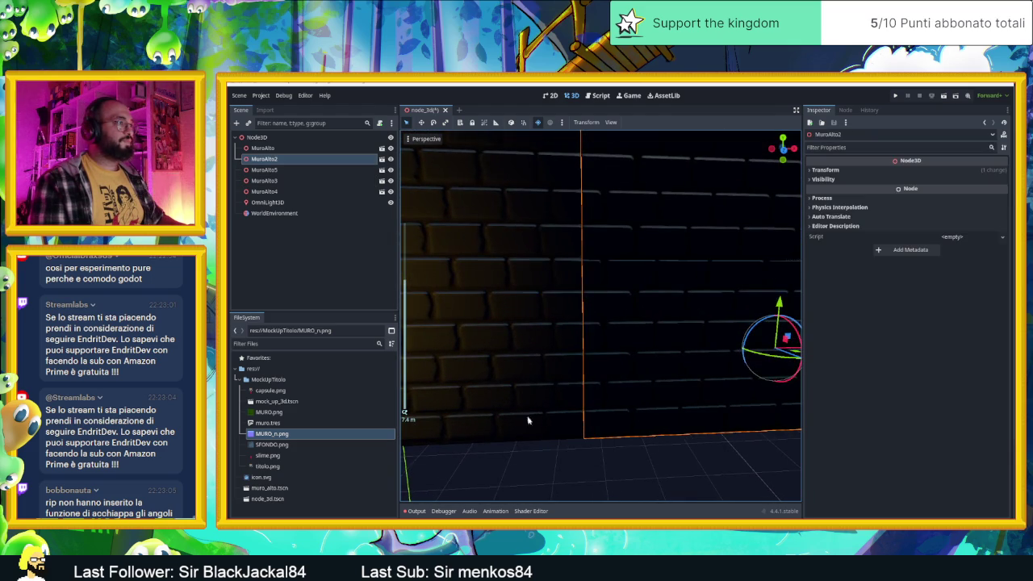
{"action": "left_click", "coordinate": [544, 458]}
{"action": "left_click", "coordinate": [634, 371]}
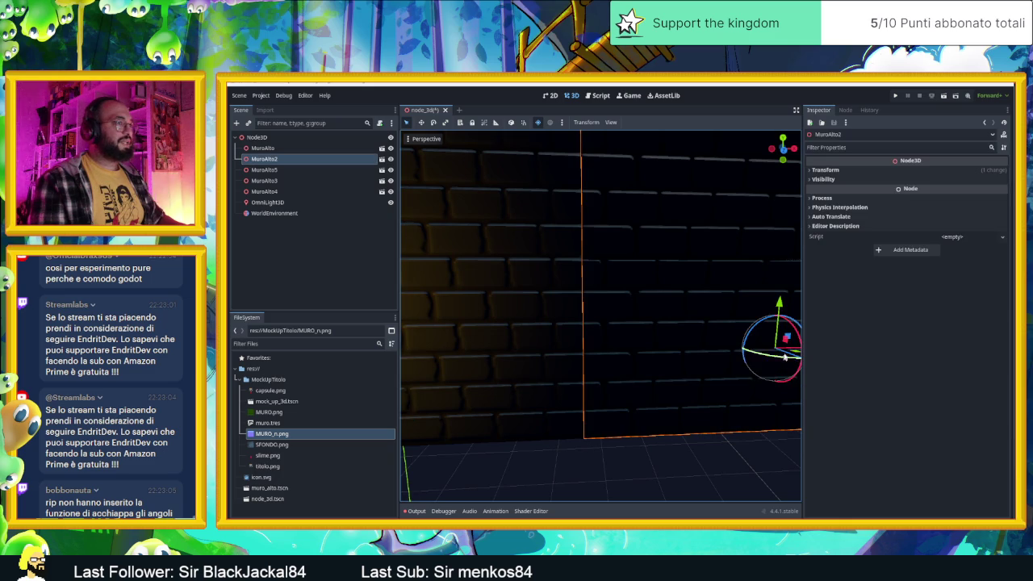
{"action": "left_click_drag", "start_coordinate": [759, 364], "coordinate": [754, 373]}
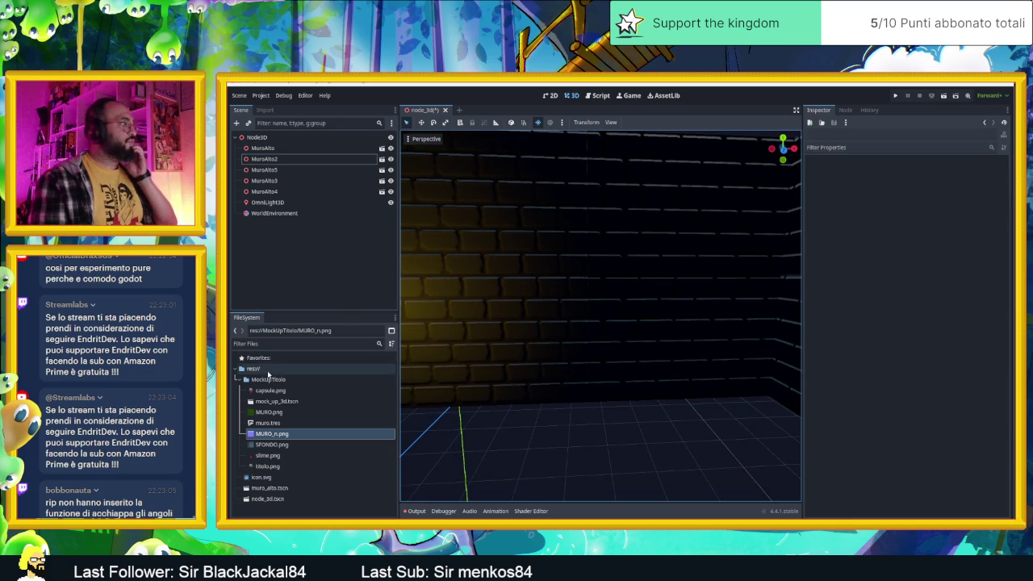
{"action": "left_click", "coordinate": [268, 380]}
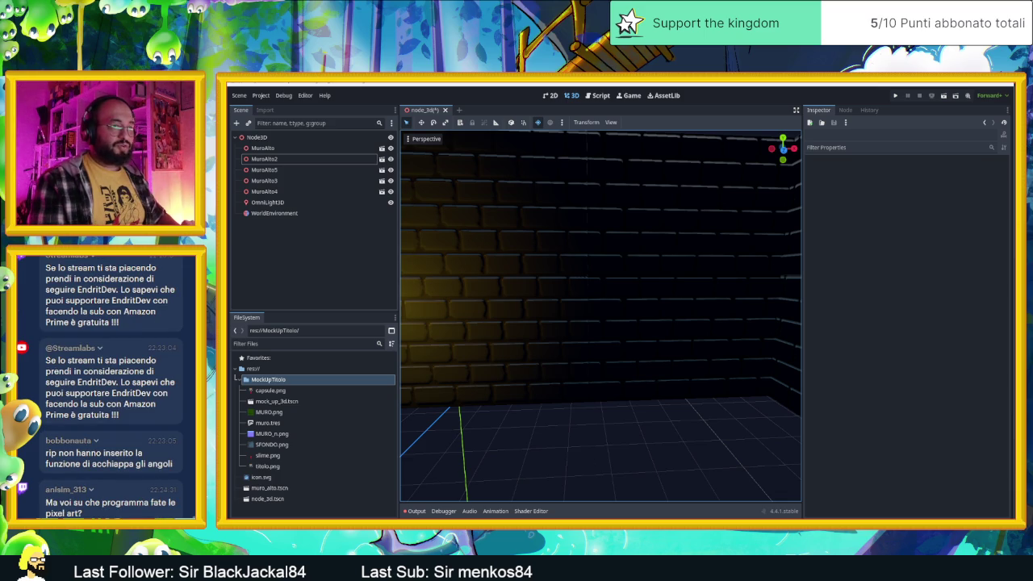
Launch a second Godot window showing the Project Manager and shift it slightly left.
{"action": "key", "text": "super"}
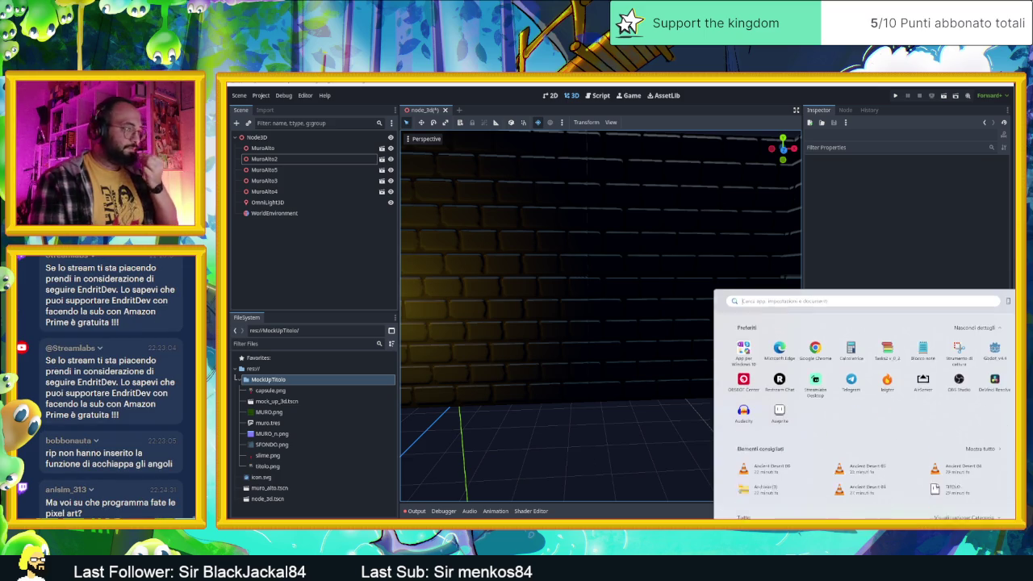
{"action": "key", "text": "super"}
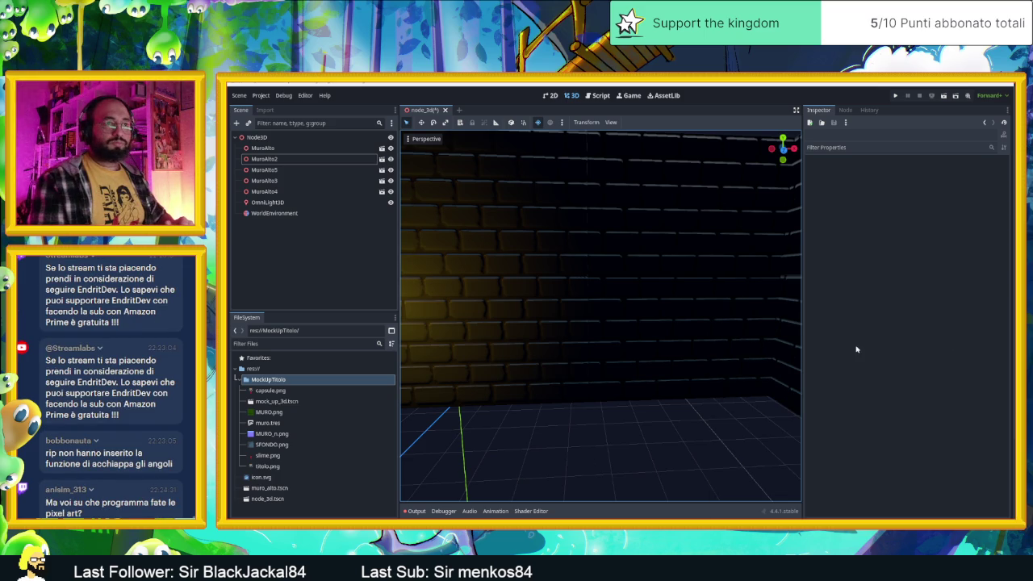
{"action": "key", "text": "F6"}
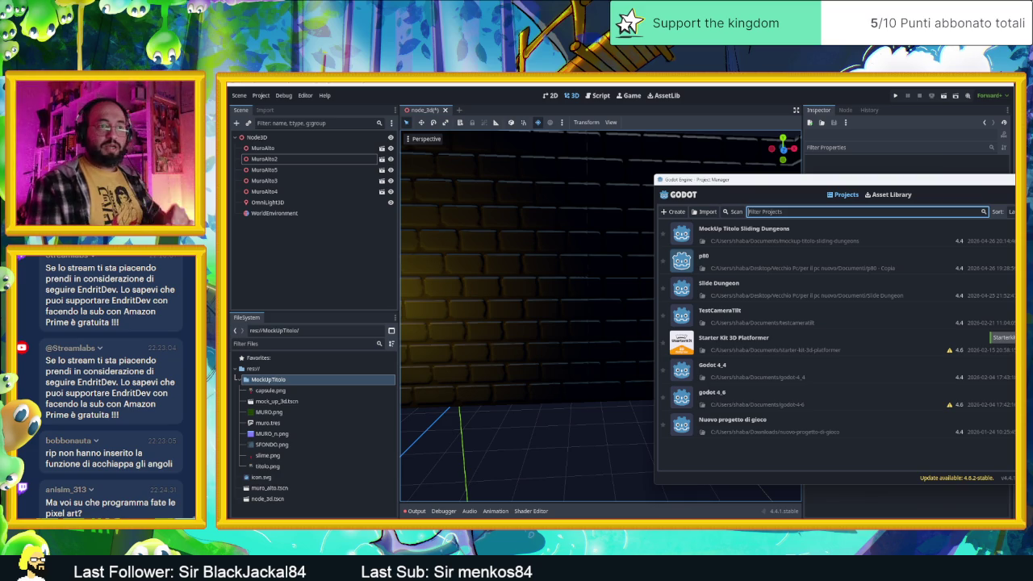
{"action": "left_click_drag", "start_coordinate": [917, 186], "coordinate": [690, 176]}
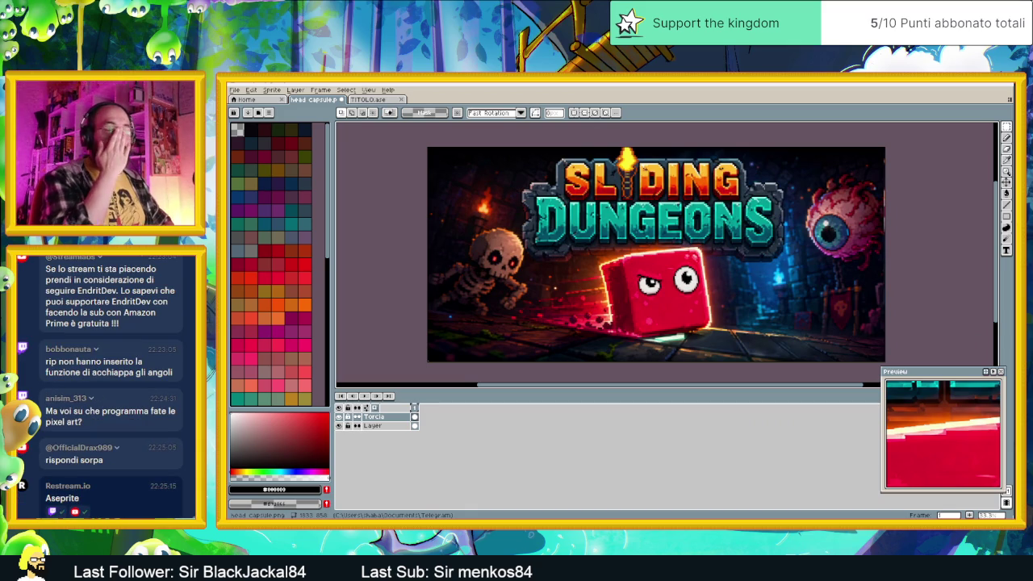
Bring the Project Manager forward and open the Slide Dungeon project.
{"action": "left_click", "coordinate": [968, 86]}
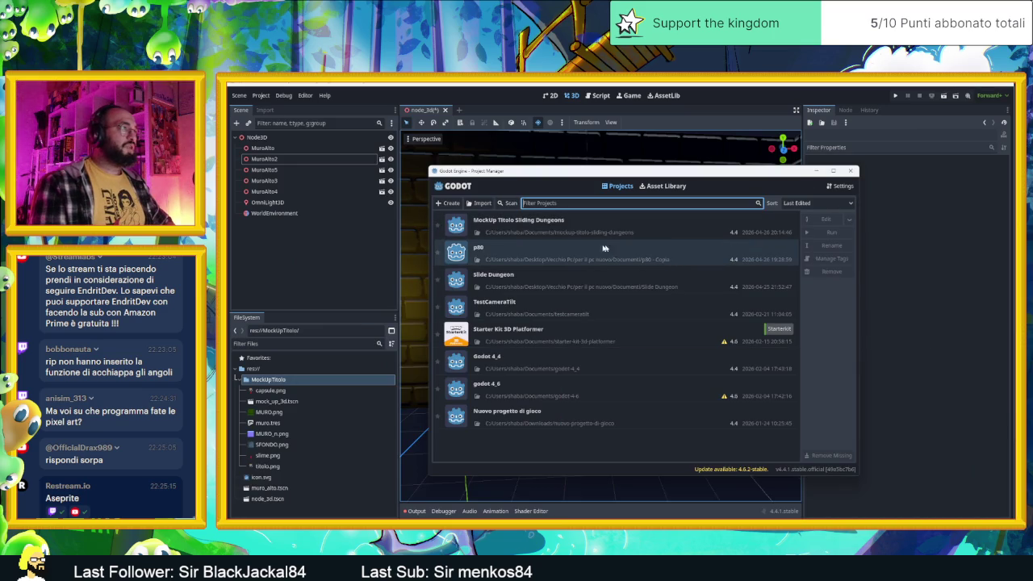
{"action": "left_click", "coordinate": [558, 279]}
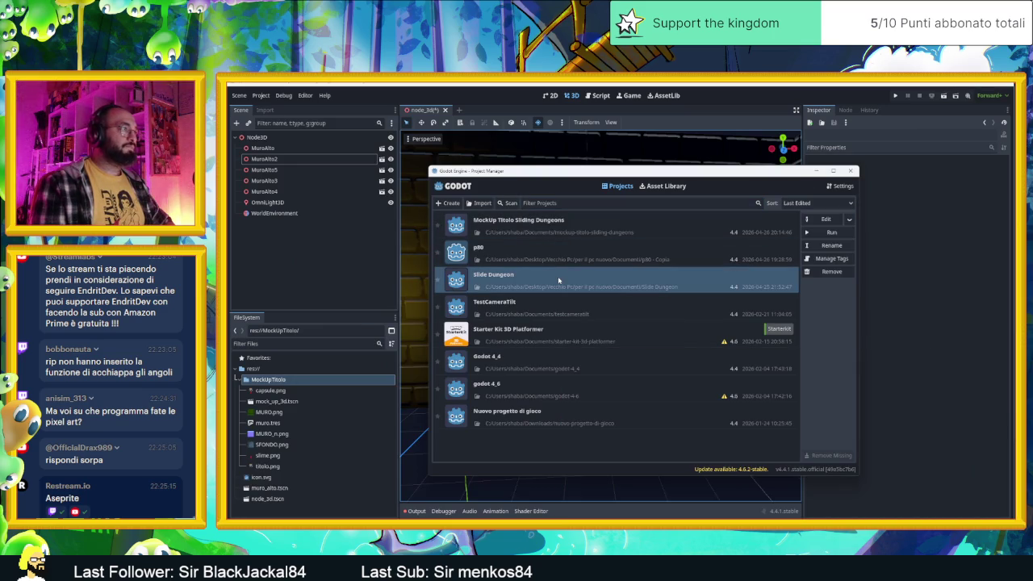
{"action": "double_click", "coordinate": [558, 279]}
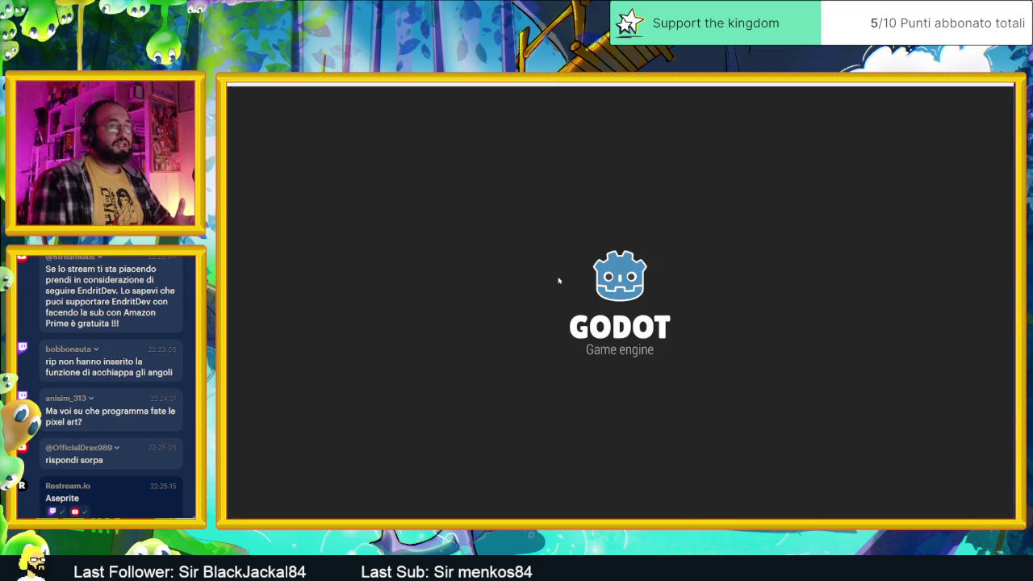
Search for 'pixelorama' and open the official pixelorama.org site.
{"action": "type", "text": "pixelorama"}
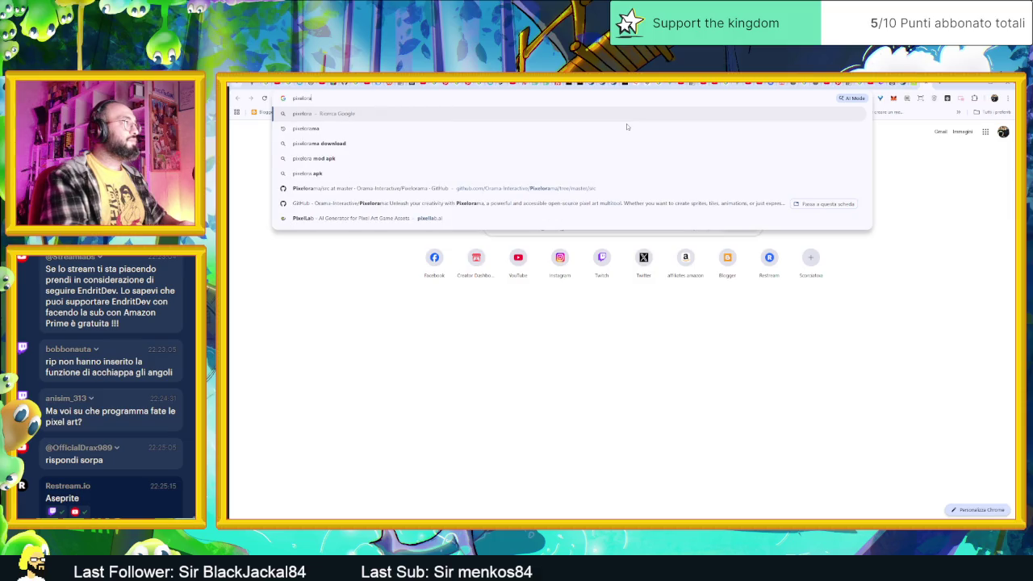
{"action": "key", "text": "Return"}
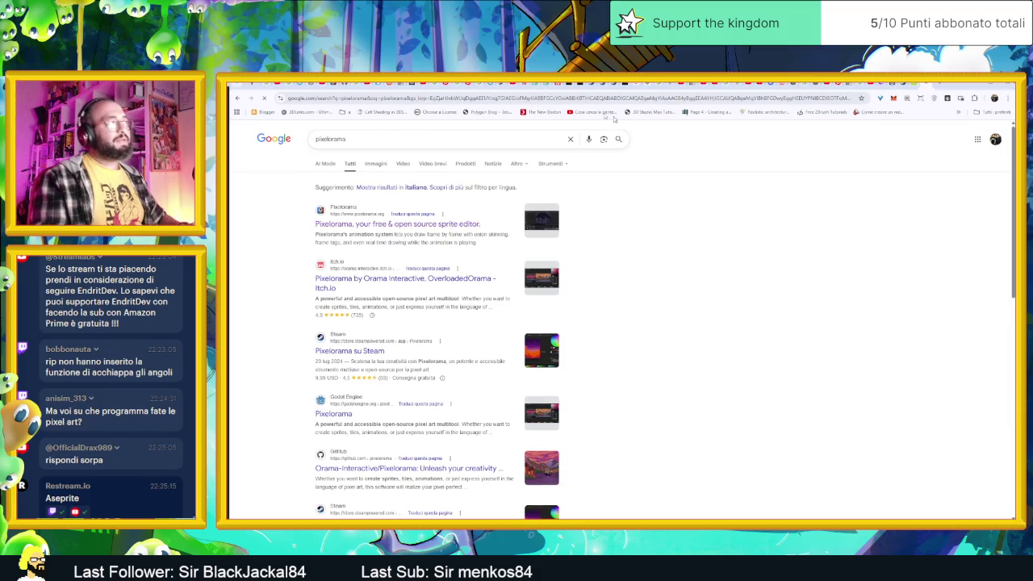
{"action": "left_click", "coordinate": [380, 224]}
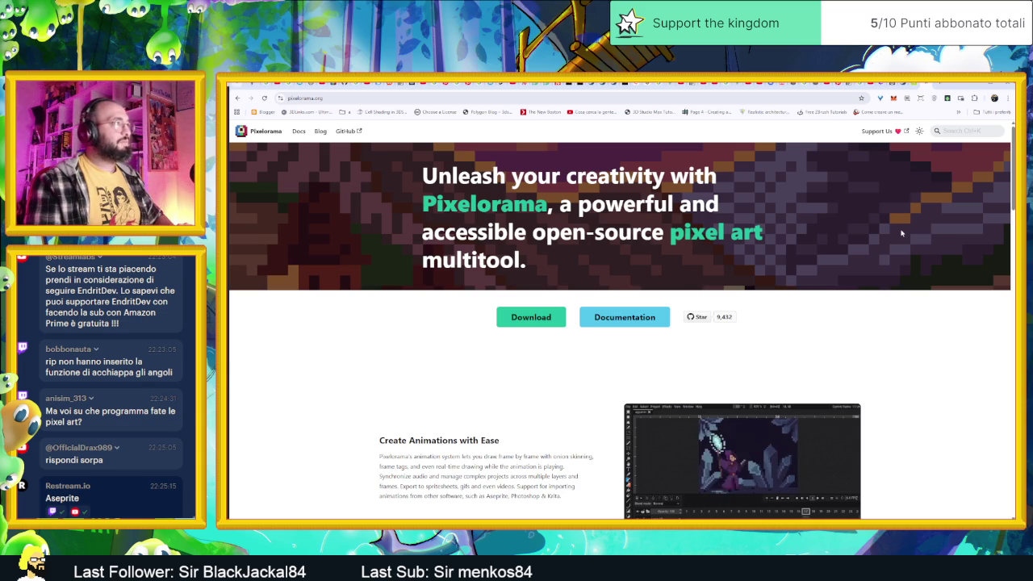
Scroll through the Pixelorama website, then start a fresh tab for a new search.
{"action": "scroll", "coordinate": [901, 233], "scroll_direction": "down", "scroll_amount": 3}
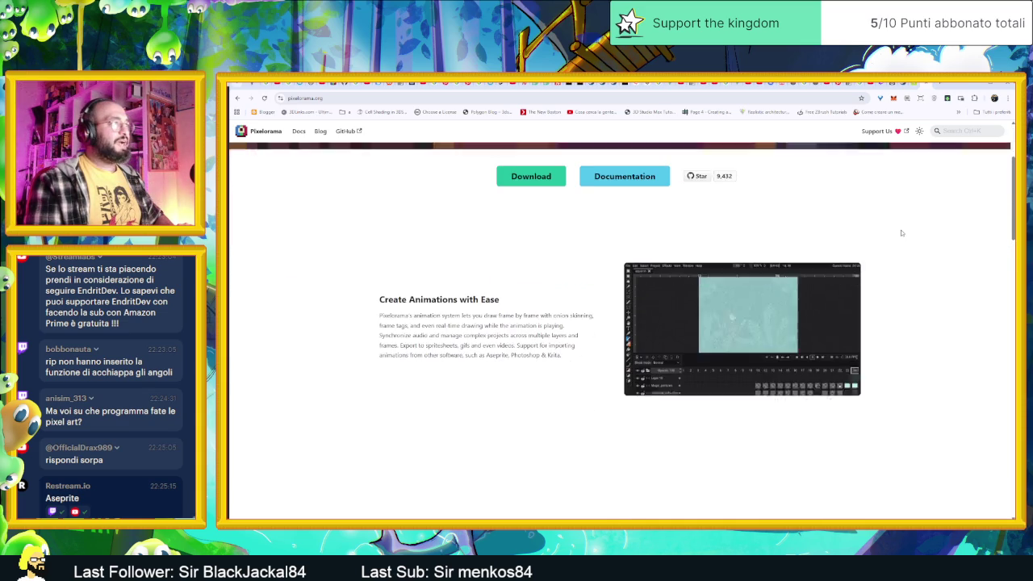
{"action": "scroll", "coordinate": [902, 234], "scroll_direction": "down", "scroll_amount": 4}
{"action": "scroll", "coordinate": [902, 233], "scroll_direction": "down", "scroll_amount": 2}
{"action": "scroll", "coordinate": [902, 234], "scroll_direction": "down", "scroll_amount": 2}
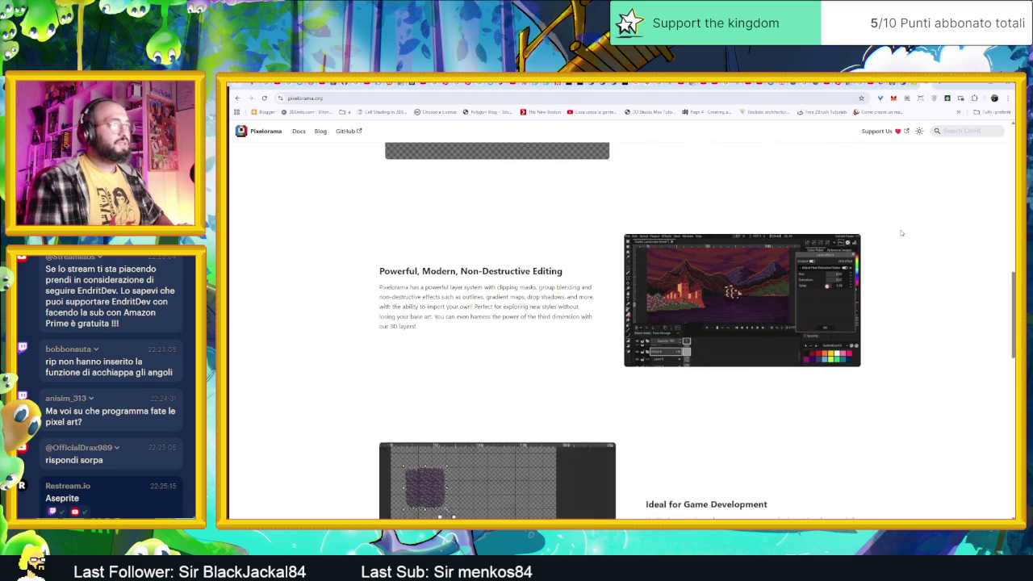
{"action": "scroll", "coordinate": [902, 234], "scroll_direction": "down", "scroll_amount": 2}
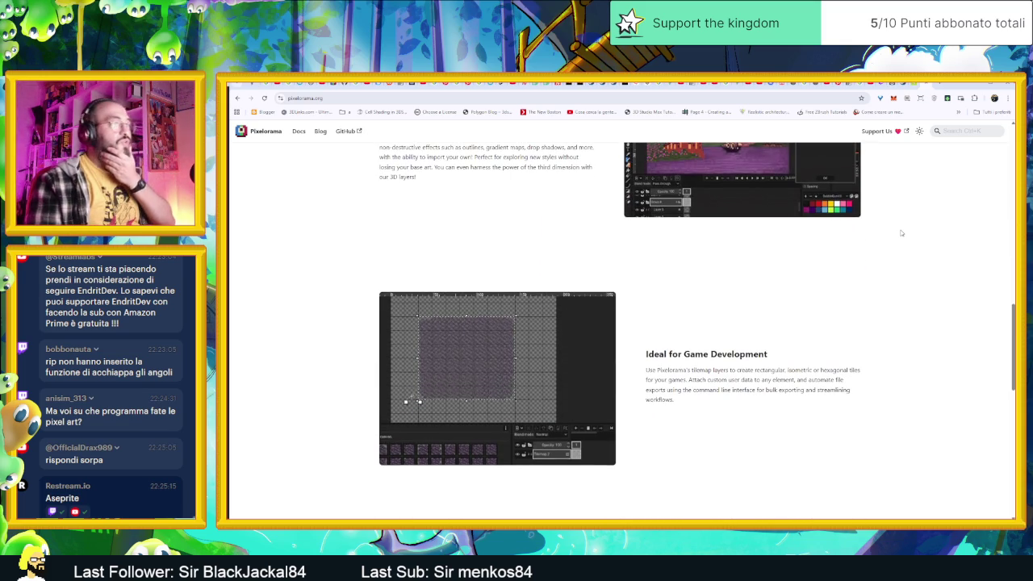
{"action": "scroll", "coordinate": [901, 233], "scroll_direction": "down", "scroll_amount": 2}
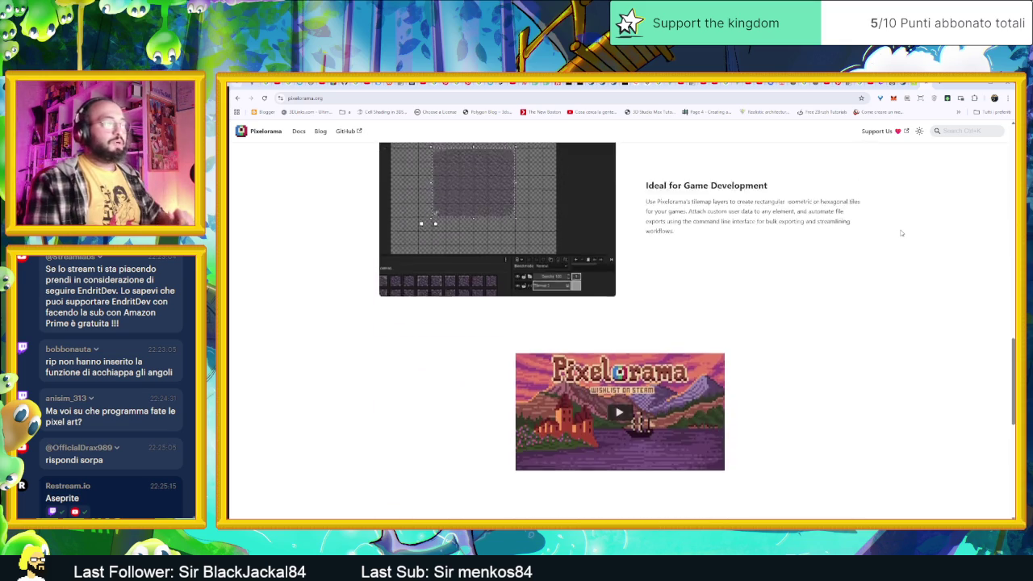
{"action": "scroll", "coordinate": [901, 233], "scroll_direction": "up", "scroll_amount": 10}
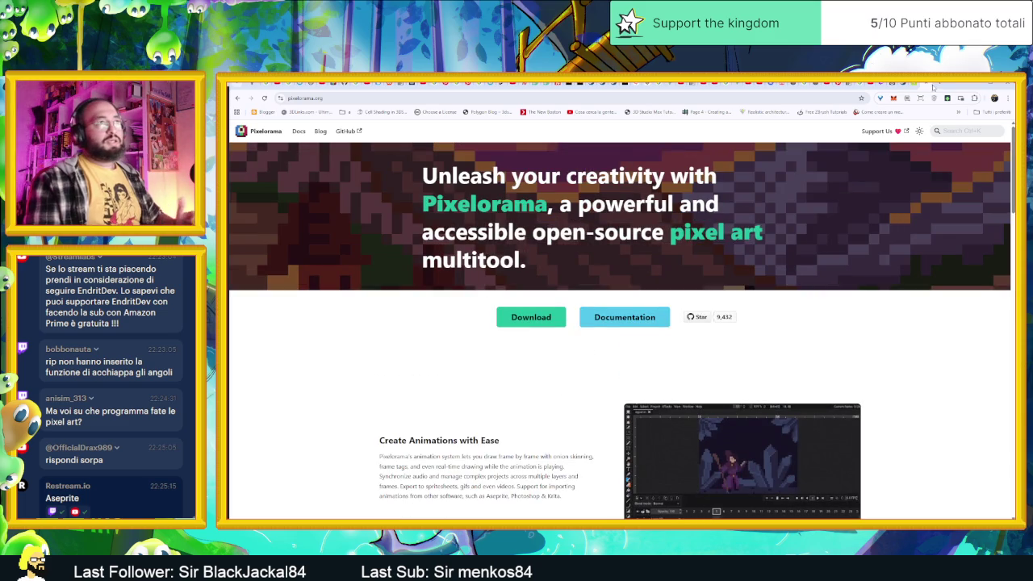
{"action": "left_click", "coordinate": [936, 85]}
{"action": "left_click", "coordinate": [707, 101]}
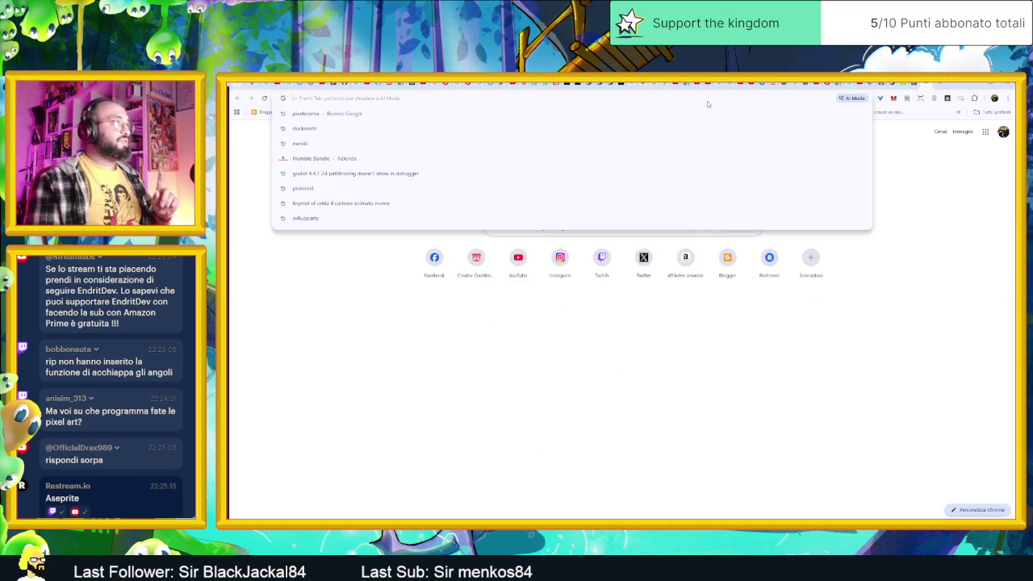
Search for 'pixquare' and look over the Pixquare pixel-art editor website.
{"action": "type", "text": "pi"}
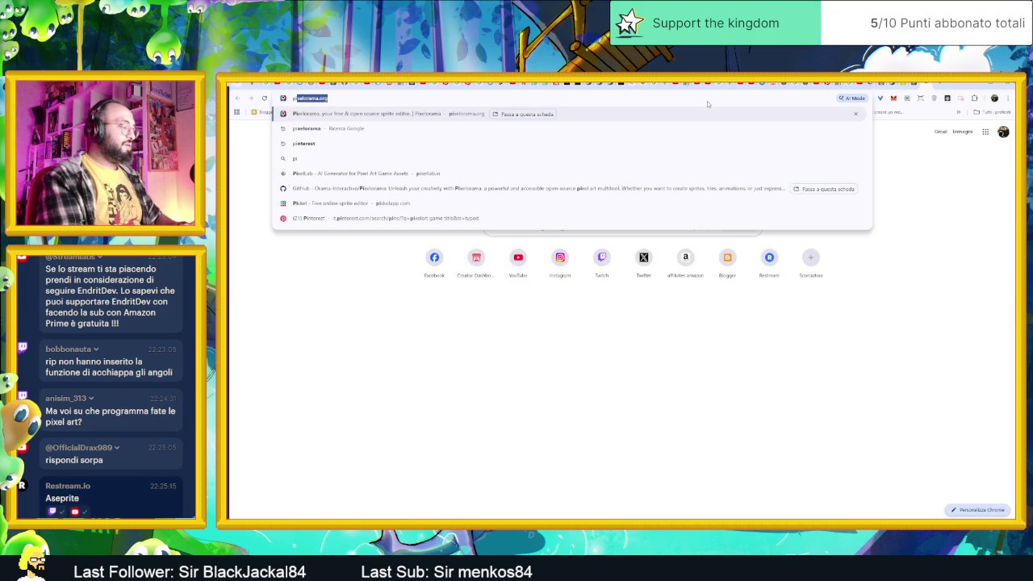
{"action": "type", "text": "xquare"}
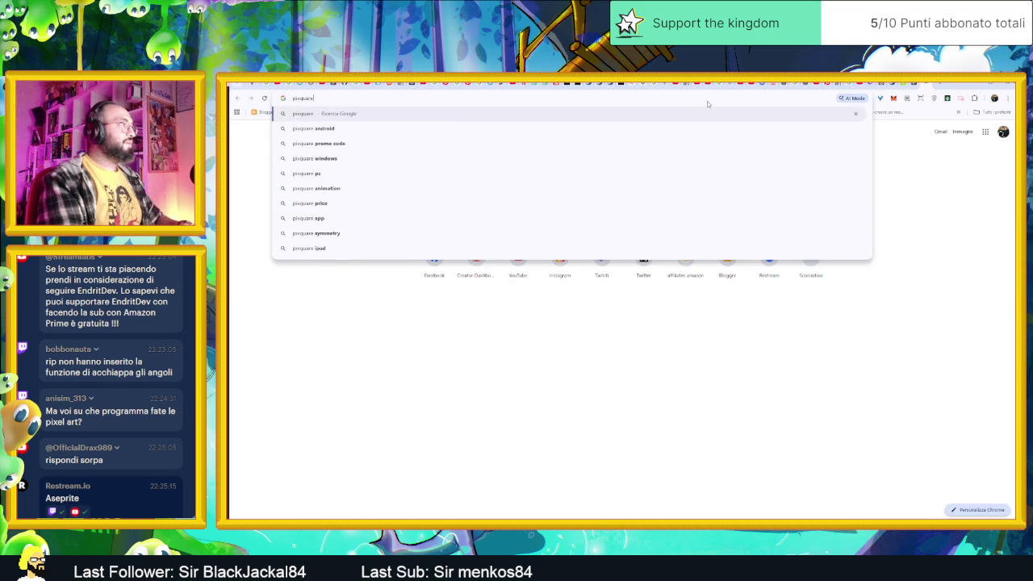
{"action": "key", "text": "Return"}
{"action": "left_click", "coordinate": [417, 205]}
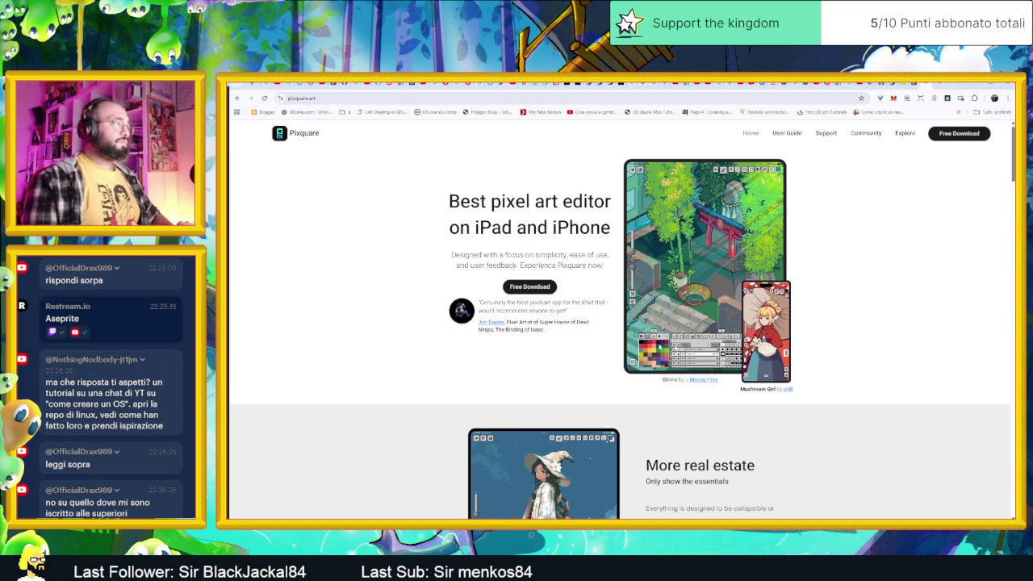
{"action": "scroll", "coordinate": [830, 365], "scroll_direction": "down", "scroll_amount": 3}
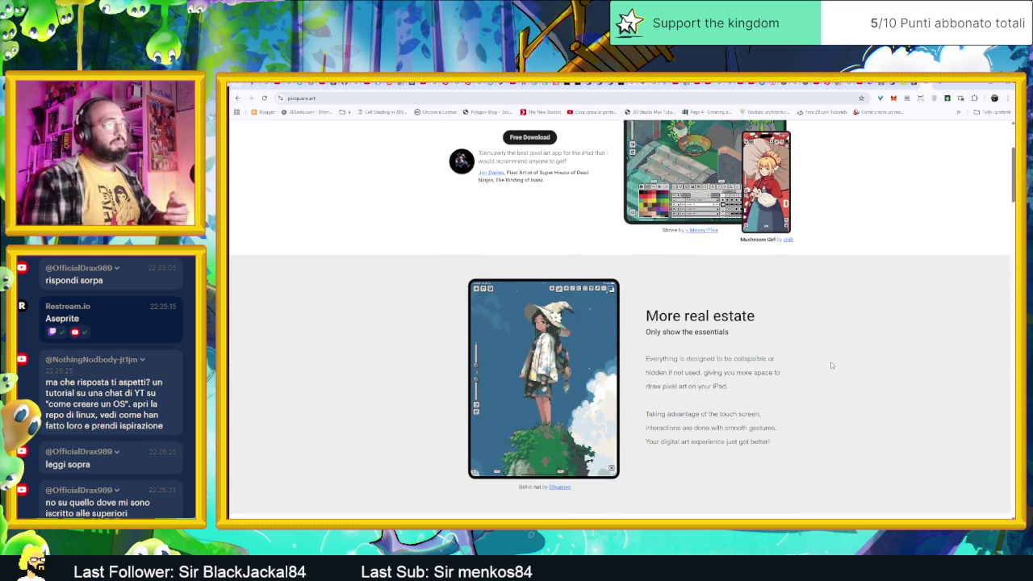
{"action": "scroll", "coordinate": [831, 366], "scroll_direction": "up", "scroll_amount": 3}
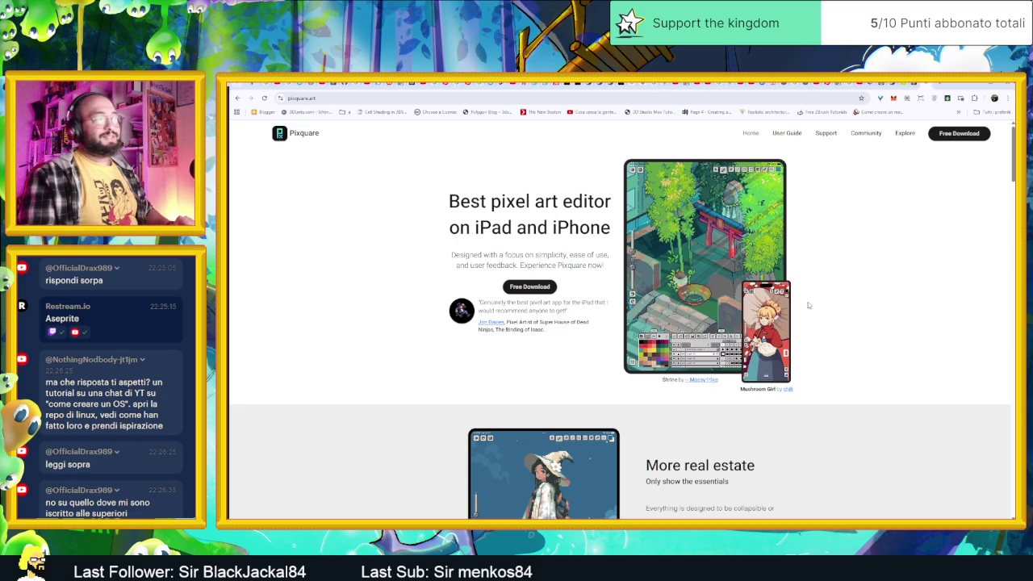
{"action": "triple_click", "coordinate": [615, 203]}
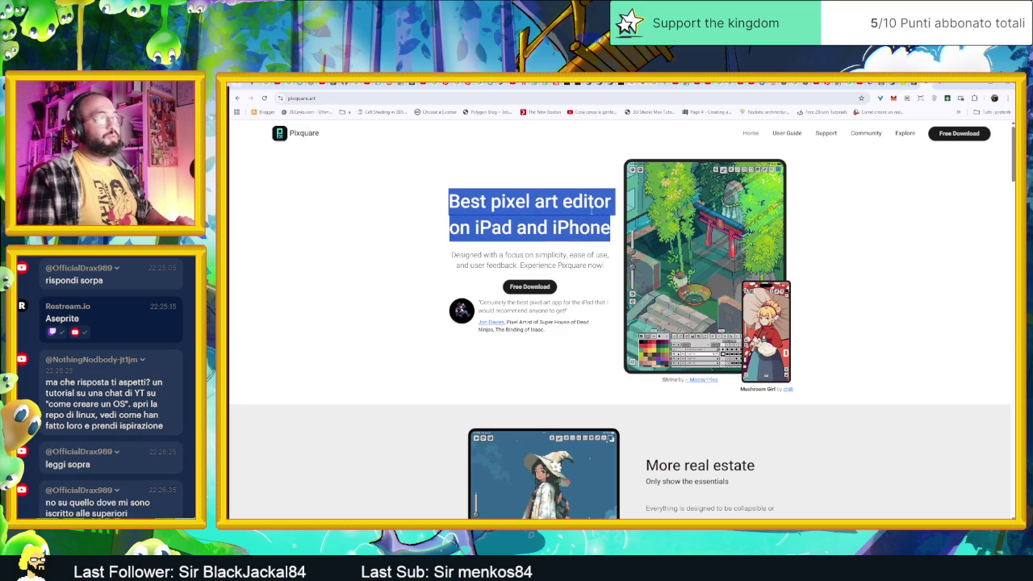
{"action": "left_click", "coordinate": [865, 258]}
Cycle through the Pixelorama, Steam and Pixquare tabs, then minimize Chrome.
{"action": "left_click", "coordinate": [913, 84]}
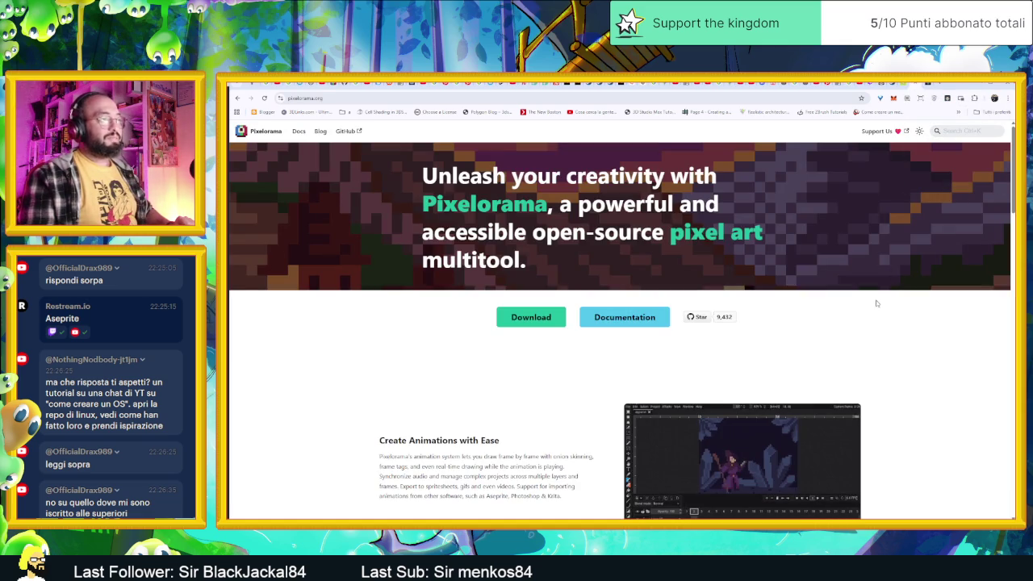
{"action": "key", "text": "ctrl+shift+Tab"}
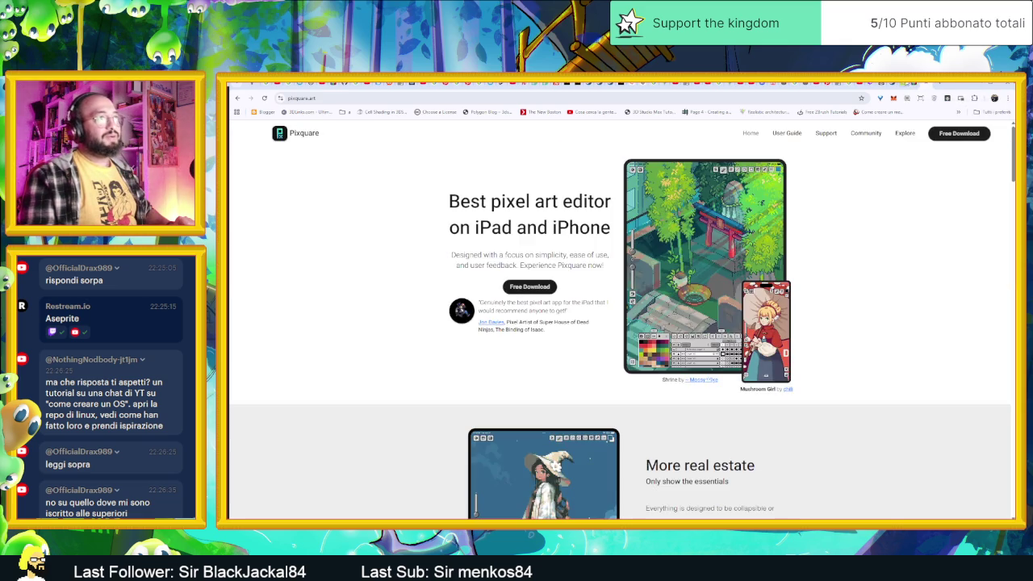
{"action": "key", "text": "ctrl+shift+Tab"}
{"action": "key", "text": "ctrl+shift+Tab"}
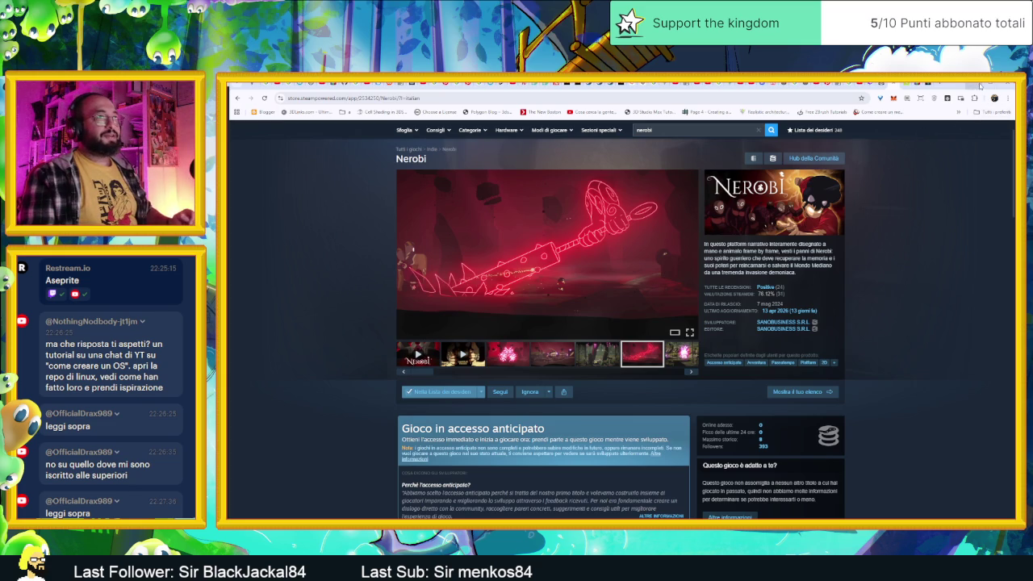
{"action": "left_click", "coordinate": [930, 84]}
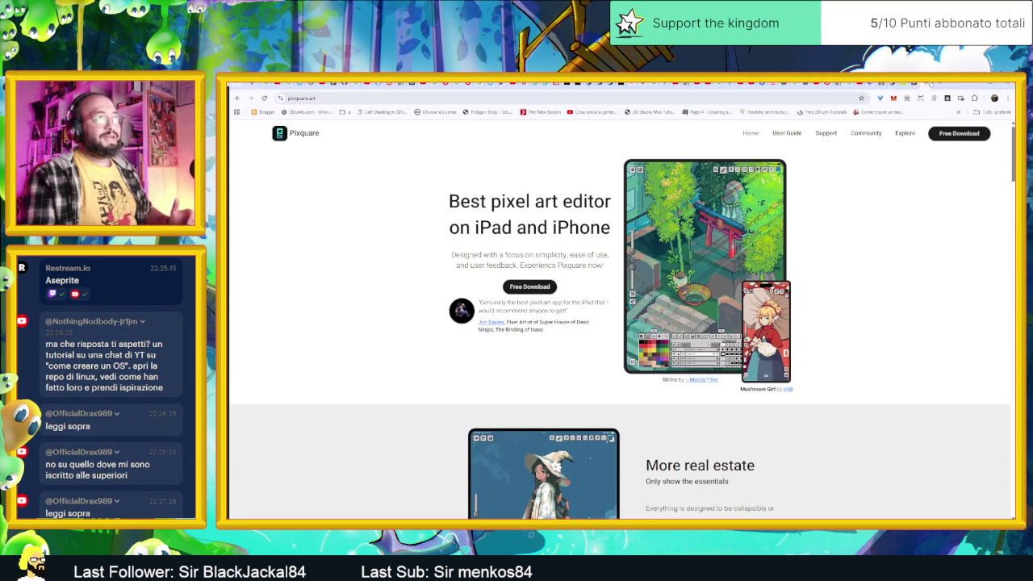
{"action": "left_click", "coordinate": [977, 85]}
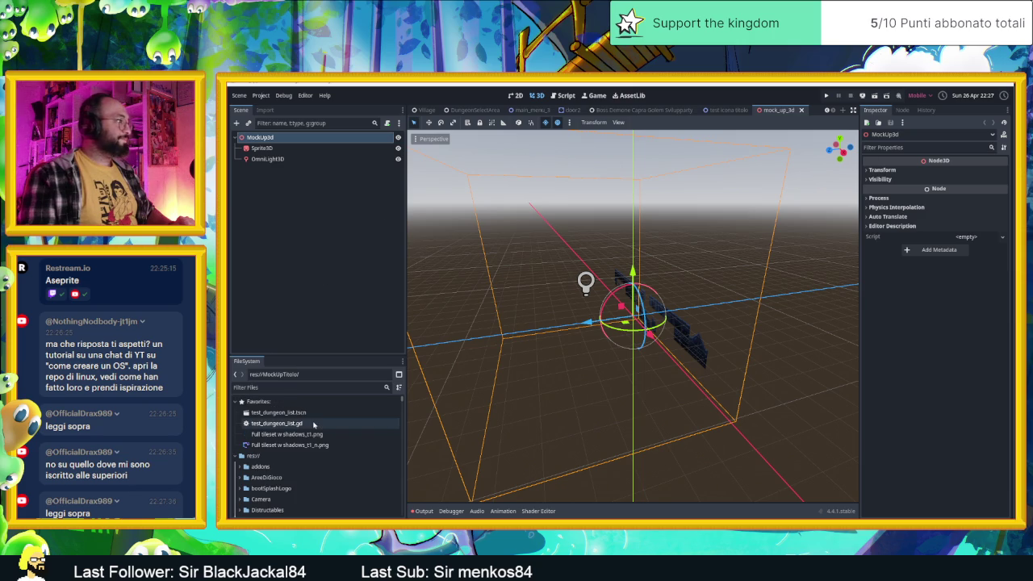
Filter the FileSystem for 'pavim', open the Pavimento folder, then clear the filter.
{"action": "left_click", "coordinate": [274, 389]}
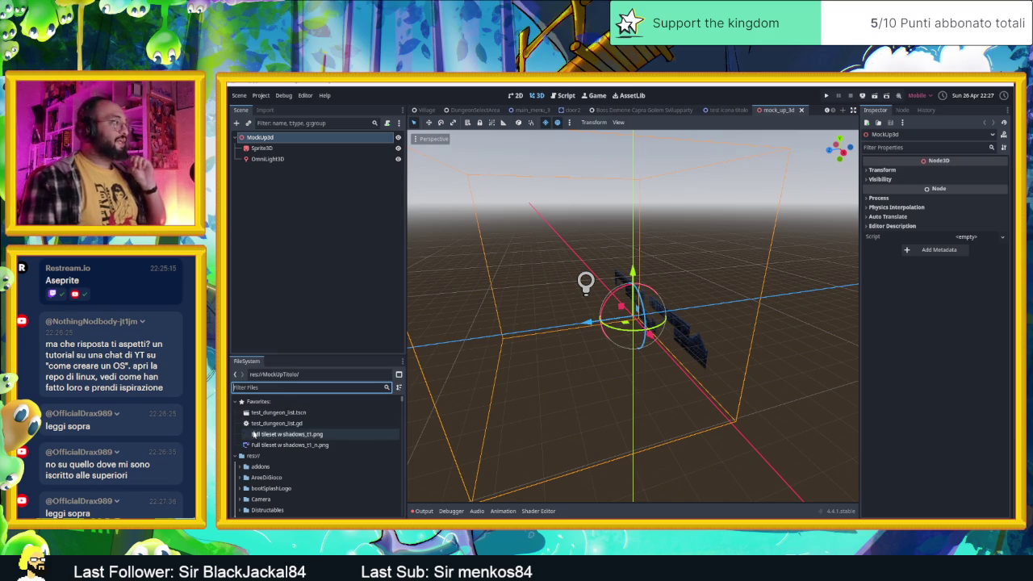
{"action": "scroll", "coordinate": [313, 450], "scroll_direction": "down", "scroll_amount": 2}
{"action": "scroll", "coordinate": [313, 450], "scroll_direction": "up", "scroll_amount": 3}
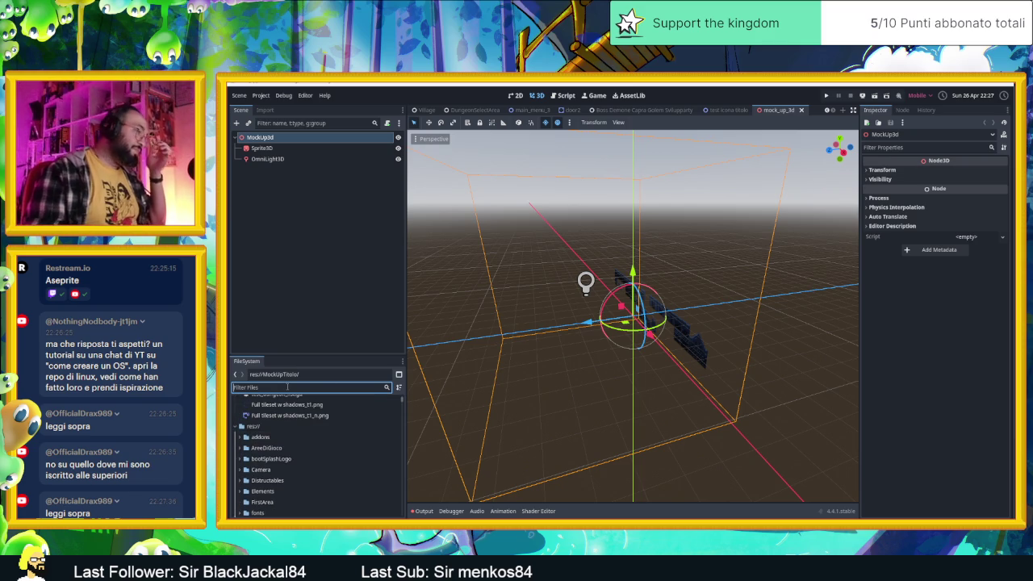
{"action": "type", "text": "pavim"}
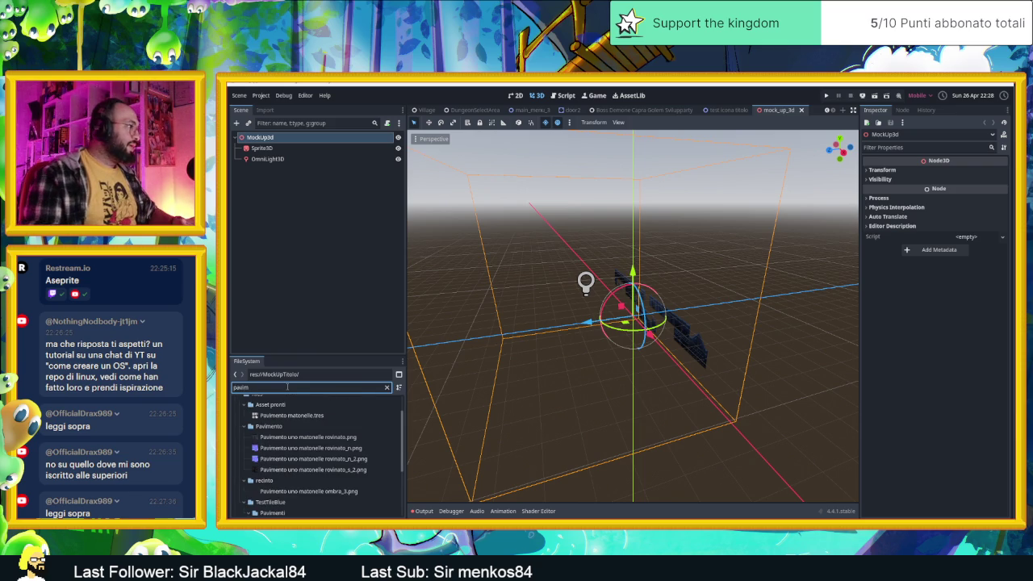
{"action": "left_click", "coordinate": [355, 426]}
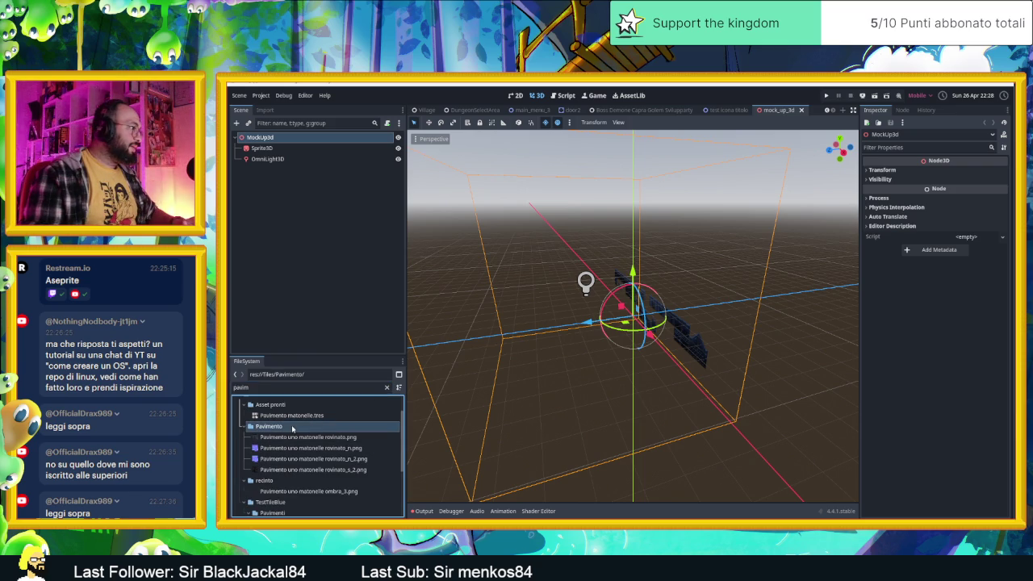
{"action": "left_click", "coordinate": [386, 388]}
Switch the editor to the Boss Demone Capra Golem dungeon scene.
{"action": "scroll", "coordinate": [325, 454], "scroll_direction": "down", "scroll_amount": 5}
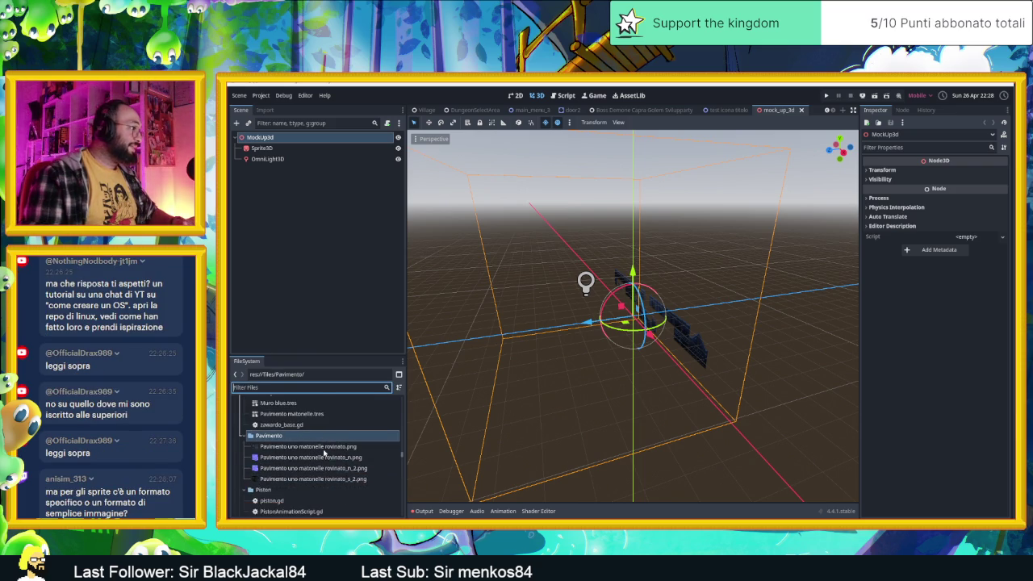
{"action": "scroll", "coordinate": [325, 454], "scroll_direction": "down", "scroll_amount": 1}
{"action": "scroll", "coordinate": [319, 460], "scroll_direction": "down", "scroll_amount": 2}
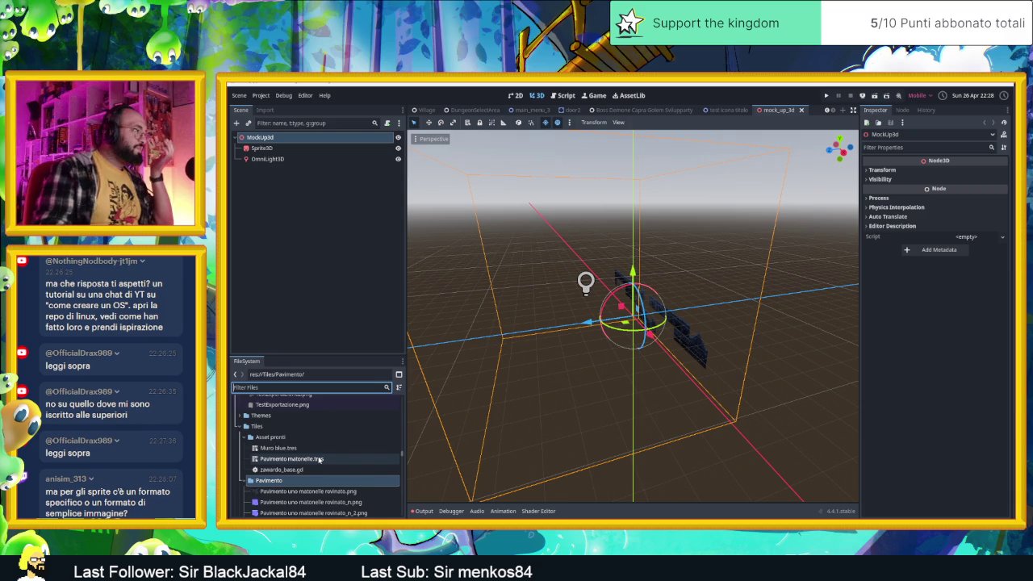
{"action": "scroll", "coordinate": [317, 472], "scroll_direction": "down", "scroll_amount": 4}
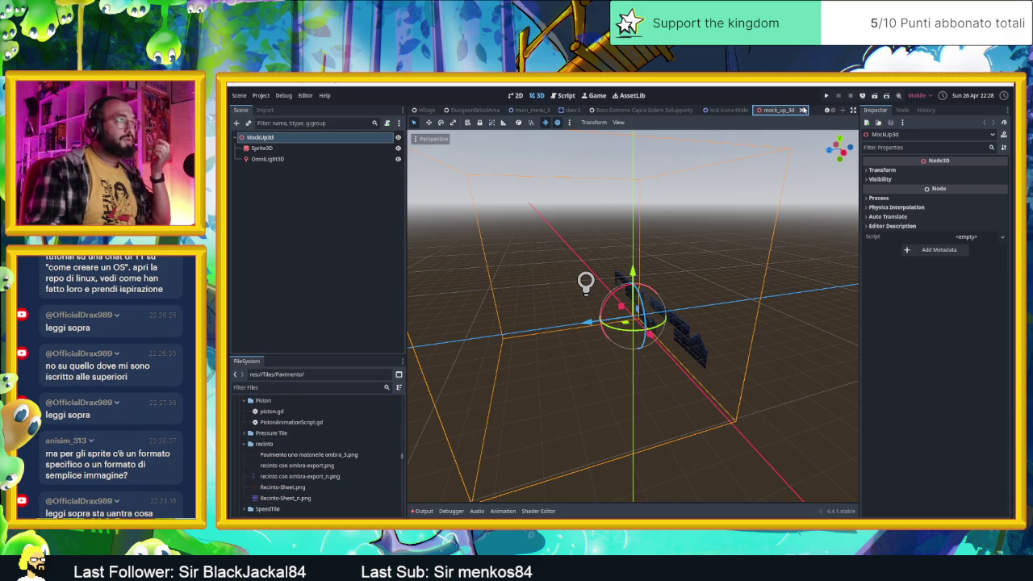
{"action": "left_click", "coordinate": [726, 109]}
{"action": "left_click", "coordinate": [666, 110]}
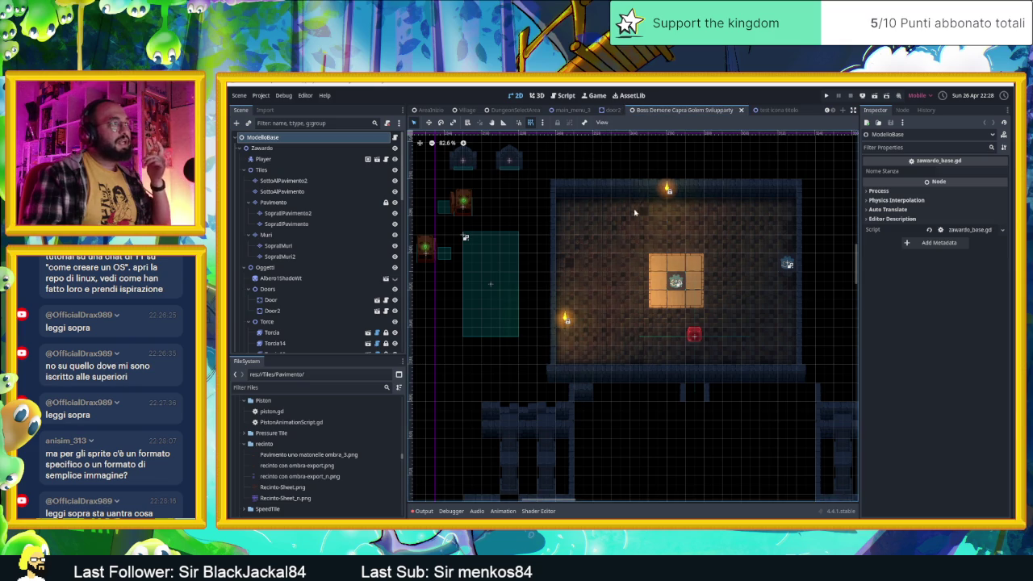
Select the Pavimento TileMapLayer and view the tiles of its sources.
{"action": "left_click", "coordinate": [304, 202]}
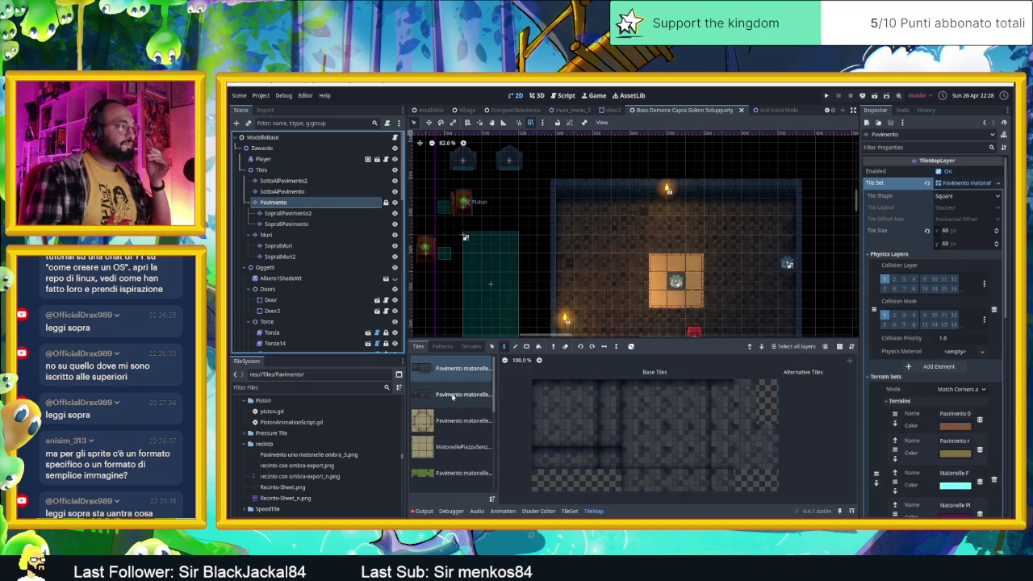
{"action": "left_click", "coordinate": [458, 396]}
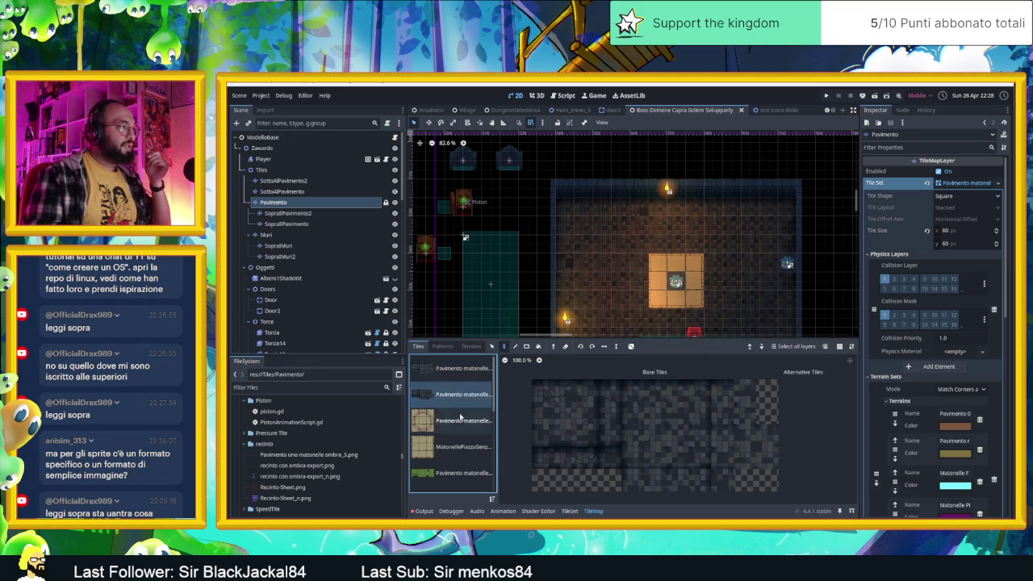
{"action": "scroll", "coordinate": [460, 419], "scroll_direction": "down", "scroll_amount": 5}
{"action": "left_click", "coordinate": [465, 439]}
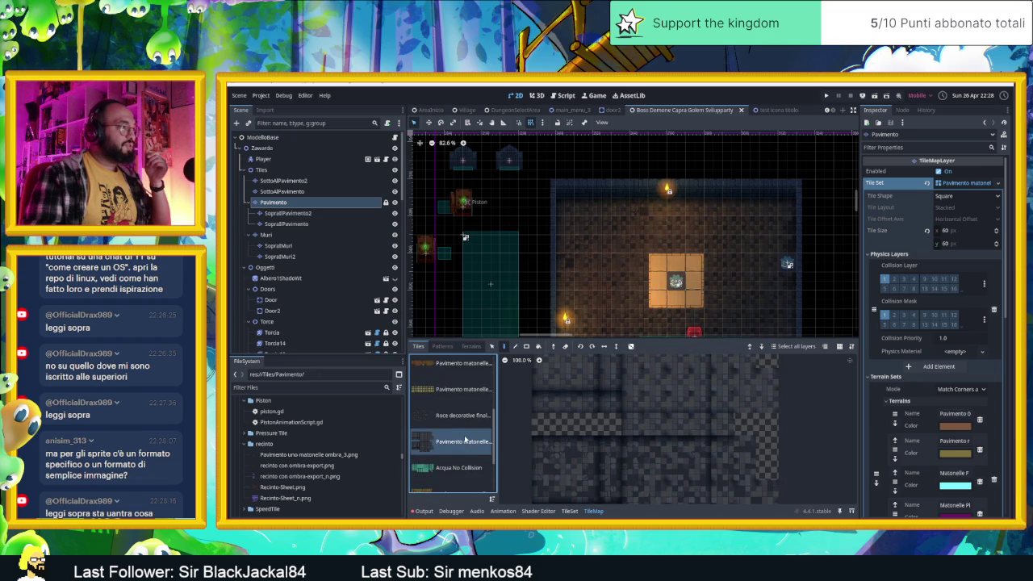
In the TileSet editor, expand the atlas texture to show its Diffuse and NormalMap.
{"action": "left_click", "coordinate": [569, 511]}
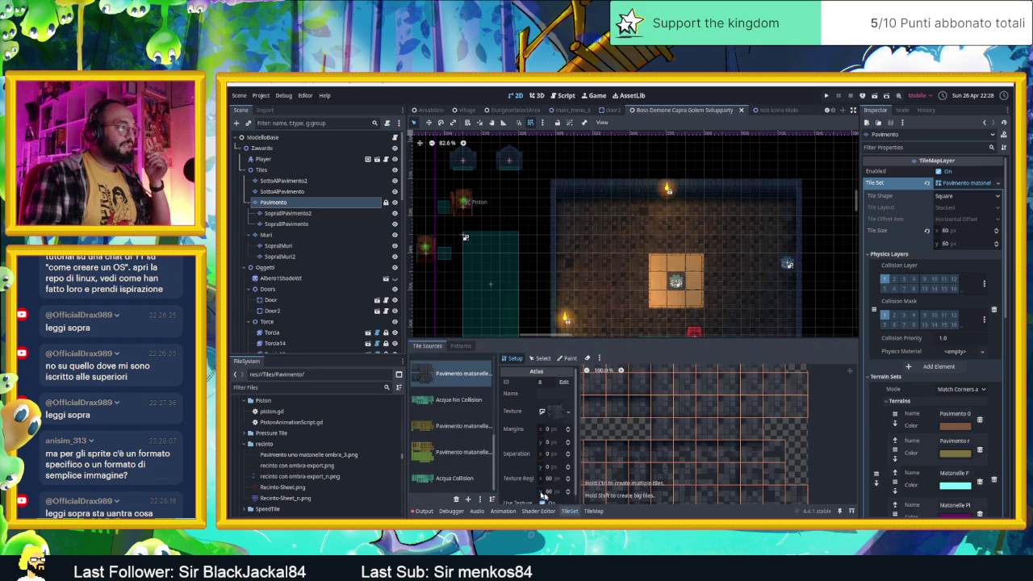
{"action": "left_click", "coordinate": [568, 411]}
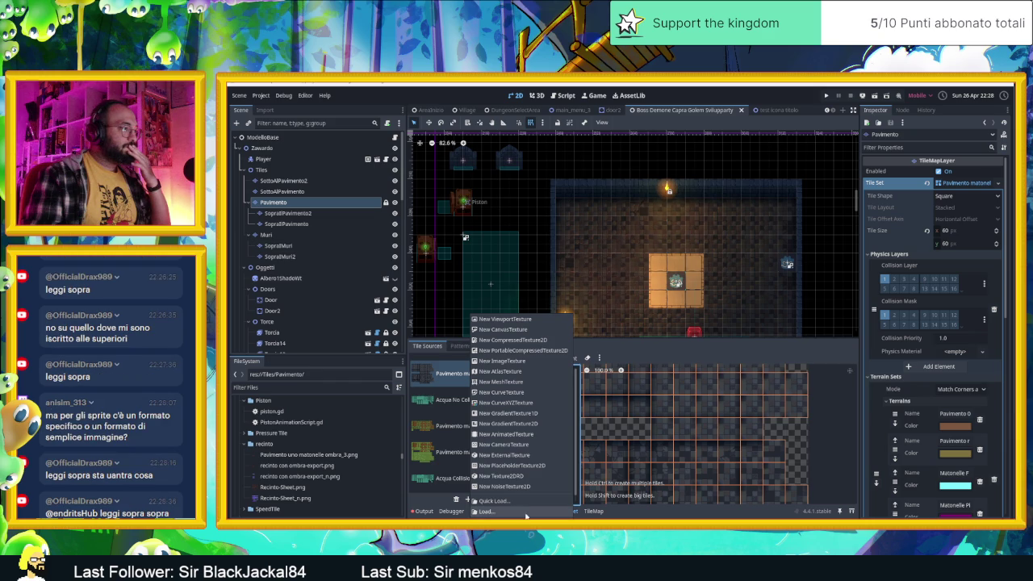
{"action": "left_click", "coordinate": [440, 373]}
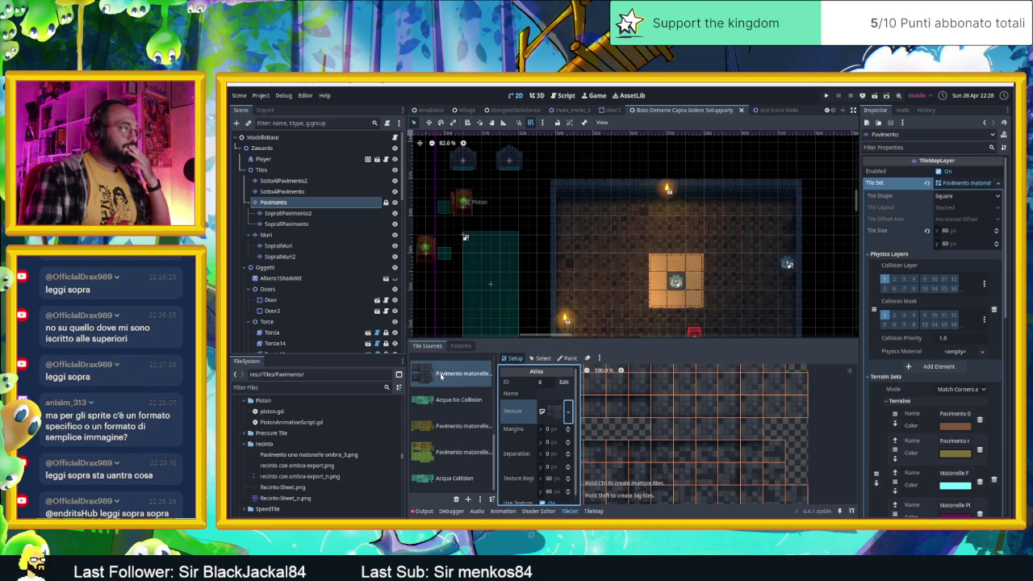
{"action": "left_click", "coordinate": [552, 412]}
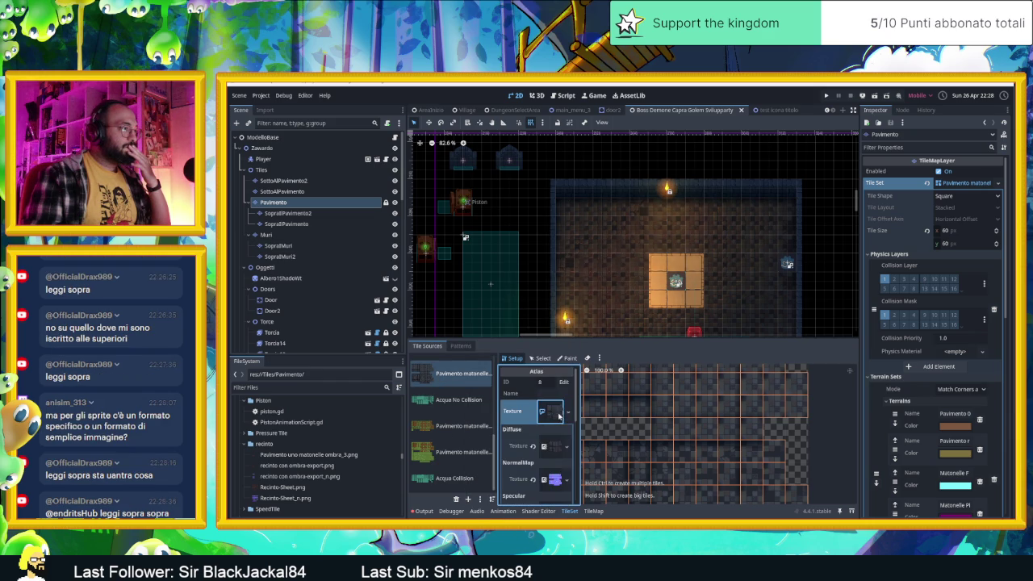
Locate the atlas texture png in FileSystem and open its folder in File Explorer.
{"action": "left_click", "coordinate": [568, 446]}
{"action": "left_click", "coordinate": [551, 487]}
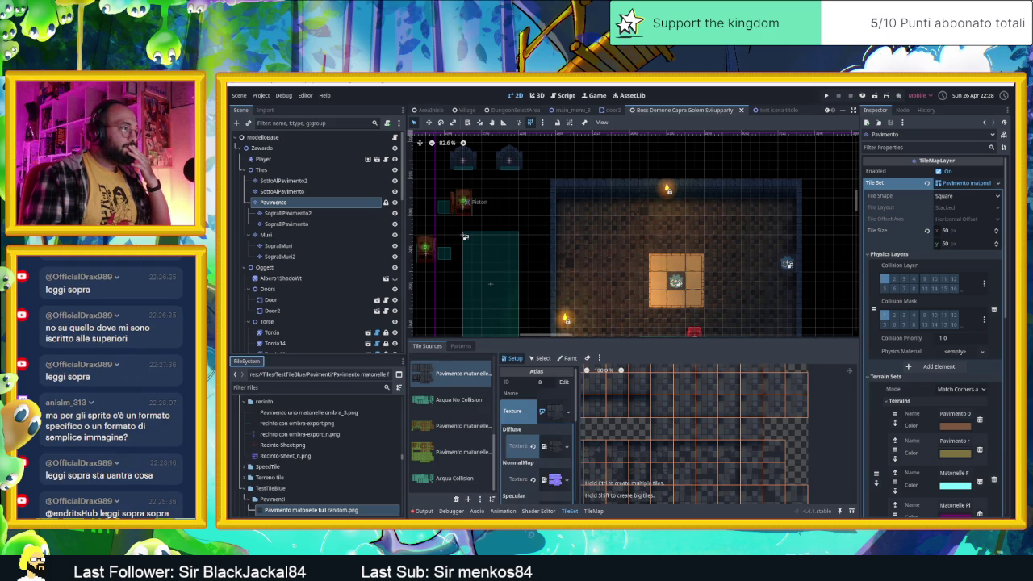
{"action": "right_click", "coordinate": [304, 511]}
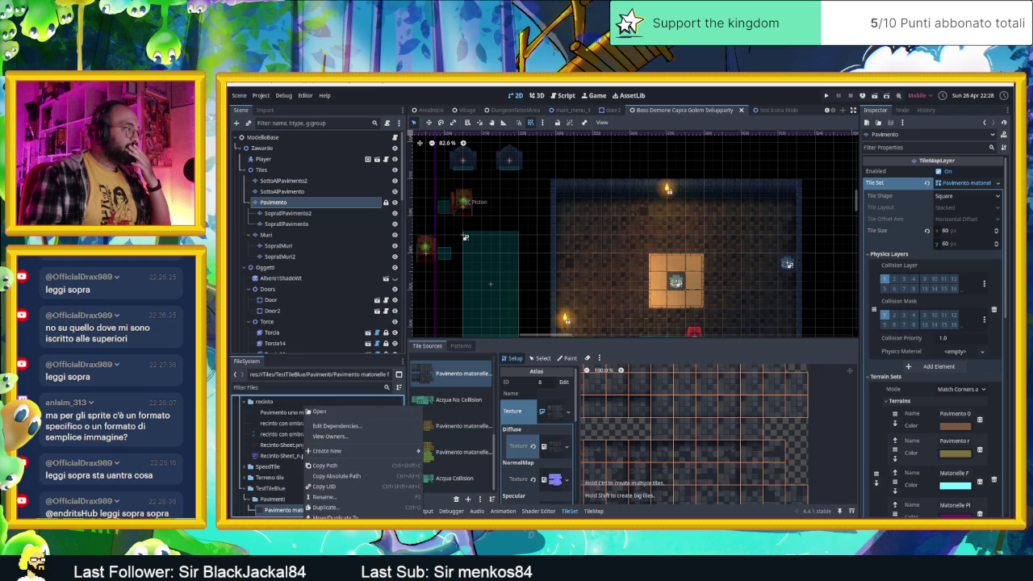
{"action": "left_click", "coordinate": [335, 539]}
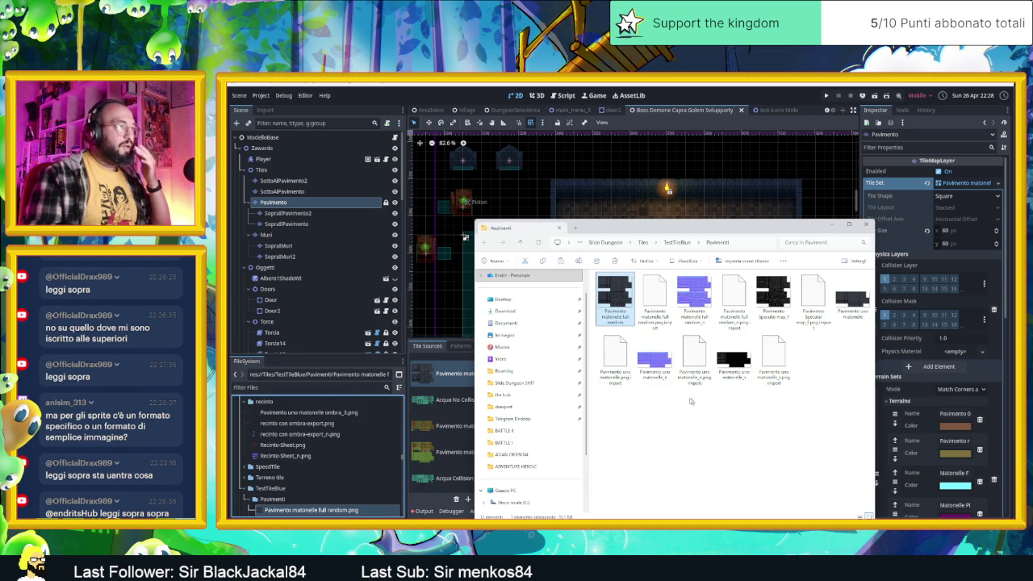
Select the floor tile's normal and specular map images, then return to Godot.
{"action": "left_click", "coordinate": [695, 304], "text": "ctrl"}
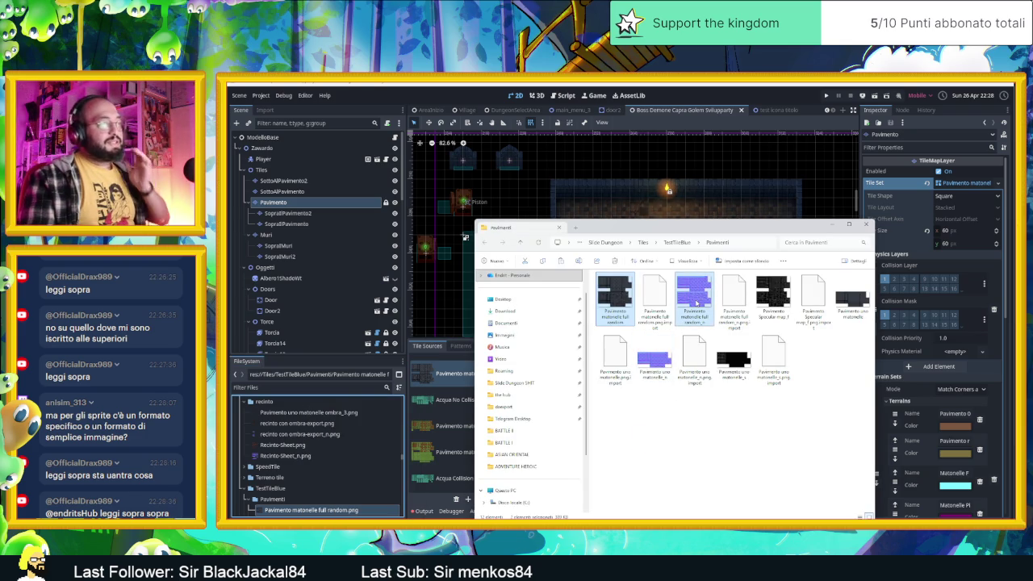
{"action": "left_click", "coordinate": [768, 295], "text": "ctrl"}
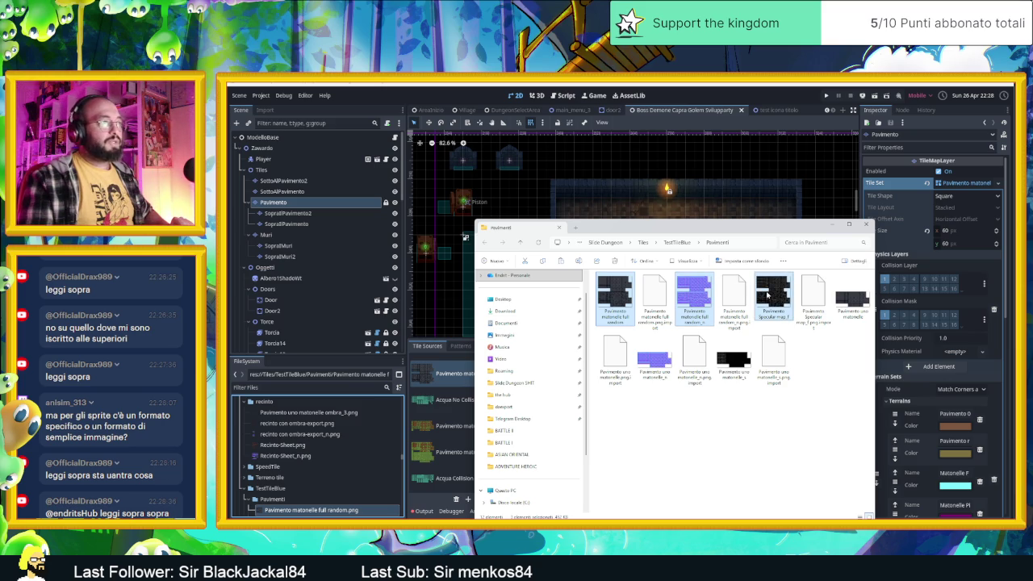
{"action": "right_click", "coordinate": [767, 295]}
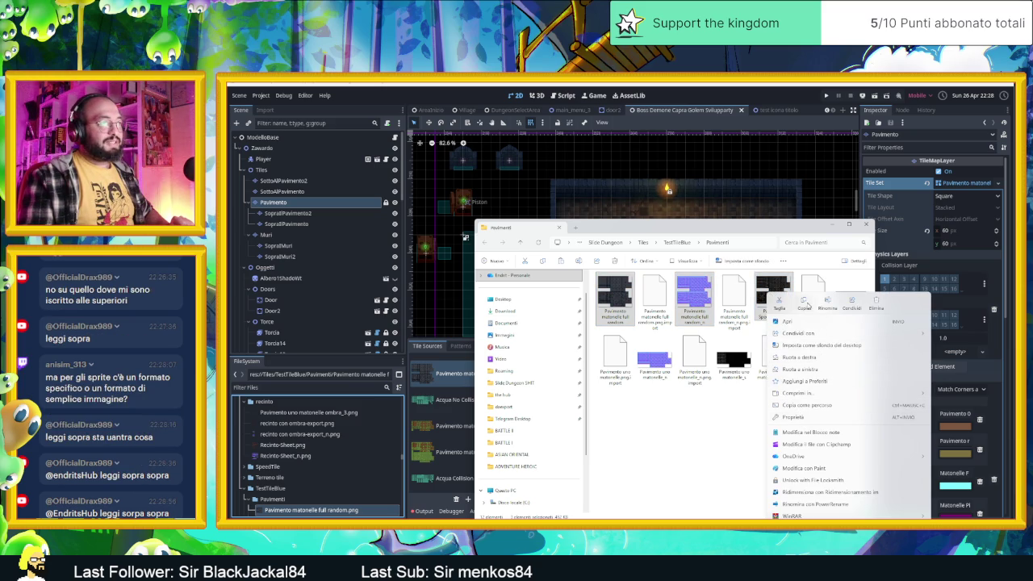
{"action": "left_click", "coordinate": [795, 369]}
{"action": "left_click", "coordinate": [943, 97]}
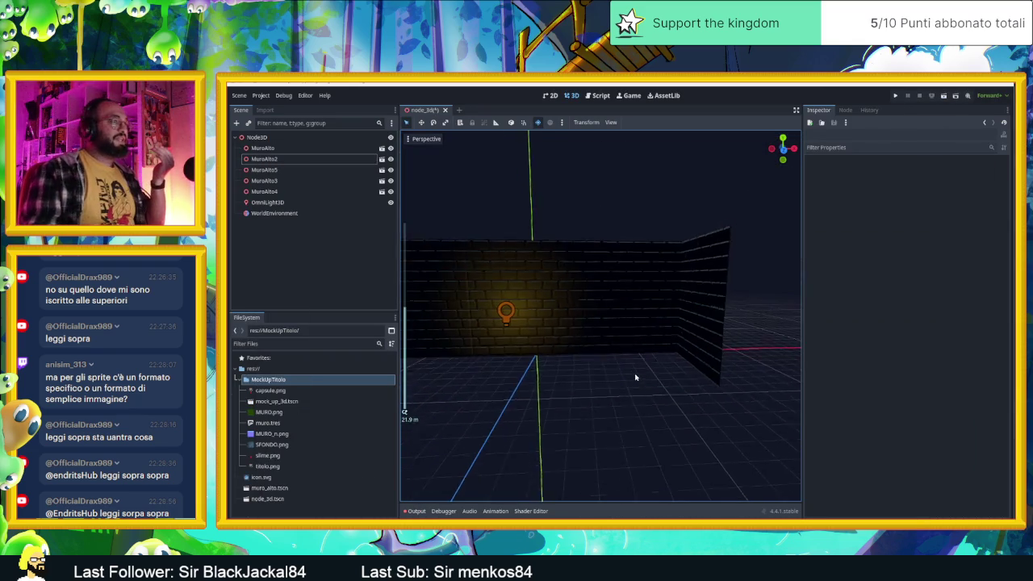
Orbit and zoom over the orange-lit MuroAlto brick walls of the mock-up room.
{"action": "left_click_drag", "start_coordinate": [635, 377], "coordinate": [629, 398]}
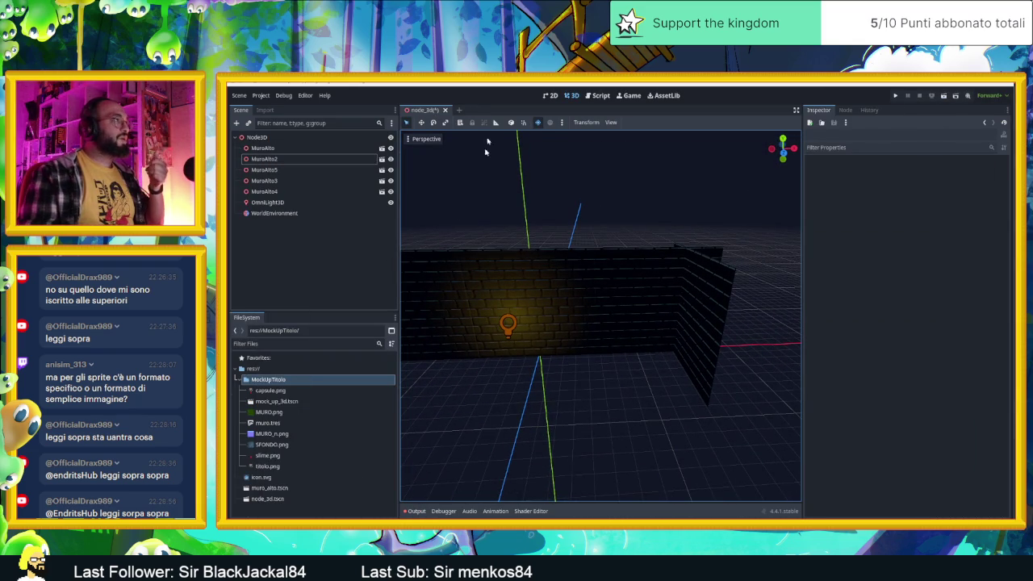
{"action": "mouse_move", "coordinate": [549, 323]}
{"action": "left_mouse_down"}
{"action": "mouse_move", "coordinate": [558, 363]}
{"action": "mouse_move", "coordinate": [503, 347]}
{"action": "left_mouse_up"}
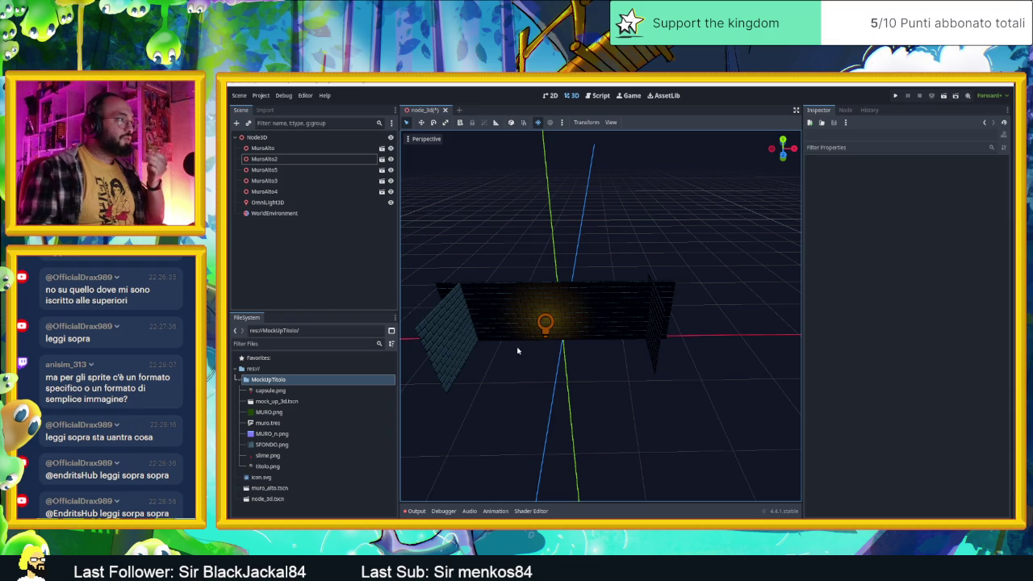
{"action": "scroll", "coordinate": [516, 347], "scroll_direction": "up", "scroll_amount": 5}
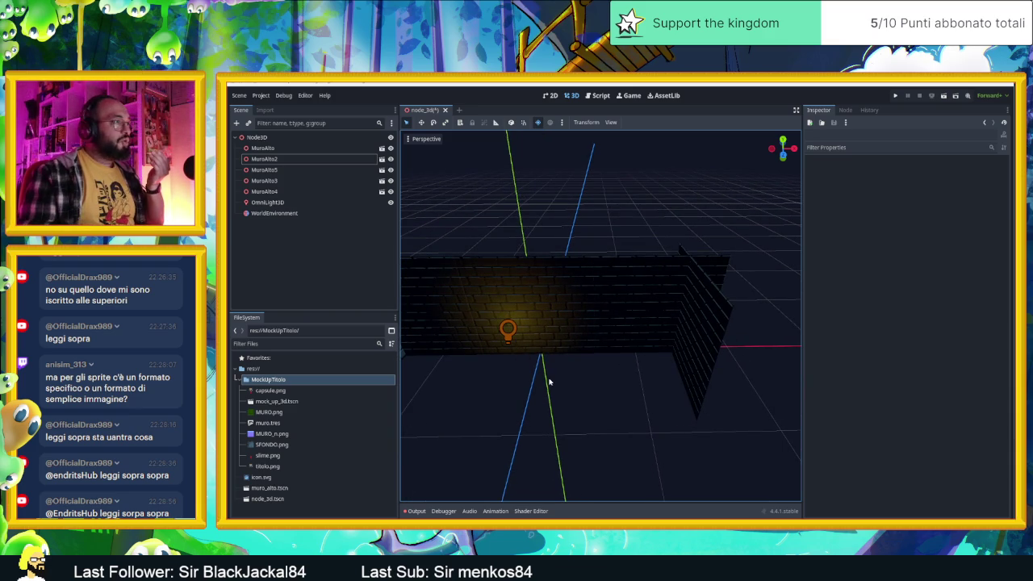
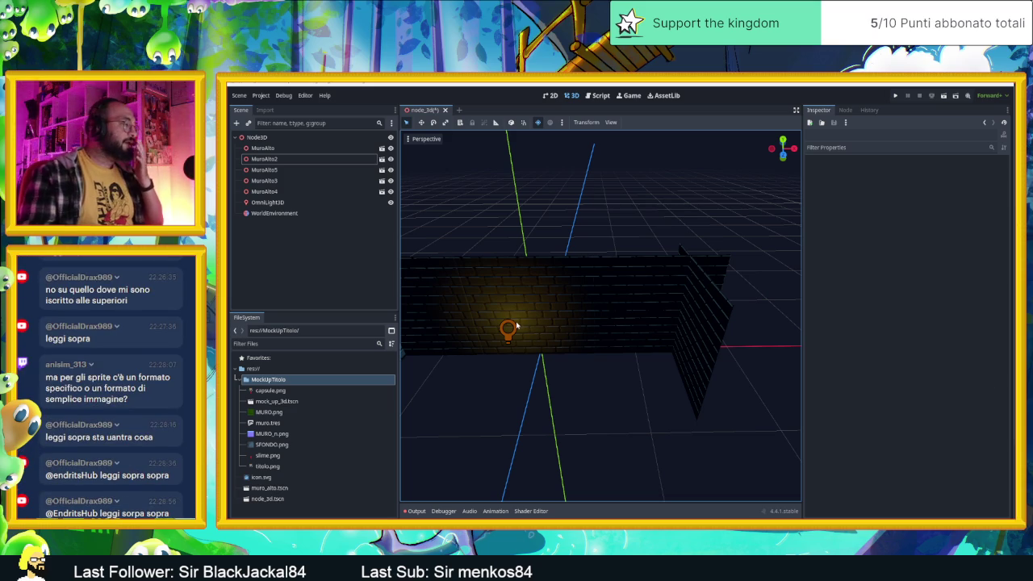
Start adding a child node to the root Node3D, then cancel the node creation dialog.
{"action": "left_click", "coordinate": [255, 138]}
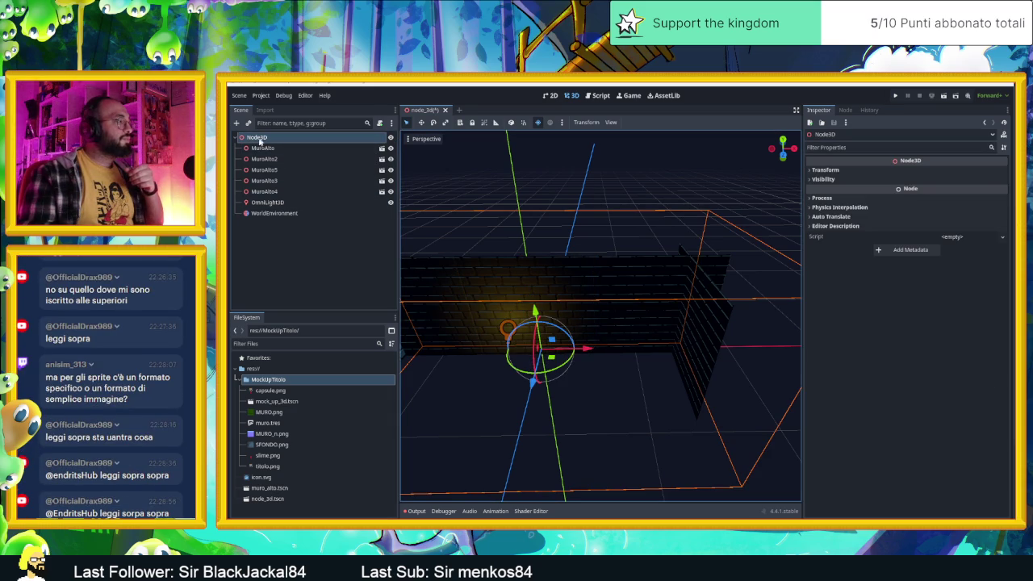
{"action": "left_click", "coordinate": [237, 123]}
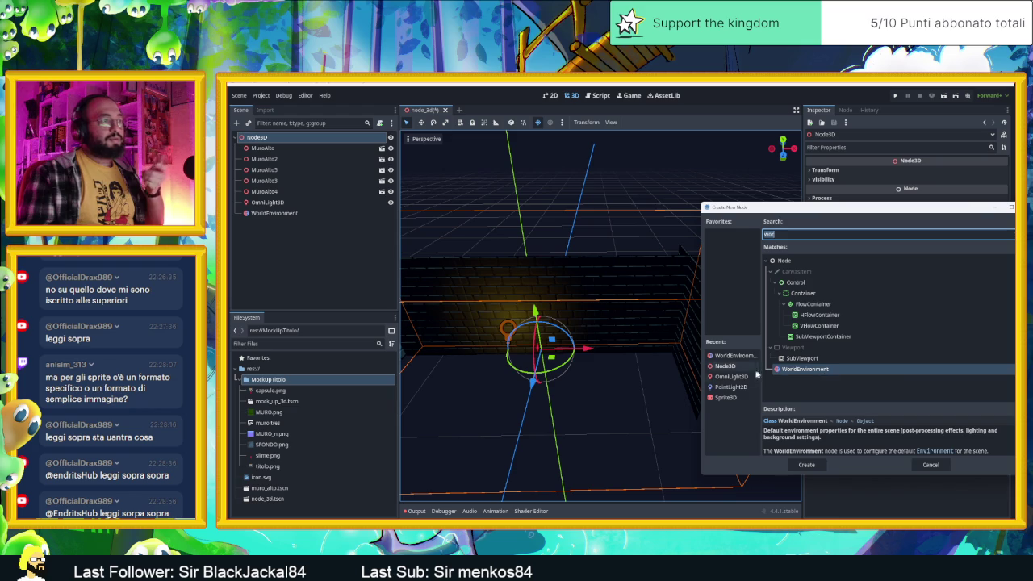
{"action": "left_click", "coordinate": [815, 234]}
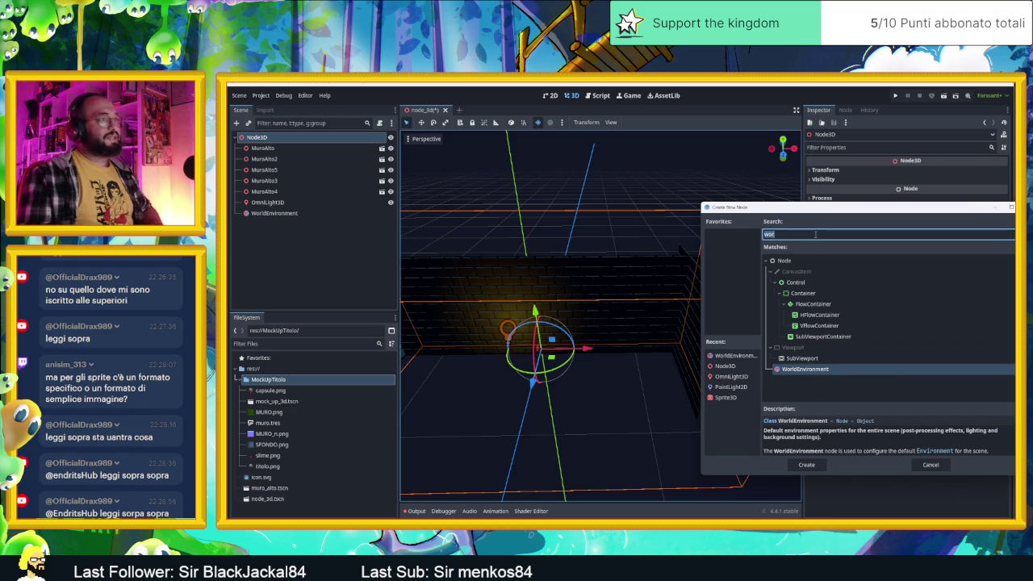
{"action": "mouse_move", "coordinate": [894, 214]}
{"action": "left_mouse_down"}
{"action": "mouse_move", "coordinate": [787, 215]}
{"action": "mouse_move", "coordinate": [829, 227]}
{"action": "left_mouse_up"}
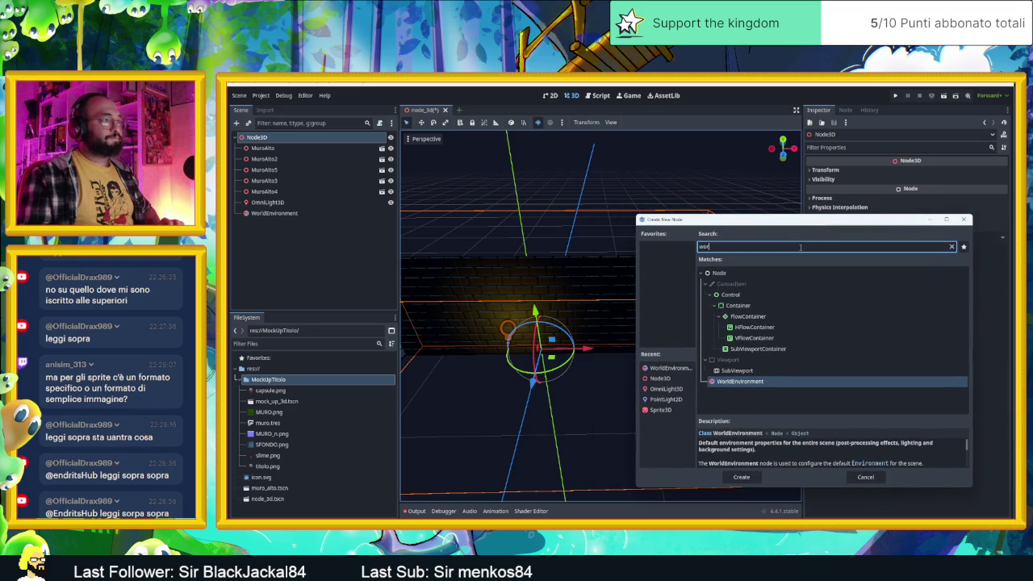
{"action": "left_click", "coordinate": [865, 477]}
Paste the three Pavimento floor PNGs into the MockUpTitolo folder and return to Godot.
{"action": "right_click", "coordinate": [299, 380]}
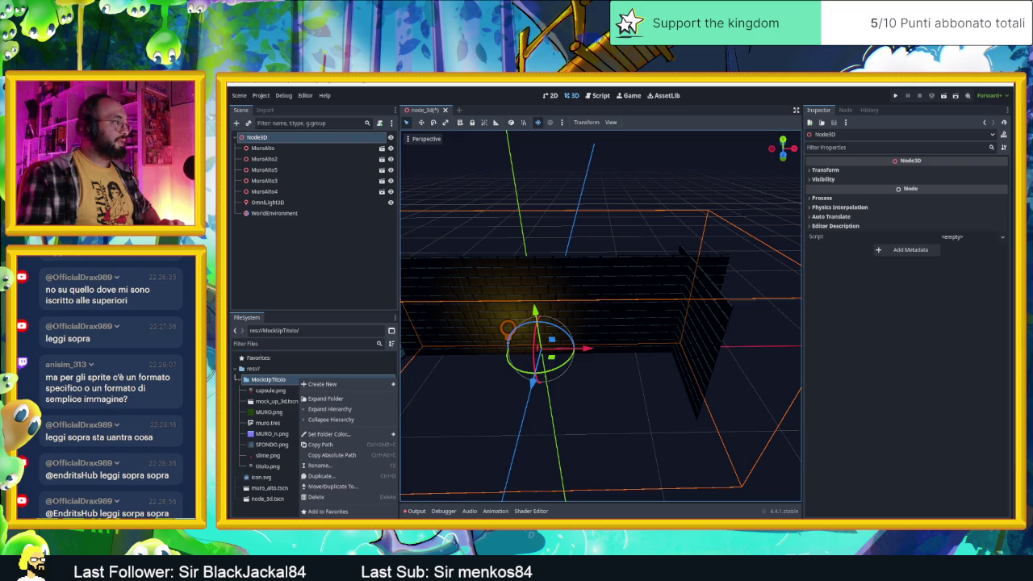
{"action": "key", "text": "Escape"}
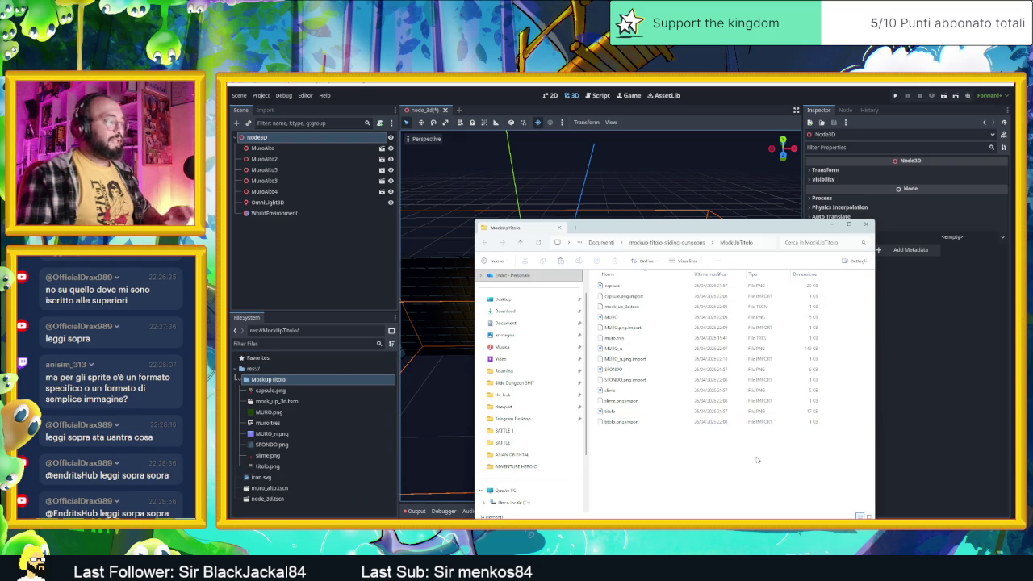
{"action": "key", "text": "ctrl+v"}
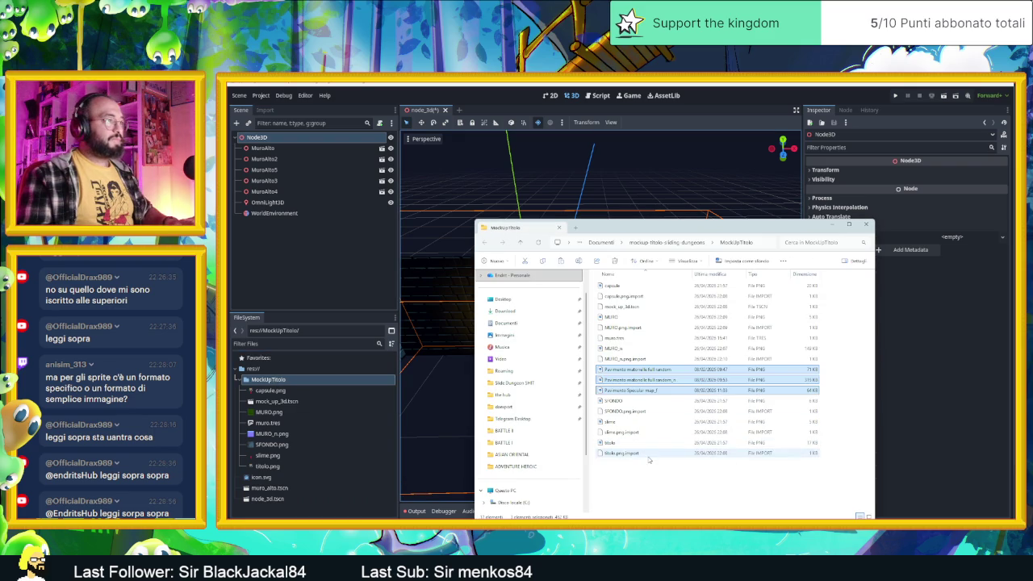
{"action": "left_click", "coordinate": [687, 453]}
{"action": "key", "text": "alt+Tab"}
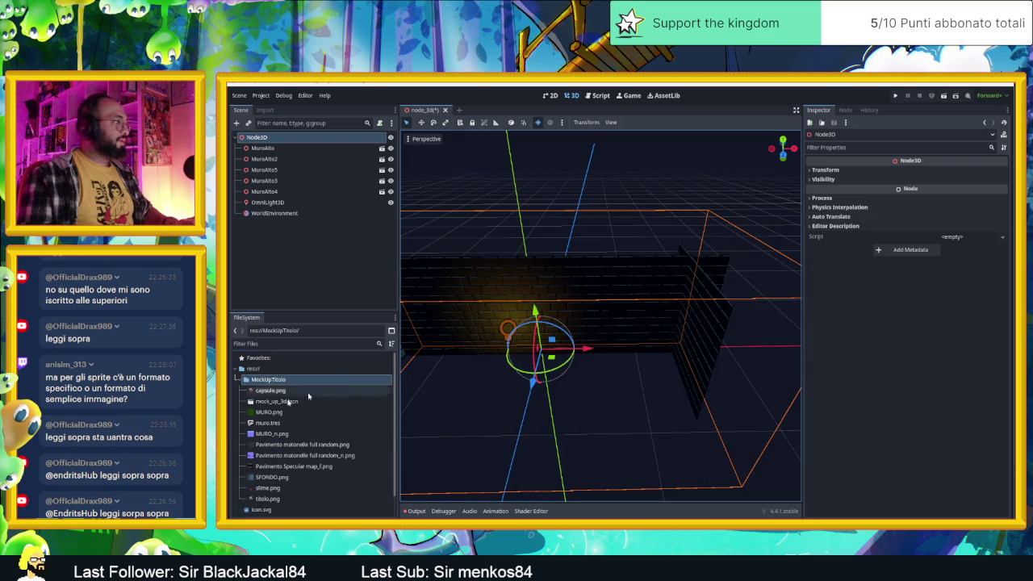
{"action": "left_click", "coordinate": [293, 444]}
Add a Sprite3D node to the scene under Node3D.
{"action": "mouse_move", "coordinate": [296, 449]}
{"action": "left_mouse_down"}
{"action": "mouse_move", "coordinate": [561, 429]}
{"action": "mouse_move", "coordinate": [305, 446]}
{"action": "left_mouse_up"}
{"action": "left_click", "coordinate": [237, 123]}
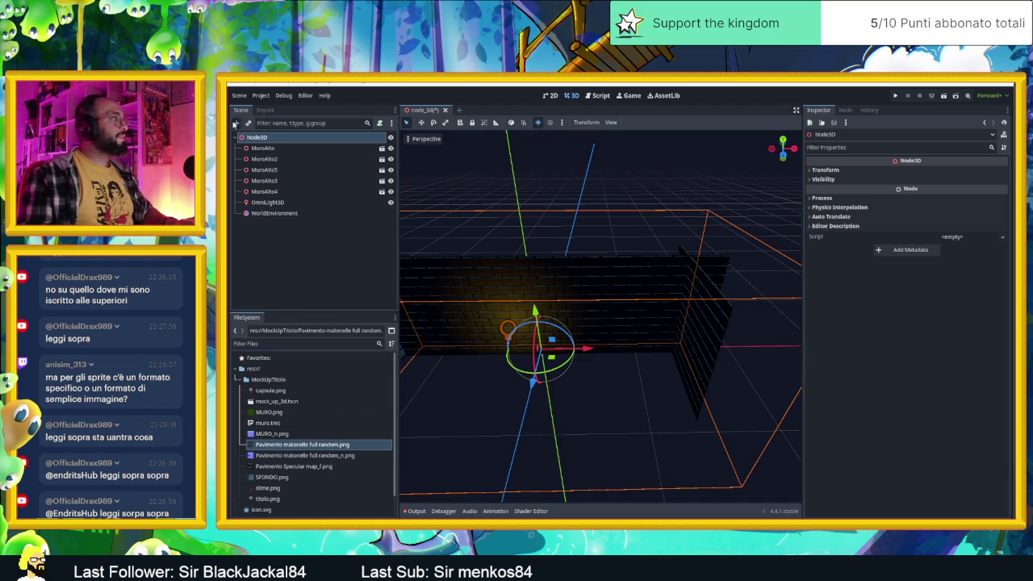
{"action": "type", "text": "wor"}
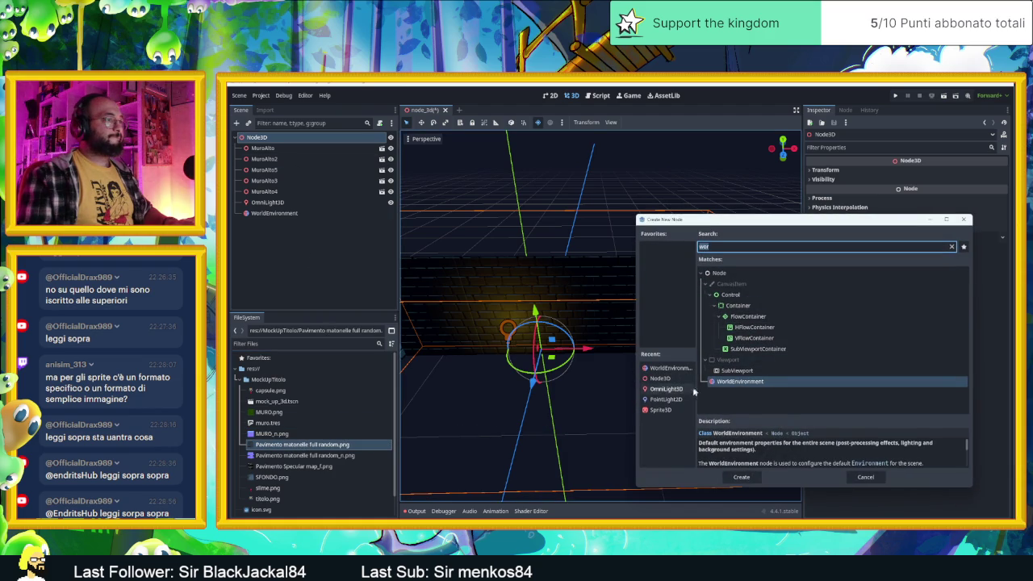
{"action": "double_click", "coordinate": [660, 409]}
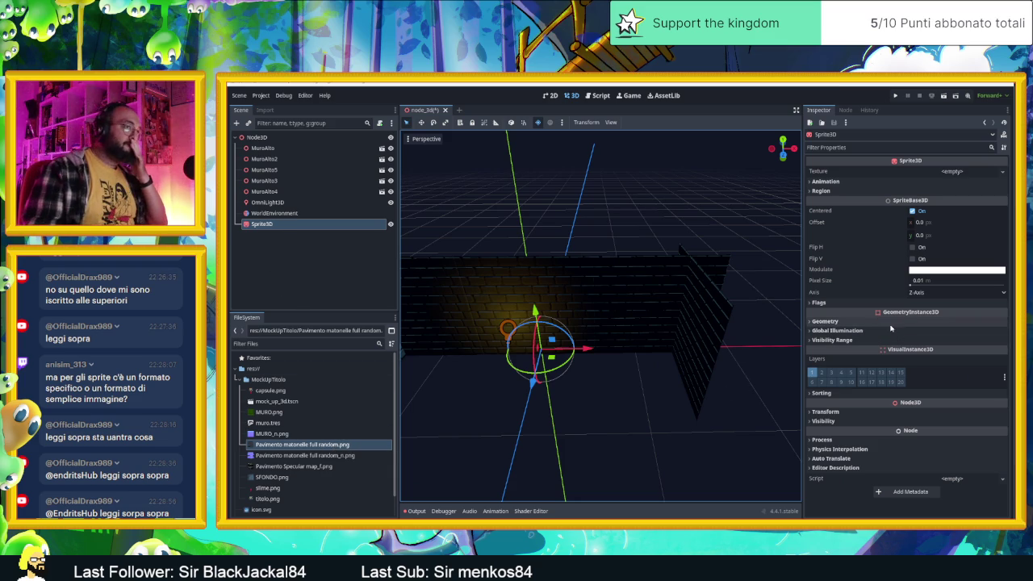
Search the node types for '3d' and 'tile', close without adding, and orbit the view.
{"action": "left_click", "coordinate": [236, 123]}
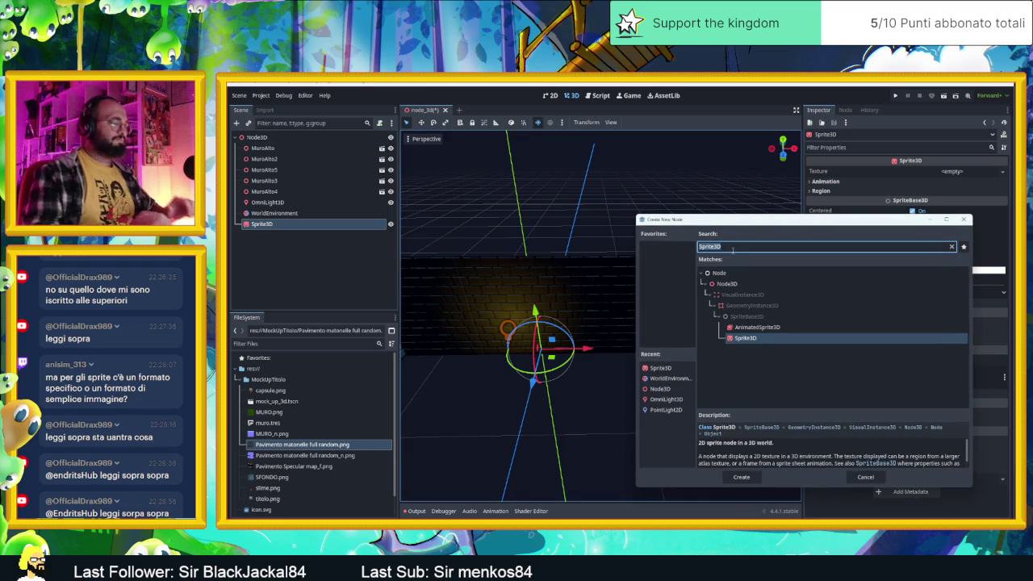
{"action": "type", "text": "3dt"}
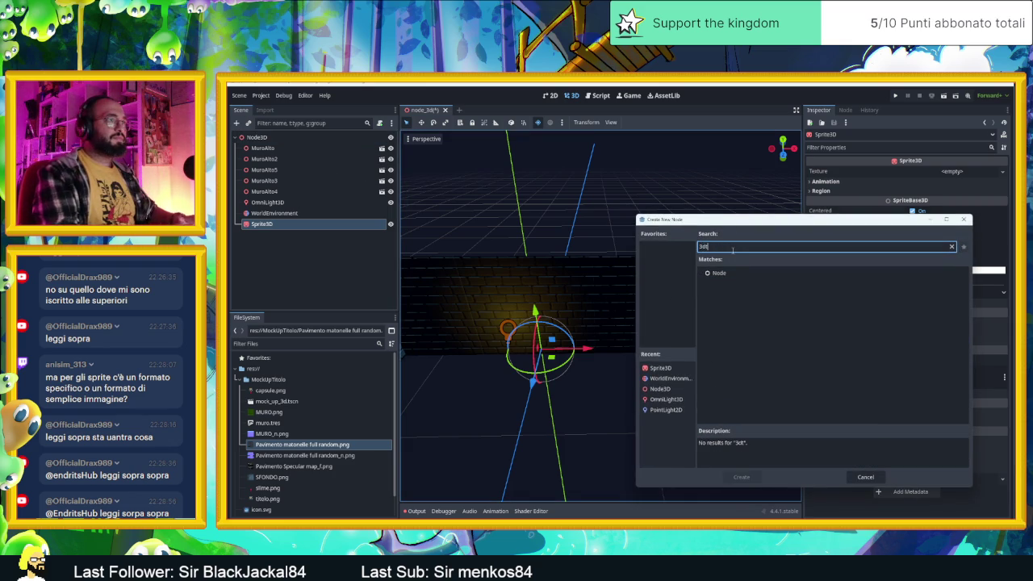
{"action": "key", "text": "BackSpace"}
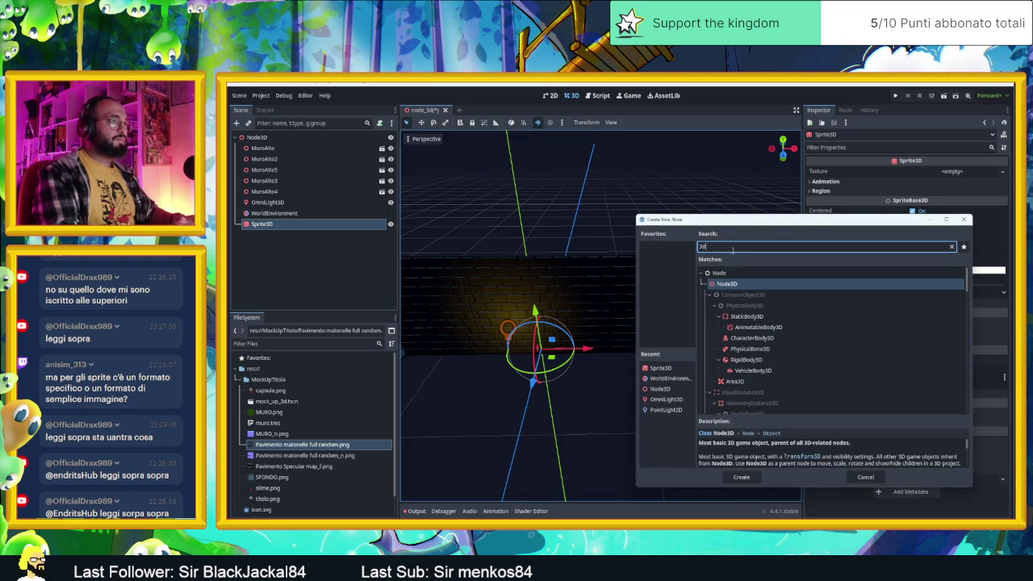
{"action": "type", "text": "t"}
{"action": "key", "text": "BackSpace"}
{"action": "key", "text": "BackSpace"}
{"action": "key", "text": "BackSpace"}
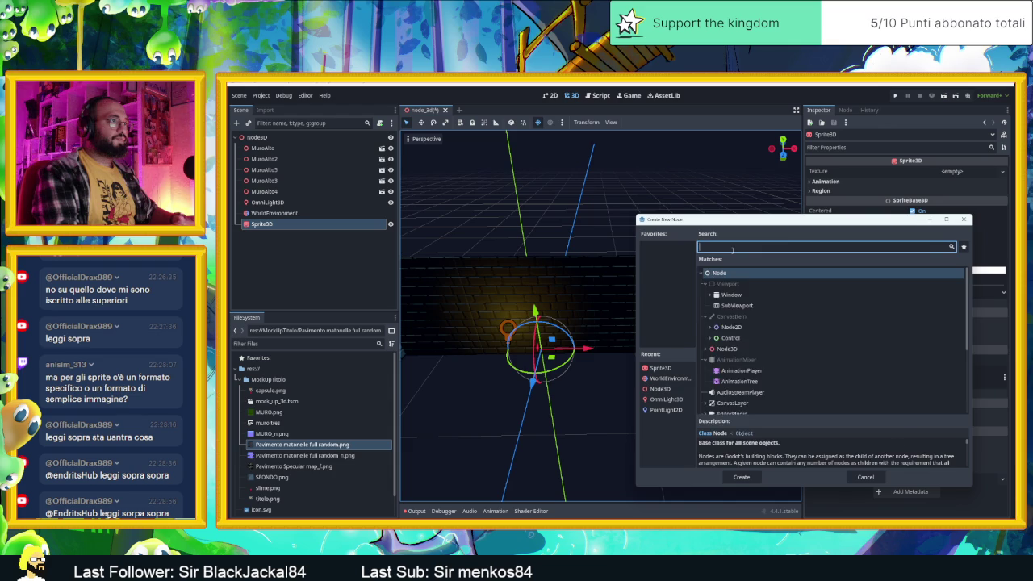
{"action": "type", "text": "tile"}
{"action": "scroll", "coordinate": [805, 340], "scroll_direction": "down", "scroll_amount": 5}
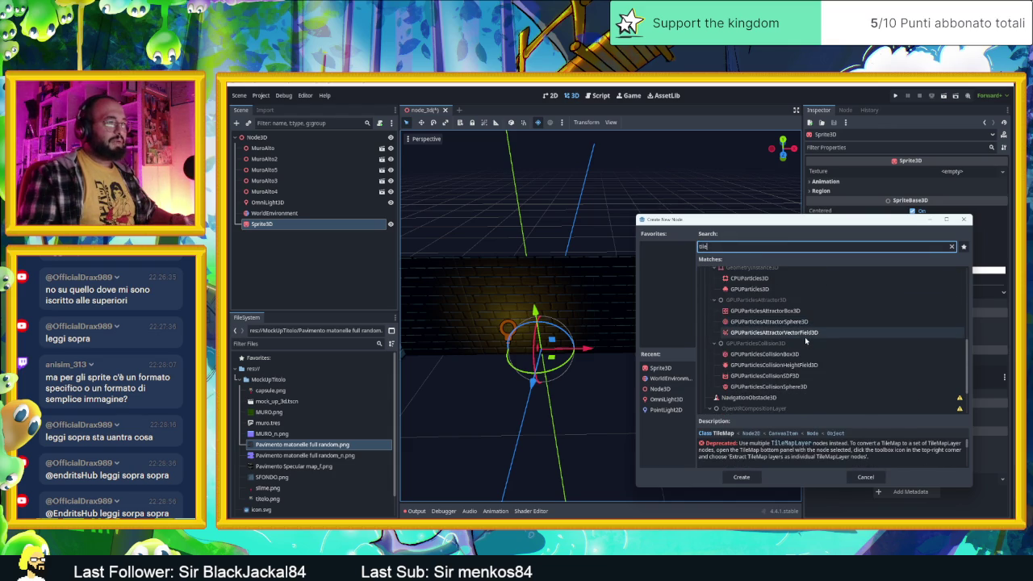
{"action": "scroll", "coordinate": [805, 339], "scroll_direction": "down", "scroll_amount": 3}
{"action": "scroll", "coordinate": [814, 337], "scroll_direction": "up", "scroll_amount": 3}
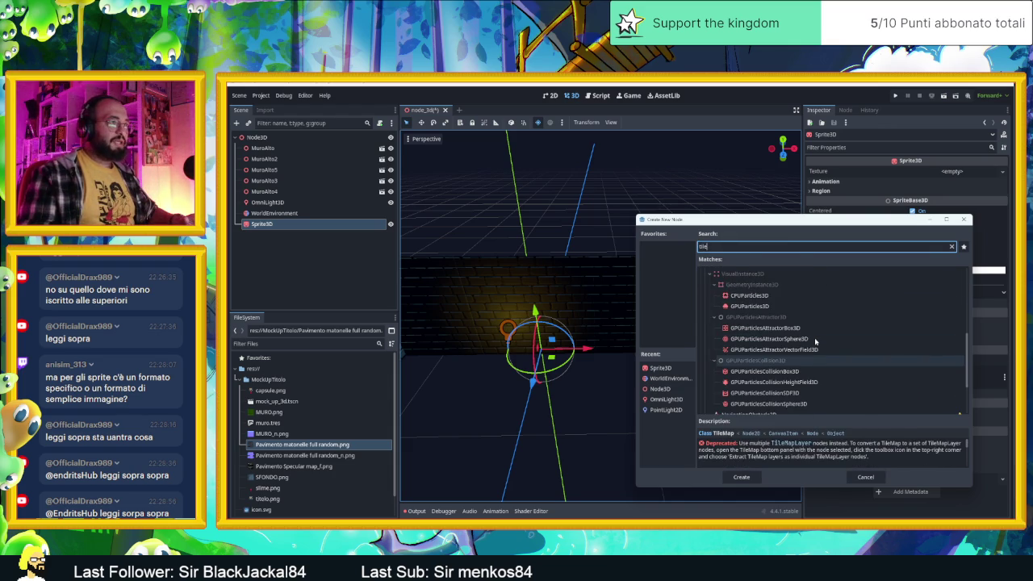
{"action": "scroll", "coordinate": [814, 337], "scroll_direction": "up", "scroll_amount": 1}
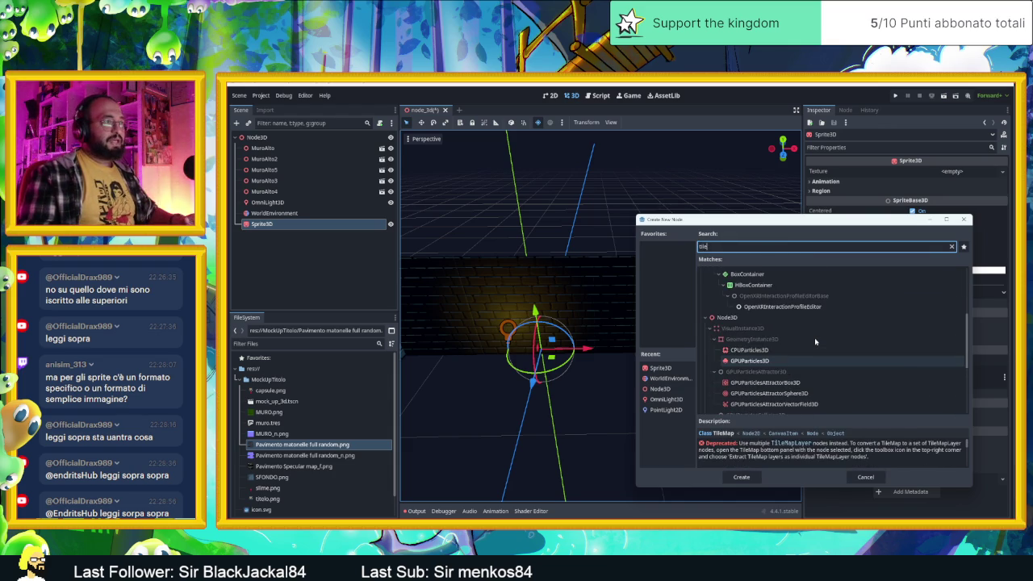
{"action": "left_click", "coordinate": [963, 223]}
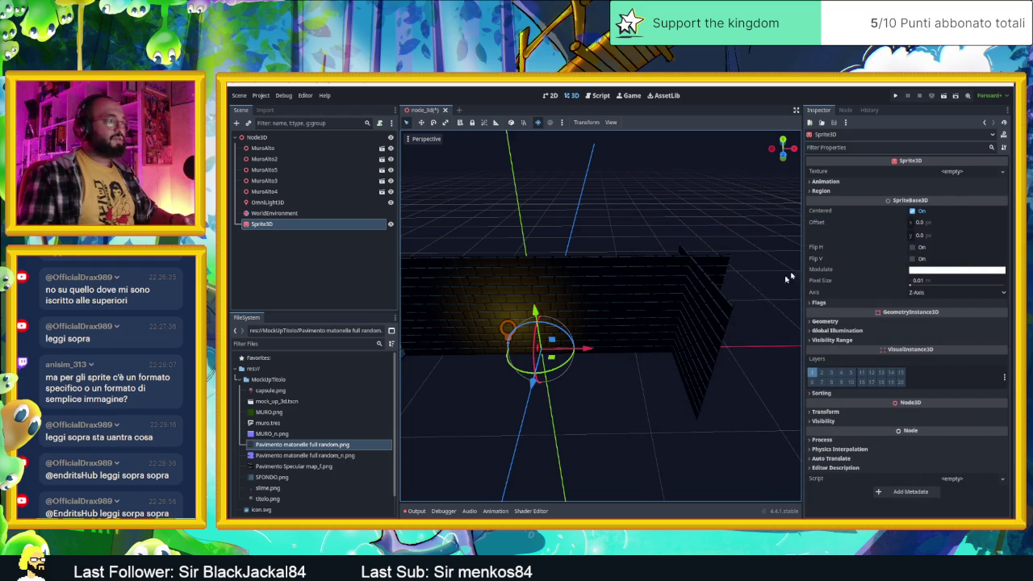
{"action": "mouse_move", "coordinate": [680, 342]}
{"action": "left_mouse_down"}
{"action": "mouse_move", "coordinate": [777, 297]}
{"action": "mouse_move", "coordinate": [649, 306]}
{"action": "left_mouse_up"}
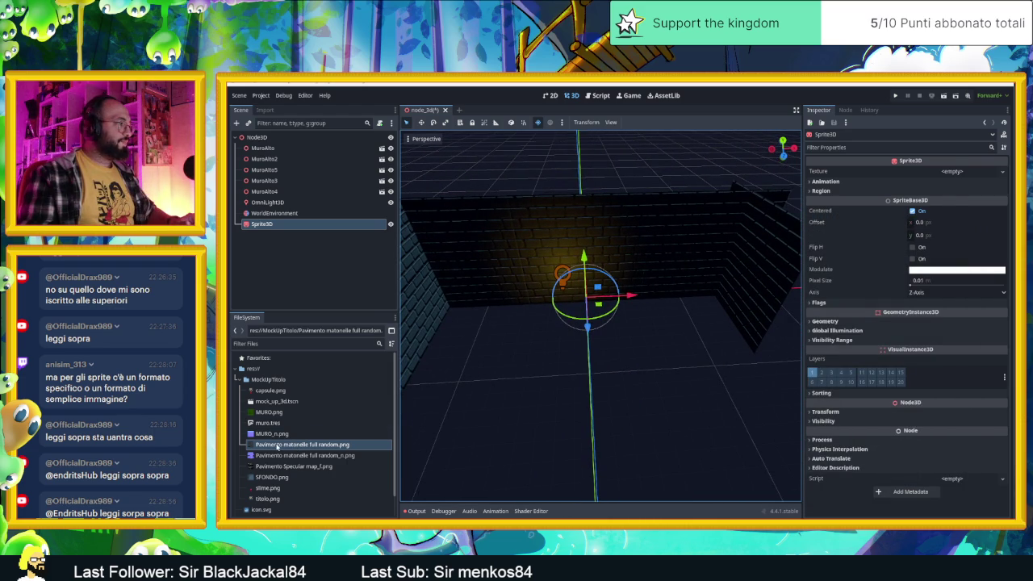
Select the Sprite3D, then open the Pavimento floor texture's folder in the file manager.
{"action": "left_click", "coordinate": [274, 435]}
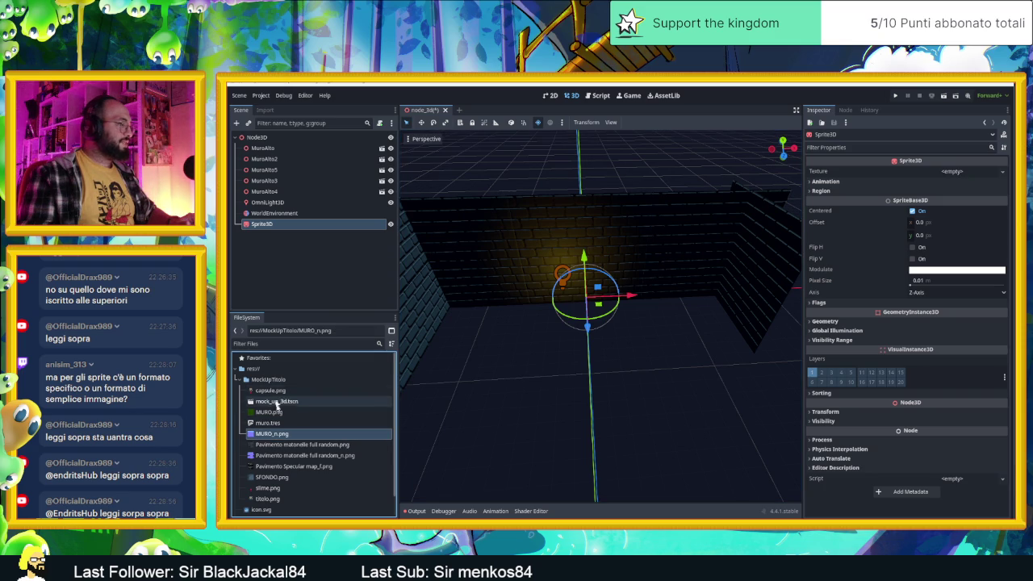
{"action": "left_click", "coordinate": [294, 466]}
{"action": "left_click", "coordinate": [298, 445]}
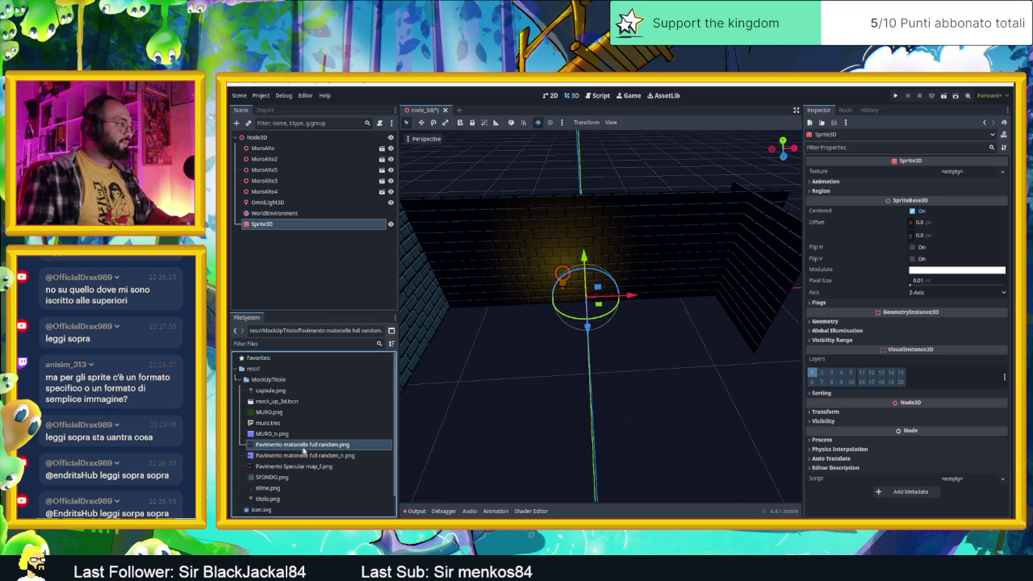
{"action": "left_click", "coordinate": [376, 227]}
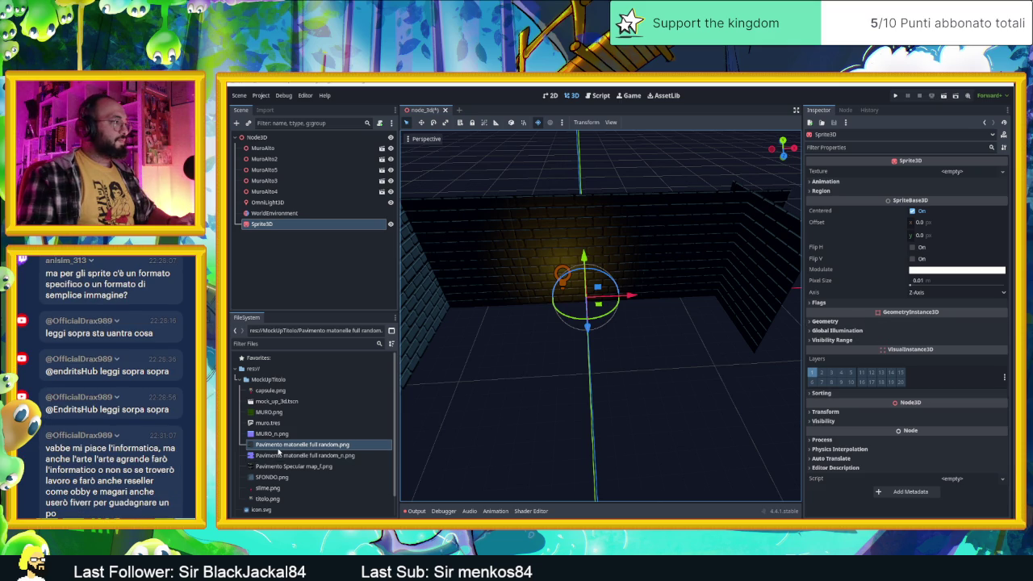
{"action": "right_click", "coordinate": [280, 445]}
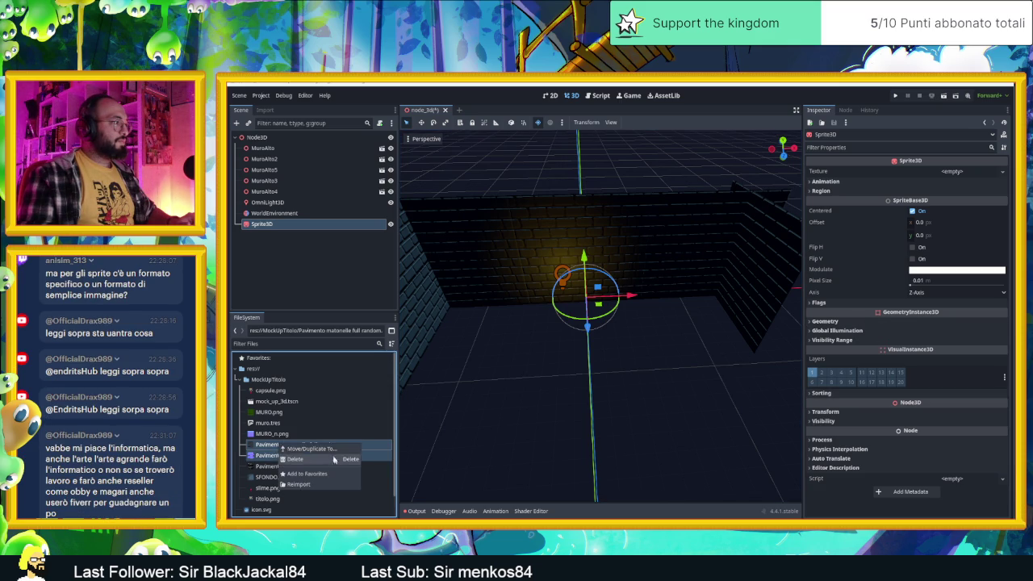
{"action": "left_click", "coordinate": [271, 453]}
{"action": "right_click", "coordinate": [273, 445]}
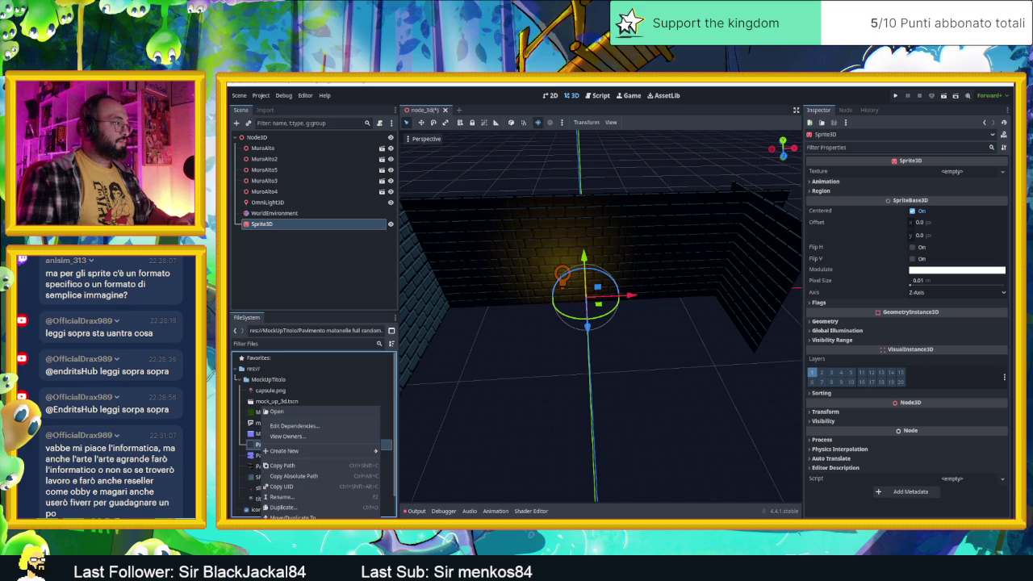
{"action": "left_click", "coordinate": [290, 557]}
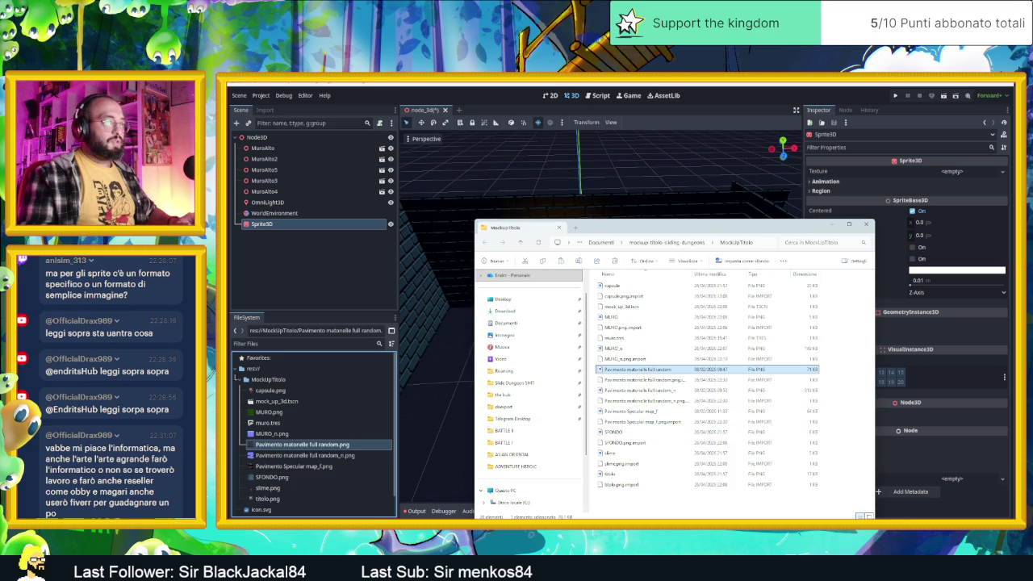
Select the three Pavimento textures, including normal and specular maps, and drag-copy them in the folder.
{"action": "scroll", "coordinate": [645, 371], "scroll_direction": "up", "scroll_amount": 3}
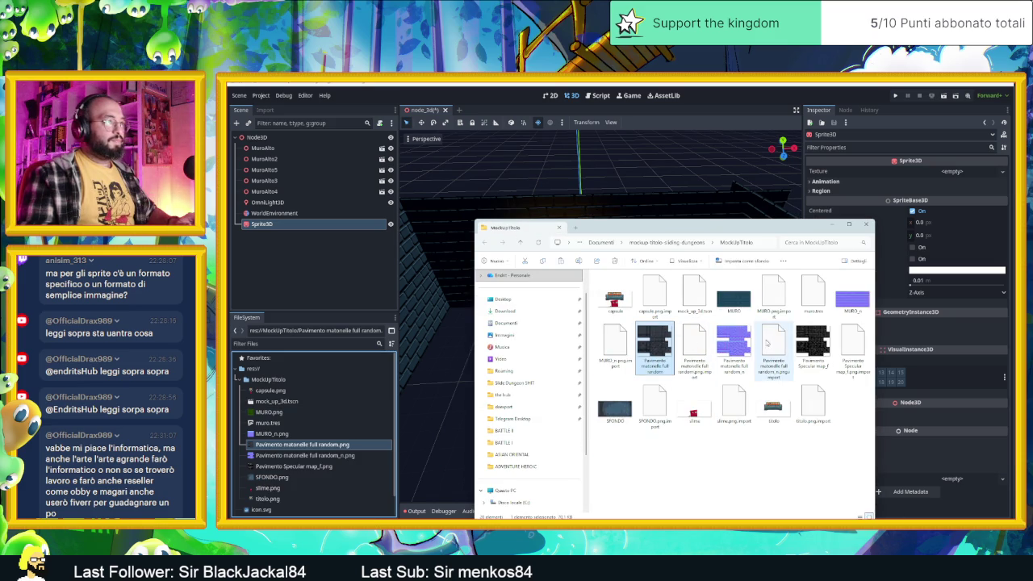
{"action": "left_click", "coordinate": [734, 345], "text": "ctrl"}
{"action": "left_click", "coordinate": [815, 345], "text": "ctrl"}
{"action": "mouse_move", "coordinate": [821, 347]}
{"action": "left_mouse_down"}
{"action": "mouse_move", "coordinate": [820, 482]}
{"action": "mouse_move", "coordinate": [810, 478]}
{"action": "left_mouse_up"}
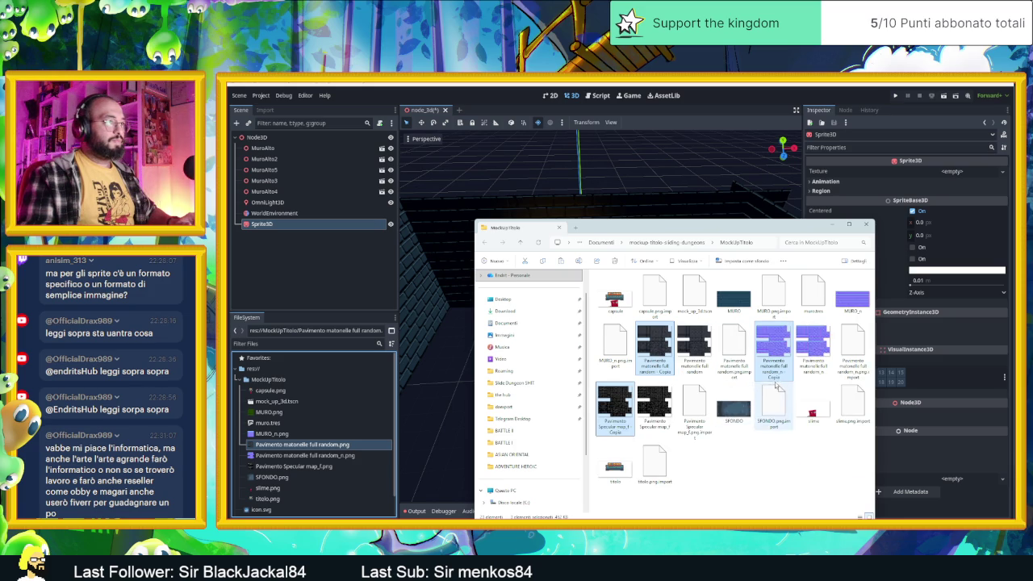
Select the three new texture copies together and switch to Aseprite.
{"action": "left_click", "coordinate": [662, 345]}
{"action": "left_click", "coordinate": [773, 346], "text": "ctrl"}
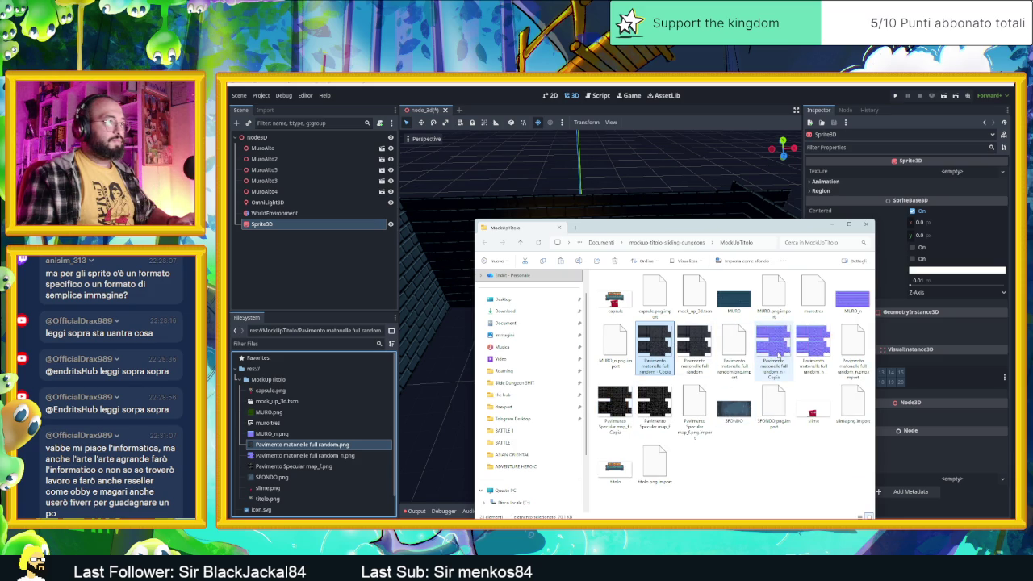
{"action": "left_click", "coordinate": [615, 412], "text": "ctrl"}
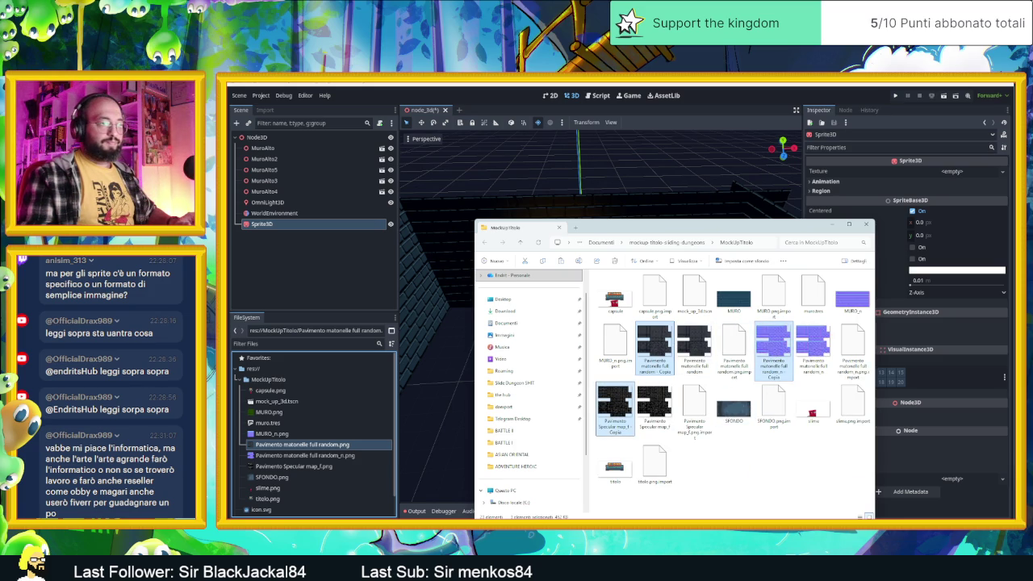
{"action": "key", "text": "alt+Tab"}
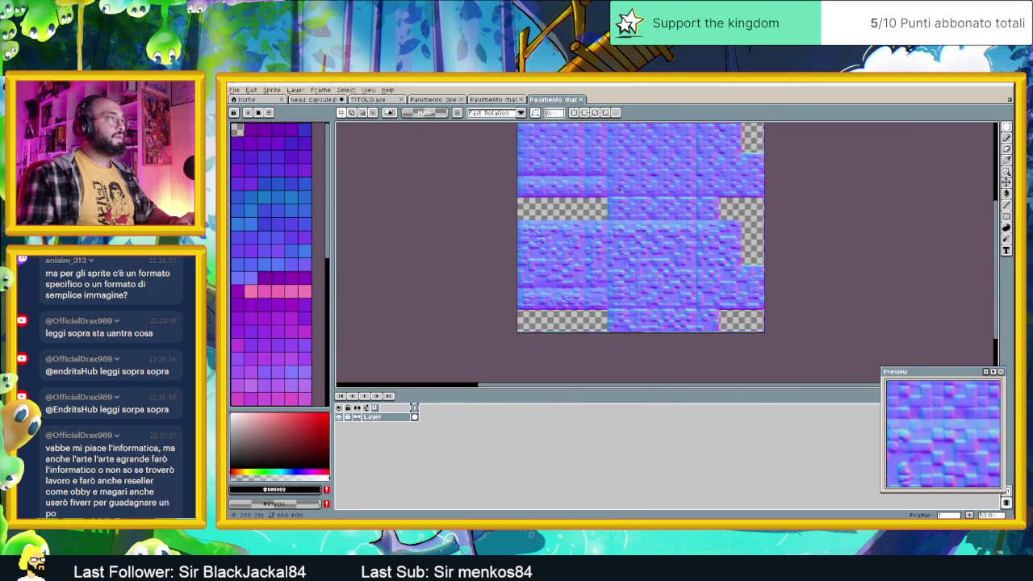
Set the grid width and height to the stone tile size on the normal-map sheet.
{"action": "scroll", "coordinate": [635, 203], "scroll_direction": "up", "scroll_amount": 3}
{"action": "scroll", "coordinate": [587, 230], "scroll_direction": "down", "scroll_amount": 1}
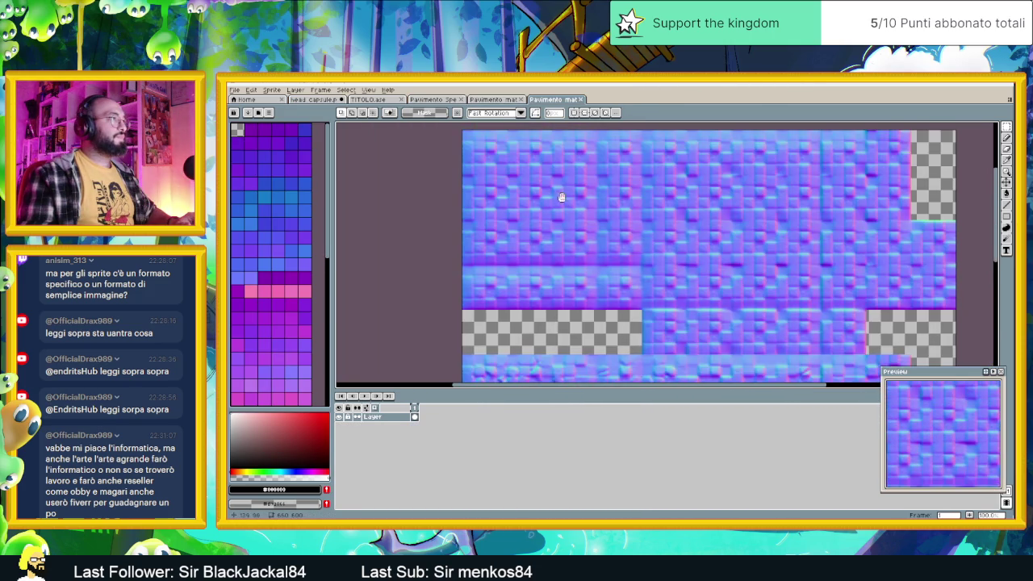
{"action": "scroll", "coordinate": [557, 214], "scroll_direction": "up", "scroll_amount": 1}
{"action": "scroll", "coordinate": [555, 213], "scroll_direction": "down", "scroll_amount": 1}
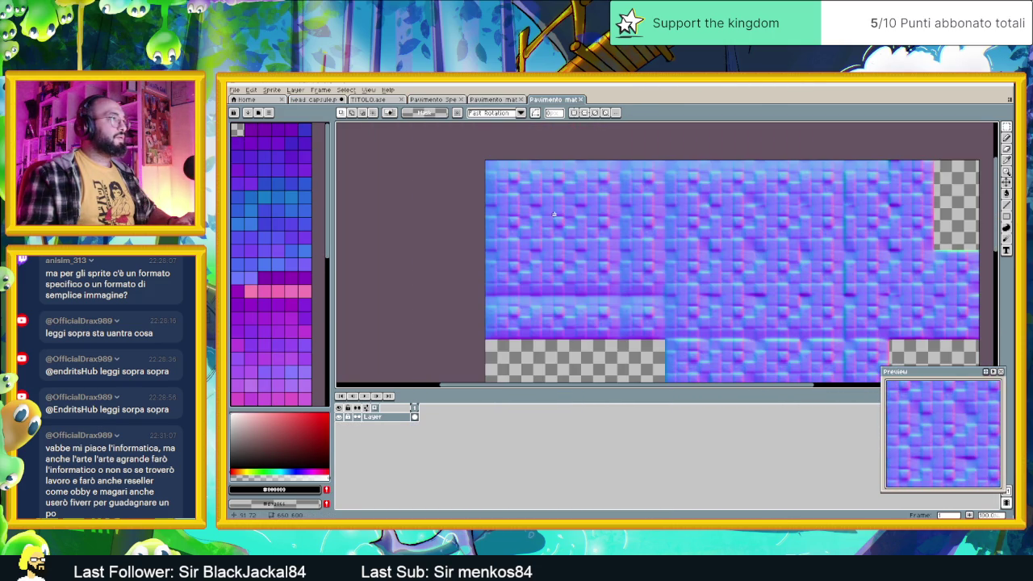
{"action": "left_click", "coordinate": [341, 90]}
{"action": "mouse_move", "coordinate": [449, 159]}
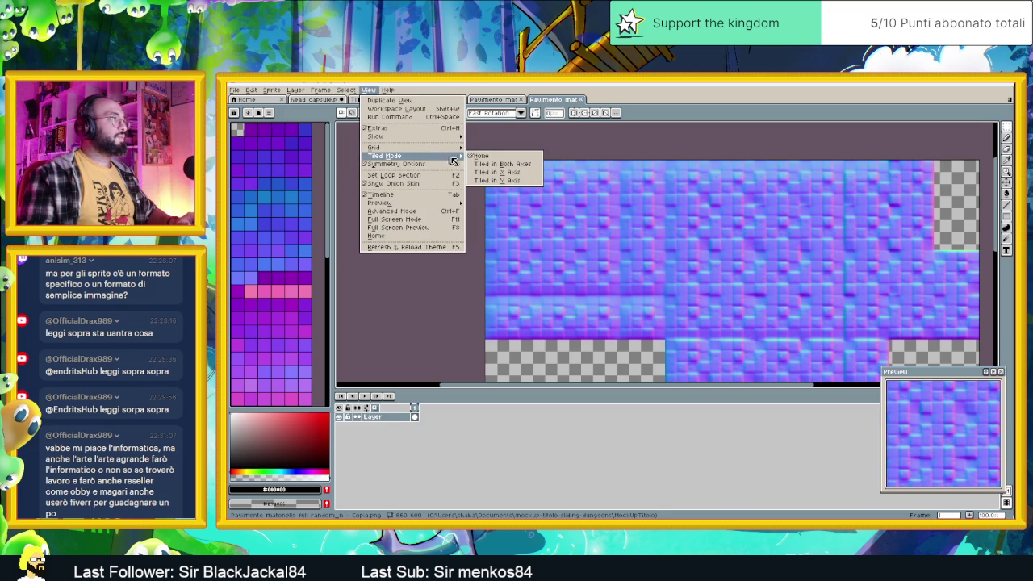
{"action": "left_click", "coordinate": [497, 160]}
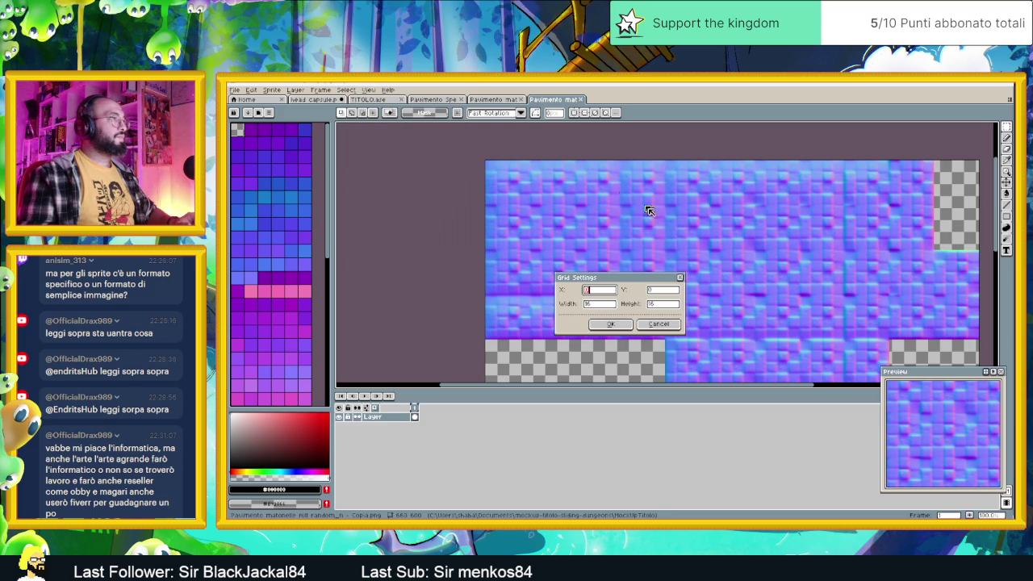
{"action": "left_click", "coordinate": [603, 302]}
{"action": "type", "text": "60"}
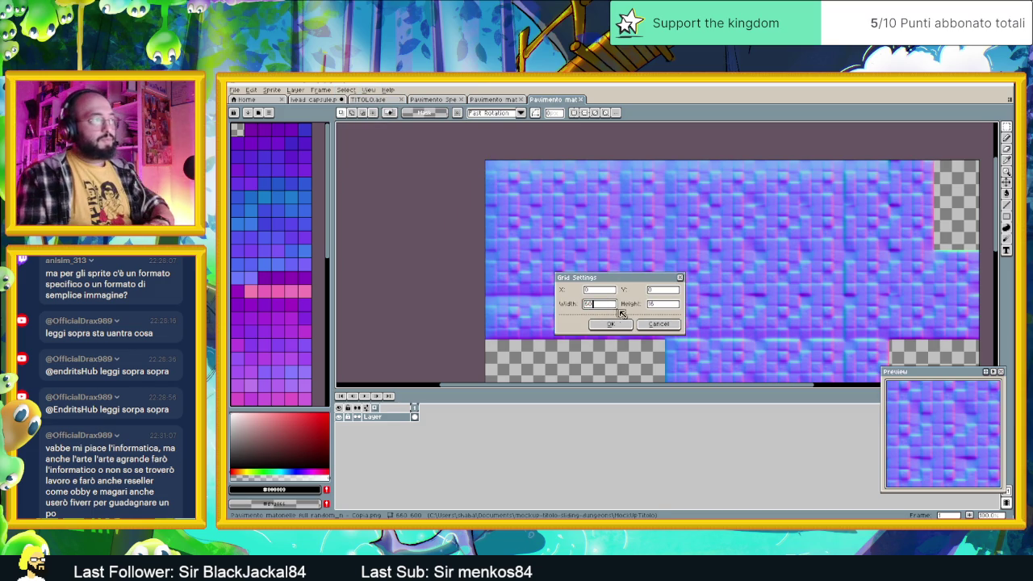
{"action": "left_click", "coordinate": [655, 305]}
{"action": "left_click", "coordinate": [618, 322]}
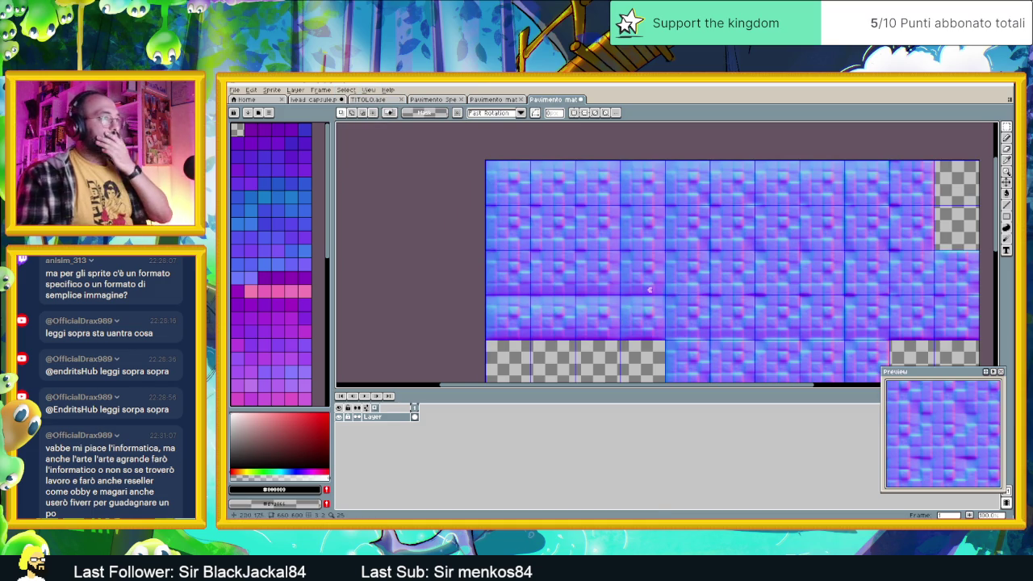
{"action": "scroll", "coordinate": [555, 229], "scroll_direction": "up", "scroll_amount": 1}
{"action": "scroll", "coordinate": [557, 229], "scroll_direction": "down", "scroll_amount": 2}
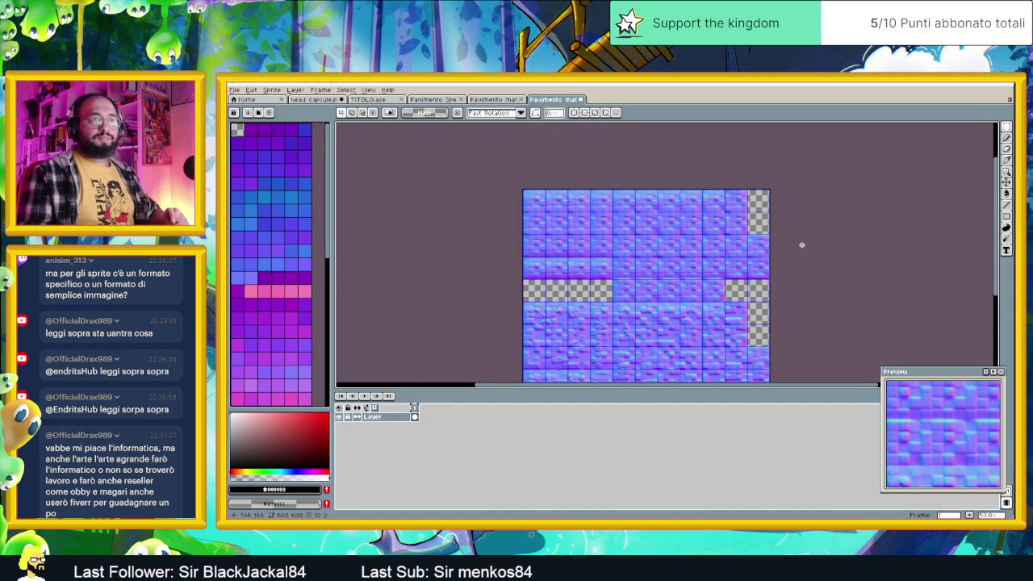
{"action": "left_click_drag", "start_coordinate": [1006, 126], "coordinate": [995, 127]}
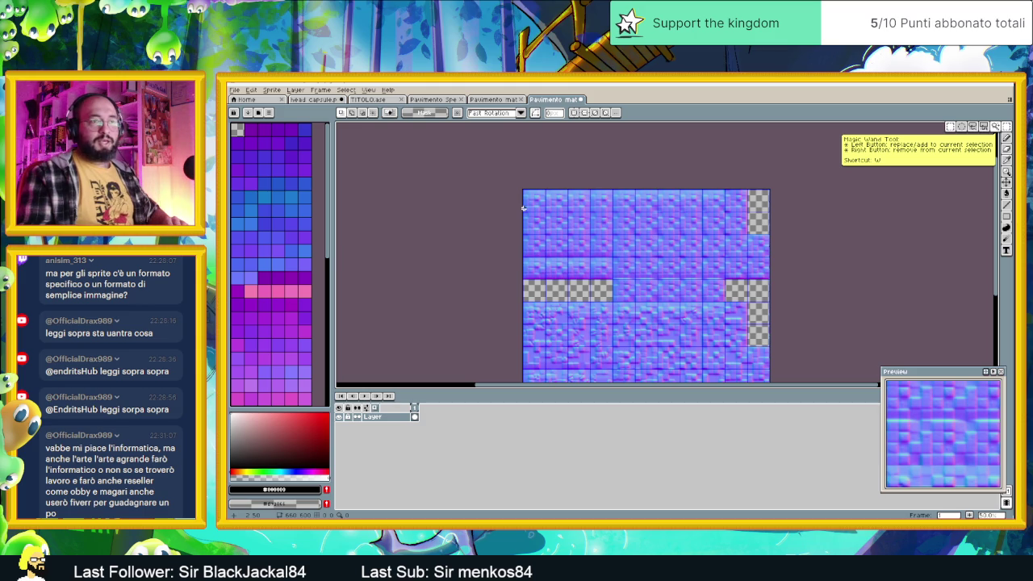
Erase the top row, the left strip and a block of tiles from the normal-map sheet.
{"action": "scroll", "coordinate": [525, 207], "scroll_direction": "up", "scroll_amount": 2}
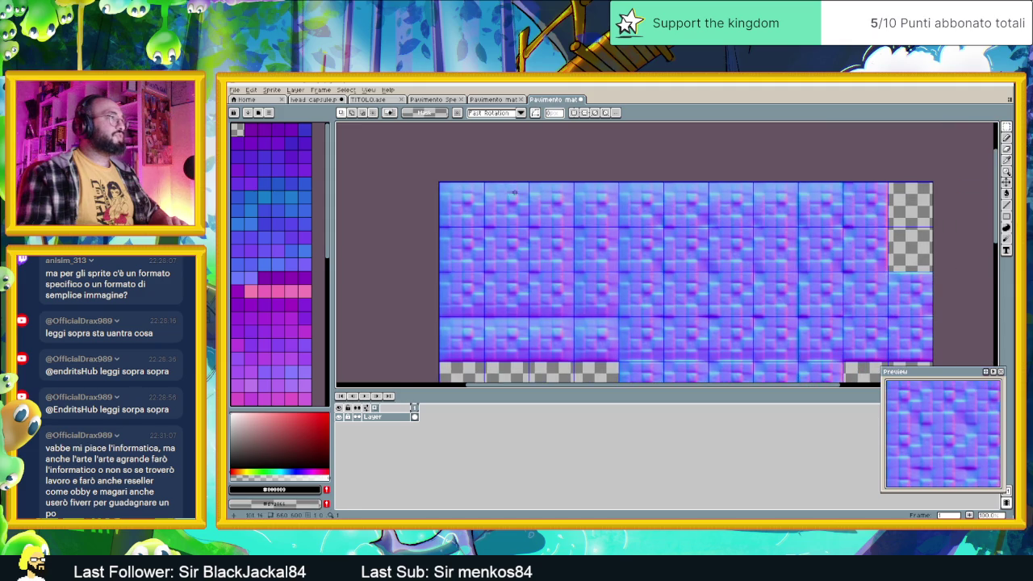
{"action": "mouse_move", "coordinate": [439, 182]}
{"action": "left_mouse_down"}
{"action": "mouse_move", "coordinate": [776, 229]}
{"action": "mouse_move", "coordinate": [933, 226]}
{"action": "left_mouse_up"}
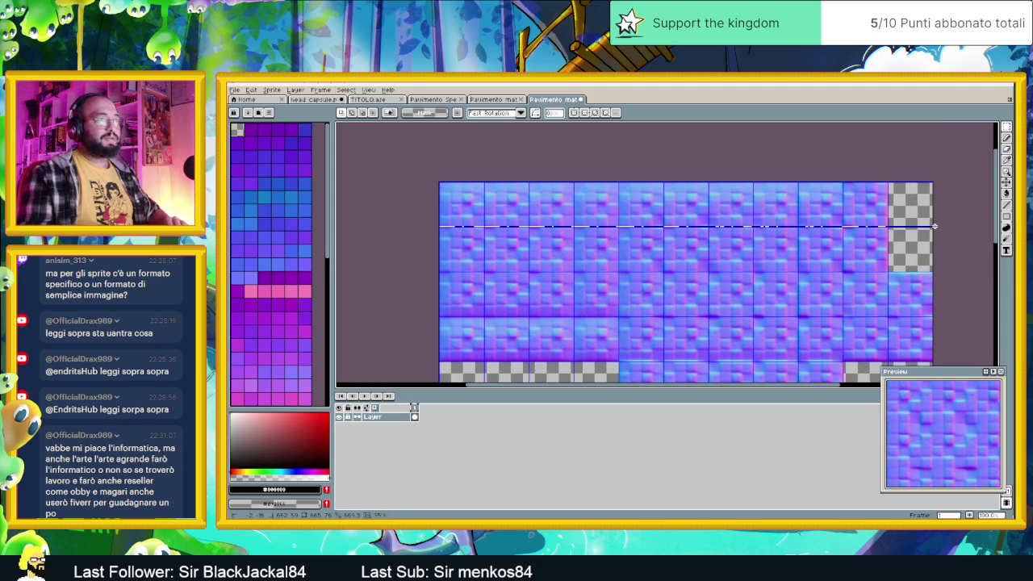
{"action": "key", "text": "Delete"}
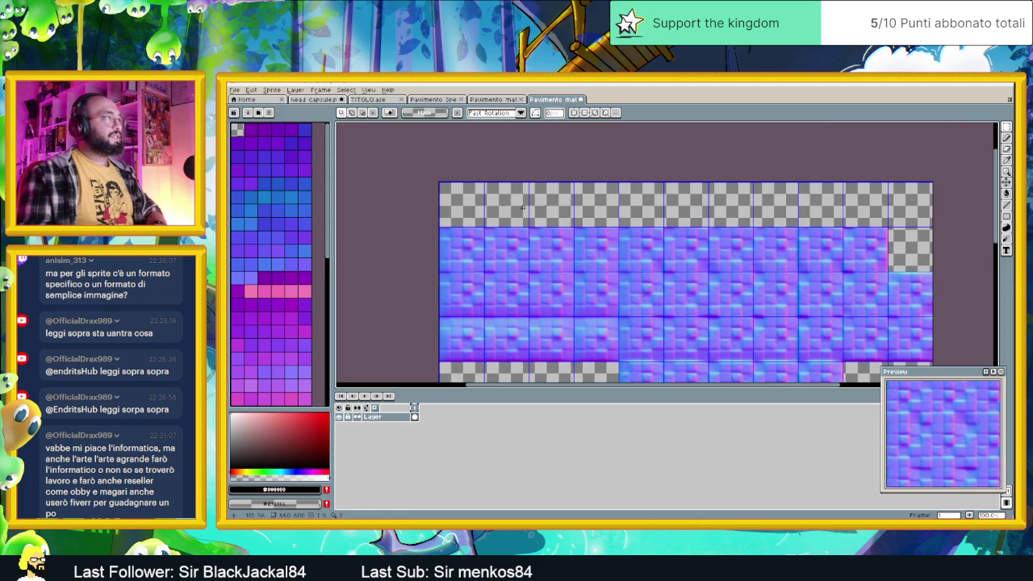
{"action": "mouse_move", "coordinate": [439, 182]}
{"action": "left_mouse_down"}
{"action": "mouse_move", "coordinate": [489, 339]}
{"action": "mouse_move", "coordinate": [486, 376]}
{"action": "left_mouse_up"}
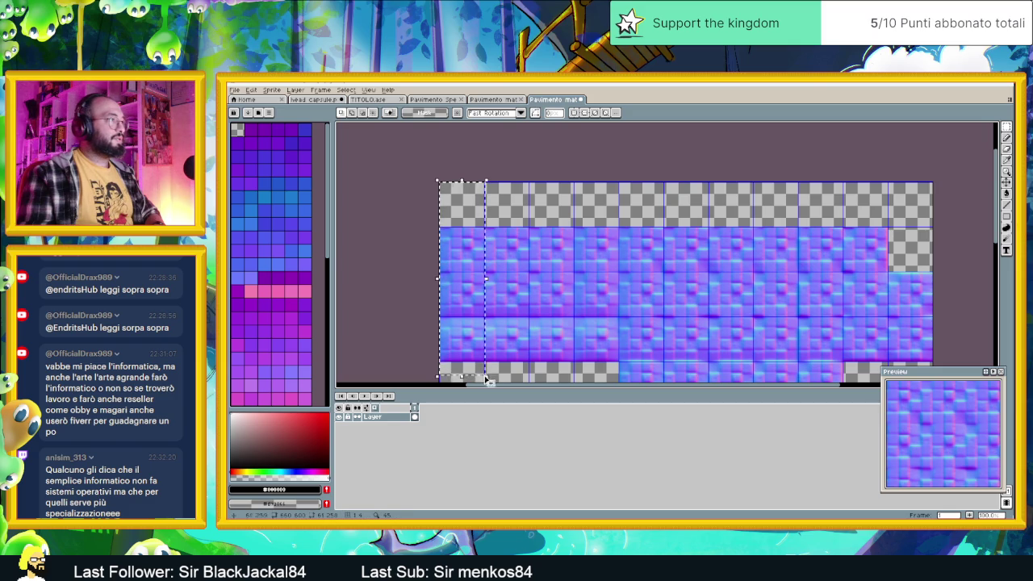
{"action": "scroll", "coordinate": [530, 289], "scroll_direction": "up", "scroll_amount": 3}
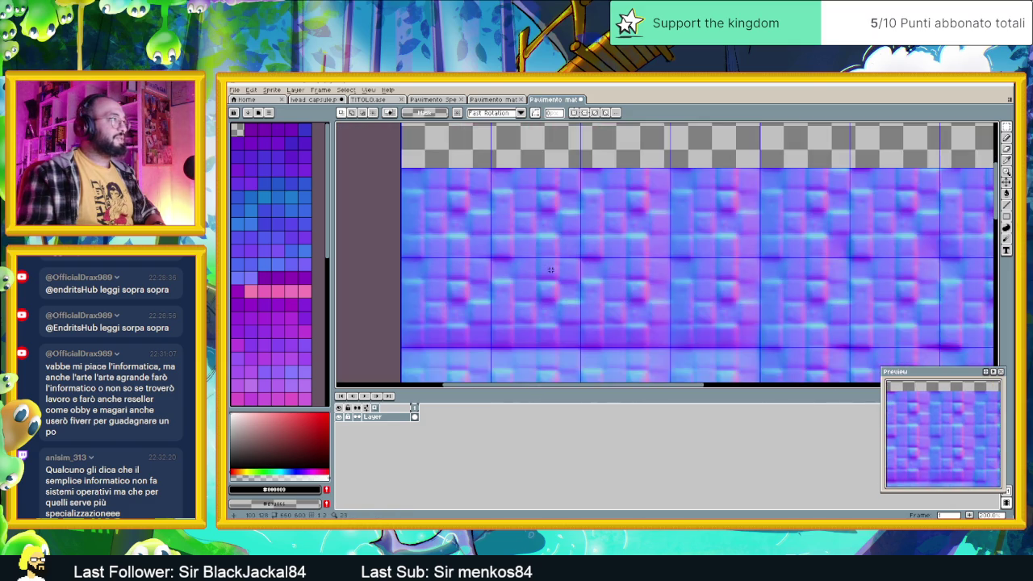
{"action": "left_click_drag", "start_coordinate": [485, 262], "coordinate": [625, 232]}
{"action": "mouse_move", "coordinate": [487, 125]}
{"action": "left_mouse_down"}
{"action": "mouse_move", "coordinate": [557, 229]}
{"action": "mouse_move", "coordinate": [558, 375]}
{"action": "mouse_move", "coordinate": [575, 374]}
{"action": "left_mouse_up"}
{"action": "key", "text": "Delete"}
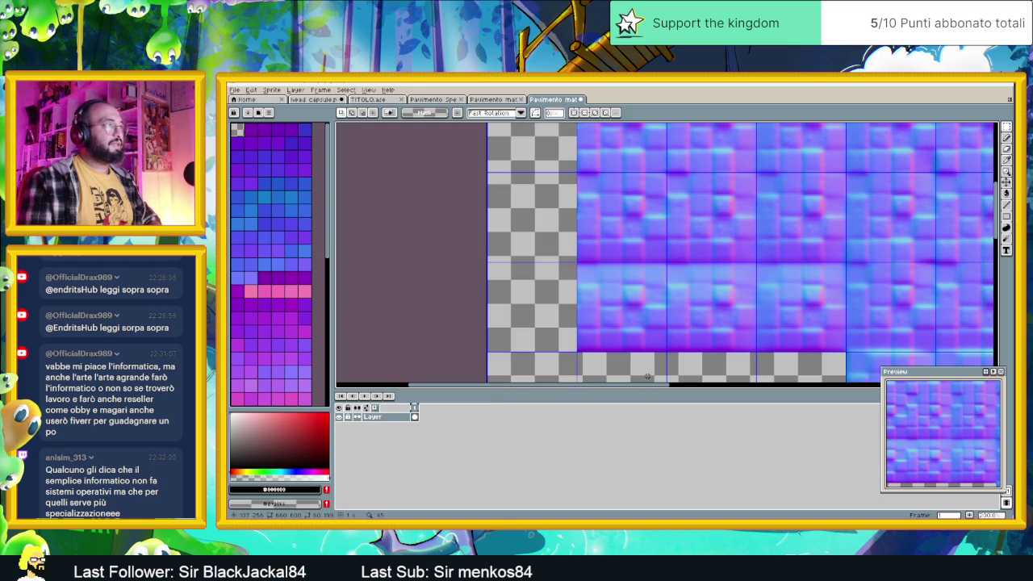
{"action": "scroll", "coordinate": [668, 371], "scroll_direction": "down", "scroll_amount": 3}
{"action": "scroll", "coordinate": [623, 234], "scroll_direction": "up", "scroll_amount": 4}
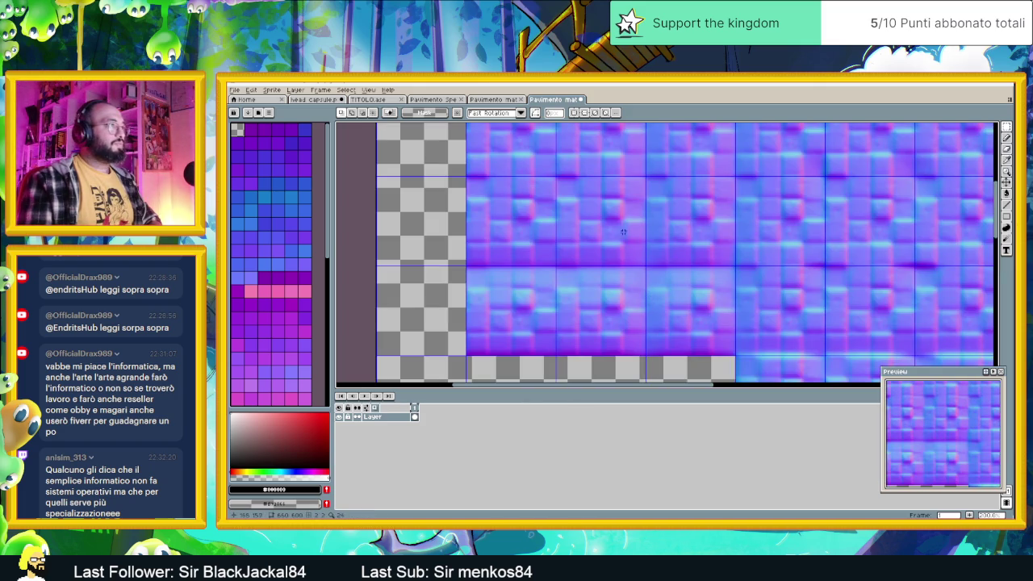
{"action": "scroll", "coordinate": [625, 237], "scroll_direction": "down", "scroll_amount": 2}
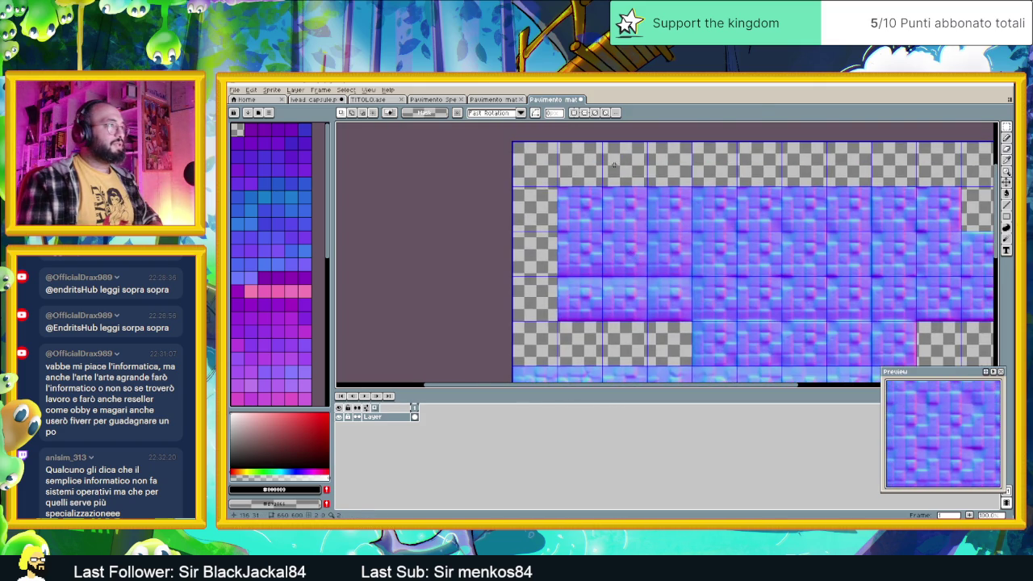
{"action": "scroll", "coordinate": [613, 164], "scroll_direction": "up", "scroll_amount": 2}
{"action": "scroll", "coordinate": [612, 165], "scroll_direction": "down", "scroll_amount": 2}
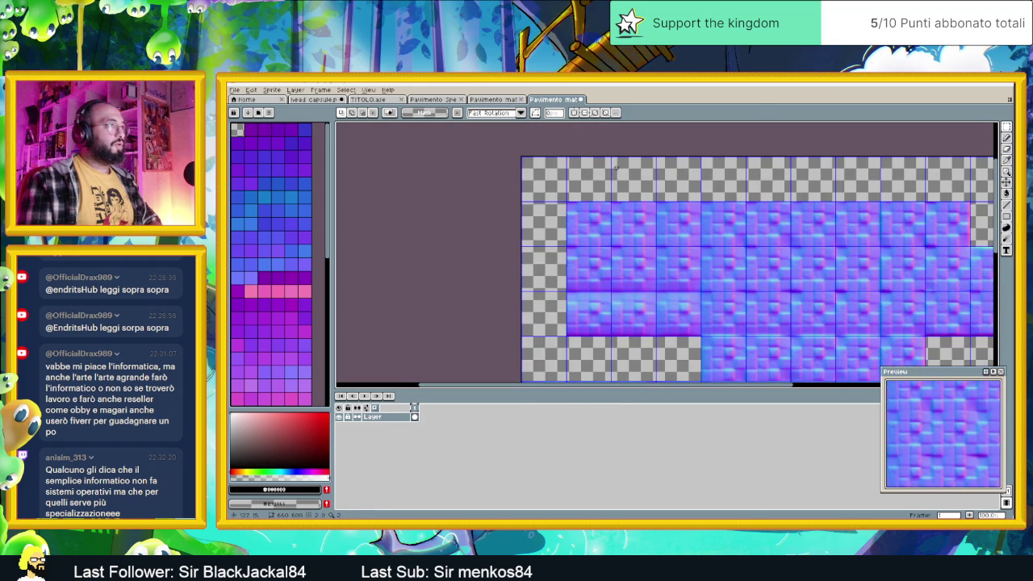
{"action": "left_click_drag", "start_coordinate": [612, 202], "coordinate": [686, 335]}
{"action": "key", "text": "Delete"}
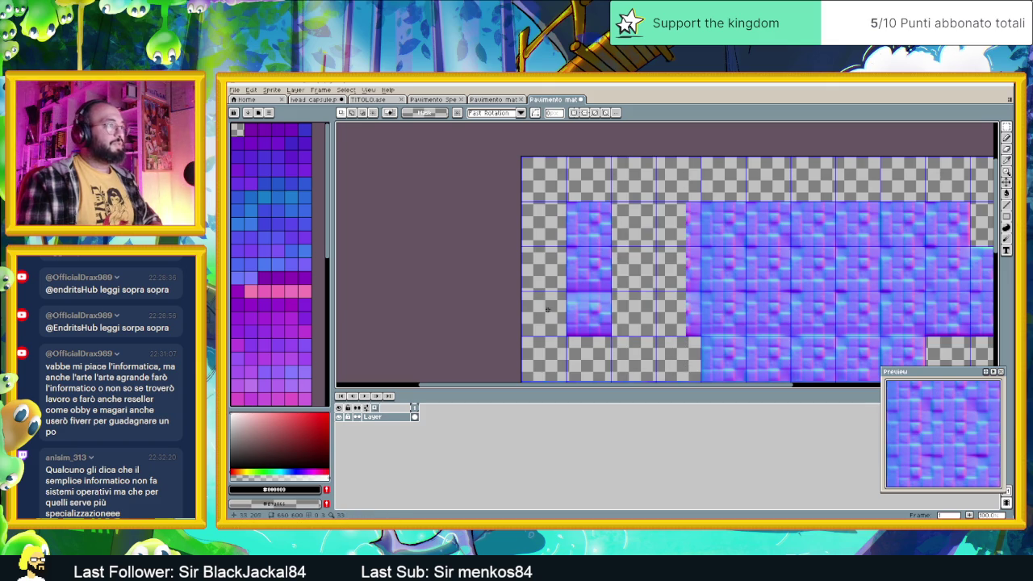
Erase the remaining tiles and move the last stone tile into the top-left grid cell.
{"action": "scroll", "coordinate": [549, 311], "scroll_direction": "up", "scroll_amount": 2}
{"action": "mouse_move", "coordinate": [575, 182]}
{"action": "left_mouse_down"}
{"action": "mouse_move", "coordinate": [750, 215]}
{"action": "mouse_move", "coordinate": [989, 376]}
{"action": "left_mouse_up"}
{"action": "scroll", "coordinate": [824, 378], "scroll_direction": "down", "scroll_amount": 3}
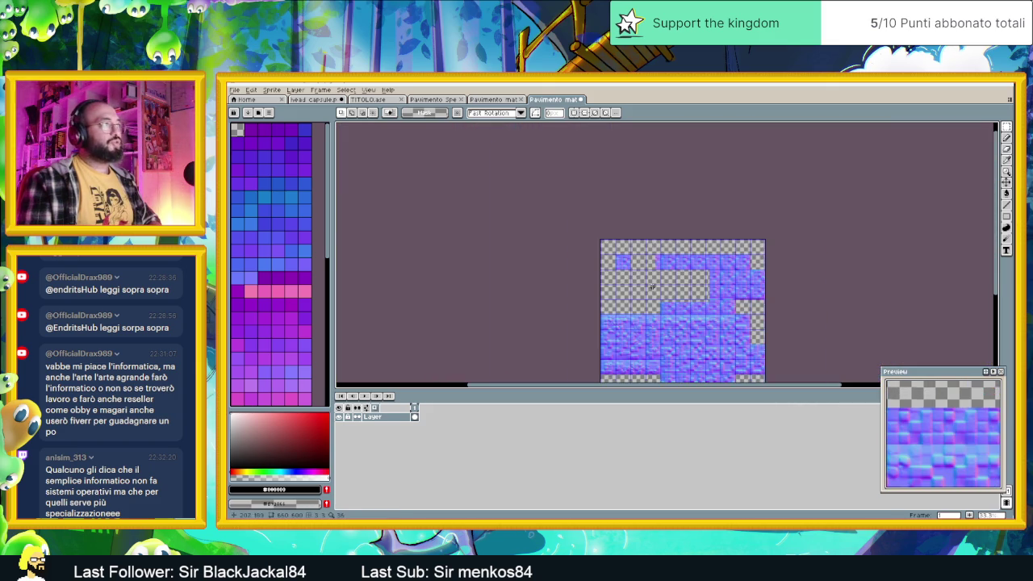
{"action": "key", "text": "Delete"}
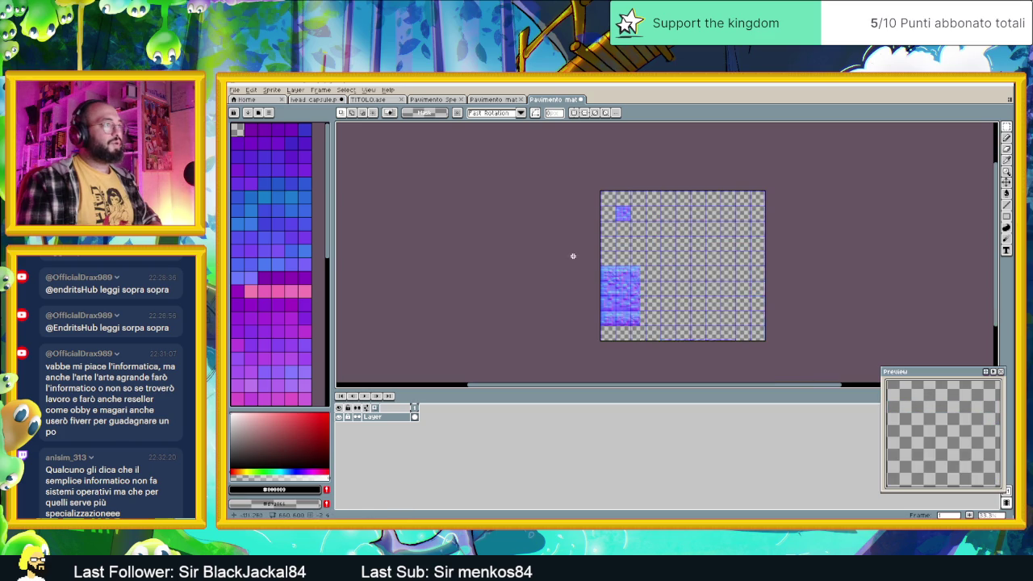
{"action": "key", "text": "Delete"}
{"action": "scroll", "coordinate": [582, 249], "scroll_direction": "up", "scroll_amount": 1}
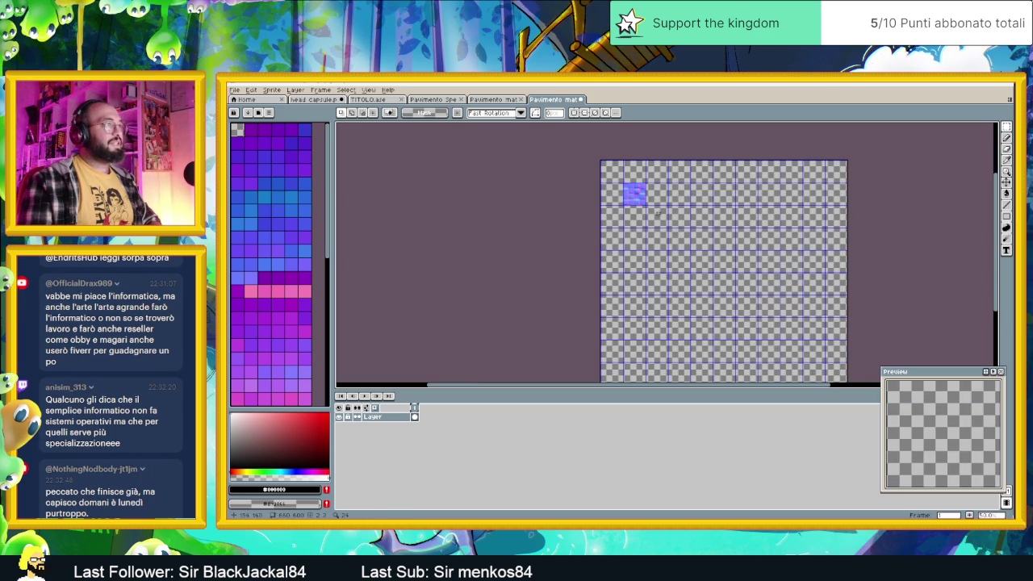
{"action": "scroll", "coordinate": [680, 251], "scroll_direction": "up", "scroll_amount": 2}
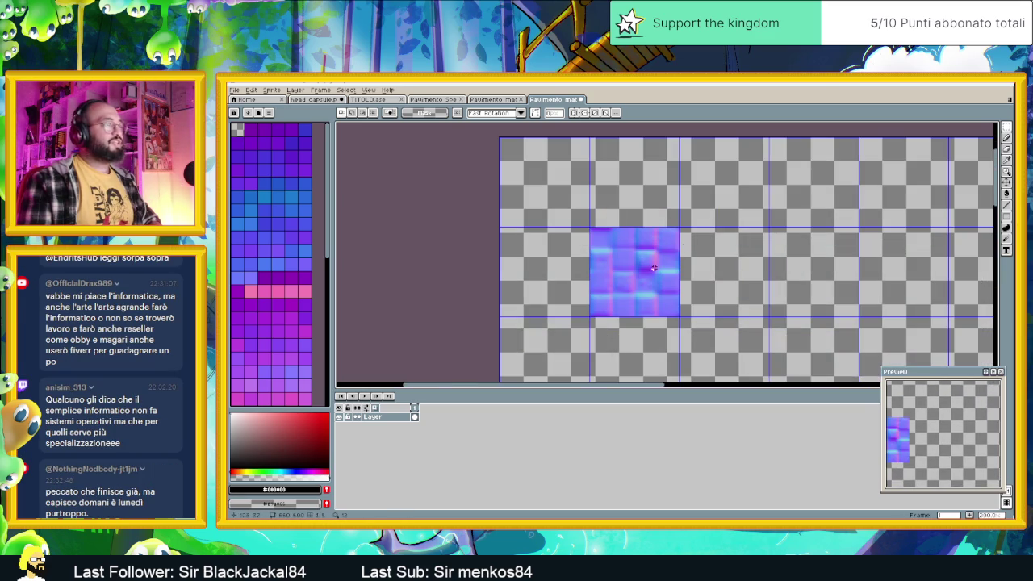
{"action": "left_click", "coordinate": [1006, 183]}
{"action": "left_click_drag", "start_coordinate": [645, 283], "coordinate": [556, 194]}
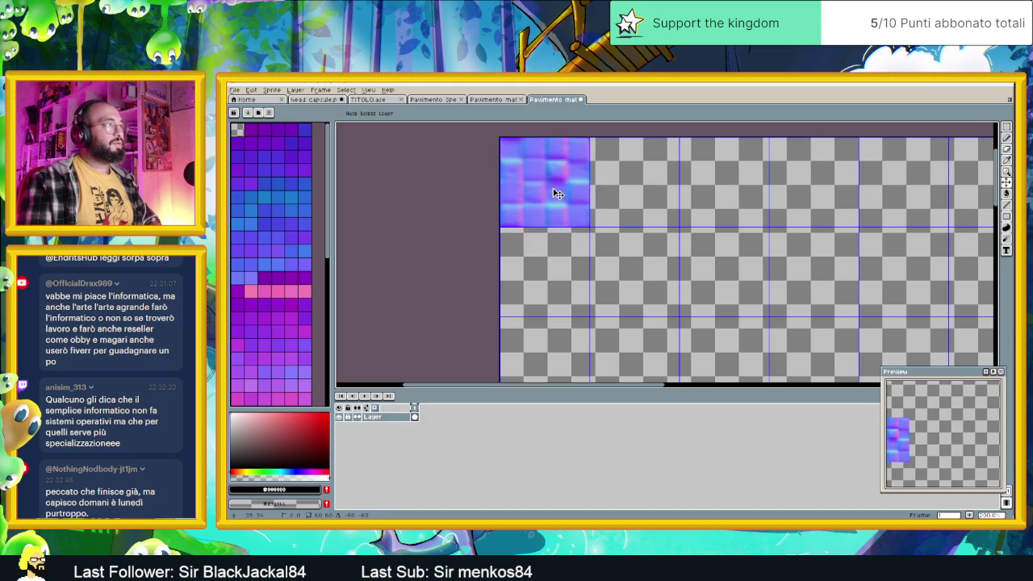
{"action": "scroll", "coordinate": [743, 247], "scroll_direction": "down", "scroll_amount": 2}
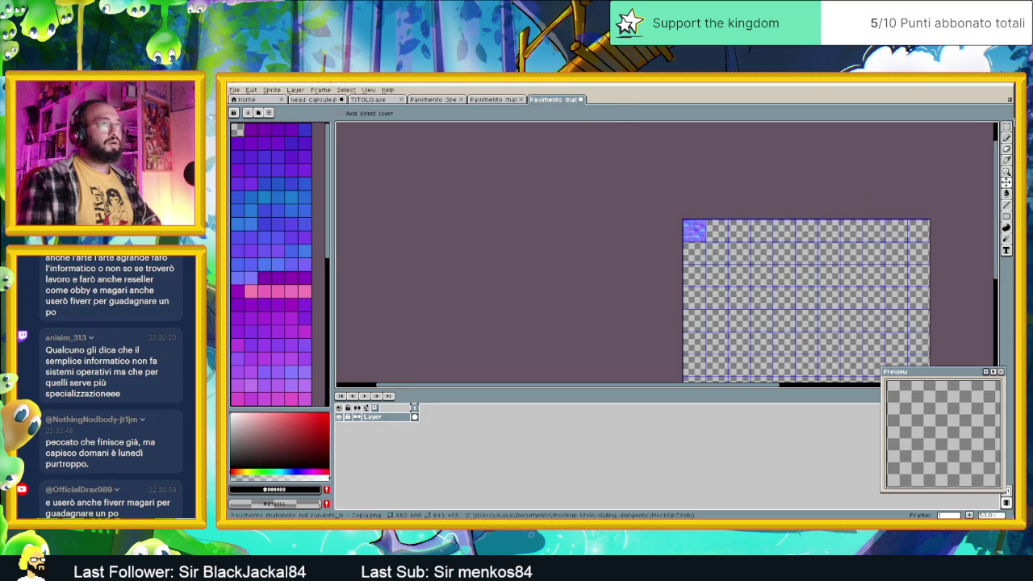
Crop the normal-map canvas to a single 60×60 tile with Canvas Size.
{"action": "left_click", "coordinate": [1006, 147]}
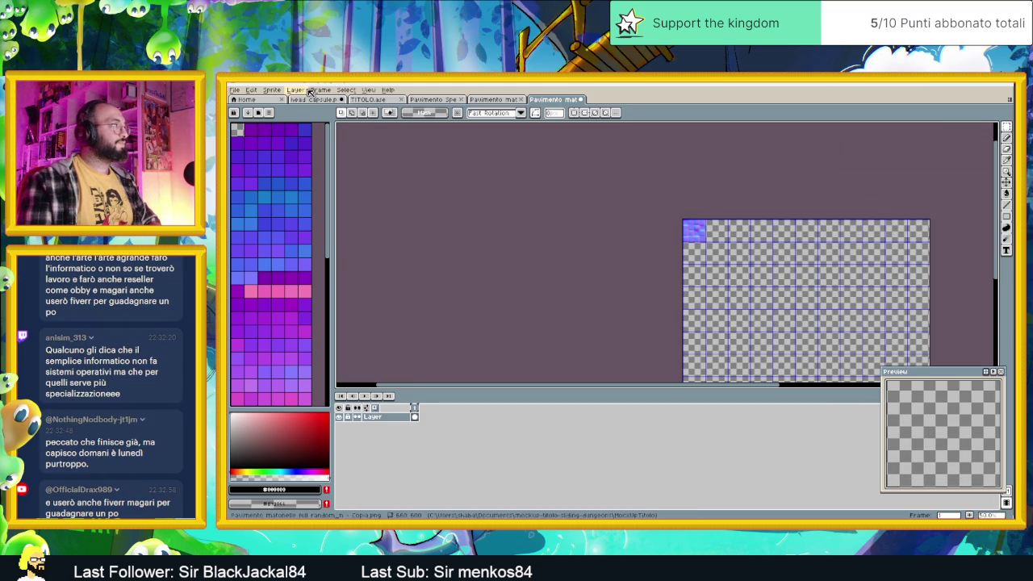
{"action": "left_click", "coordinate": [272, 89]}
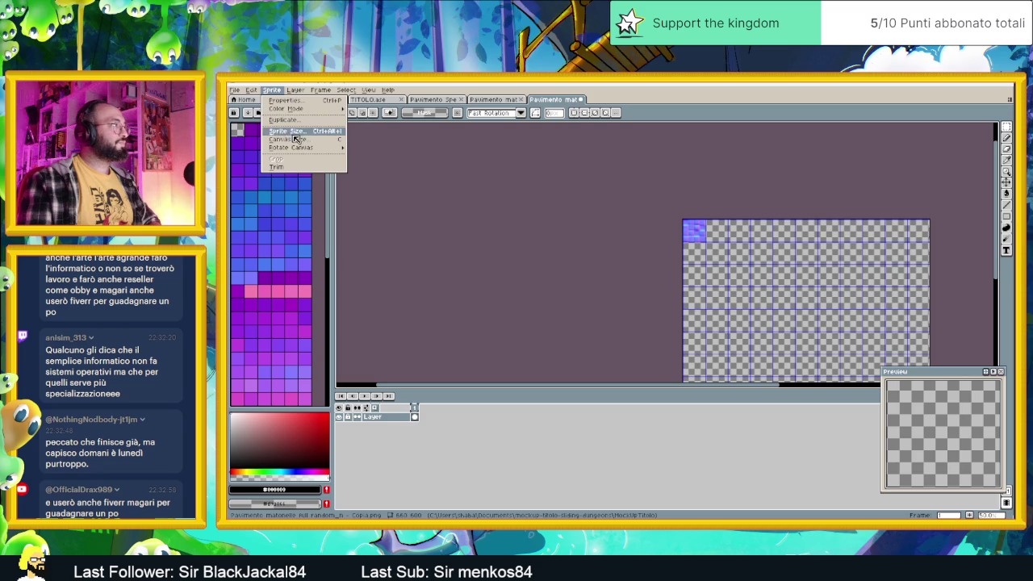
{"action": "left_click", "coordinate": [301, 142]}
{"action": "mouse_move", "coordinate": [930, 274]}
{"action": "left_mouse_down"}
{"action": "mouse_move", "coordinate": [709, 272]}
{"action": "mouse_move", "coordinate": [728, 252]}
{"action": "left_mouse_up"}
{"action": "scroll", "coordinate": [705, 230], "scroll_direction": "up", "scroll_amount": 5}
{"action": "scroll", "coordinate": [707, 232], "scroll_direction": "up", "scroll_amount": 1}
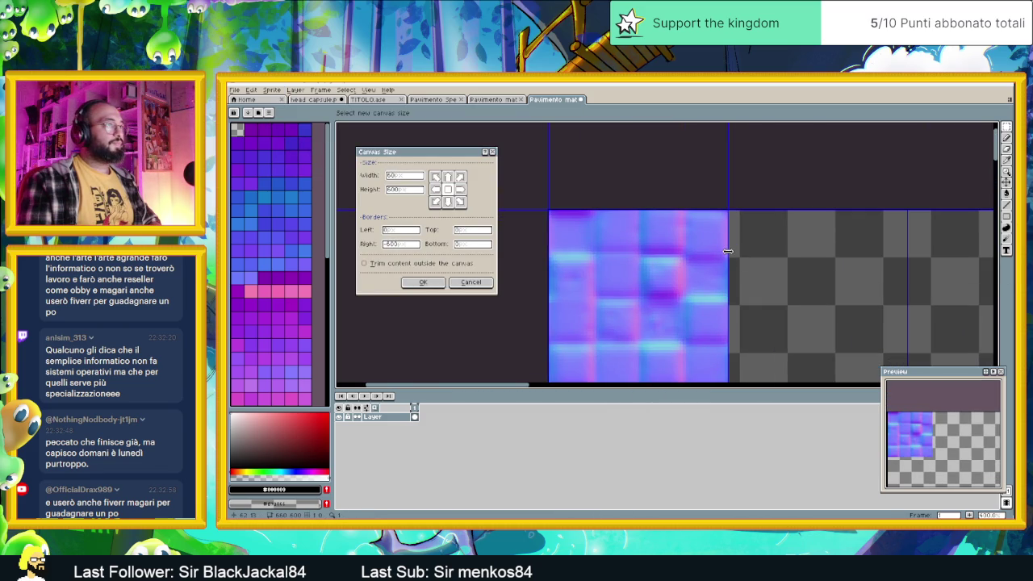
{"action": "scroll", "coordinate": [809, 194], "scroll_direction": "down", "scroll_amount": 2}
{"action": "scroll", "coordinate": [684, 312], "scroll_direction": "down", "scroll_amount": 3}
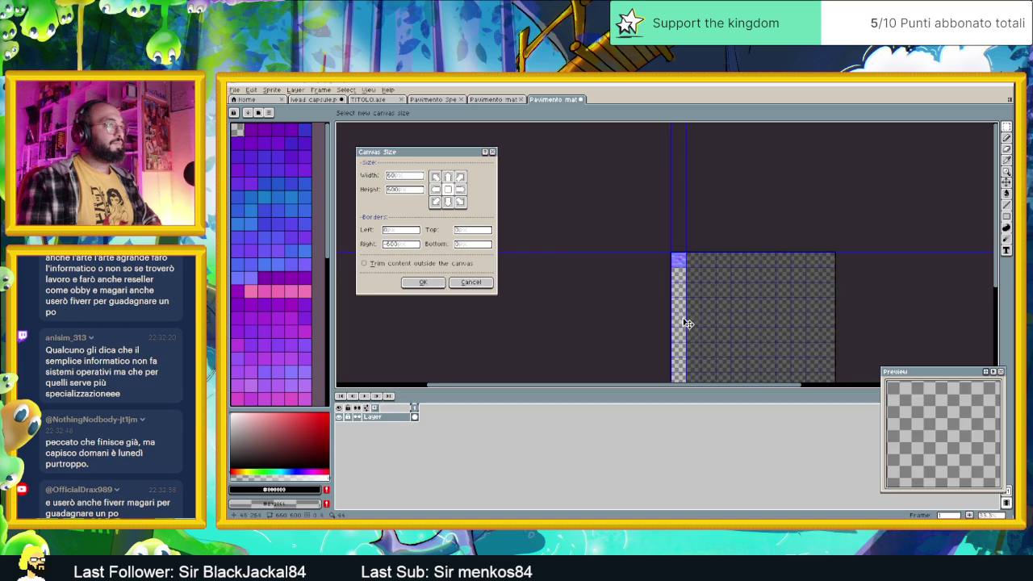
{"action": "mouse_move", "coordinate": [654, 370]}
{"action": "left_mouse_down"}
{"action": "mouse_move", "coordinate": [651, 296]}
{"action": "mouse_move", "coordinate": [673, 272]}
{"action": "left_mouse_up"}
{"action": "scroll", "coordinate": [668, 289], "scroll_direction": "up", "scroll_amount": 3}
{"action": "scroll", "coordinate": [668, 289], "scroll_direction": "up", "scroll_amount": 2}
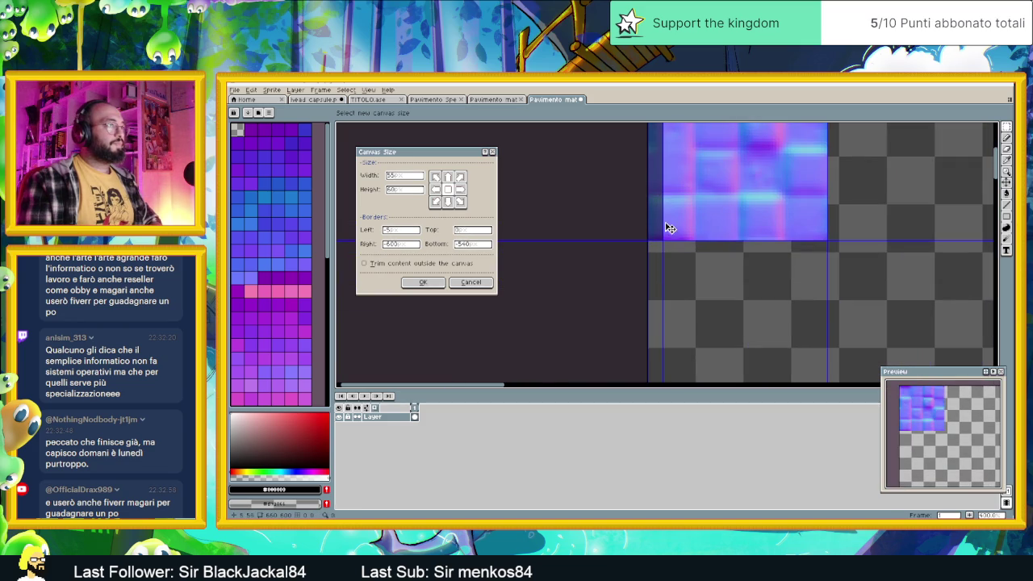
{"action": "left_click_drag", "start_coordinate": [663, 220], "coordinate": [650, 223]}
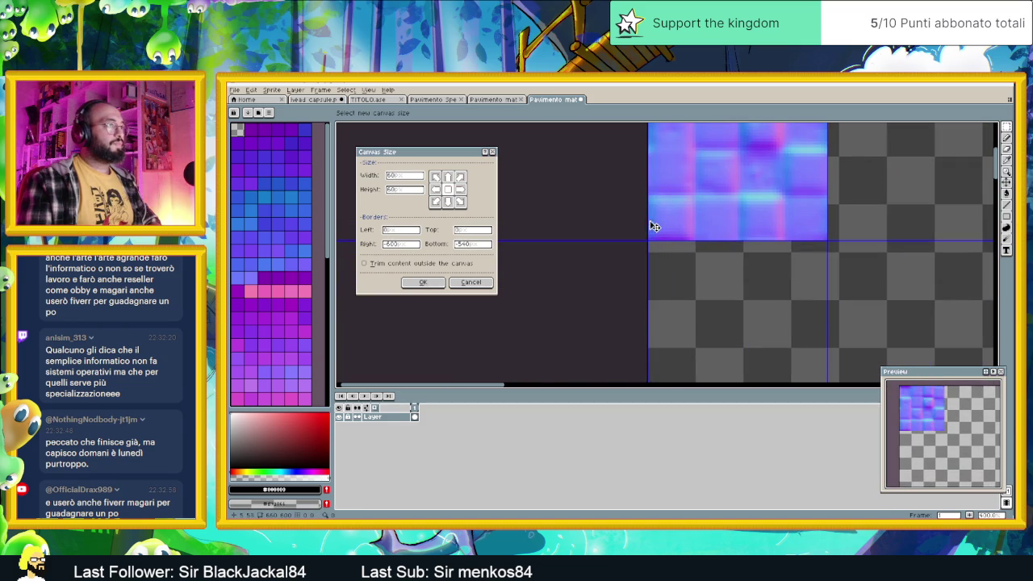
{"action": "left_click", "coordinate": [491, 284]}
Close the cropped normal-map sprite and bring the dark stone tile sheet into view.
{"action": "scroll", "coordinate": [858, 260], "scroll_direction": "down", "scroll_amount": 3}
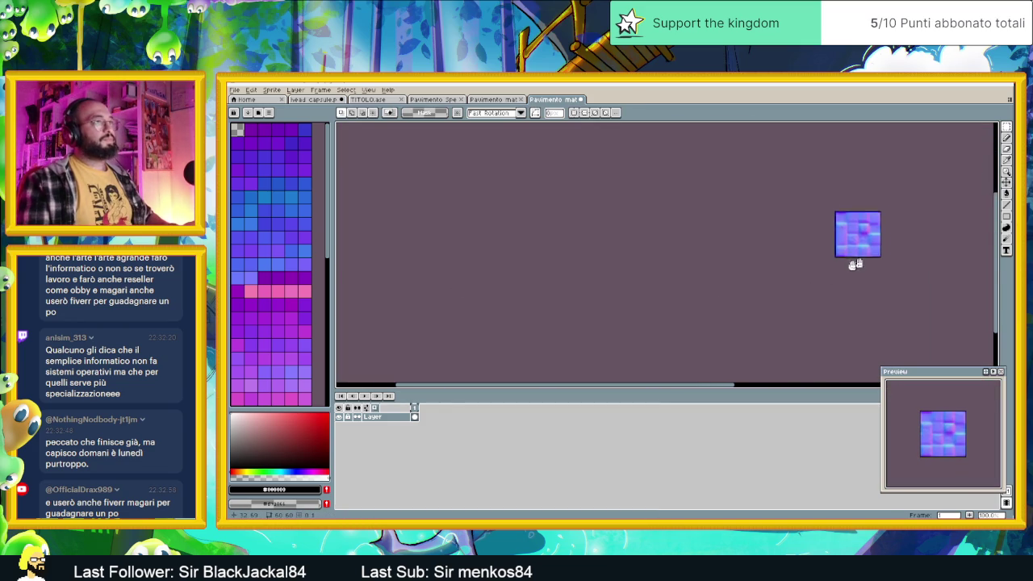
{"action": "left_click_drag", "start_coordinate": [860, 260], "coordinate": [684, 289]}
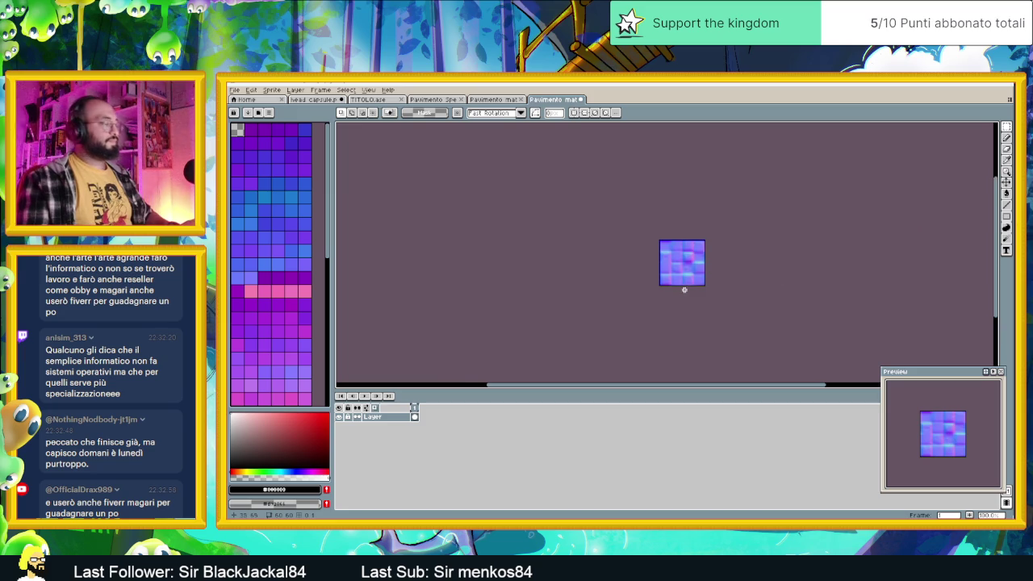
{"action": "left_click", "coordinate": [582, 100]}
{"action": "left_click_drag", "start_coordinate": [588, 197], "coordinate": [685, 337]}
Set a 60 by 60 grid on the dark stone floor sheet.
{"action": "left_click", "coordinate": [366, 90]}
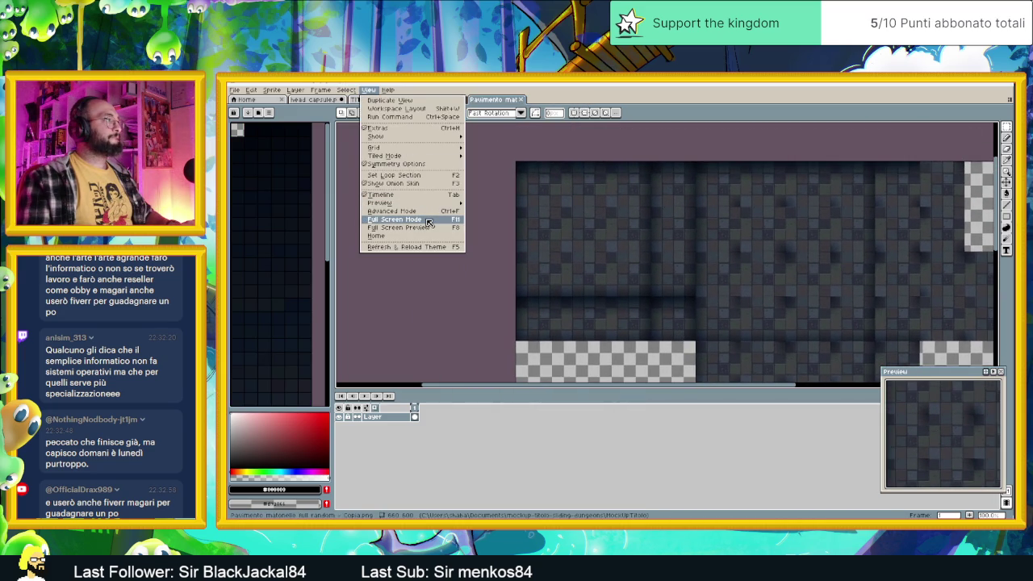
{"action": "mouse_move", "coordinate": [405, 150]}
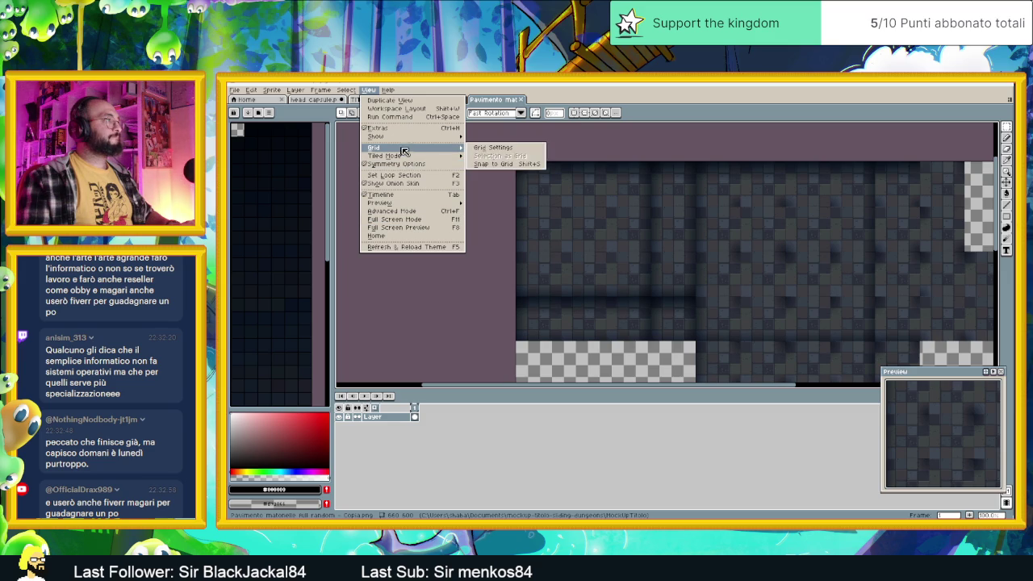
{"action": "left_click", "coordinate": [497, 162]}
{"action": "double_click", "coordinate": [607, 304]}
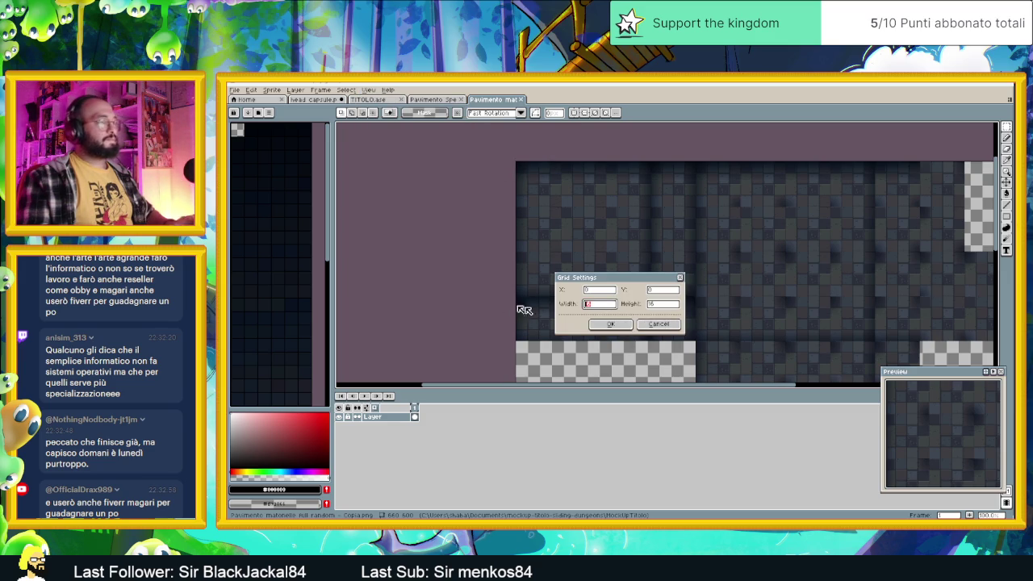
{"action": "key", "text": "Tab"}
{"action": "type", "text": "60"}
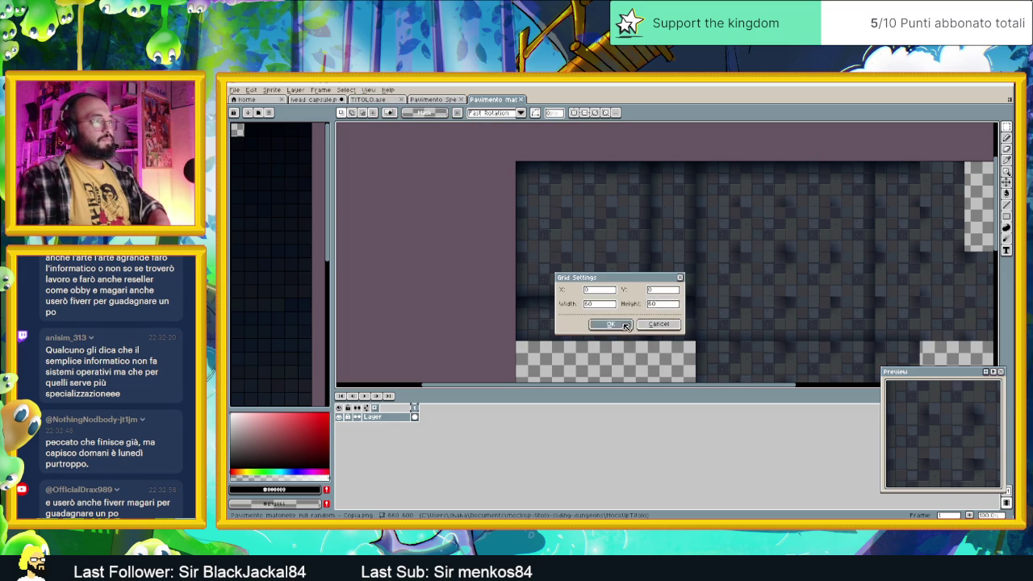
{"action": "left_click", "coordinate": [611, 323]}
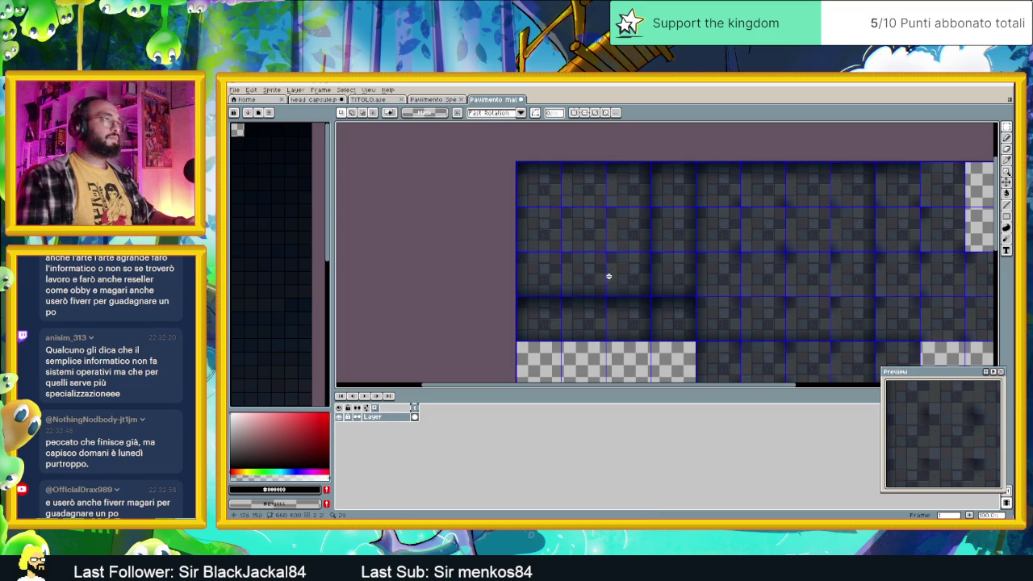
{"action": "scroll", "coordinate": [606, 276], "scroll_direction": "down", "scroll_amount": 2}
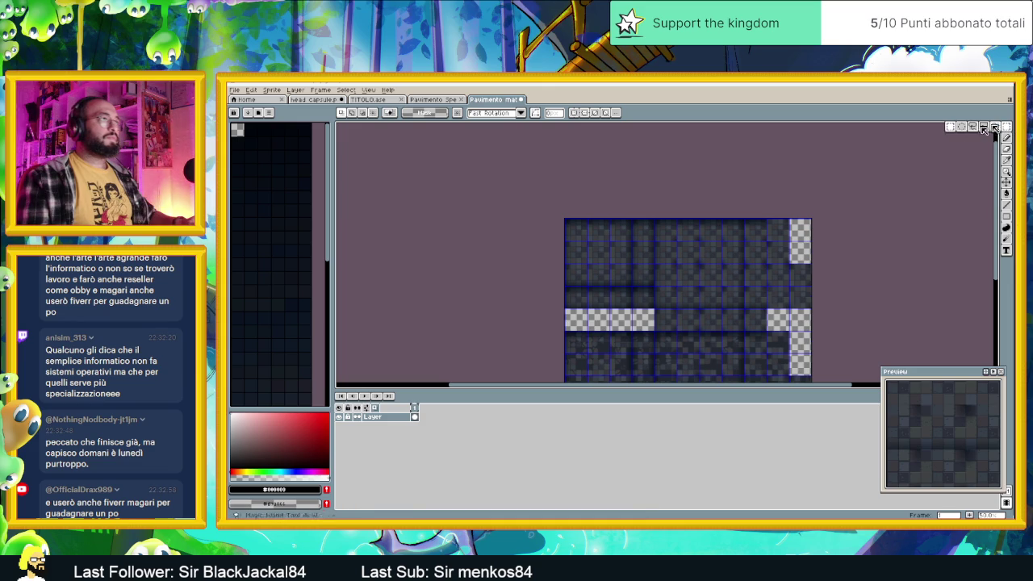
Crop the stone floor canvas to one 60×60 tile by aligning each border to its edges.
{"action": "left_click", "coordinate": [271, 91]}
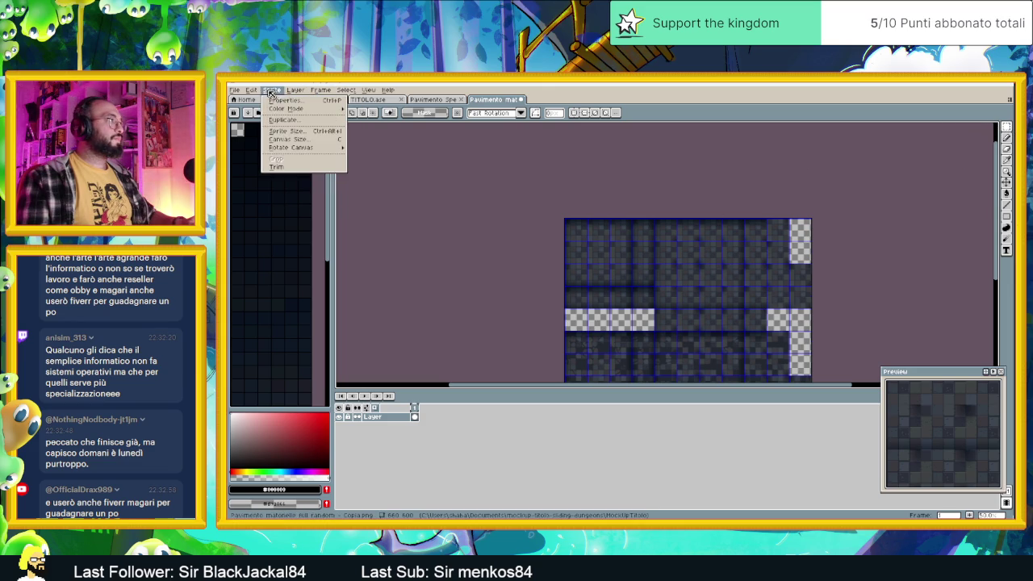
{"action": "left_click", "coordinate": [286, 139]}
{"action": "mouse_move", "coordinate": [567, 263]}
{"action": "left_mouse_down"}
{"action": "mouse_move", "coordinate": [581, 256]}
{"action": "mouse_move", "coordinate": [526, 257]}
{"action": "left_mouse_up"}
{"action": "scroll", "coordinate": [581, 256], "scroll_direction": "up", "scroll_amount": 2}
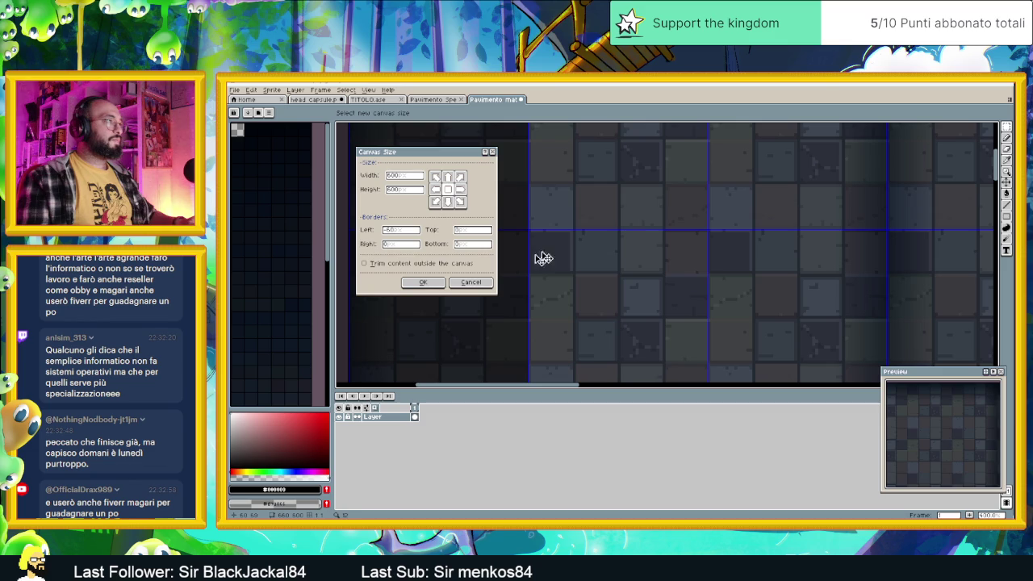
{"action": "scroll", "coordinate": [556, 255], "scroll_direction": "down", "scroll_amount": 2}
{"action": "scroll", "coordinate": [953, 269], "scroll_direction": "down", "scroll_amount": 2}
{"action": "mouse_move", "coordinate": [979, 271]}
{"action": "left_mouse_down"}
{"action": "mouse_move", "coordinate": [807, 263]}
{"action": "mouse_move", "coordinate": [699, 242]}
{"action": "mouse_move", "coordinate": [693, 222]}
{"action": "mouse_move", "coordinate": [692, 253]}
{"action": "left_mouse_up"}
{"action": "scroll", "coordinate": [691, 254], "scroll_direction": "down", "scroll_amount": 2}
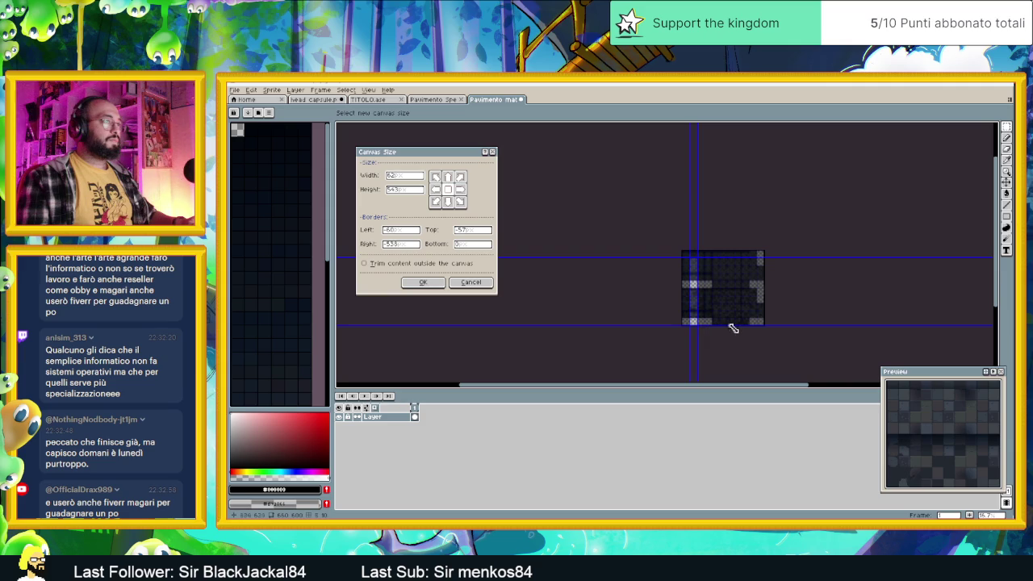
{"action": "left_click_drag", "start_coordinate": [692, 326], "coordinate": [694, 271]}
{"action": "scroll", "coordinate": [695, 265], "scroll_direction": "up", "scroll_amount": 2}
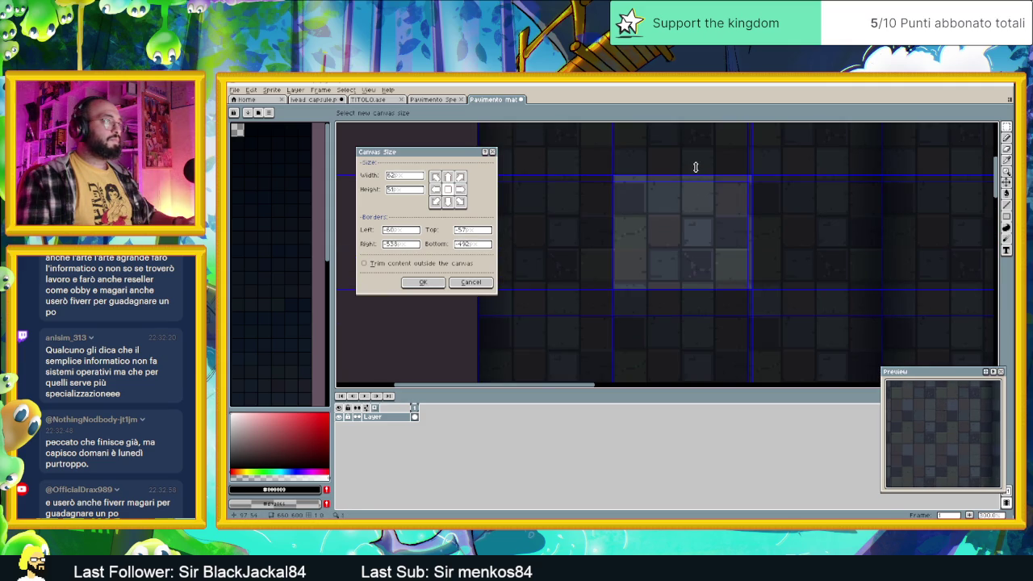
{"action": "left_click_drag", "start_coordinate": [695, 171], "coordinate": [696, 177]}
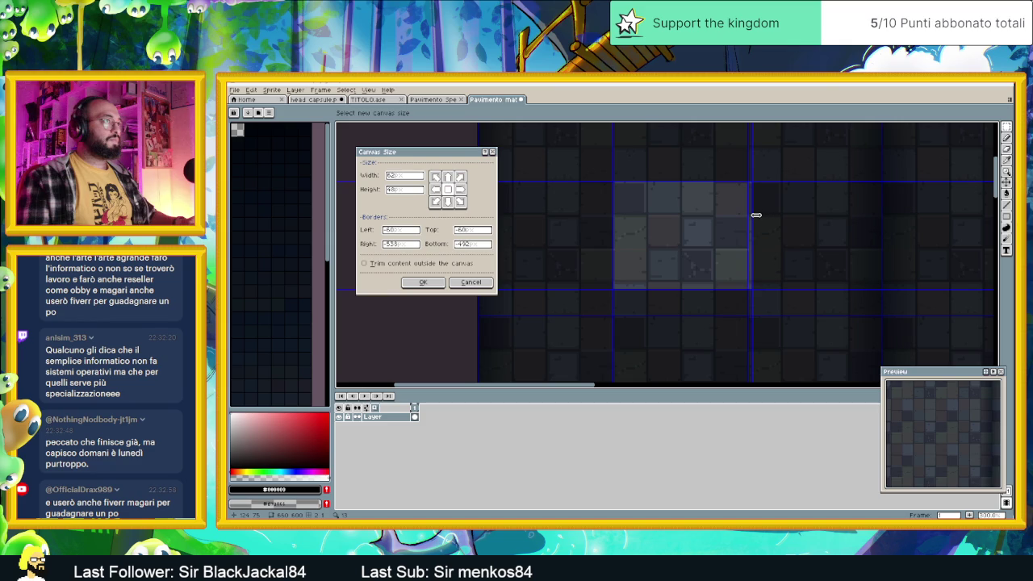
{"action": "left_click_drag", "start_coordinate": [756, 215], "coordinate": [752, 216]}
{"action": "left_click_drag", "start_coordinate": [720, 289], "coordinate": [719, 316]}
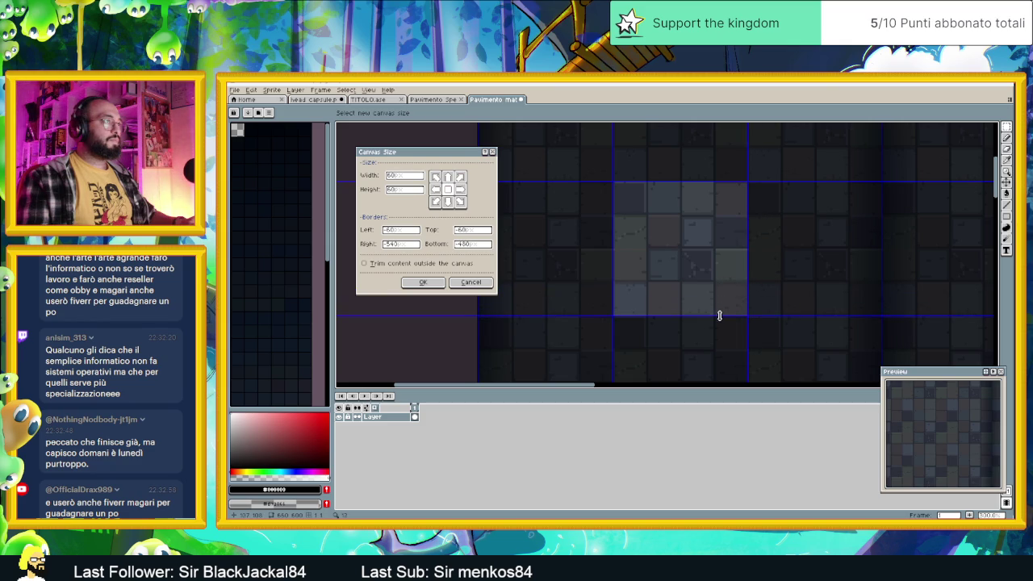
{"action": "left_click", "coordinate": [431, 284]}
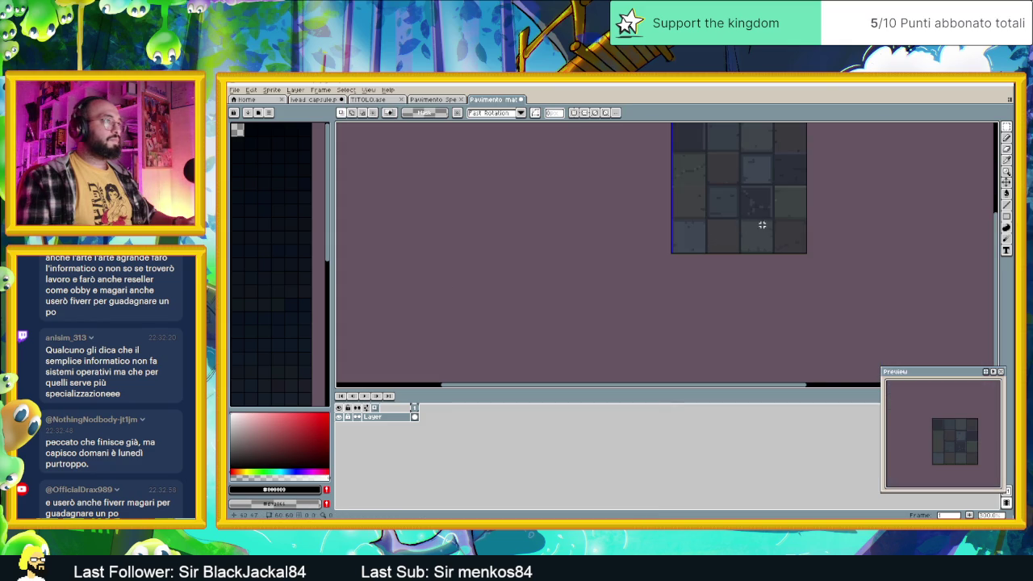
Close the cropped stone floor sprite, leaving the black specular sheet open.
{"action": "scroll", "coordinate": [653, 240], "scroll_direction": "up", "scroll_amount": 2}
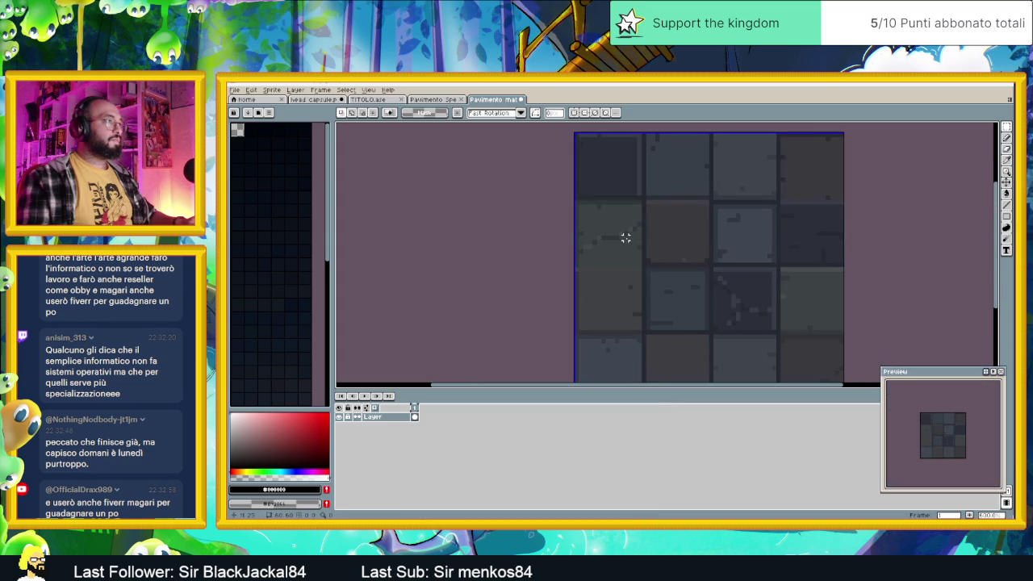
{"action": "scroll", "coordinate": [625, 238], "scroll_direction": "down", "scroll_amount": 2}
{"action": "scroll", "coordinate": [606, 251], "scroll_direction": "up", "scroll_amount": 4}
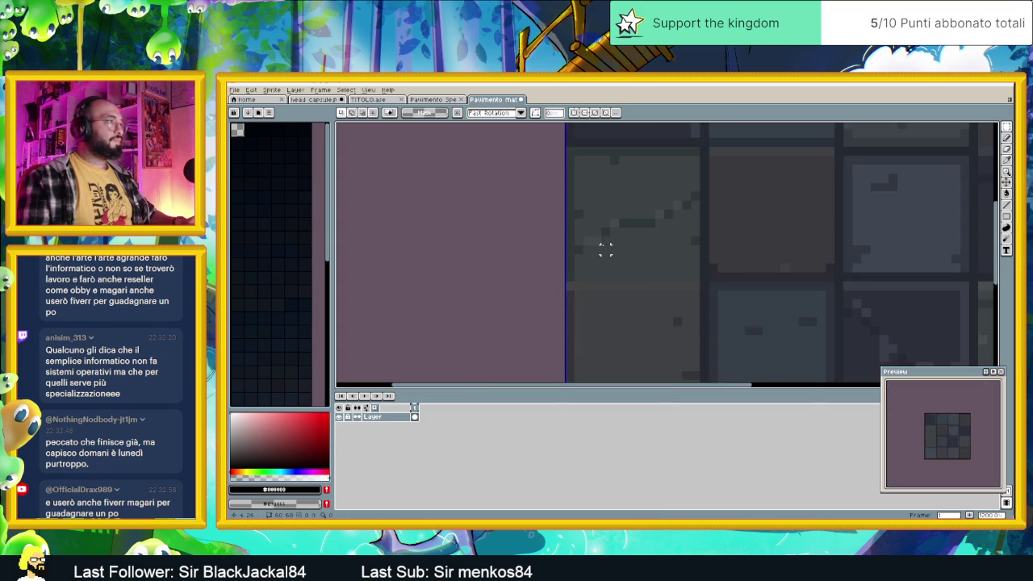
{"action": "scroll", "coordinate": [606, 249], "scroll_direction": "down", "scroll_amount": 4}
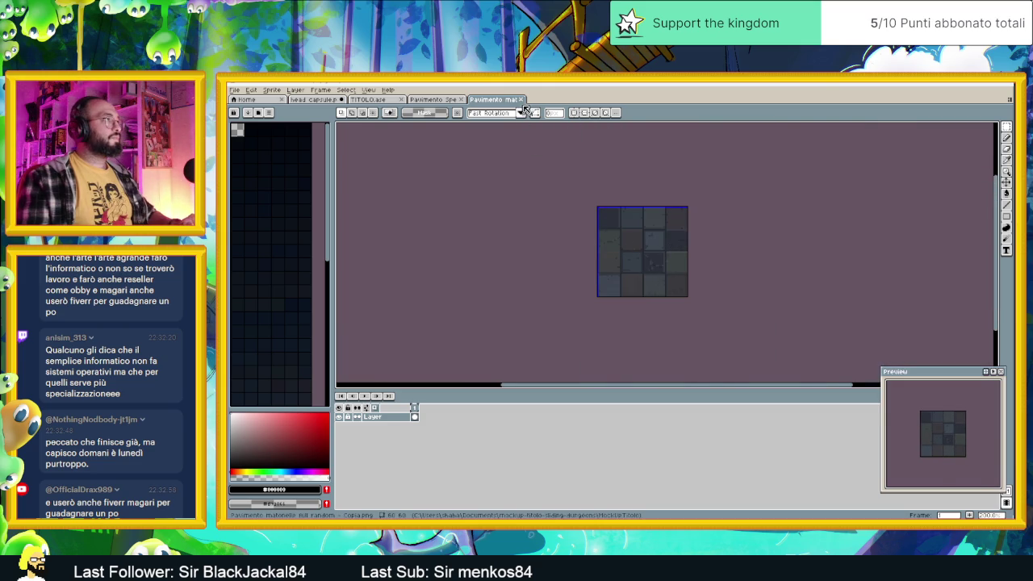
{"action": "left_click", "coordinate": [521, 100]}
{"action": "scroll", "coordinate": [541, 138], "scroll_direction": "down", "scroll_amount": 3}
{"action": "scroll", "coordinate": [581, 178], "scroll_direction": "up", "scroll_amount": 3}
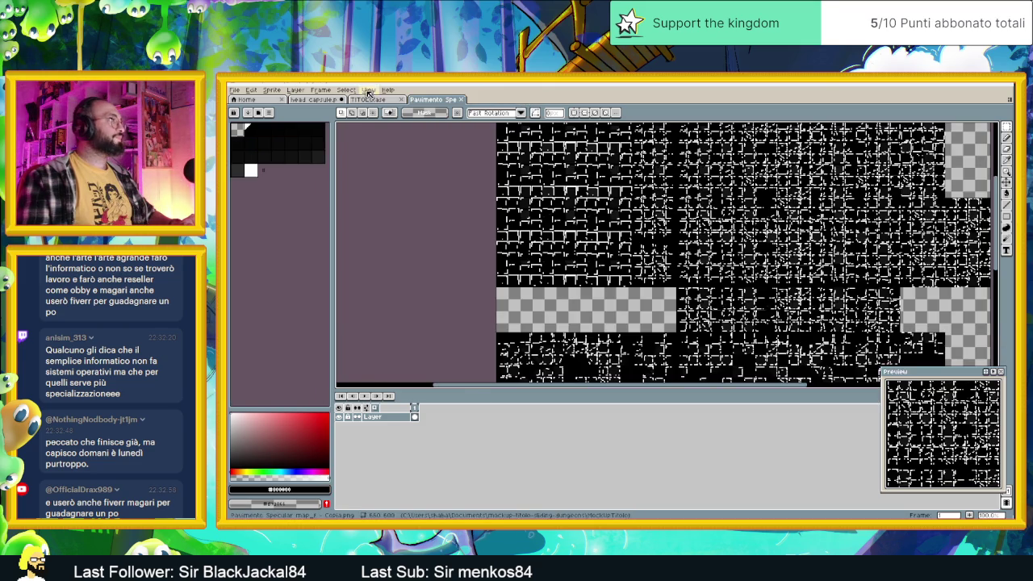
Set the Aseprite grid size to 64×64 pixels.
{"action": "left_click", "coordinate": [368, 90]}
{"action": "mouse_move", "coordinate": [433, 204]}
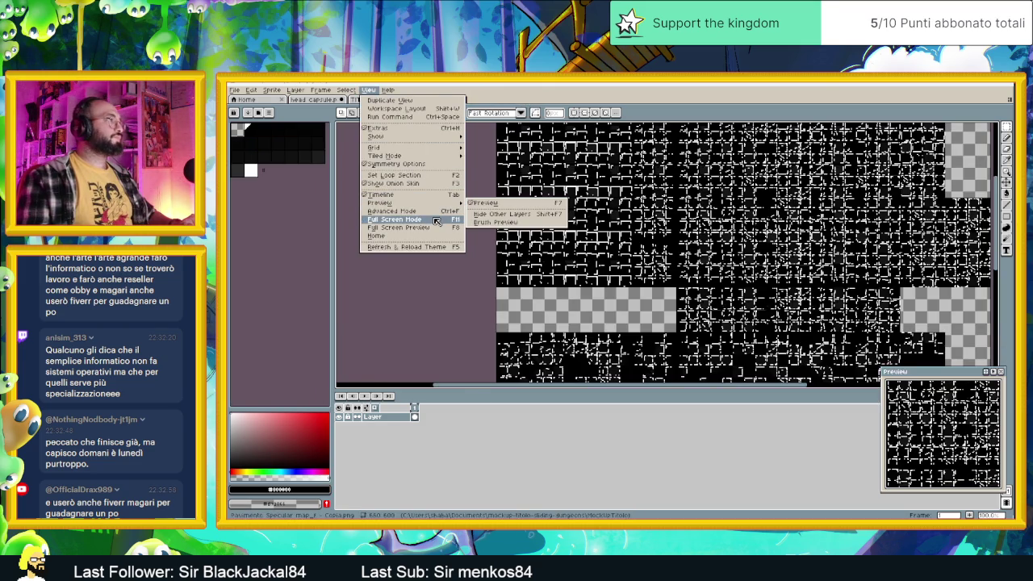
{"action": "mouse_move", "coordinate": [452, 148]}
{"action": "left_click", "coordinate": [494, 148]}
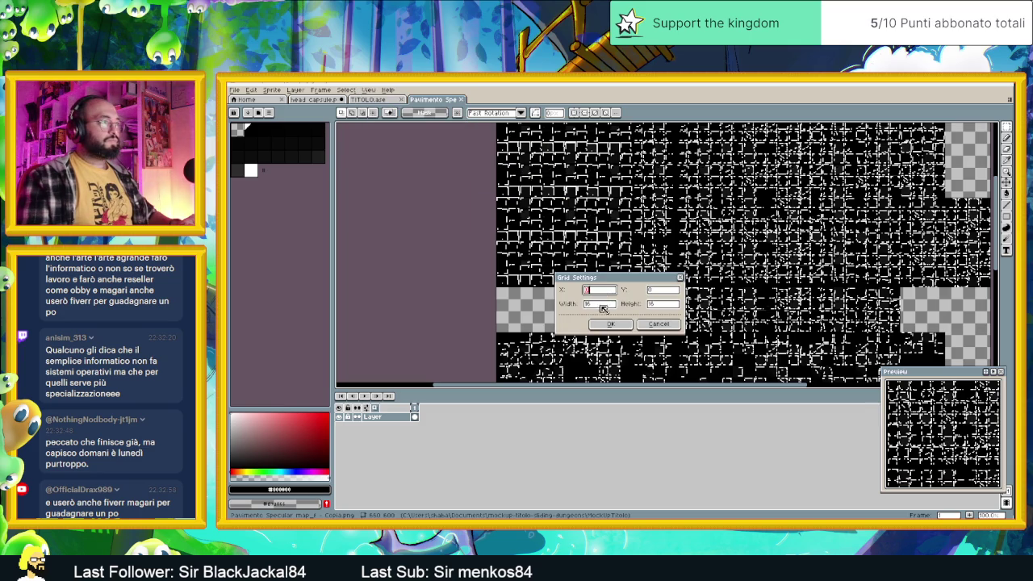
{"action": "left_click_drag", "start_coordinate": [604, 307], "coordinate": [555, 304]}
{"action": "type", "text": "64"}
{"action": "double_click", "coordinate": [662, 304]}
{"action": "type", "text": "64"}
{"action": "left_click", "coordinate": [611, 324]}
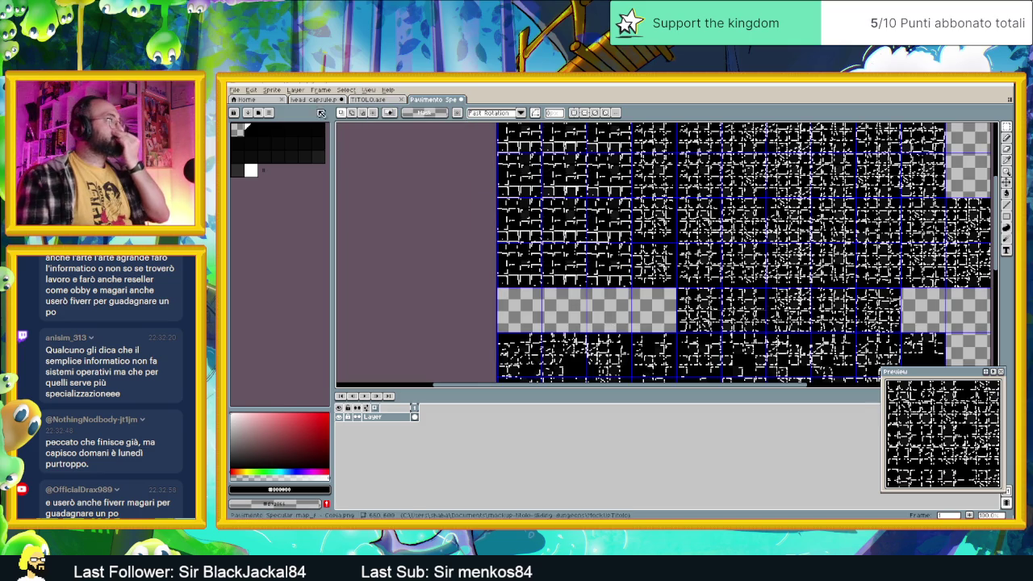
In Canvas Size, drag the left and right borders in to one tile's width.
{"action": "left_click", "coordinate": [272, 89]}
{"action": "left_click", "coordinate": [291, 139]}
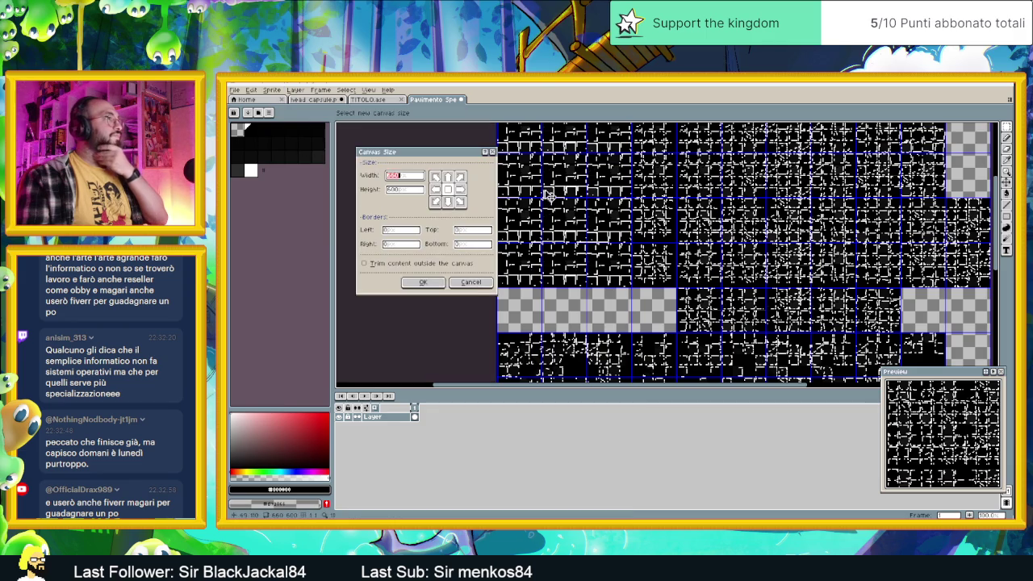
{"action": "left_click_drag", "start_coordinate": [495, 320], "coordinate": [540, 326]}
{"action": "scroll", "coordinate": [564, 271], "scroll_direction": "up", "scroll_amount": 5}
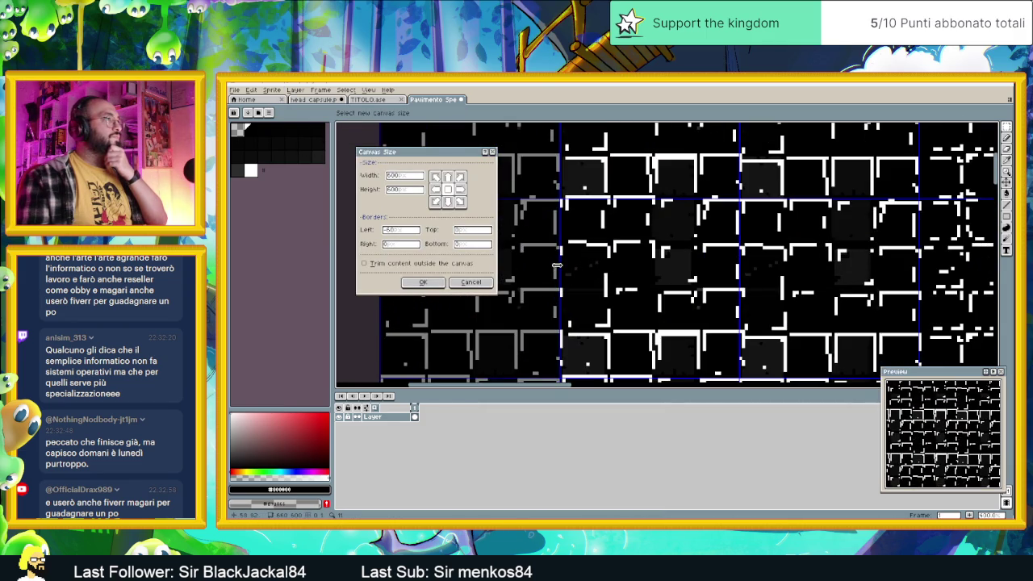
{"action": "scroll", "coordinate": [555, 266], "scroll_direction": "down", "scroll_amount": 4}
{"action": "left_click_drag", "start_coordinate": [835, 270], "coordinate": [624, 279]}
{"action": "scroll", "coordinate": [615, 273], "scroll_direction": "up", "scroll_amount": 4}
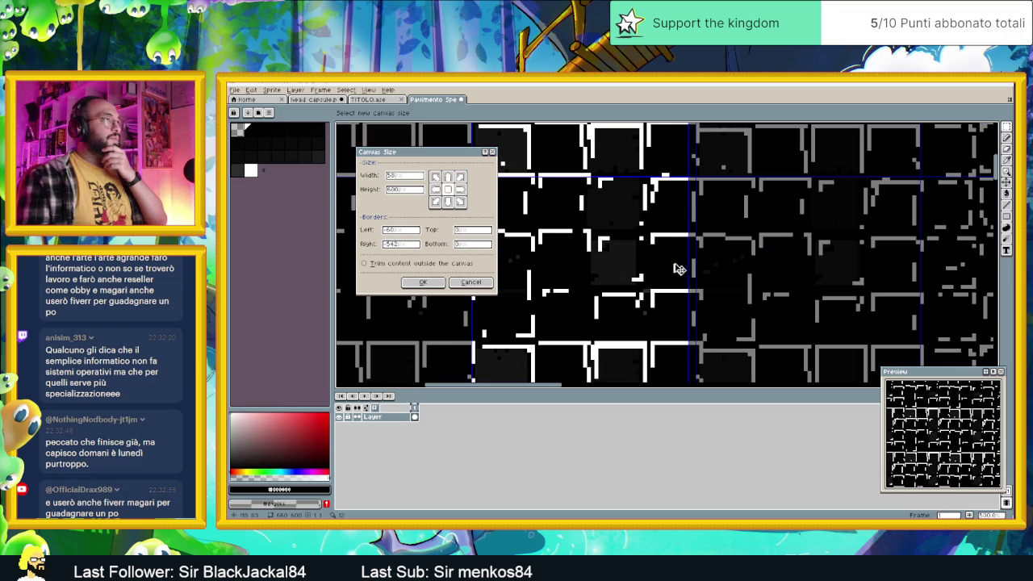
{"action": "left_click_drag", "start_coordinate": [688, 261], "coordinate": [694, 262]}
Crop the top and bottom borders to one tile and apply the 60×60 canvas.
{"action": "scroll", "coordinate": [697, 262], "scroll_direction": "down", "scroll_amount": 3}
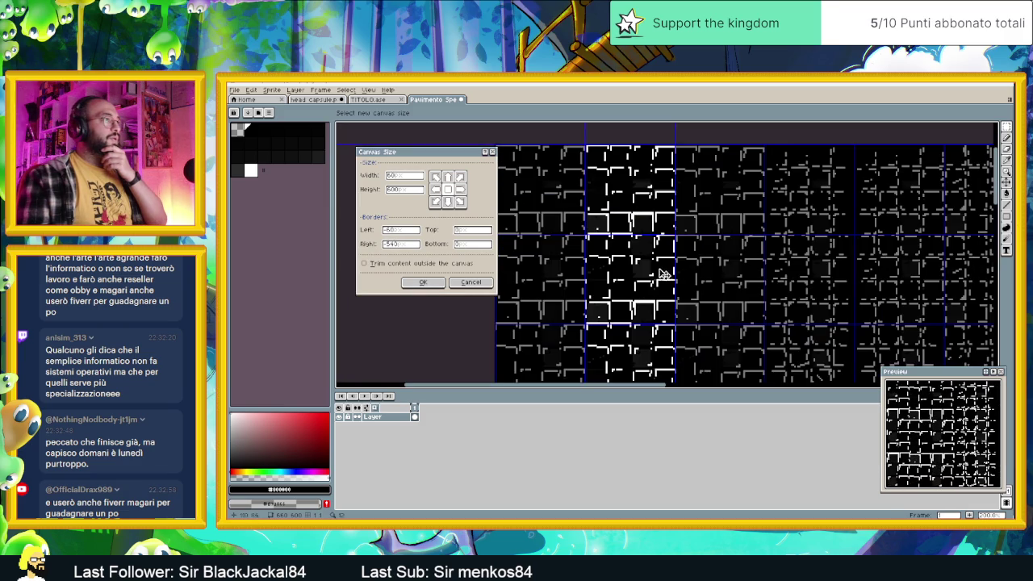
{"action": "left_click_drag", "start_coordinate": [620, 168], "coordinate": [635, 235]}
{"action": "scroll", "coordinate": [657, 311], "scroll_direction": "down", "scroll_amount": 3}
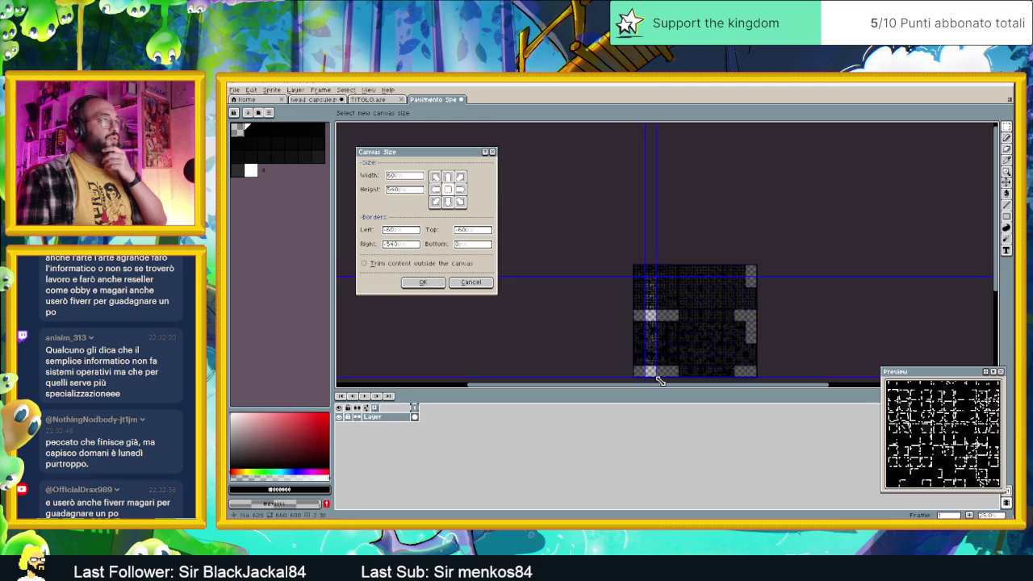
{"action": "left_click_drag", "start_coordinate": [649, 376], "coordinate": [653, 285]}
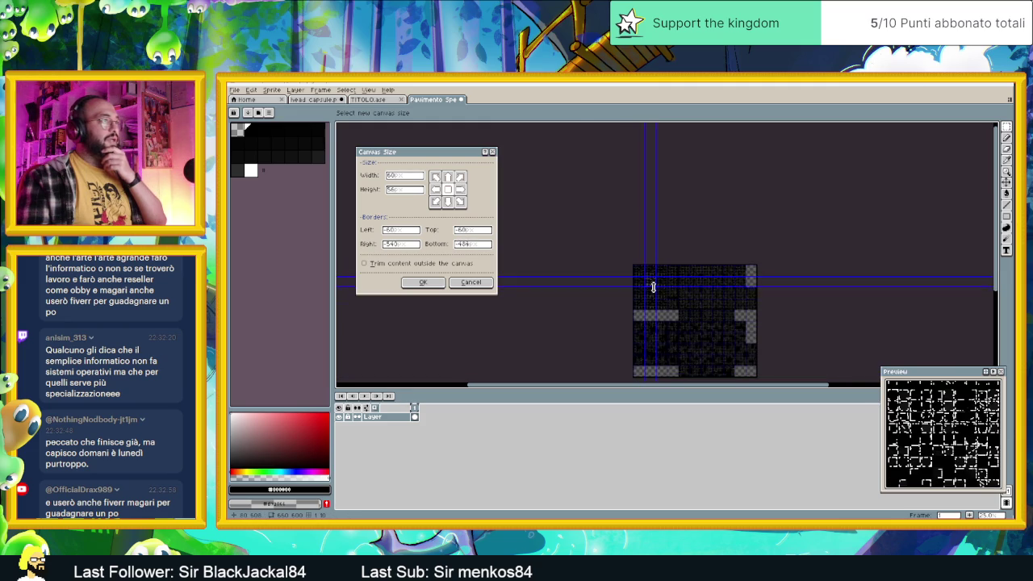
{"action": "scroll", "coordinate": [653, 288], "scroll_direction": "up", "scroll_amount": 3}
{"action": "mouse_move", "coordinate": [621, 223]}
{"action": "left_mouse_down"}
{"action": "mouse_move", "coordinate": [622, 238]}
{"action": "mouse_move", "coordinate": [674, 281]}
{"action": "left_mouse_up"}
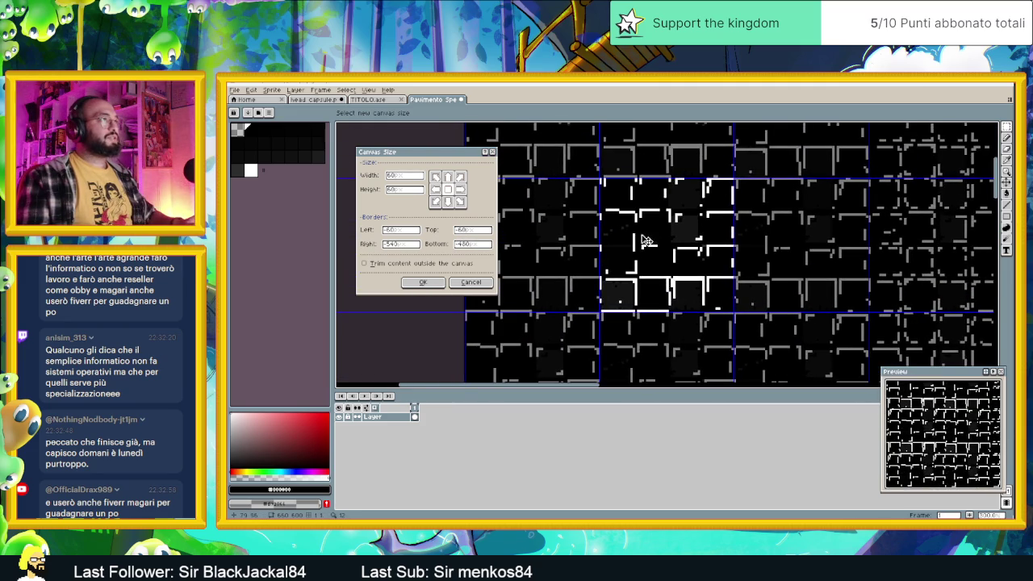
{"action": "scroll", "coordinate": [646, 238], "scroll_direction": "up", "scroll_amount": 1}
{"action": "left_click", "coordinate": [419, 288]}
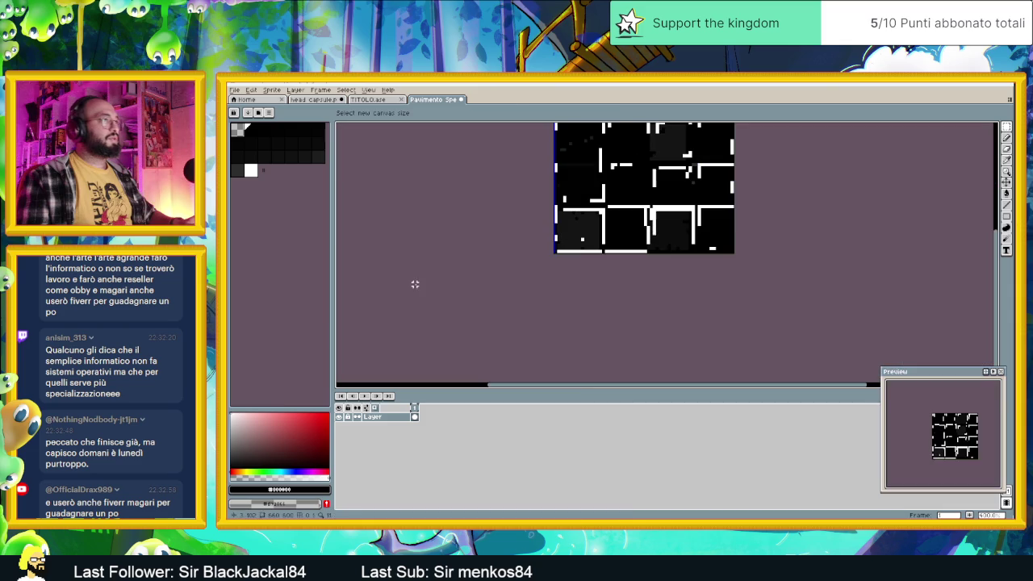
Minimize Aseprite and close File Explorer to get back to Godot.
{"action": "scroll", "coordinate": [646, 215], "scroll_direction": "down", "scroll_amount": 1}
{"action": "left_click_drag", "start_coordinate": [651, 217], "coordinate": [654, 284]}
{"action": "scroll", "coordinate": [654, 284], "scroll_direction": "down", "scroll_amount": 1}
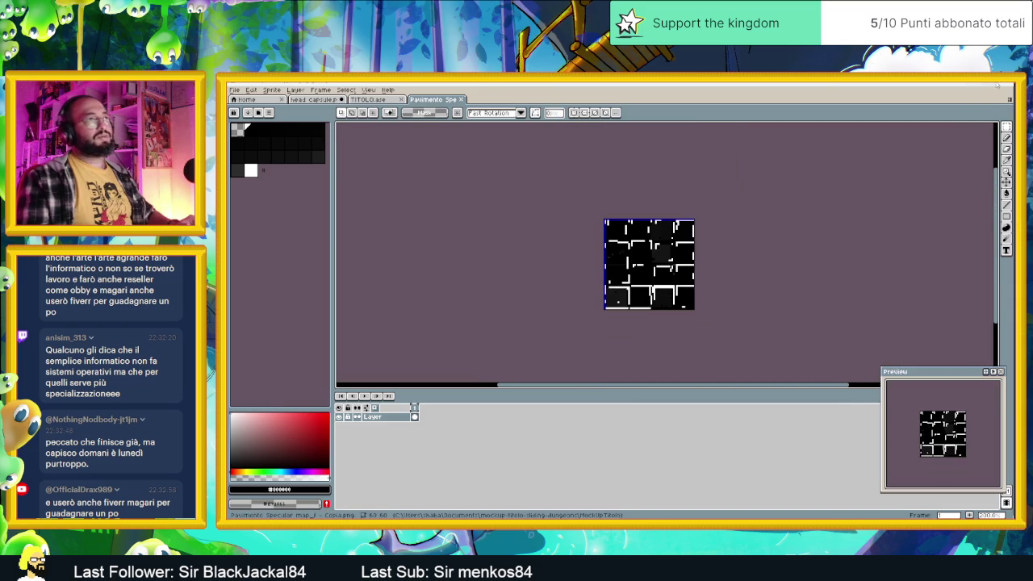
{"action": "left_click", "coordinate": [969, 84]}
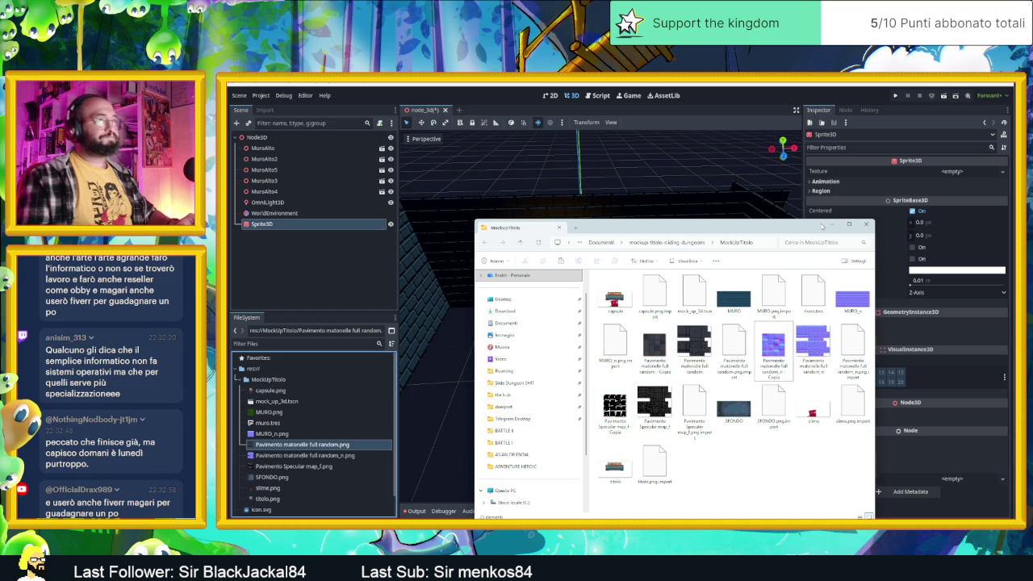
{"action": "left_click", "coordinate": [323, 275]}
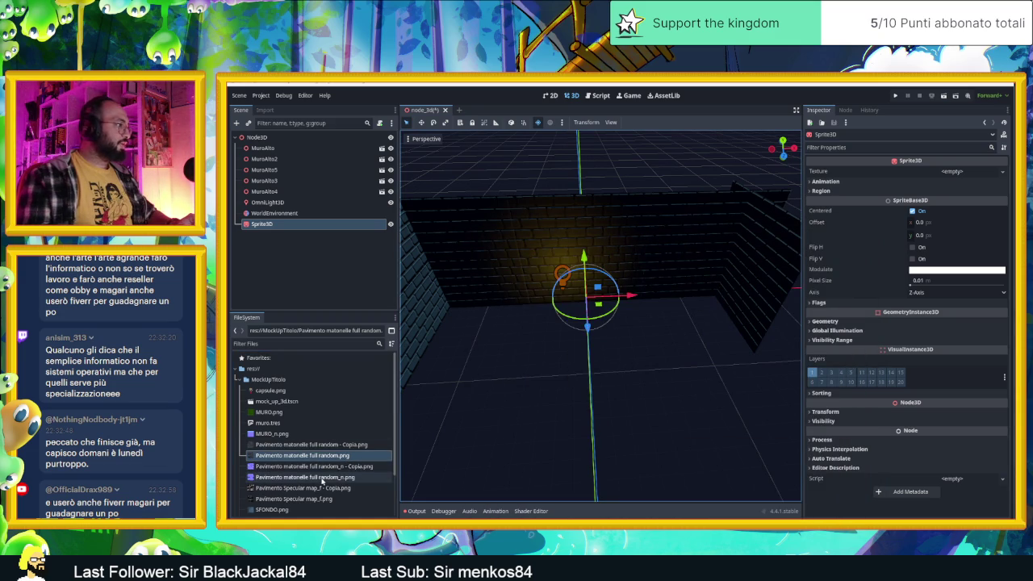
Give the Sprite3D a new StandardMaterial3D override using 'Pavimento matonelle full random - Copia.png' as albedo texture.
{"action": "left_click", "coordinate": [343, 446]}
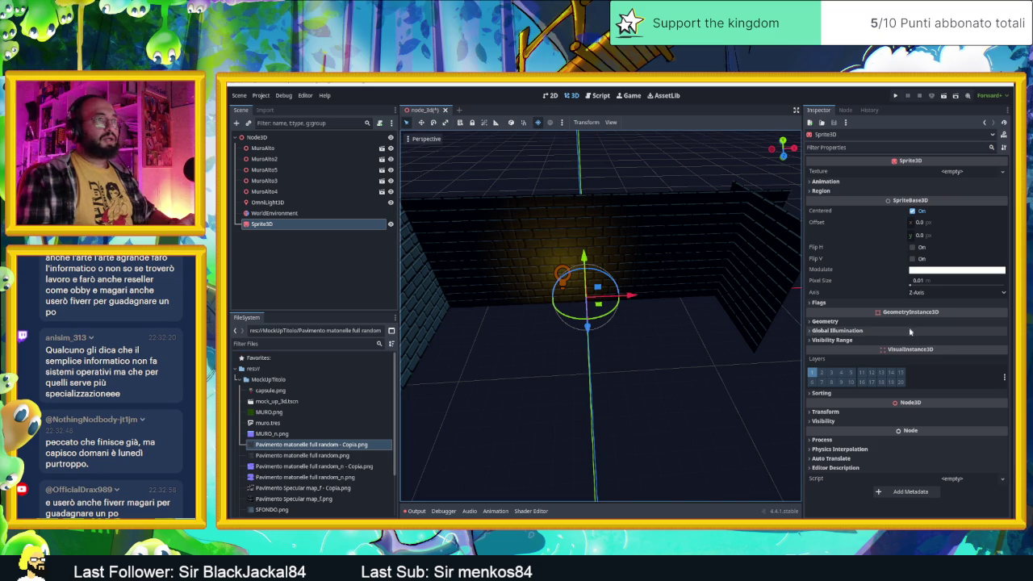
{"action": "left_click", "coordinate": [835, 321]}
{"action": "left_click", "coordinate": [951, 338]}
{"action": "left_click", "coordinate": [958, 345]}
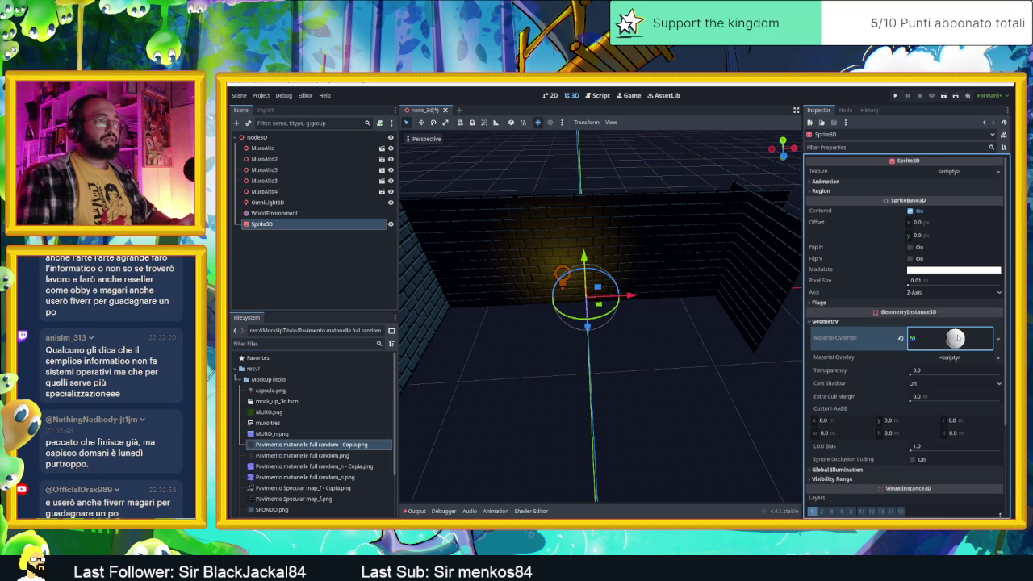
{"action": "left_click", "coordinate": [958, 338]}
{"action": "left_click", "coordinate": [829, 464]}
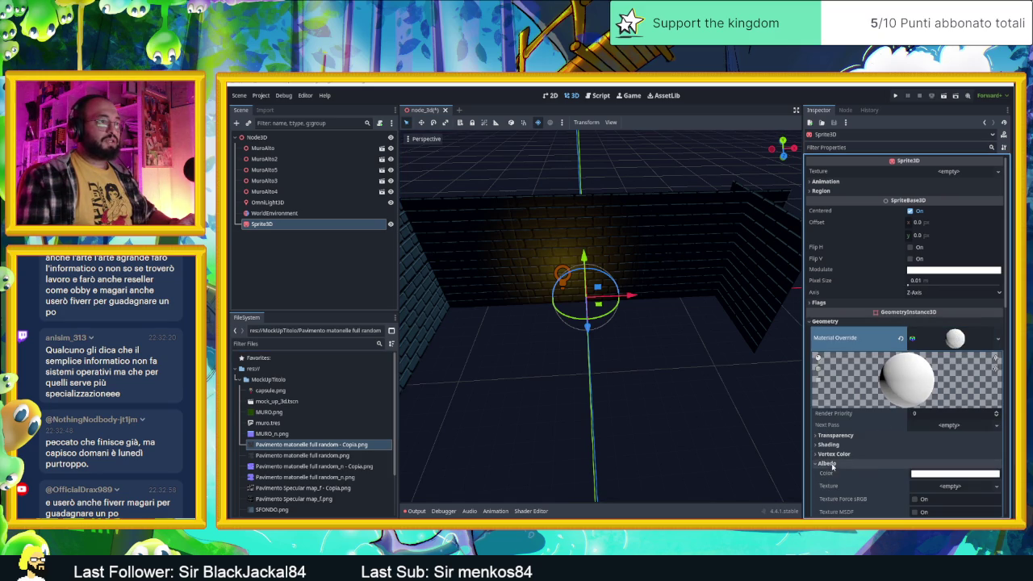
{"action": "mouse_move", "coordinate": [309, 446]}
{"action": "left_mouse_down"}
{"action": "mouse_move", "coordinate": [932, 460]}
{"action": "mouse_move", "coordinate": [946, 490]}
{"action": "left_mouse_up"}
{"action": "mouse_move", "coordinate": [596, 278]}
{"action": "left_mouse_down"}
{"action": "mouse_move", "coordinate": [590, 323]}
{"action": "mouse_move", "coordinate": [601, 351]}
{"action": "mouse_move", "coordinate": [644, 345]}
{"action": "left_mouse_up"}
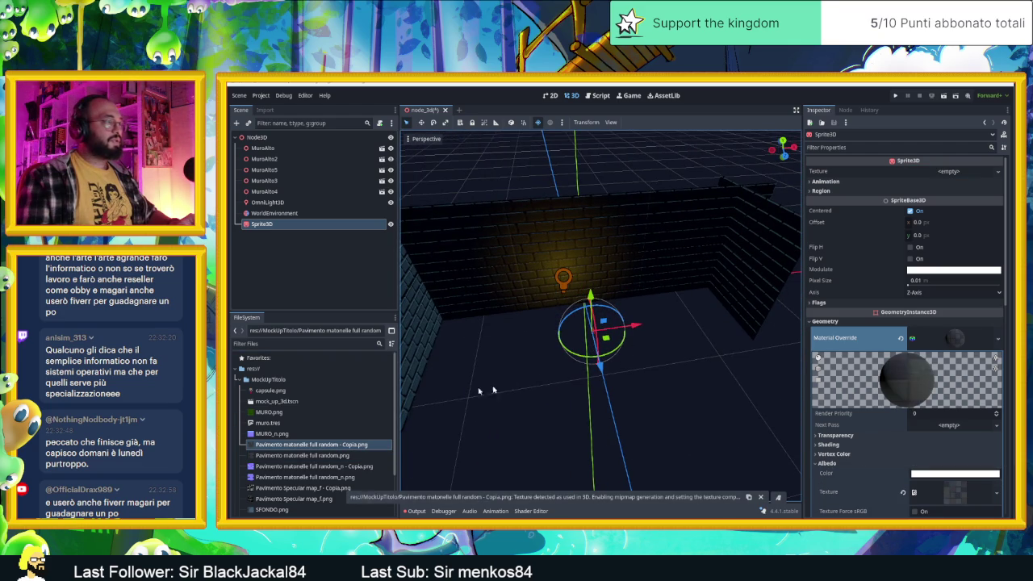
Set the Copia floor PNG as the Sprite3D's own texture.
{"action": "mouse_move", "coordinate": [323, 445]}
{"action": "left_mouse_down"}
{"action": "mouse_move", "coordinate": [535, 396]}
{"action": "mouse_move", "coordinate": [930, 177]}
{"action": "left_mouse_up"}
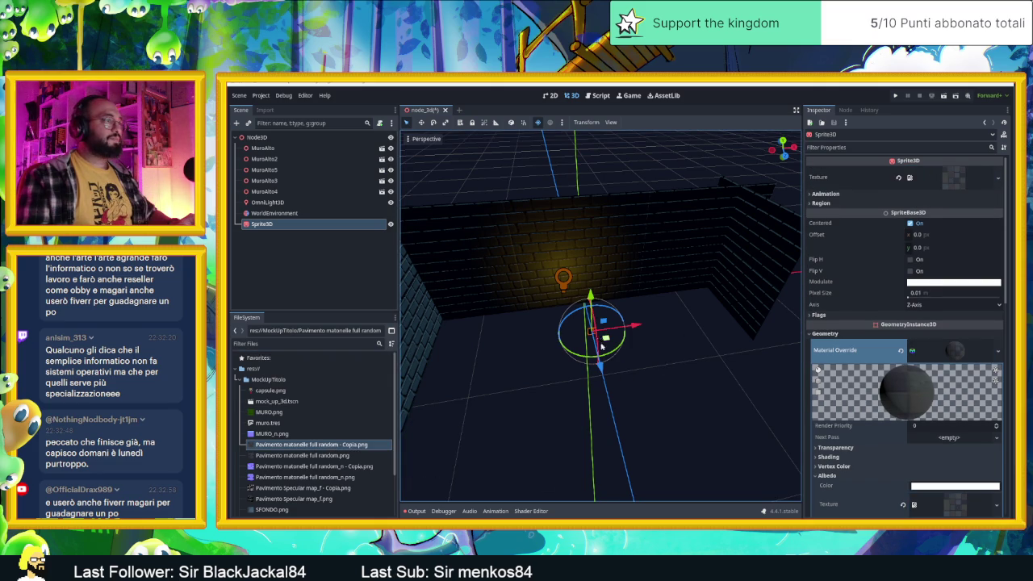
{"action": "scroll", "coordinate": [598, 343], "scroll_direction": "up", "scroll_amount": 8}
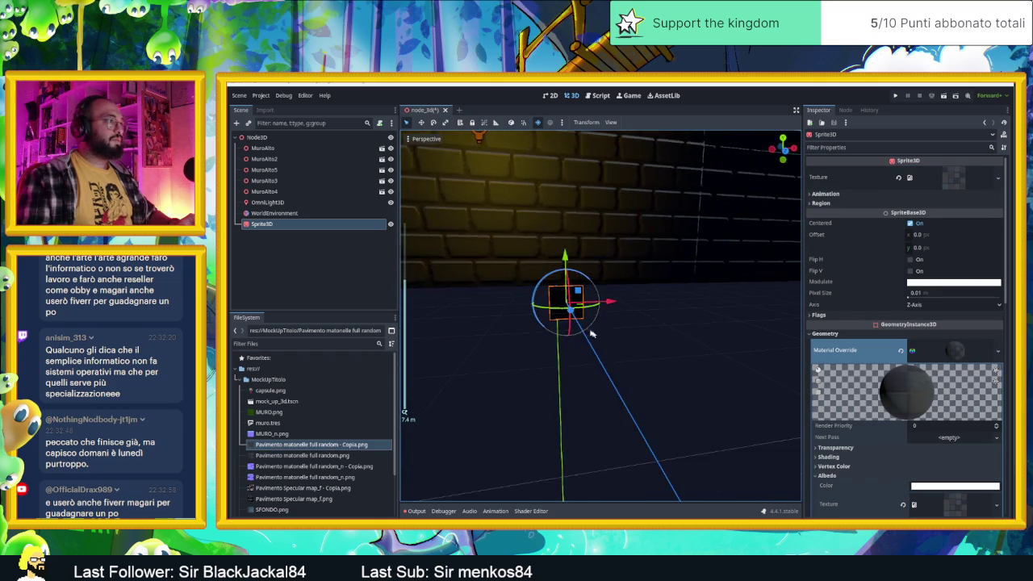
{"action": "scroll", "coordinate": [594, 336], "scroll_direction": "up", "scroll_amount": 3}
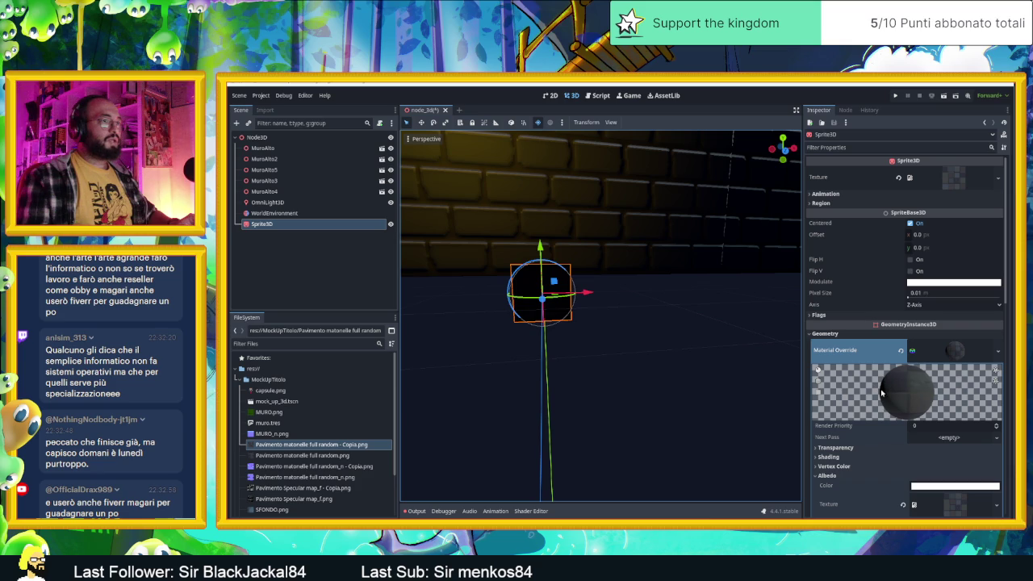
{"action": "scroll", "coordinate": [880, 415], "scroll_direction": "down", "scroll_amount": 3}
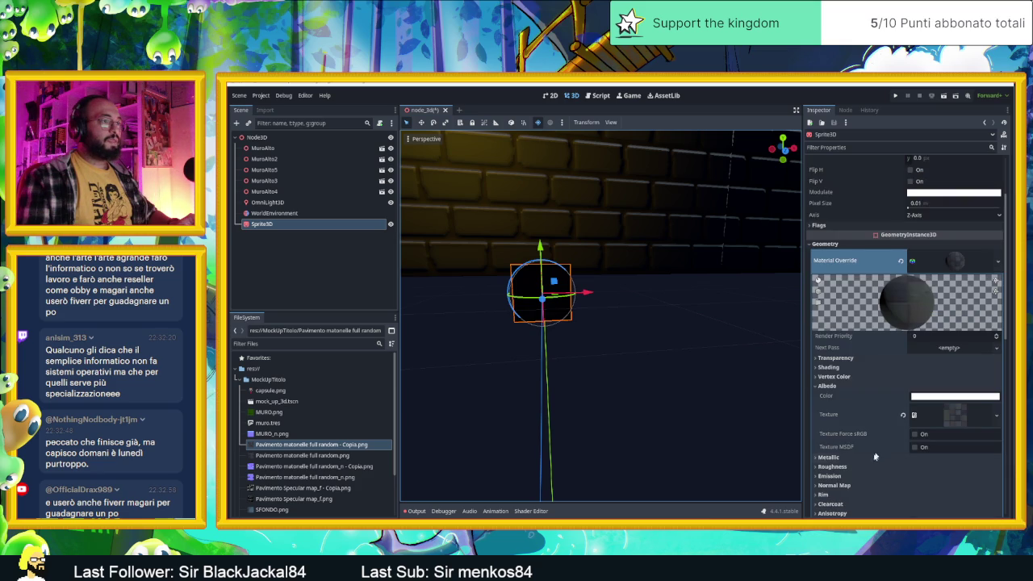
{"action": "scroll", "coordinate": [878, 453], "scroll_direction": "down", "scroll_amount": 2}
Enable the material's normal map with the _n - Copia PNG as its texture, then switch to Chrome.
{"action": "left_click", "coordinate": [836, 440]}
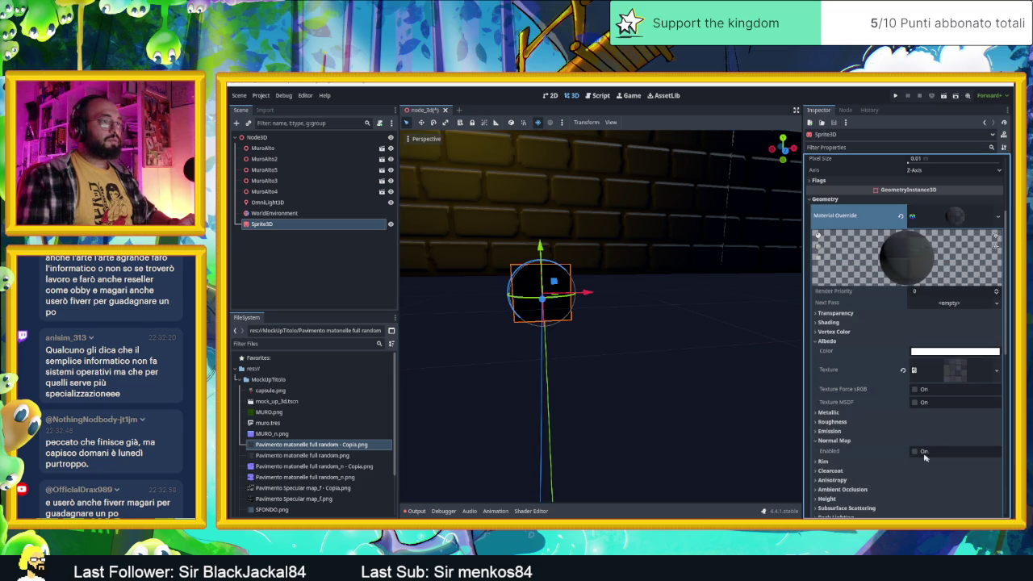
{"action": "left_click", "coordinate": [925, 451]}
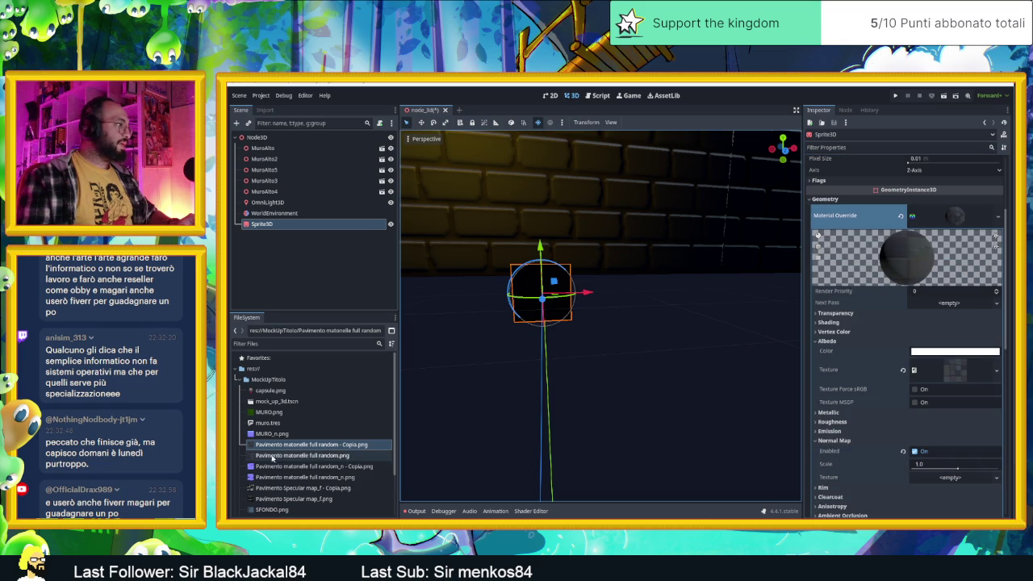
{"action": "left_click", "coordinate": [290, 456]}
{"action": "left_click", "coordinate": [295, 468]}
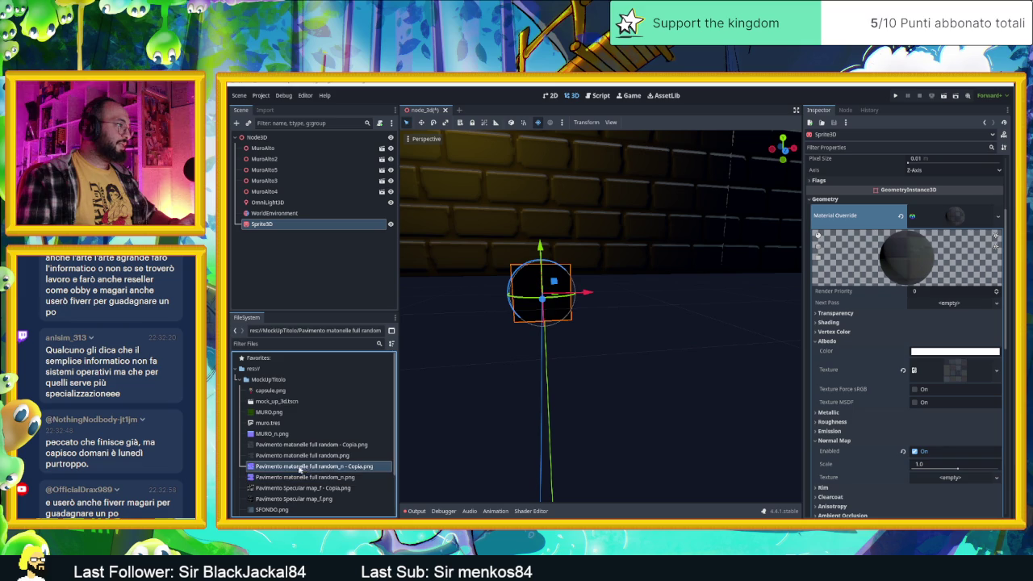
{"action": "mouse_move", "coordinate": [288, 467]}
{"action": "left_mouse_down"}
{"action": "mouse_move", "coordinate": [403, 481]}
{"action": "mouse_move", "coordinate": [922, 473]}
{"action": "mouse_move", "coordinate": [928, 482]}
{"action": "left_mouse_up"}
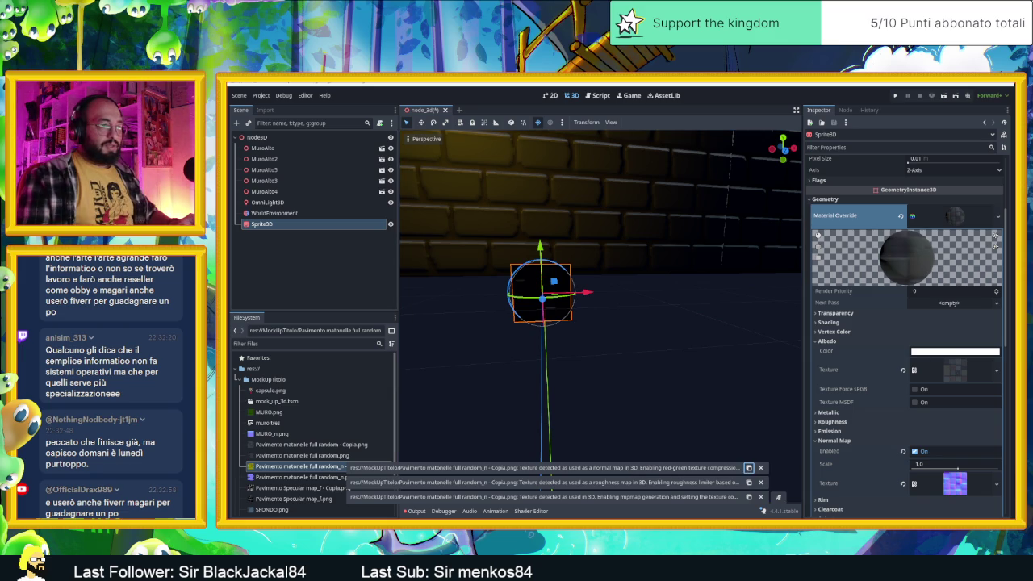
{"action": "key", "text": "alt+Tab"}
In a new Chrome tab, Google Godot's pasted normal-map import warning, then minimize Chrome.
{"action": "left_click", "coordinate": [495, 84]}
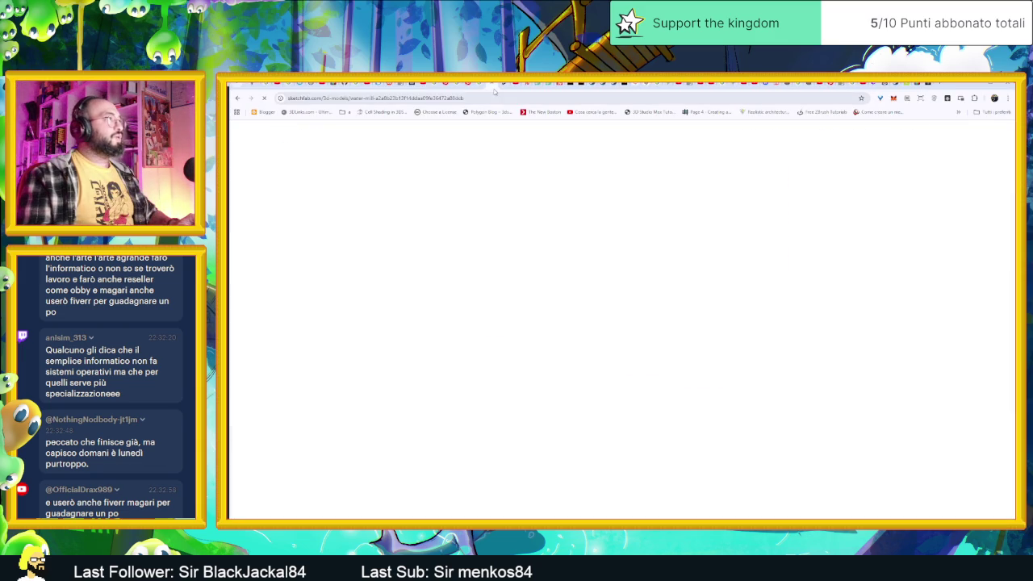
{"action": "left_click", "coordinate": [939, 83]}
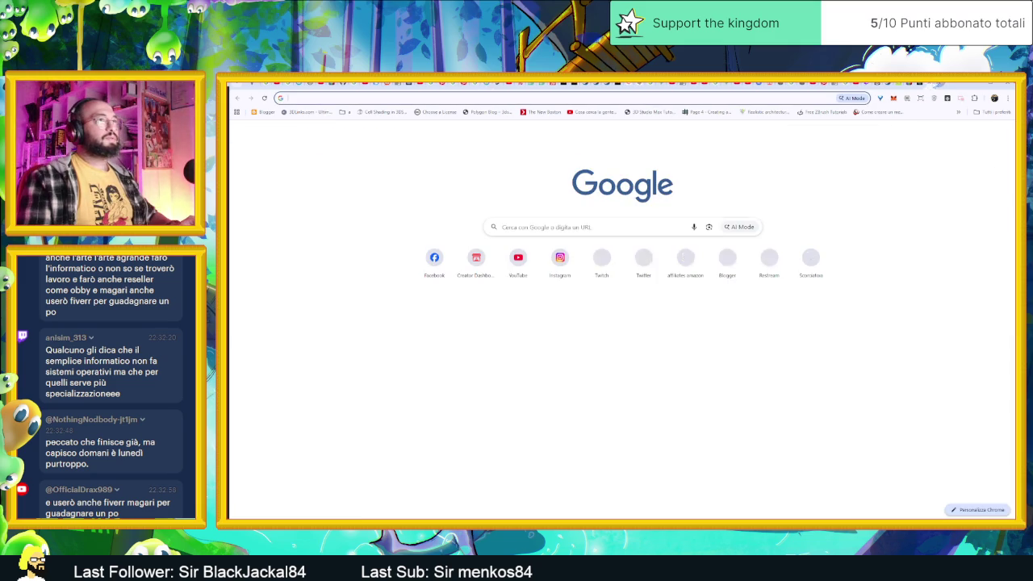
{"action": "type", "text": "google"}
{"action": "key", "text": "Return"}
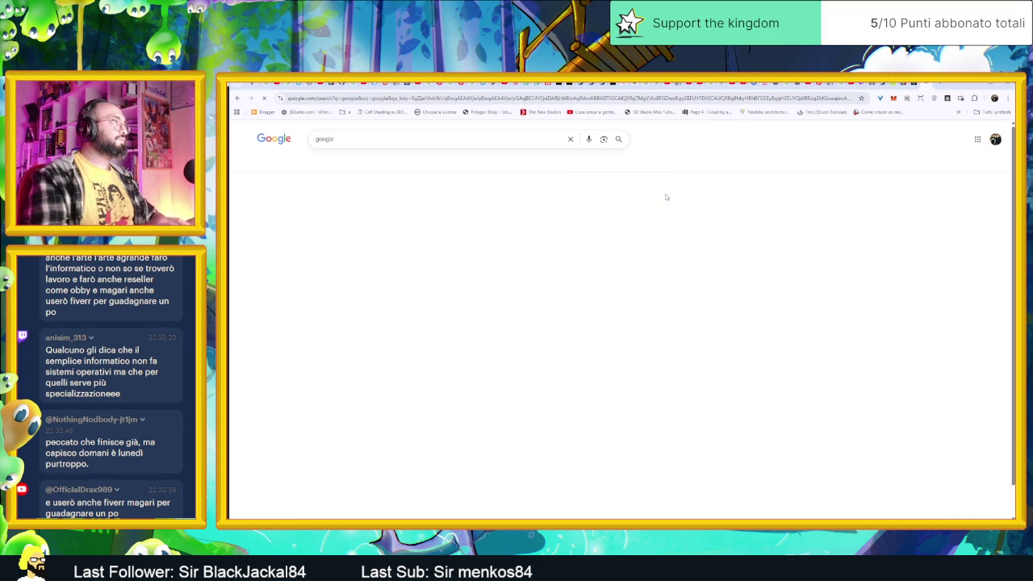
{"action": "double_click", "coordinate": [325, 139]}
{"action": "type", "text": "res://MockUpTitolo/Pavimento matonelle full random_n - Copia.png: Texture detected as used as a normal map in 3D. Enabling red-green texture compression to reduce memory usage (blue channel is discarded)."}
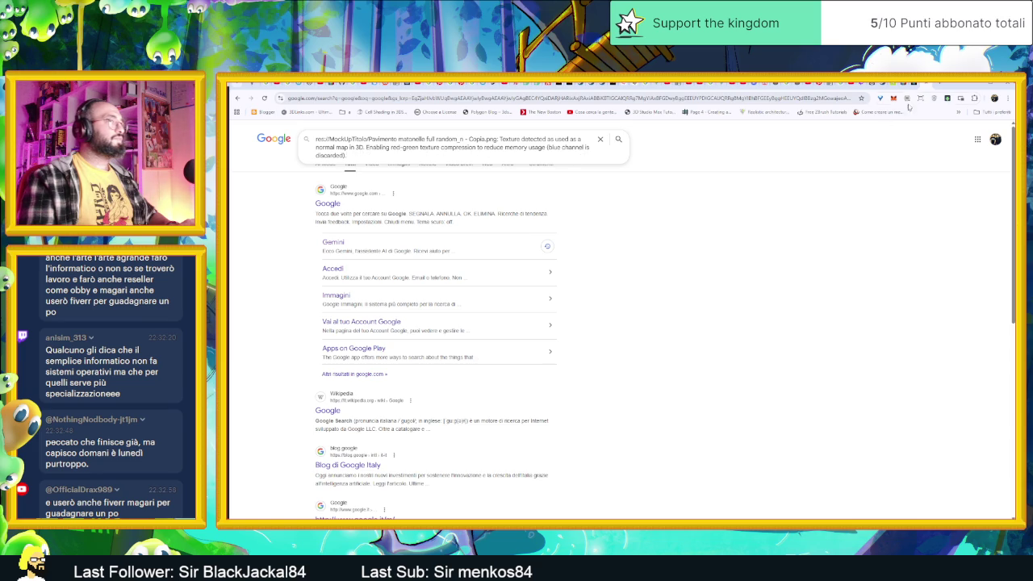
{"action": "left_click", "coordinate": [974, 86]}
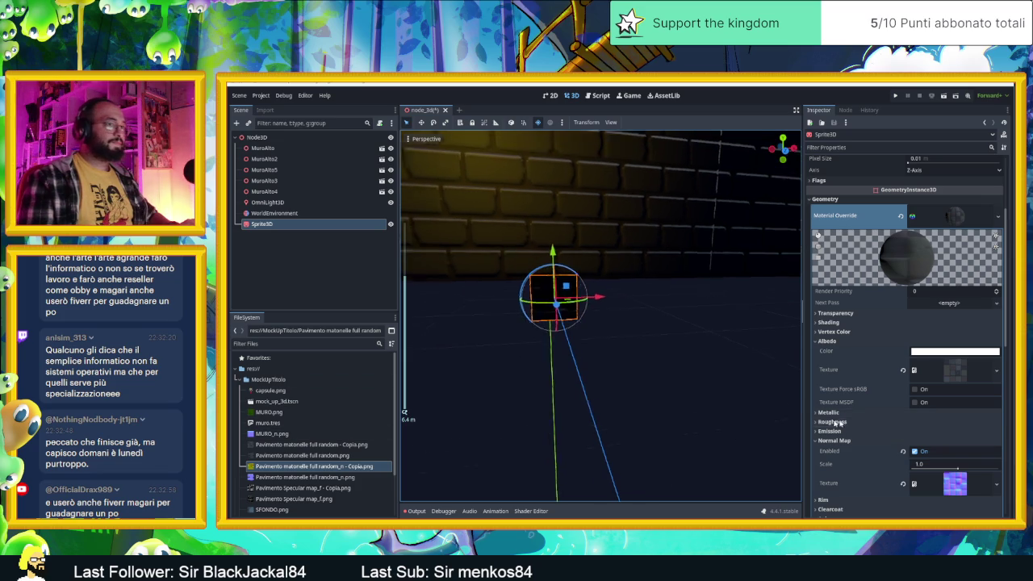
Rotate the floor sprite around X toward lying flat.
{"action": "scroll", "coordinate": [852, 421], "scroll_direction": "down", "scroll_amount": 3}
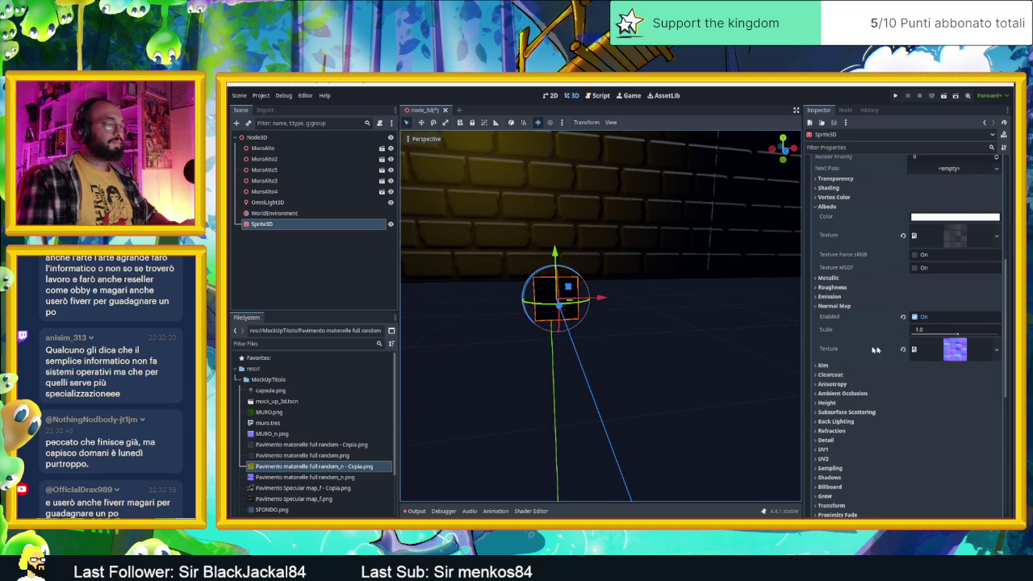
{"action": "mouse_move", "coordinate": [557, 295]}
{"action": "left_mouse_down"}
{"action": "mouse_move", "coordinate": [557, 275]}
{"action": "mouse_move", "coordinate": [627, 306]}
{"action": "mouse_move", "coordinate": [632, 339]}
{"action": "left_mouse_up"}
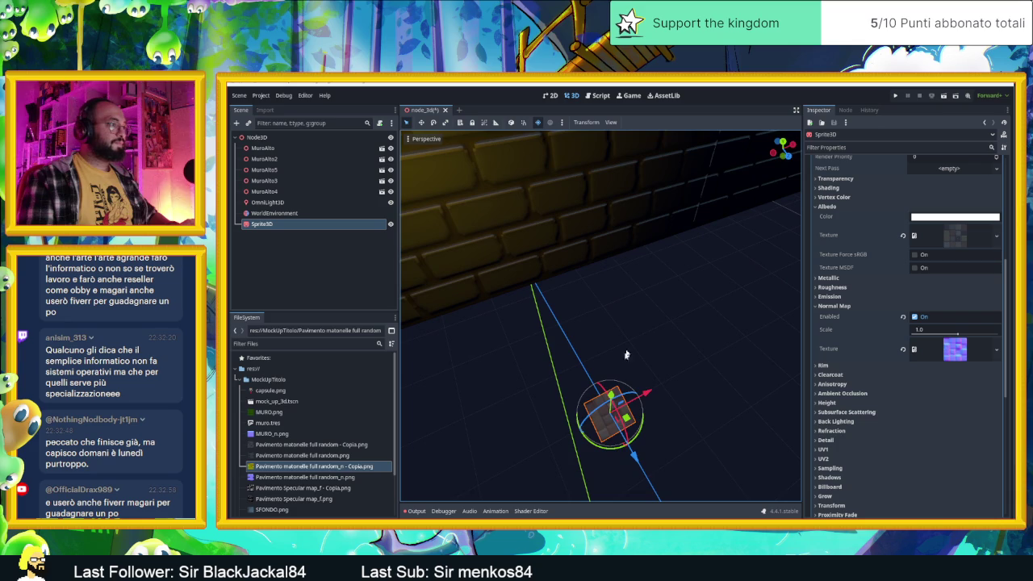
{"action": "scroll", "coordinate": [614, 418], "scroll_direction": "up", "scroll_amount": 3}
{"action": "scroll", "coordinate": [618, 419], "scroll_direction": "down", "scroll_amount": 3}
{"action": "mouse_move", "coordinate": [619, 412]}
{"action": "left_mouse_down"}
{"action": "mouse_move", "coordinate": [676, 417]}
{"action": "mouse_move", "coordinate": [641, 403]}
{"action": "left_mouse_up"}
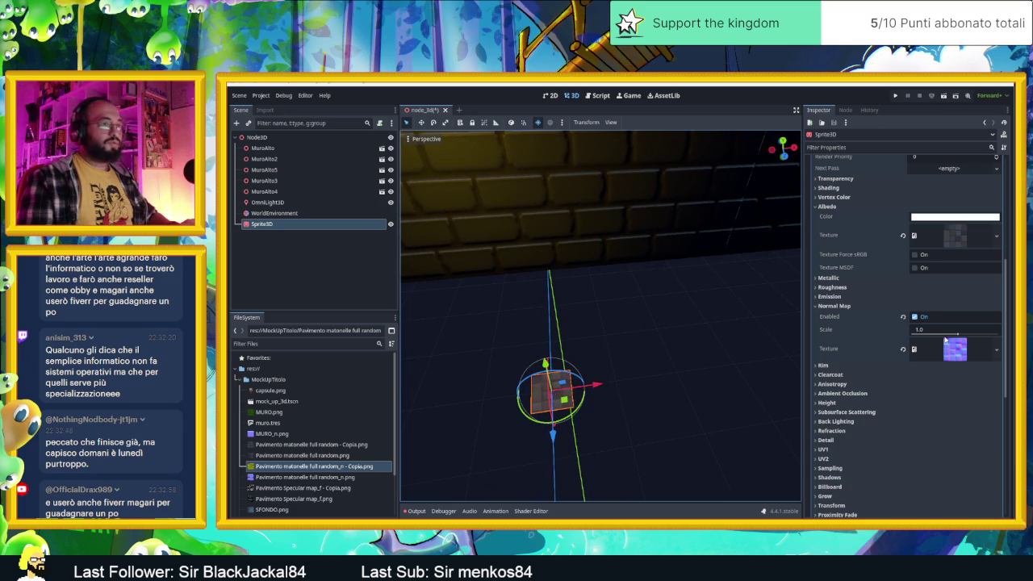
Raise the normal map scale to 1.97 and pick 'Pavimento Specular map_f - Copia.png'.
{"action": "left_click_drag", "start_coordinate": [958, 334], "coordinate": [960, 334]}
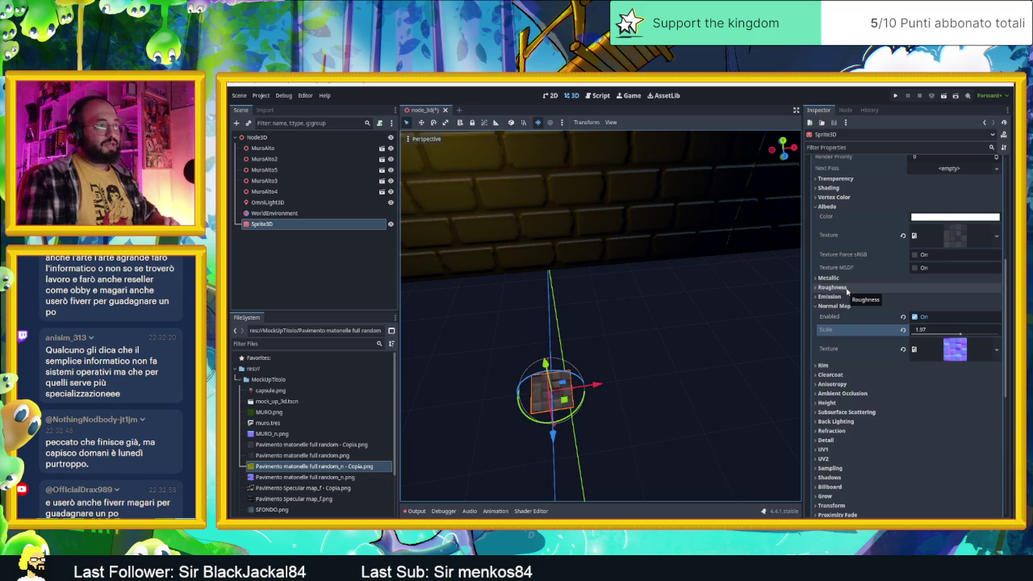
{"action": "left_click", "coordinate": [847, 290]}
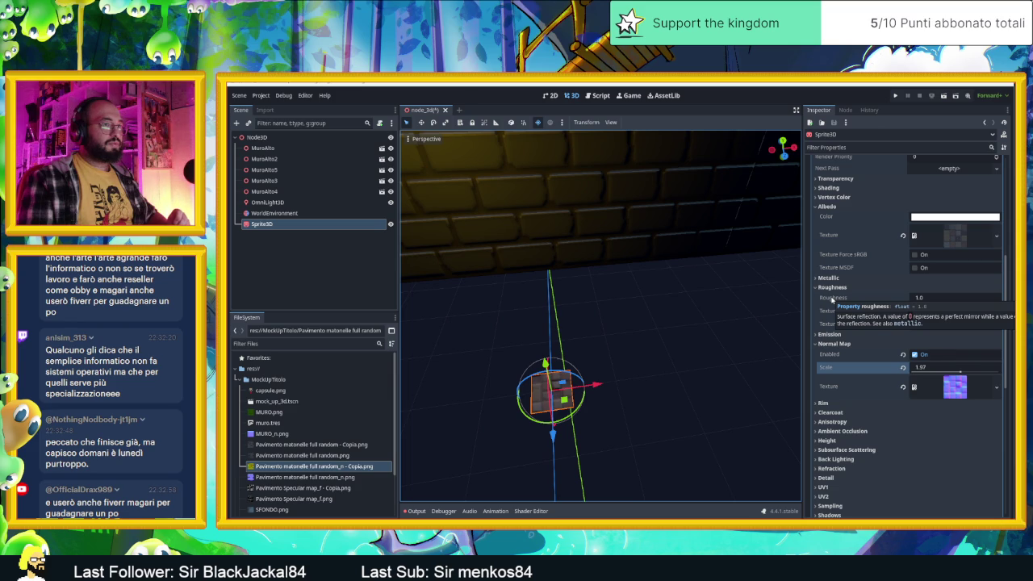
{"action": "left_click", "coordinate": [828, 278]}
{"action": "left_click", "coordinate": [828, 277]}
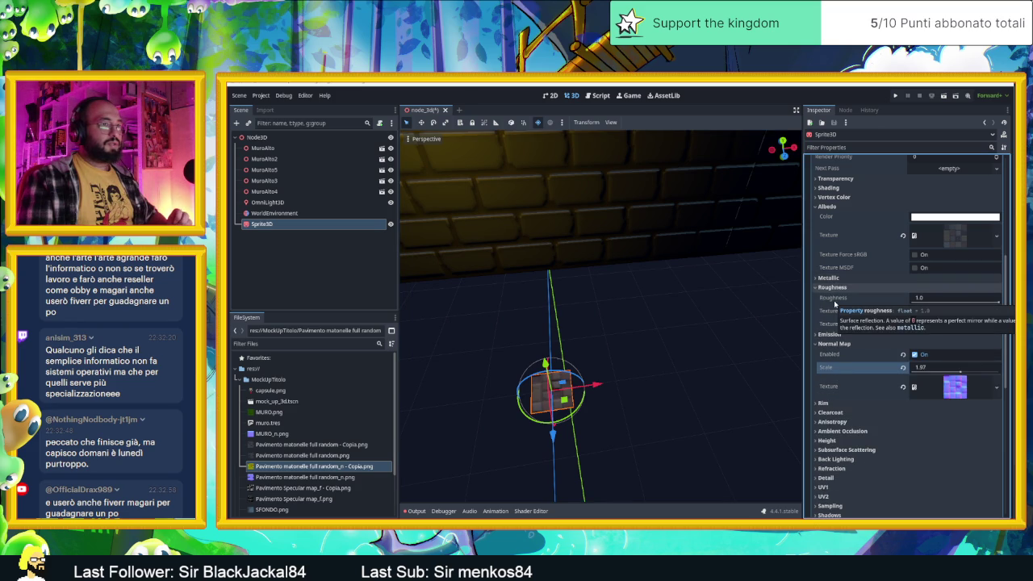
{"action": "left_click", "coordinate": [286, 489]}
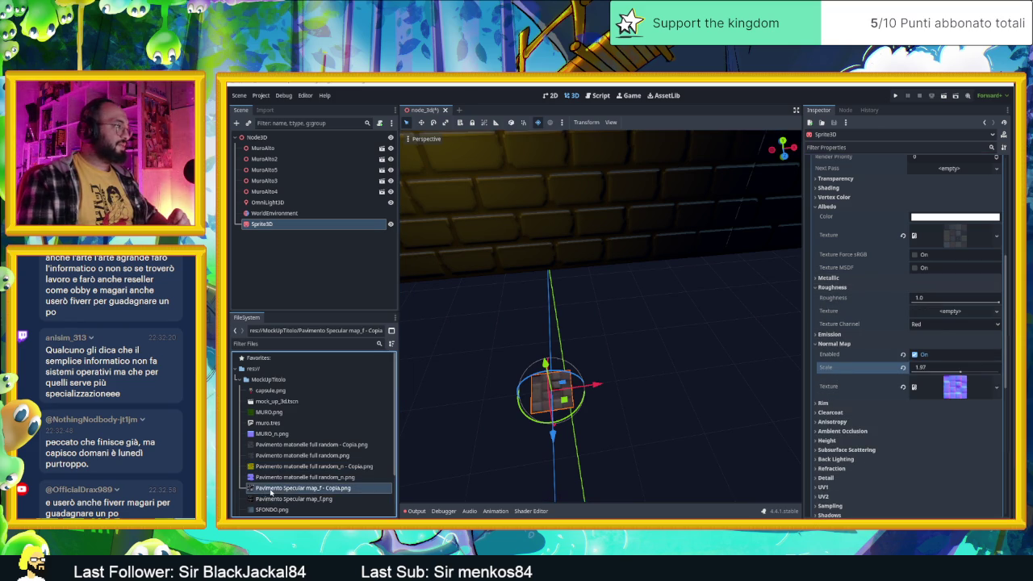
Use the Specular map_f Copia as the material's roughness texture.
{"action": "mouse_move", "coordinate": [290, 491]}
{"action": "left_mouse_down"}
{"action": "mouse_move", "coordinate": [347, 492]}
{"action": "mouse_move", "coordinate": [912, 356]}
{"action": "mouse_move", "coordinate": [929, 315]}
{"action": "left_mouse_up"}
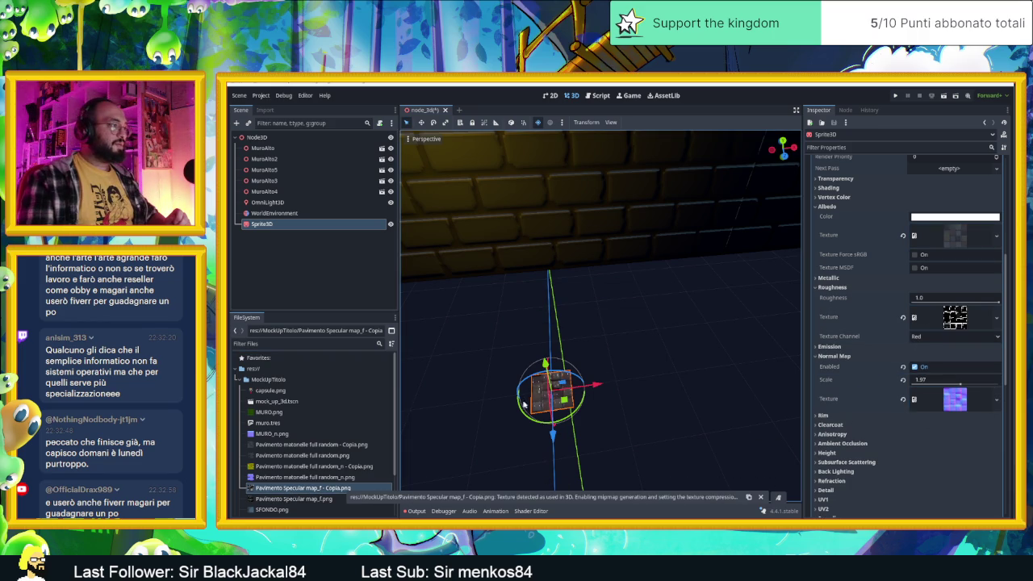
{"action": "scroll", "coordinate": [523, 404], "scroll_direction": "up", "scroll_amount": 3}
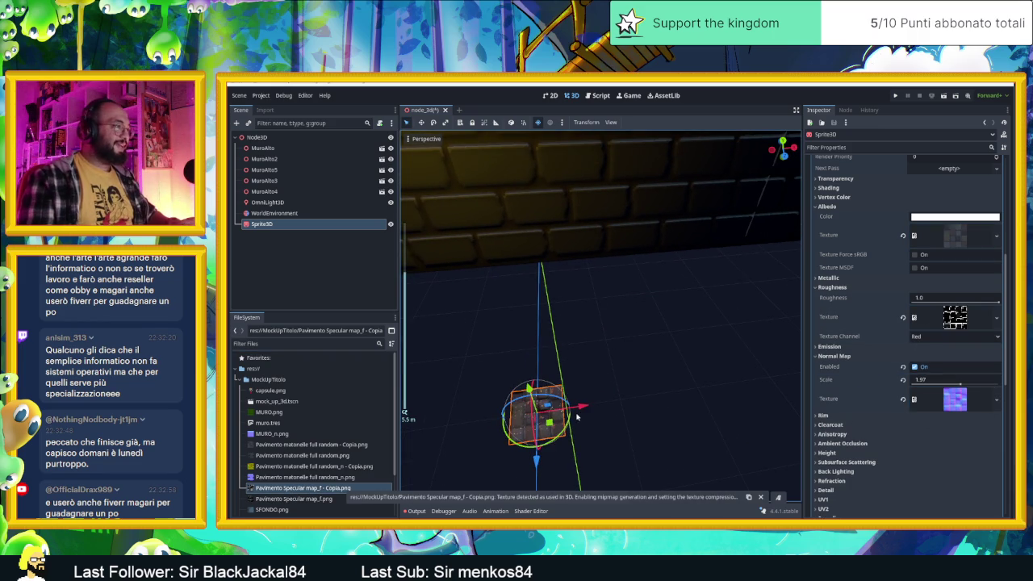
{"action": "scroll", "coordinate": [577, 416], "scroll_direction": "up", "scroll_amount": 2}
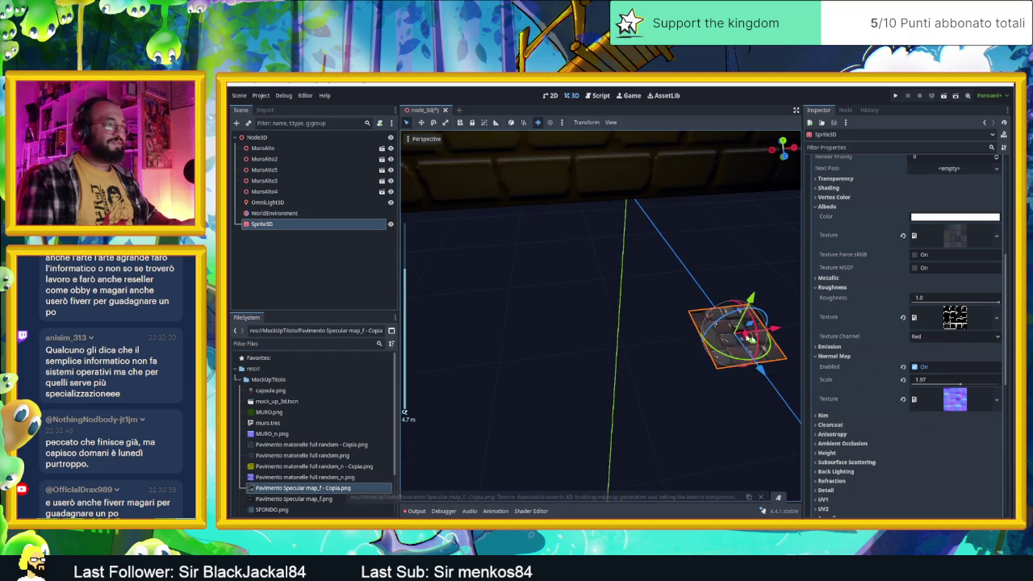
{"action": "key", "text": "f"}
{"action": "scroll", "coordinate": [573, 382], "scroll_direction": "up", "scroll_amount": 2}
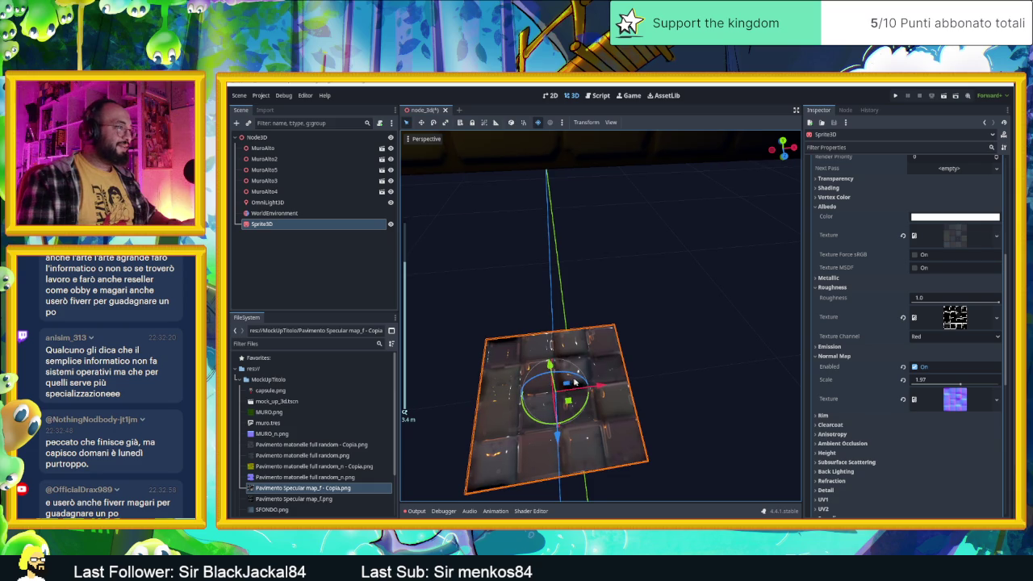
{"action": "mouse_move", "coordinate": [678, 401]}
{"action": "left_mouse_down"}
{"action": "mouse_move", "coordinate": [644, 408]}
{"action": "mouse_move", "coordinate": [680, 401]}
{"action": "left_mouse_up"}
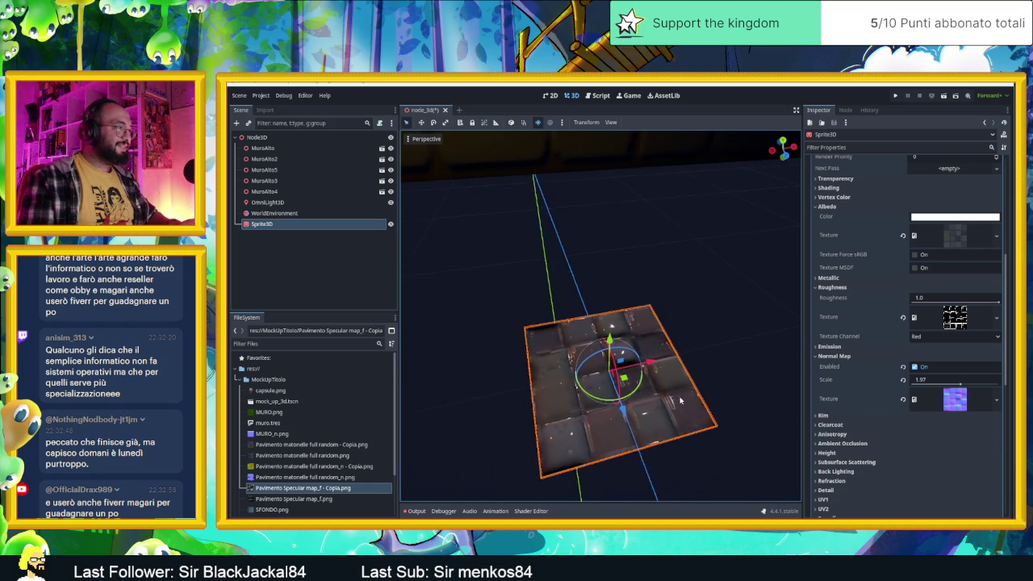
Set roughness to 1.0 and lower specular to about 0.1.
{"action": "left_click", "coordinate": [998, 301]}
{"action": "mouse_move", "coordinate": [994, 304]}
{"action": "left_mouse_down"}
{"action": "mouse_move", "coordinate": [915, 305]}
{"action": "mouse_move", "coordinate": [999, 305]}
{"action": "left_mouse_up"}
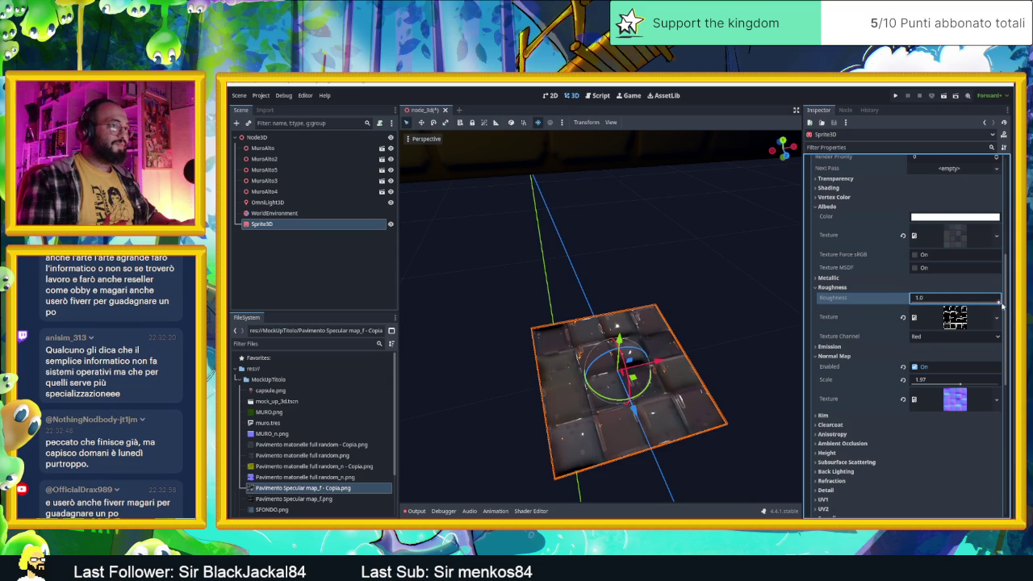
{"action": "left_click_drag", "start_coordinate": [722, 331], "coordinate": [708, 327]}
{"action": "left_click", "coordinate": [955, 297]}
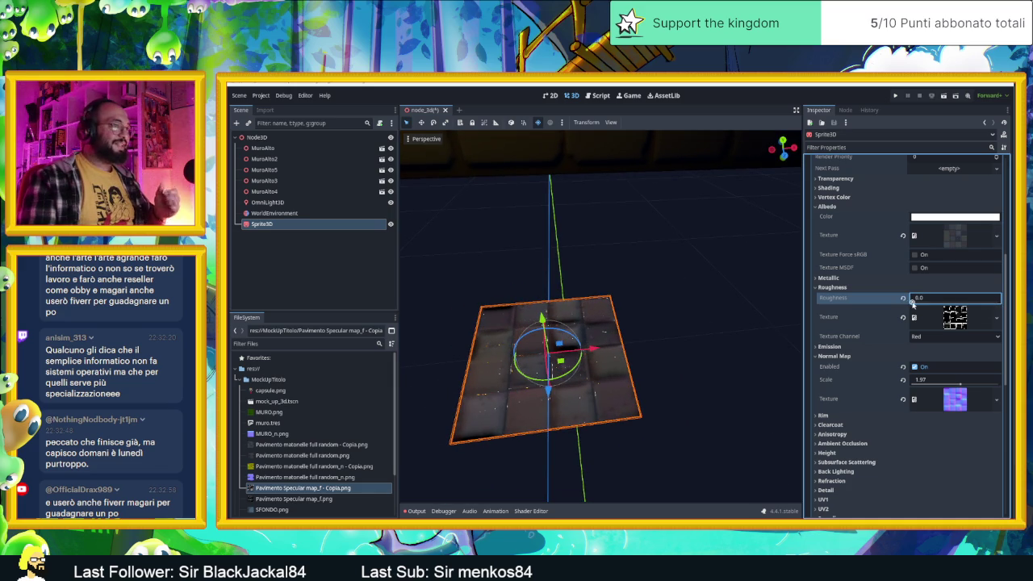
{"action": "type", "text": "1.0"}
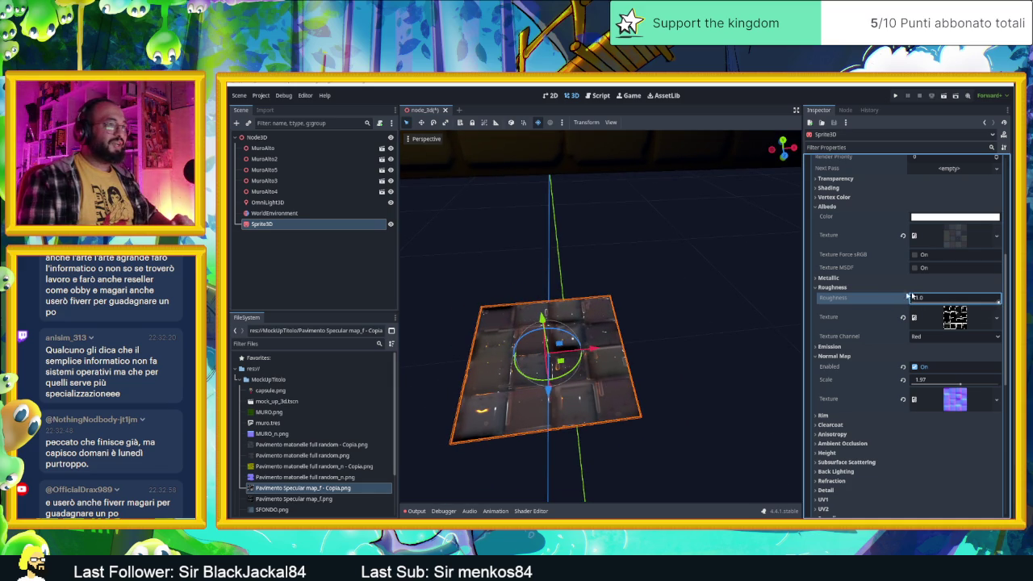
{"action": "left_click", "coordinate": [841, 281]}
{"action": "mouse_move", "coordinate": [960, 307]}
{"action": "left_mouse_down"}
{"action": "mouse_move", "coordinate": [921, 306]}
{"action": "mouse_move", "coordinate": [917, 291]}
{"action": "mouse_move", "coordinate": [999, 291]}
{"action": "mouse_move", "coordinate": [910, 291]}
{"action": "mouse_move", "coordinate": [928, 289]}
{"action": "left_mouse_up"}
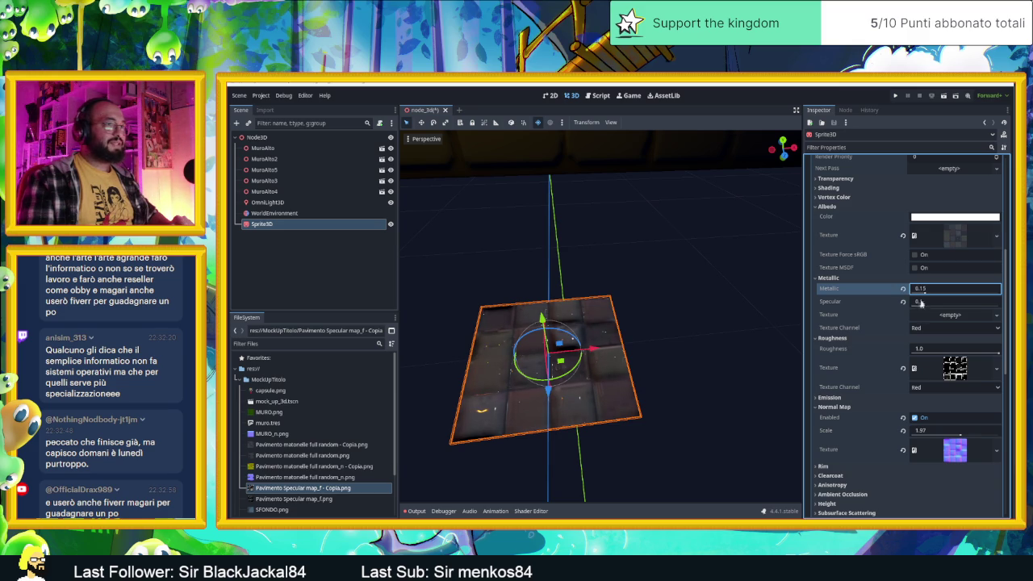
Try the specular map as metallic texture, then clear both textures and reset metallic and specular.
{"action": "mouse_move", "coordinate": [367, 492]}
{"action": "left_mouse_down"}
{"action": "mouse_move", "coordinate": [662, 404]}
{"action": "mouse_move", "coordinate": [956, 352]}
{"action": "mouse_move", "coordinate": [960, 317]}
{"action": "left_mouse_up"}
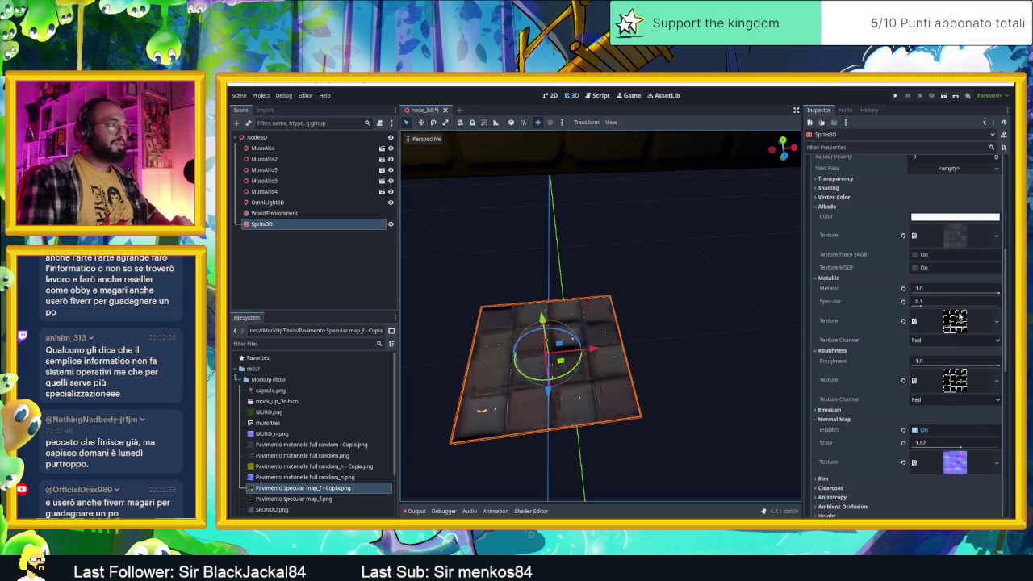
{"action": "left_click", "coordinate": [903, 381]}
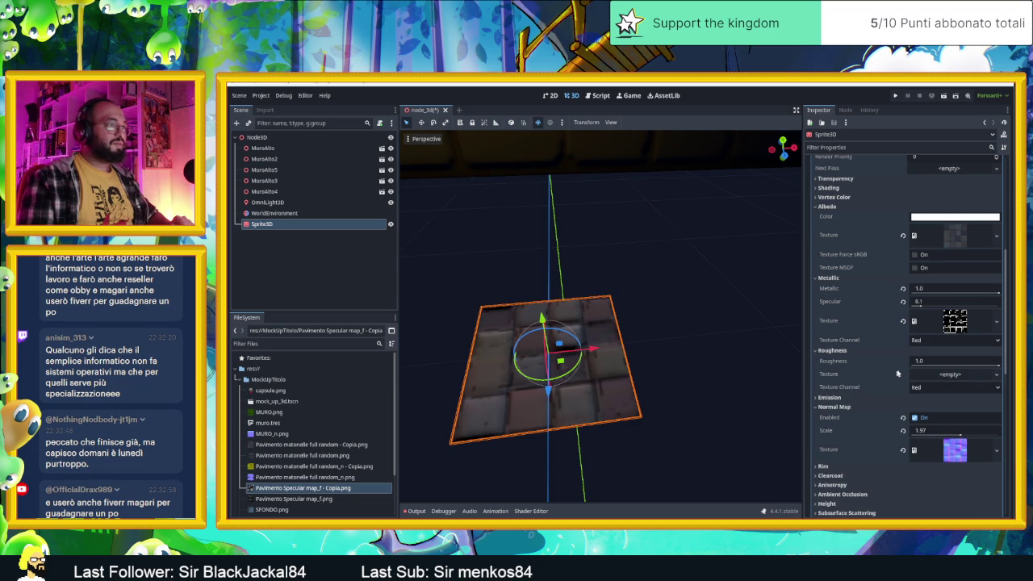
{"action": "left_click_drag", "start_coordinate": [998, 293], "coordinate": [973, 294]}
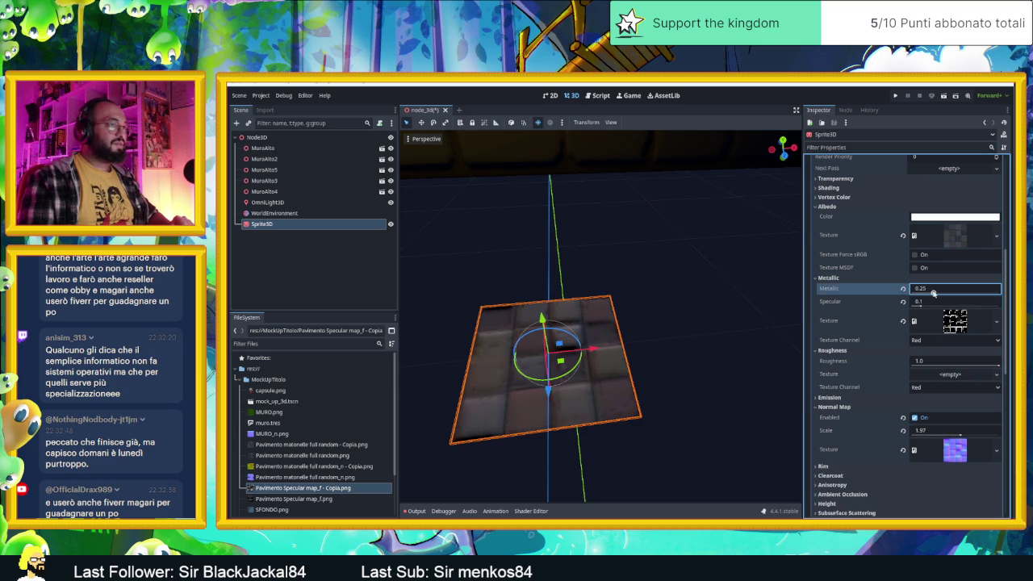
{"action": "left_click", "coordinate": [923, 303]}
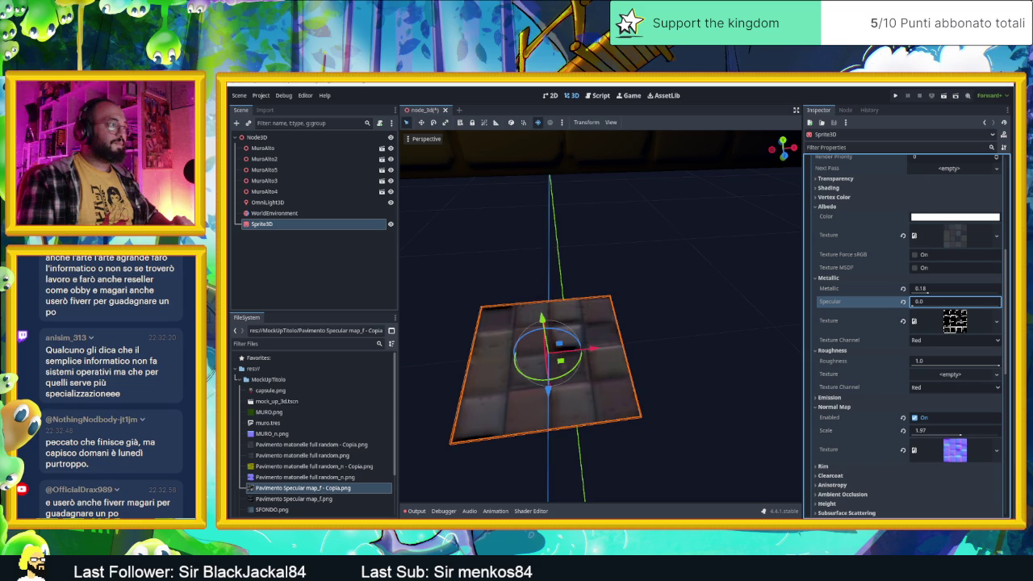
{"action": "left_click", "coordinate": [903, 289]}
{"action": "left_click", "coordinate": [904, 301]}
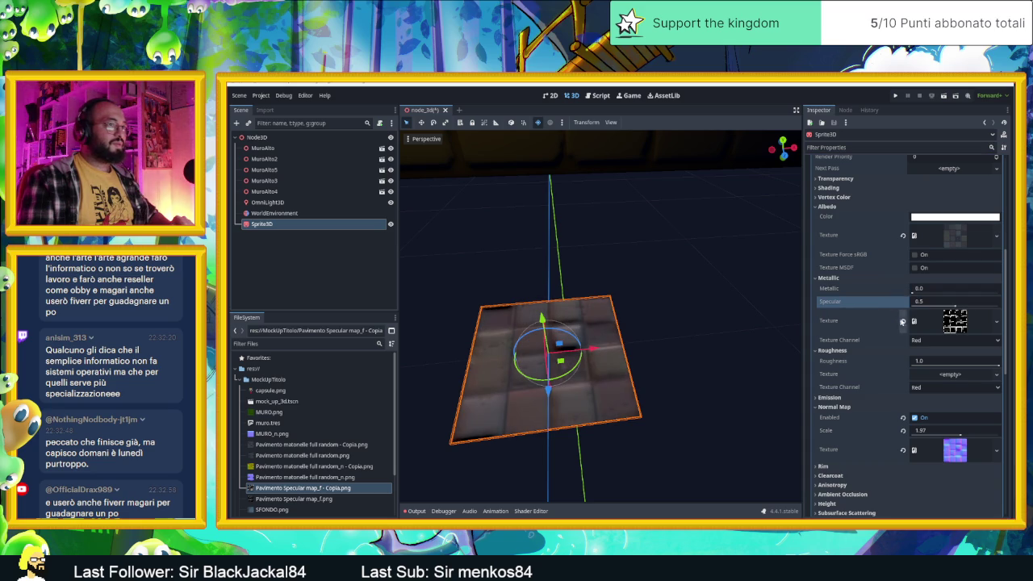
{"action": "left_click", "coordinate": [904, 322]}
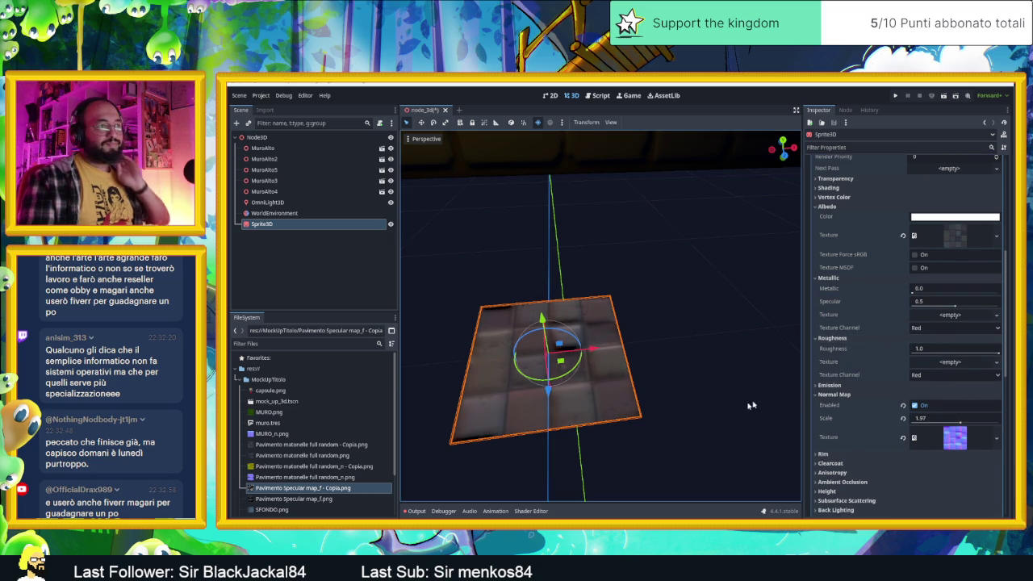
Lower roughness for a glossier floor and dim specular to about 0.15.
{"action": "left_click", "coordinate": [998, 352]}
{"action": "mouse_move", "coordinate": [979, 353]}
{"action": "left_mouse_down"}
{"action": "mouse_move", "coordinate": [914, 353]}
{"action": "mouse_move", "coordinate": [926, 352]}
{"action": "left_mouse_up"}
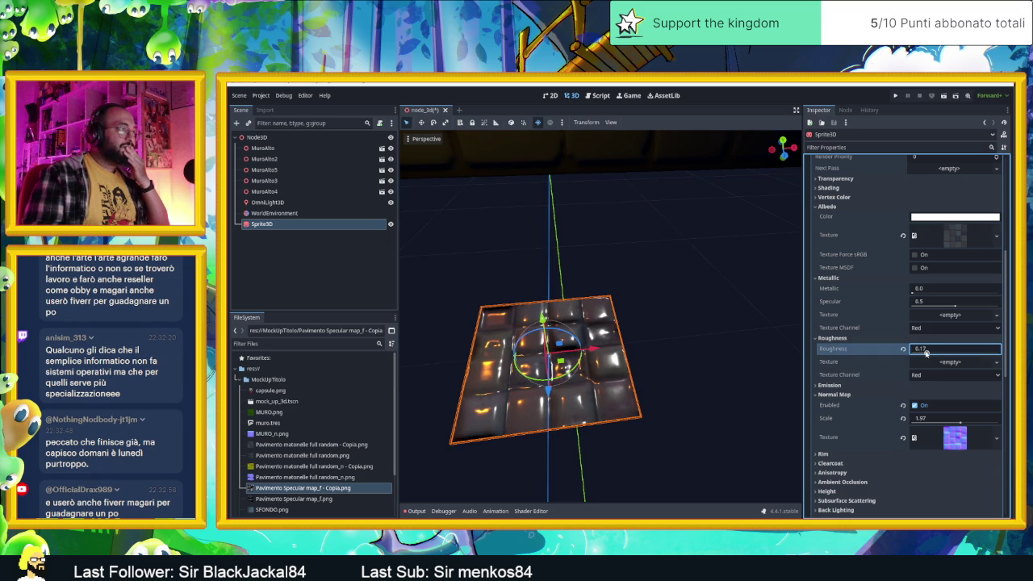
{"action": "mouse_move", "coordinate": [717, 339]}
{"action": "left_mouse_down"}
{"action": "mouse_move", "coordinate": [740, 337]}
{"action": "mouse_move", "coordinate": [716, 338]}
{"action": "left_mouse_up"}
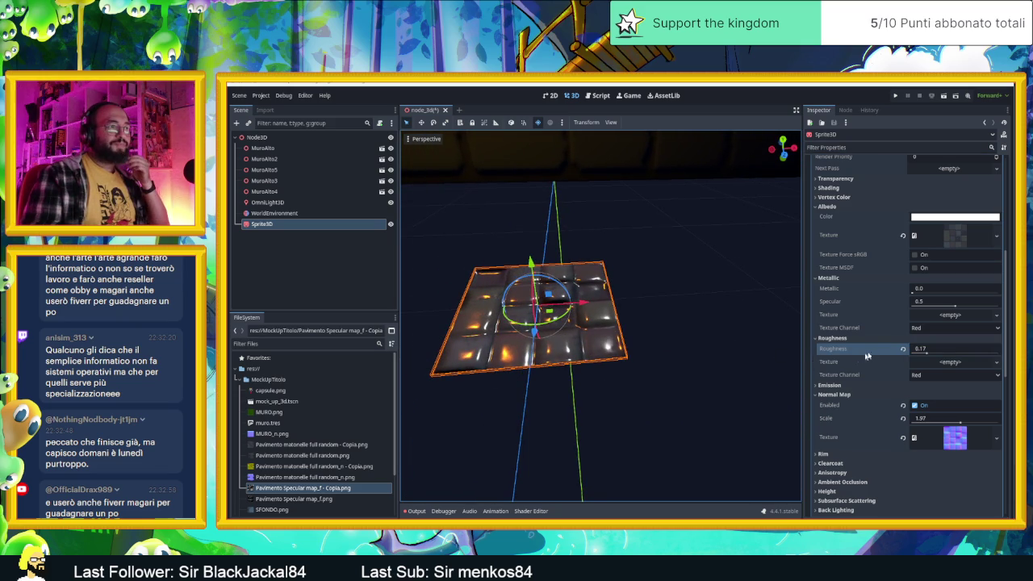
{"action": "left_click_drag", "start_coordinate": [952, 303], "coordinate": [925, 305]}
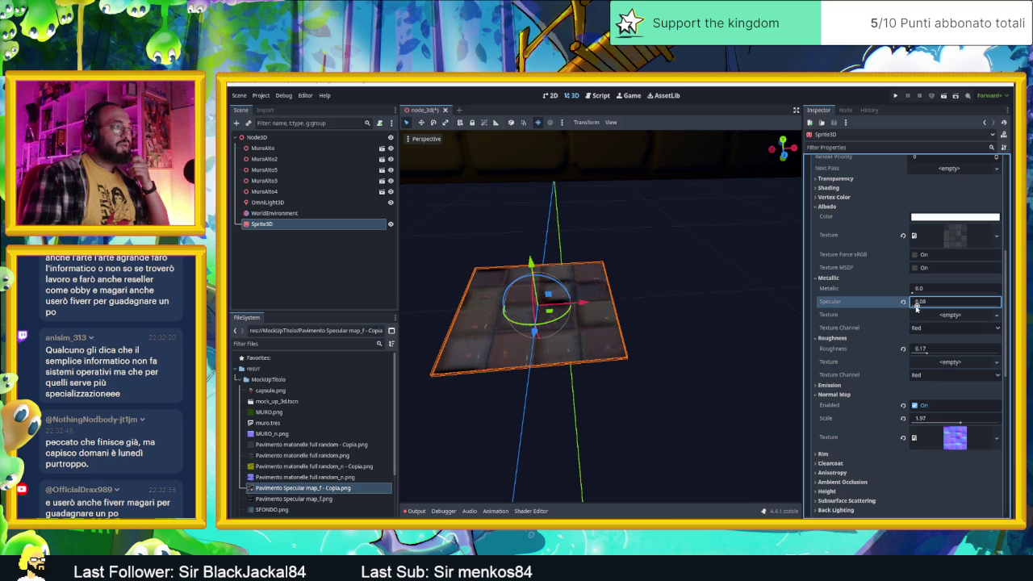
{"action": "scroll", "coordinate": [672, 339], "scroll_direction": "down", "scroll_amount": 5}
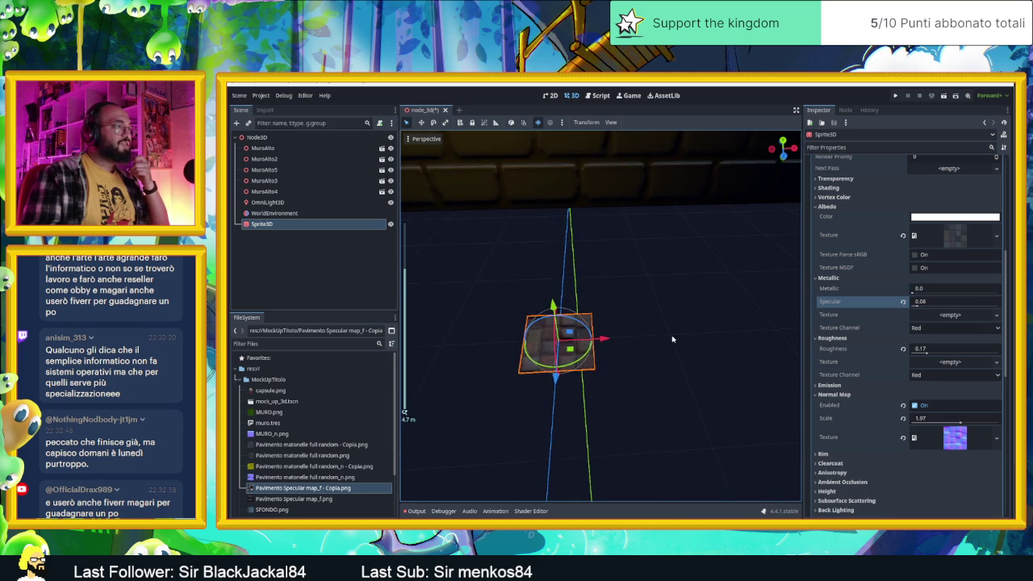
{"action": "mouse_move", "coordinate": [654, 344]}
{"action": "left_mouse_down"}
{"action": "mouse_move", "coordinate": [605, 350]}
{"action": "mouse_move", "coordinate": [607, 323]}
{"action": "mouse_move", "coordinate": [657, 327]}
{"action": "left_mouse_up"}
{"action": "scroll", "coordinate": [653, 323], "scroll_direction": "up", "scroll_amount": 5}
{"action": "scroll", "coordinate": [654, 323], "scroll_direction": "down", "scroll_amount": 3}
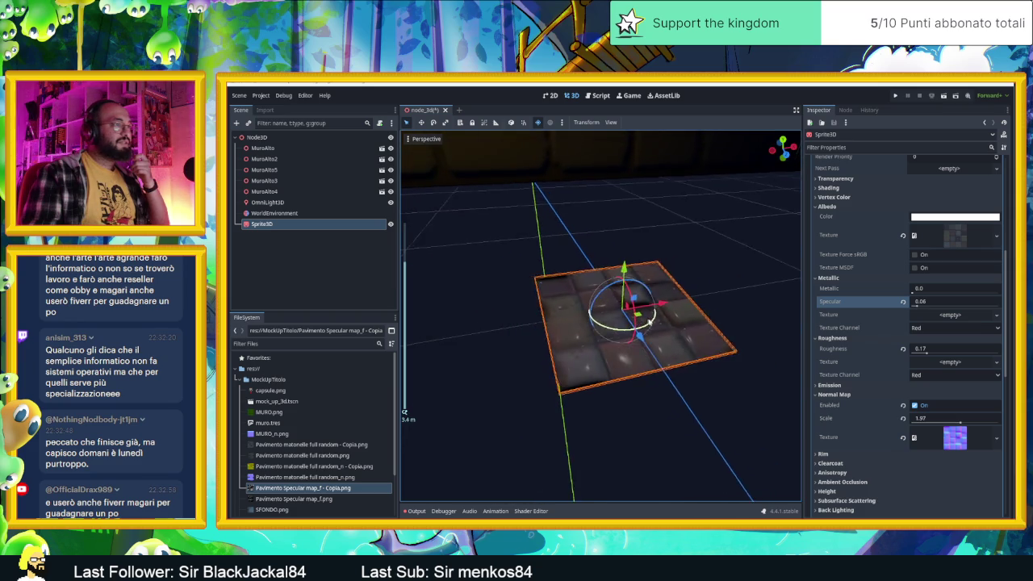
Fine-tune specular to 0.05 and metallic to 0.01.
{"action": "left_click", "coordinate": [926, 350]}
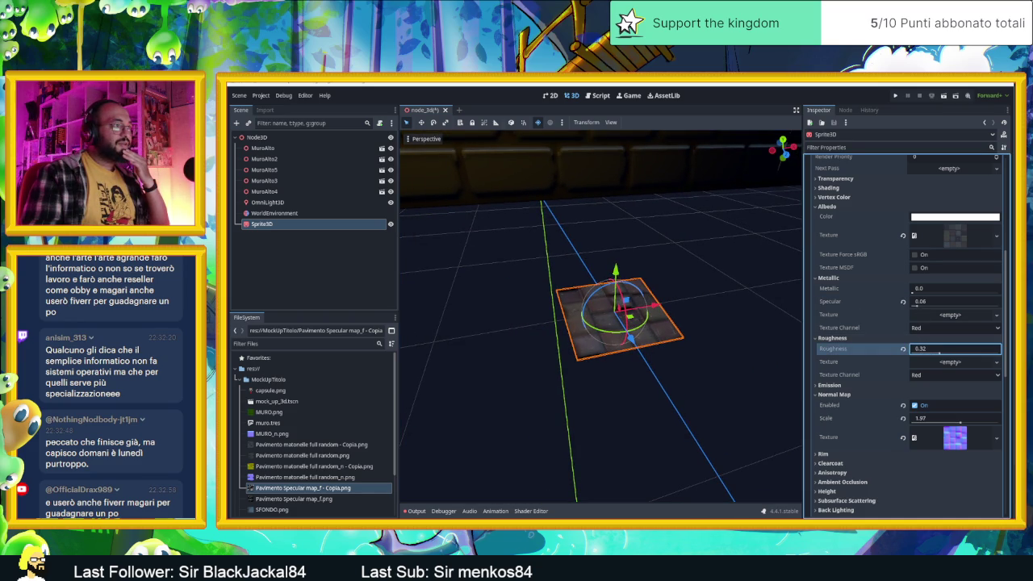
{"action": "left_click_drag", "start_coordinate": [726, 323], "coordinate": [710, 325]}
{"action": "scroll", "coordinate": [585, 323], "scroll_direction": "up", "scroll_amount": 2}
{"action": "scroll", "coordinate": [585, 323], "scroll_direction": "up", "scroll_amount": 2}
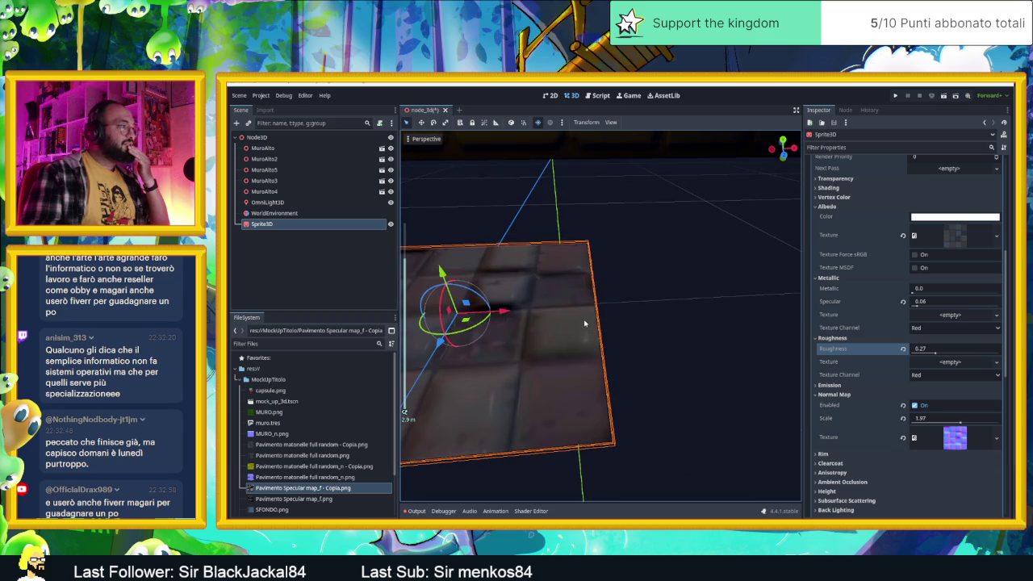
{"action": "key", "text": "f"}
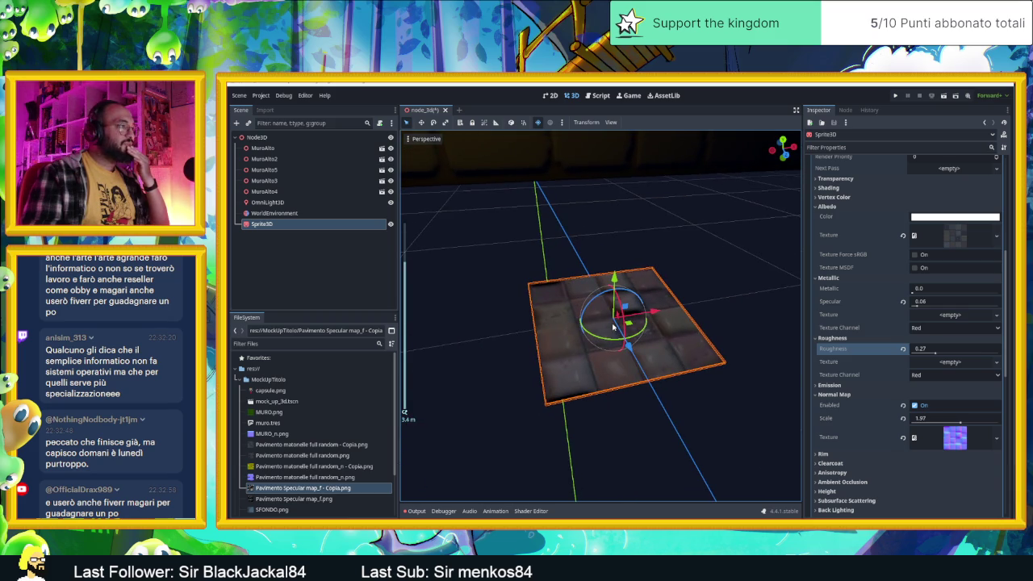
{"action": "left_click", "coordinate": [918, 305]}
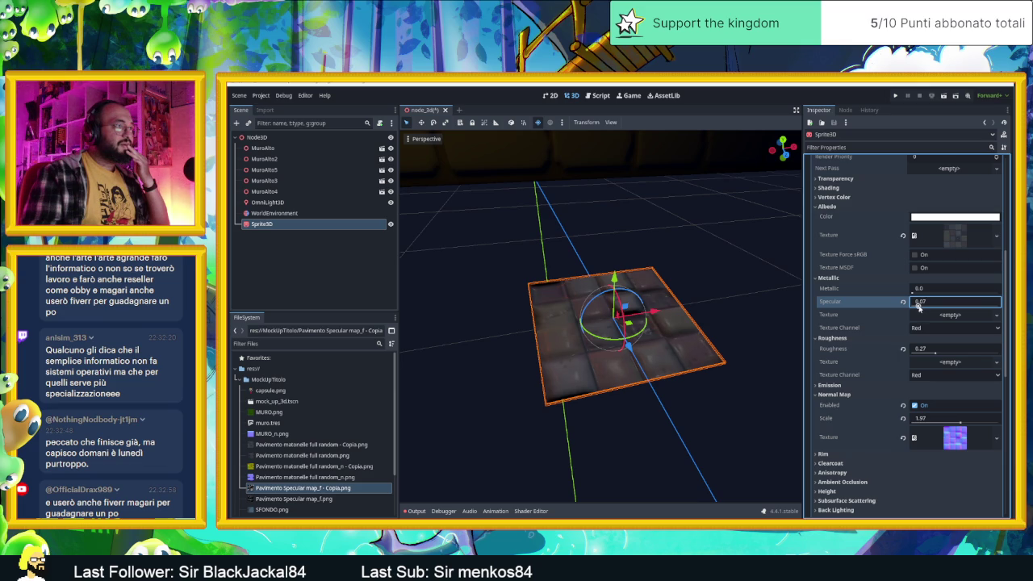
{"action": "left_click_drag", "start_coordinate": [917, 291], "coordinate": [916, 297]}
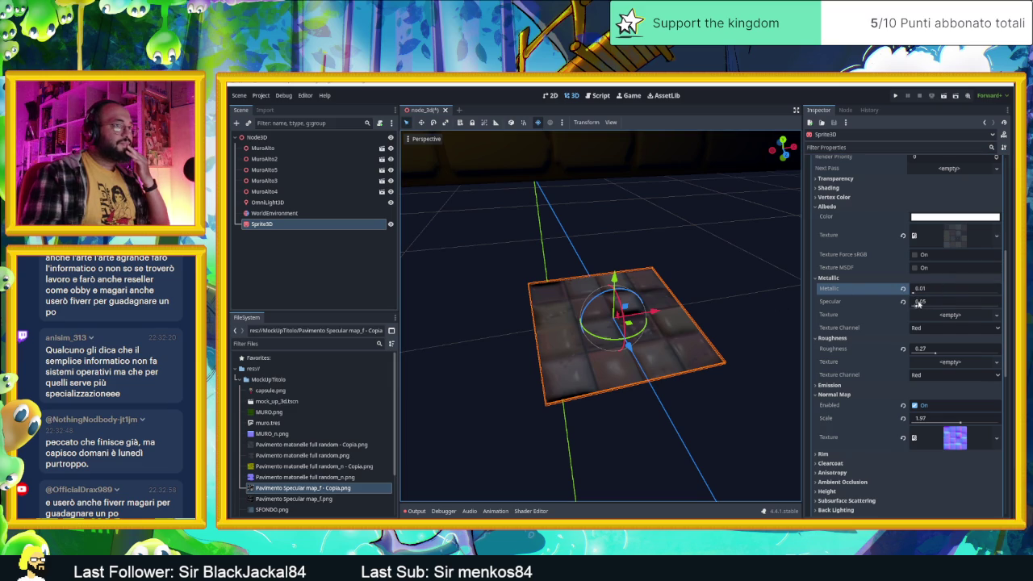
Set roughness to 0.32 and expand the material's Sampling section.
{"action": "left_click", "coordinate": [932, 353]}
{"action": "type", "text": "0.32"}
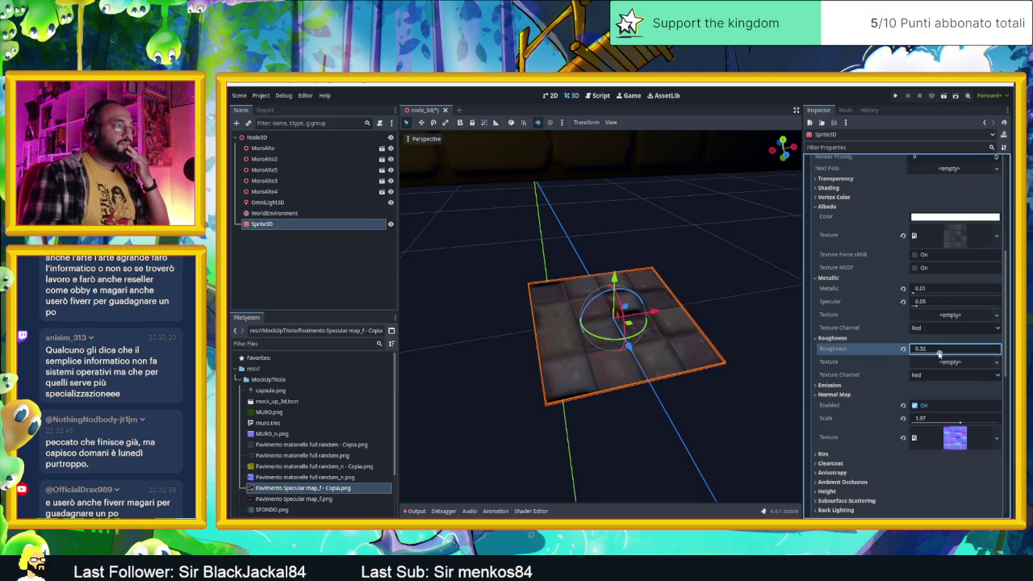
{"action": "scroll", "coordinate": [686, 320], "scroll_direction": "down", "scroll_amount": 5}
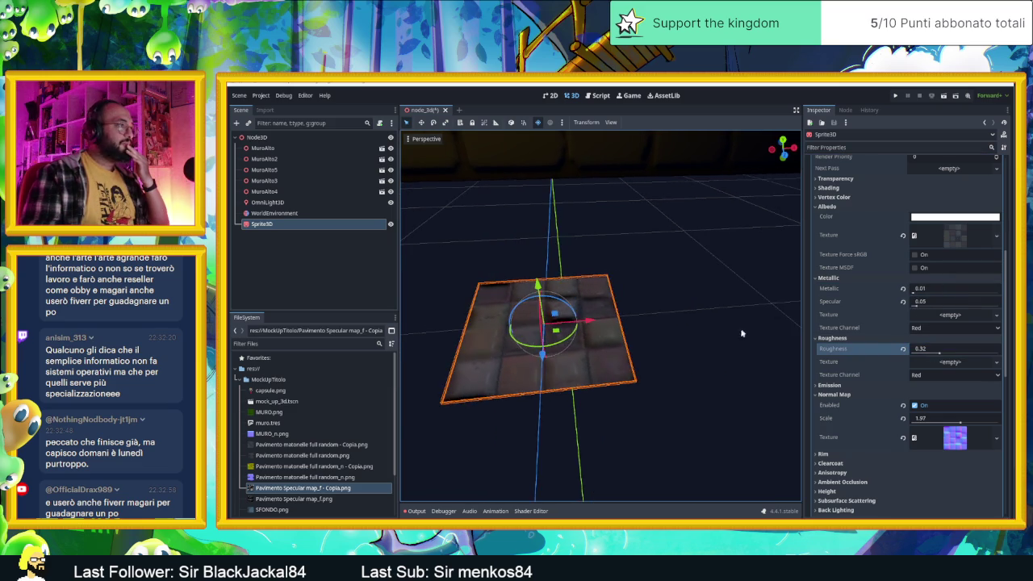
{"action": "mouse_move", "coordinate": [687, 320]}
{"action": "left_mouse_down"}
{"action": "mouse_move", "coordinate": [641, 353]}
{"action": "mouse_move", "coordinate": [674, 332]}
{"action": "left_mouse_up"}
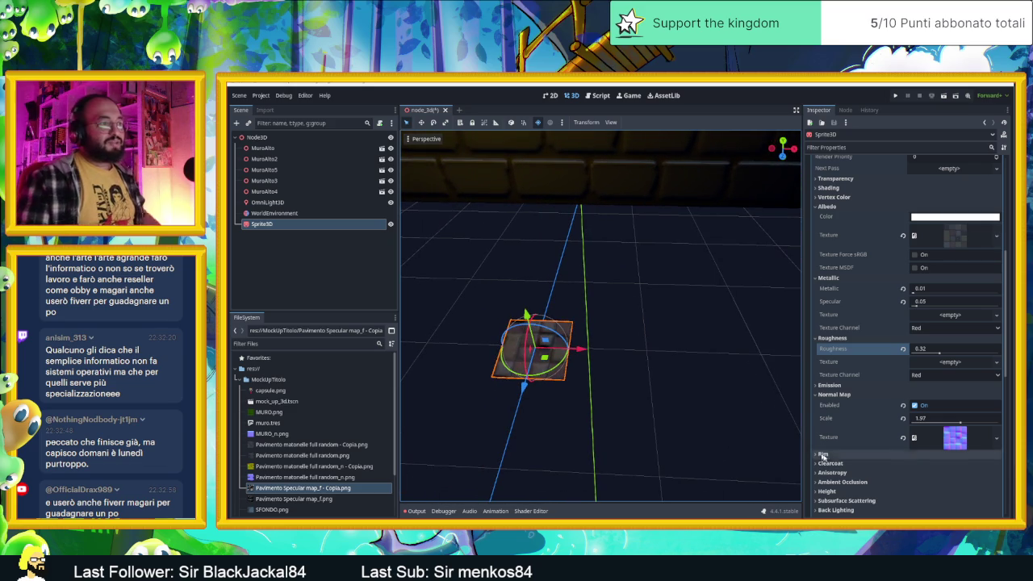
{"action": "scroll", "coordinate": [851, 480], "scroll_direction": "down", "scroll_amount": 3}
{"action": "scroll", "coordinate": [848, 474], "scroll_direction": "down", "scroll_amount": 2}
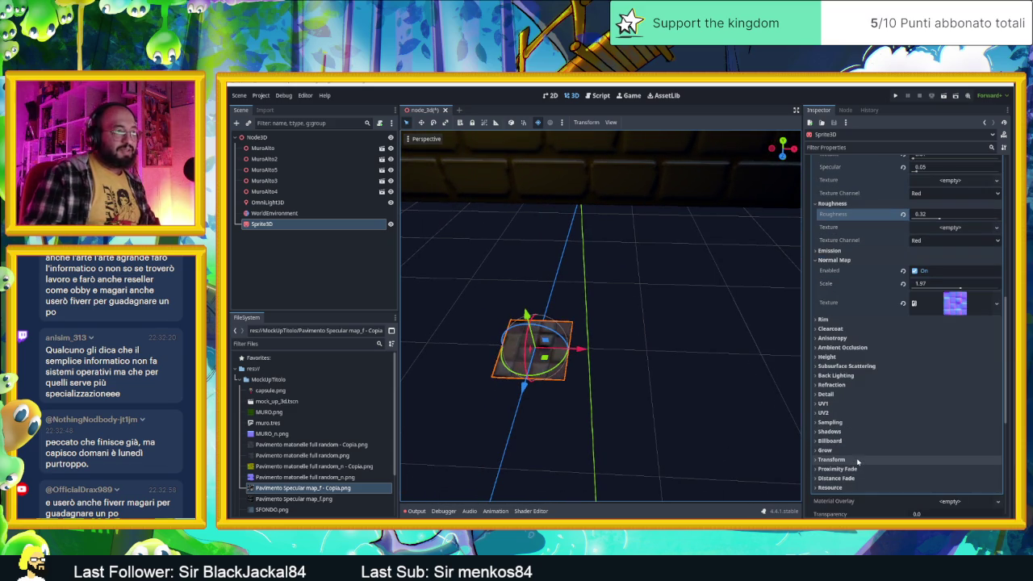
{"action": "left_click", "coordinate": [829, 422]}
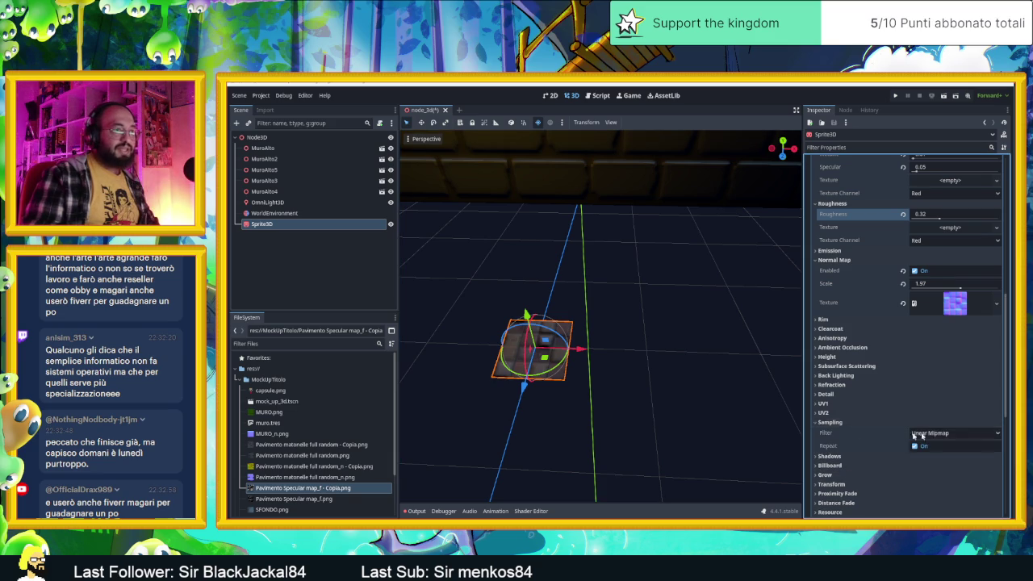
Set the material's texture filter to Nearest.
{"action": "left_click", "coordinate": [939, 434]}
{"action": "left_click", "coordinate": [928, 445]}
{"action": "scroll", "coordinate": [523, 377], "scroll_direction": "up", "scroll_amount": 5}
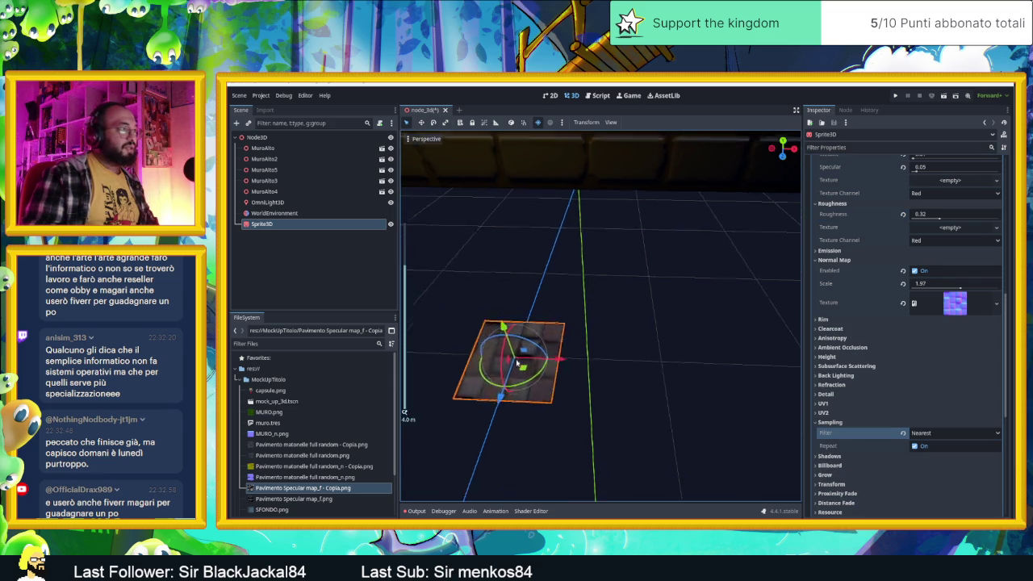
{"action": "scroll", "coordinate": [523, 377], "scroll_direction": "down", "scroll_amount": 5}
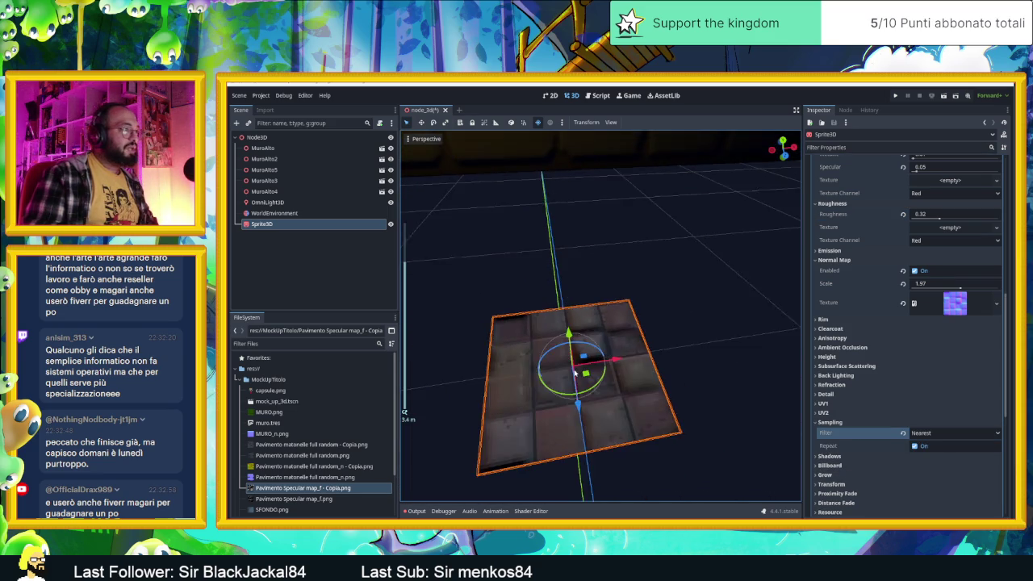
{"action": "left_click_drag", "start_coordinate": [683, 376], "coordinate": [646, 370]}
{"action": "scroll", "coordinate": [637, 368], "scroll_direction": "down", "scroll_amount": 5}
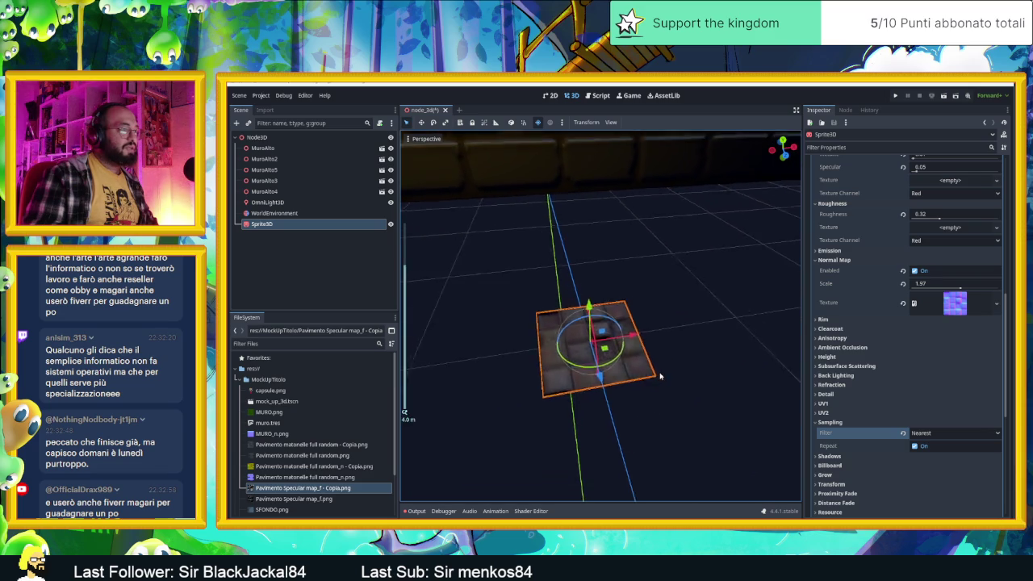
{"action": "scroll", "coordinate": [851, 428], "scroll_direction": "down", "scroll_amount": 4}
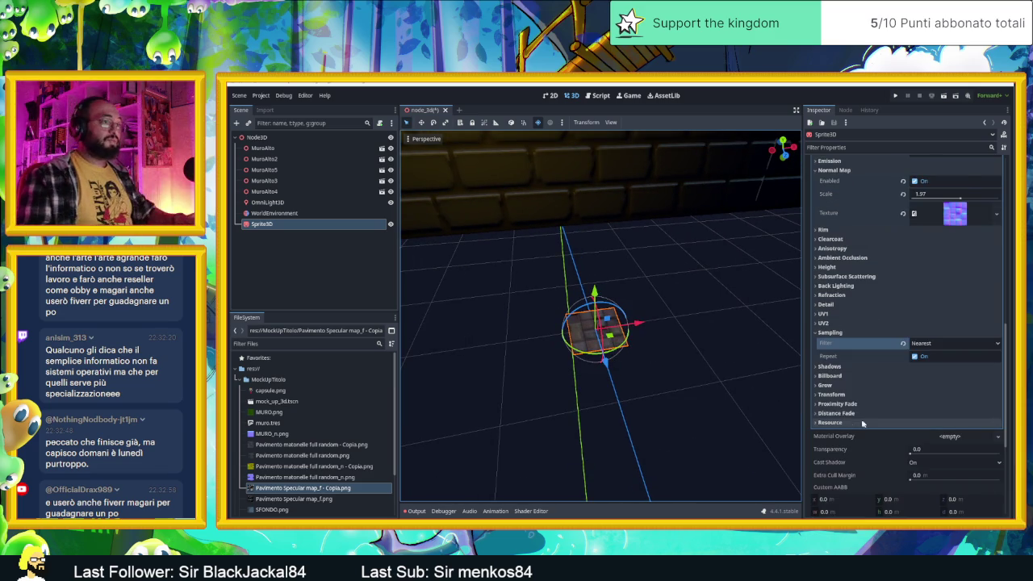
{"action": "scroll", "coordinate": [861, 471], "scroll_direction": "down", "scroll_amount": 3}
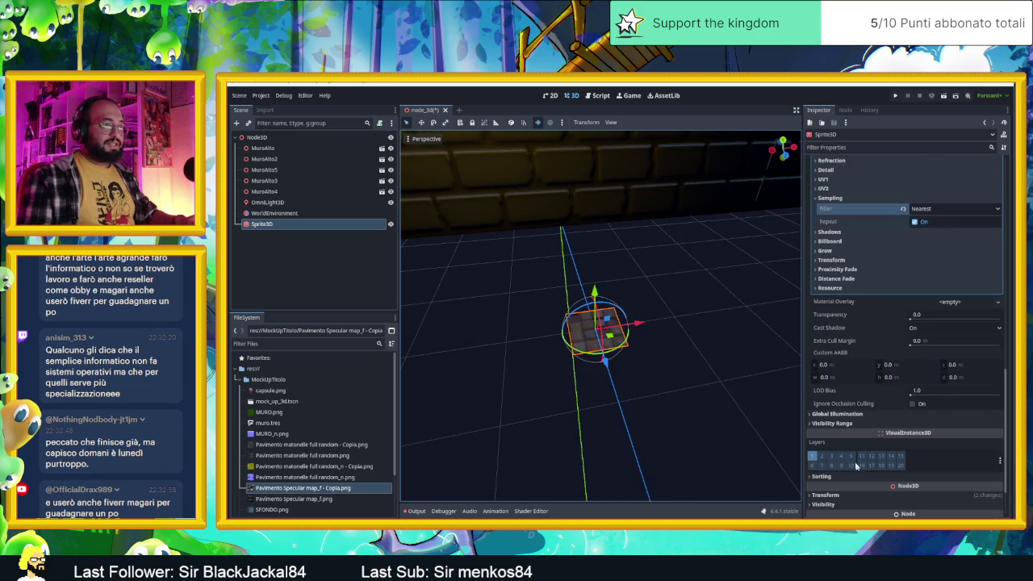
{"action": "scroll", "coordinate": [836, 421], "scroll_direction": "down", "scroll_amount": 2}
Scale the floor sprite up to 4 on all axes.
{"action": "left_click", "coordinate": [839, 431]}
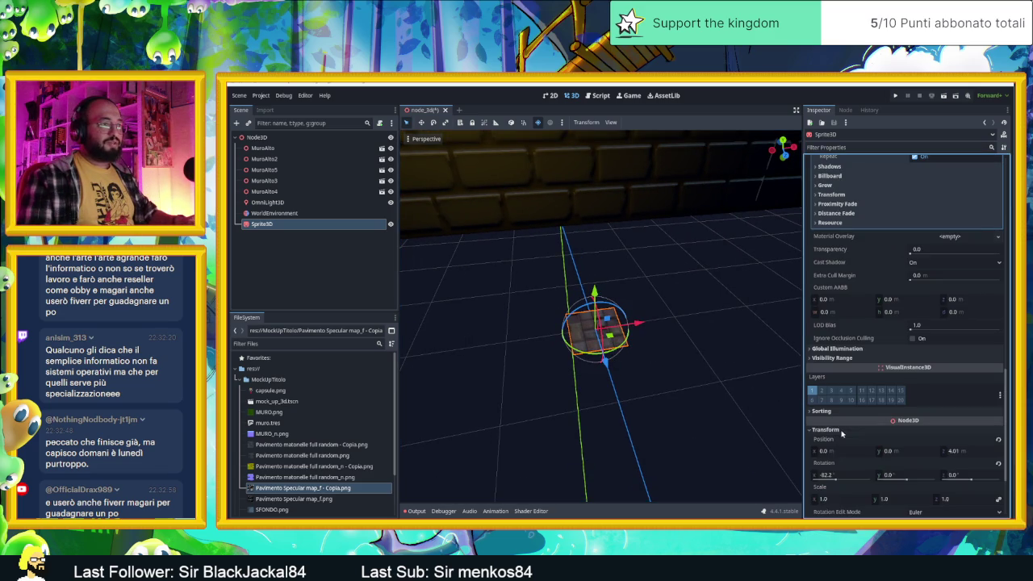
{"action": "left_click", "coordinate": [888, 499]}
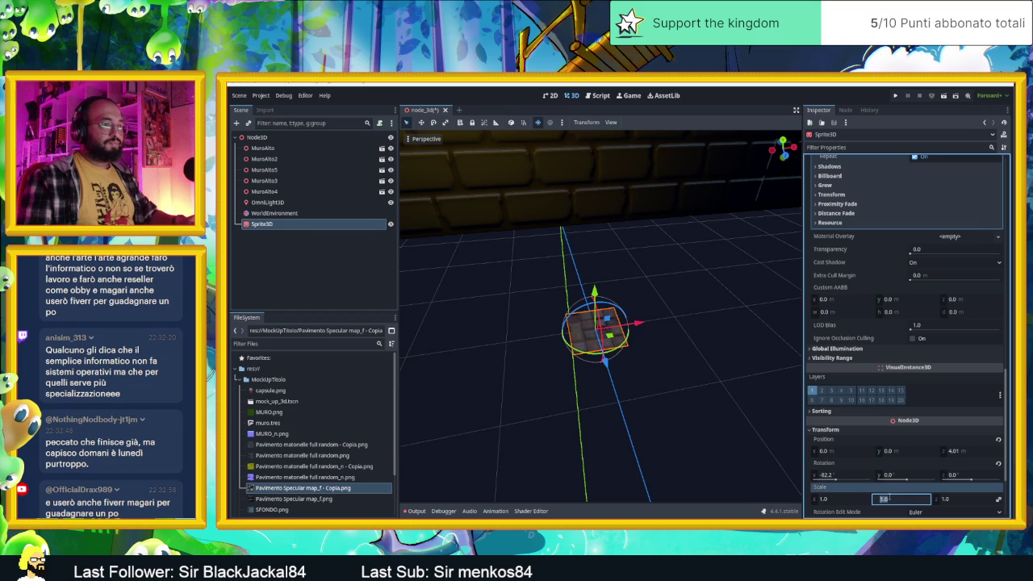
{"action": "type", "text": "2"}
{"action": "key", "text": "Return"}
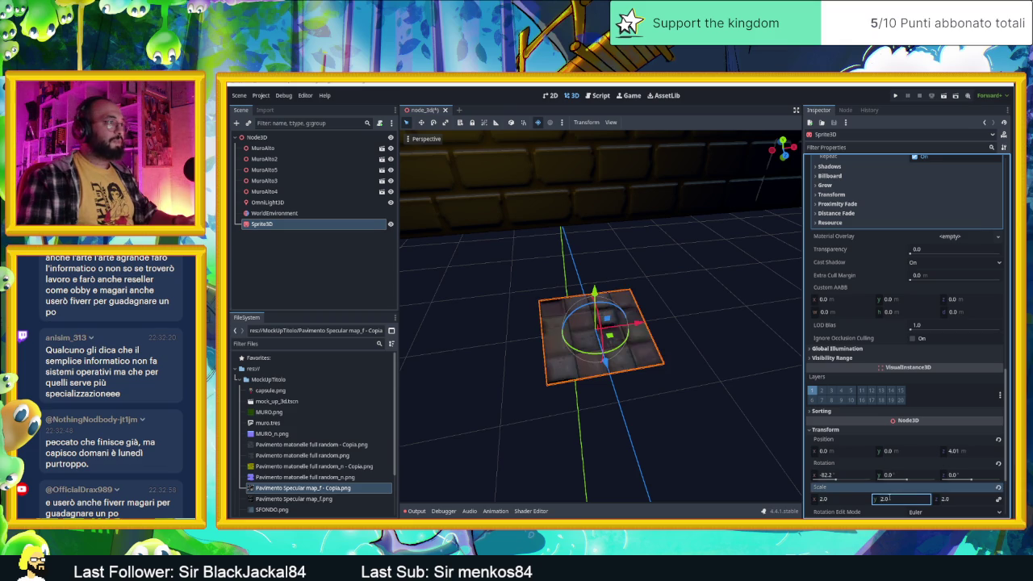
{"action": "scroll", "coordinate": [613, 339], "scroll_direction": "down", "scroll_amount": 5}
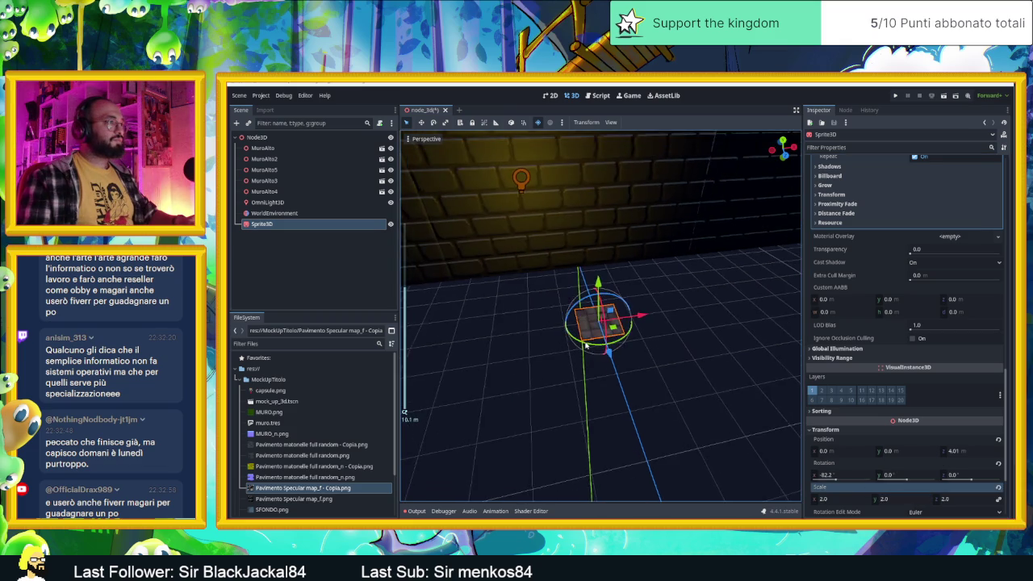
{"action": "left_click", "coordinate": [893, 498]}
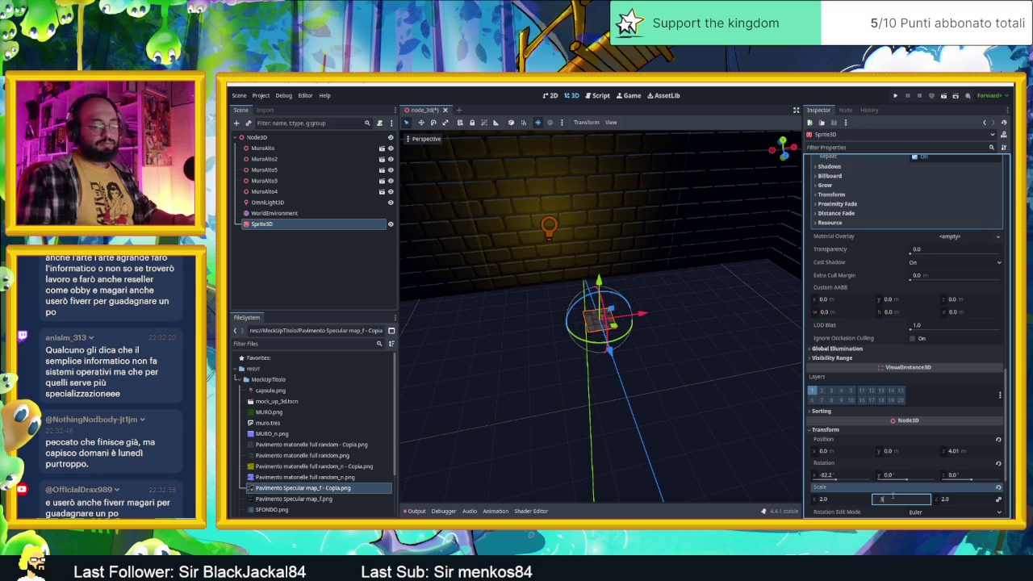
{"action": "type", "text": "3"}
{"action": "key", "text": "Return"}
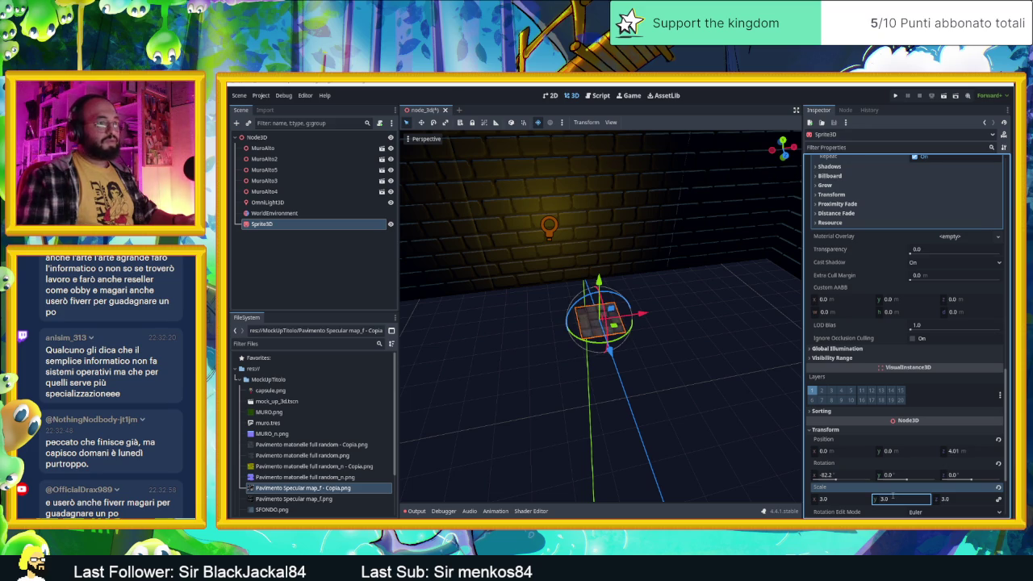
{"action": "type", "text": "4"}
{"action": "key", "text": "Return"}
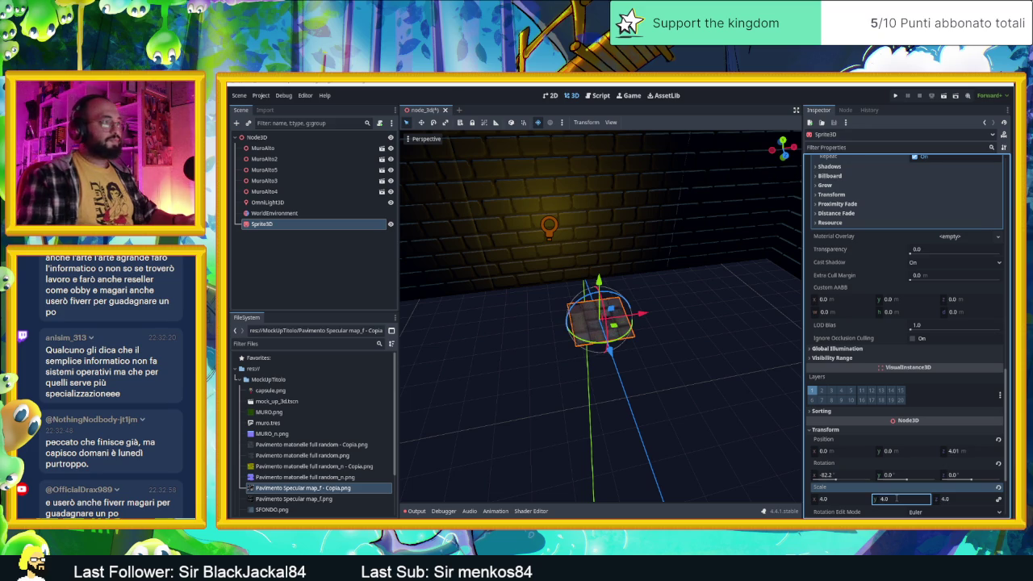
{"action": "mouse_move", "coordinate": [597, 339]}
{"action": "left_mouse_down"}
{"action": "mouse_move", "coordinate": [576, 329]}
{"action": "mouse_move", "coordinate": [618, 325]}
{"action": "left_mouse_up"}
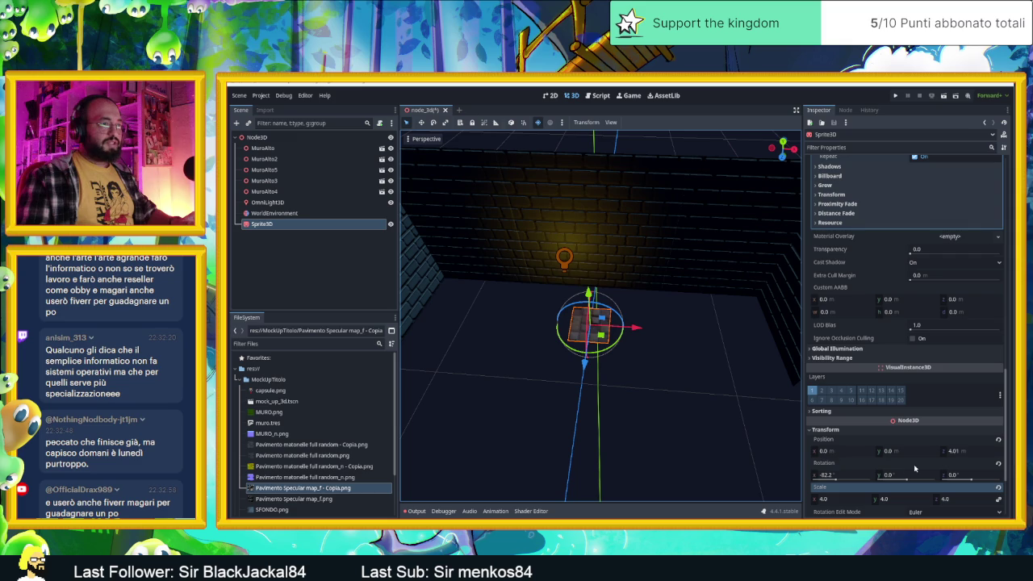
Set the sprite's X rotation to -90 and move the tile left toward the wall.
{"action": "left_click", "coordinate": [827, 474]}
{"action": "key", "text": "BackSpace"}
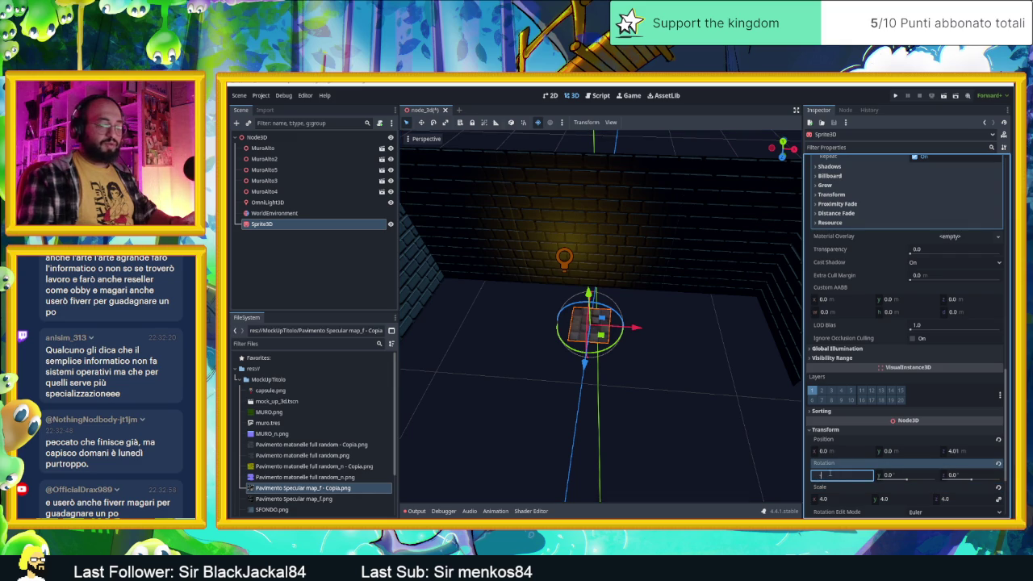
{"action": "type", "text": "-90"}
{"action": "key", "text": "Return"}
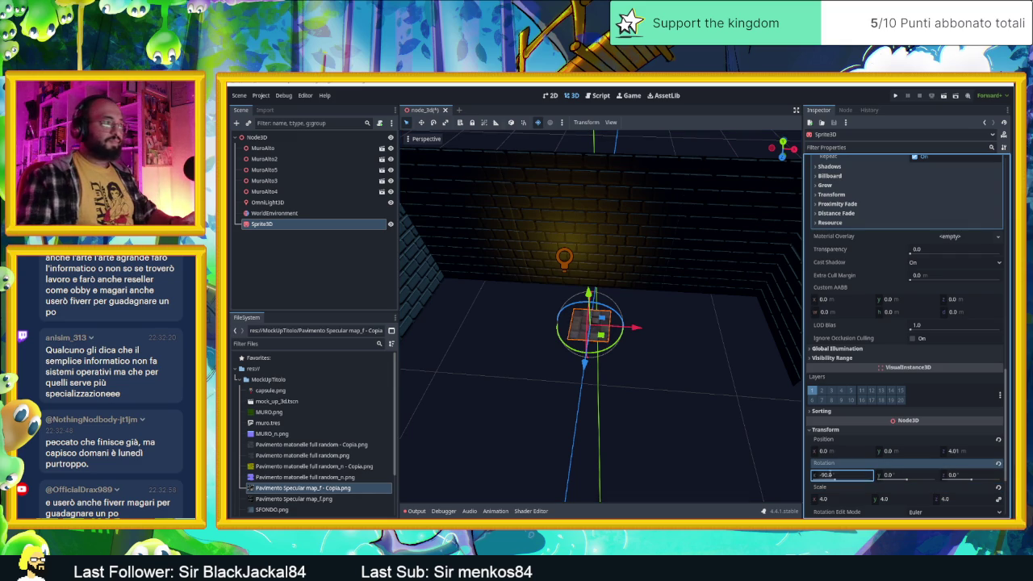
{"action": "left_click", "coordinate": [596, 345]}
{"action": "mouse_move", "coordinate": [629, 336]}
{"action": "left_mouse_down"}
{"action": "mouse_move", "coordinate": [453, 315]}
{"action": "mouse_move", "coordinate": [567, 317]}
{"action": "left_mouse_up"}
Slide the first floor tile against the brick wall and duplicate it.
{"action": "left_click_drag", "start_coordinate": [527, 366], "coordinate": [540, 323]}
{"action": "left_click_drag", "start_coordinate": [594, 288], "coordinate": [646, 291]}
{"action": "key", "text": "ctrl+d"}
{"action": "scroll", "coordinate": [553, 276], "scroll_direction": "up", "scroll_amount": 5}
{"action": "mouse_move", "coordinate": [554, 276]}
{"action": "left_mouse_down"}
{"action": "mouse_move", "coordinate": [581, 303]}
{"action": "mouse_move", "coordinate": [646, 287]}
{"action": "left_mouse_up"}
{"action": "scroll", "coordinate": [581, 302], "scroll_direction": "down", "scroll_amount": 3}
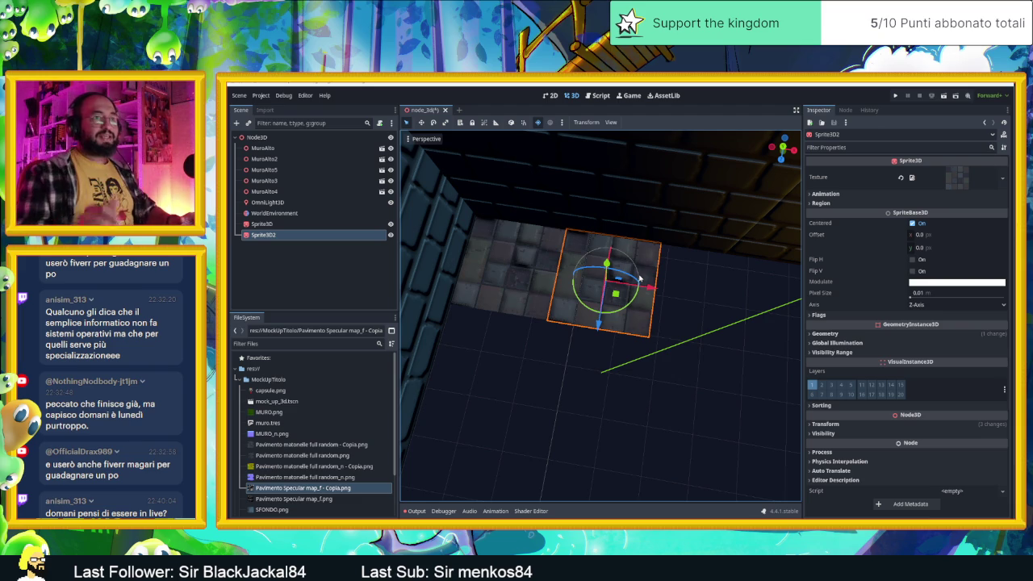
{"action": "mouse_move", "coordinate": [653, 298]}
{"action": "left_mouse_down"}
{"action": "mouse_move", "coordinate": [666, 278]}
{"action": "mouse_move", "coordinate": [652, 277]}
{"action": "mouse_move", "coordinate": [791, 283]}
{"action": "left_mouse_up"}
Make a third tile copy and align Sprite3D2 along X beside the first tile.
{"action": "key", "text": "ctrl+d"}
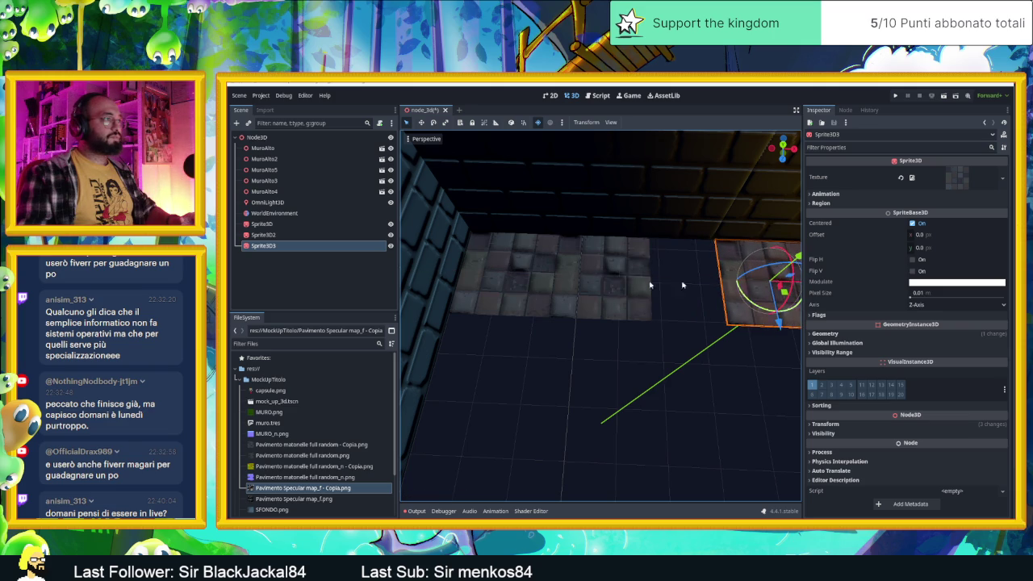
{"action": "left_click", "coordinate": [591, 285]}
{"action": "mouse_move", "coordinate": [646, 278]}
{"action": "left_mouse_down"}
{"action": "mouse_move", "coordinate": [682, 279]}
{"action": "mouse_move", "coordinate": [646, 278]}
{"action": "left_mouse_up"}
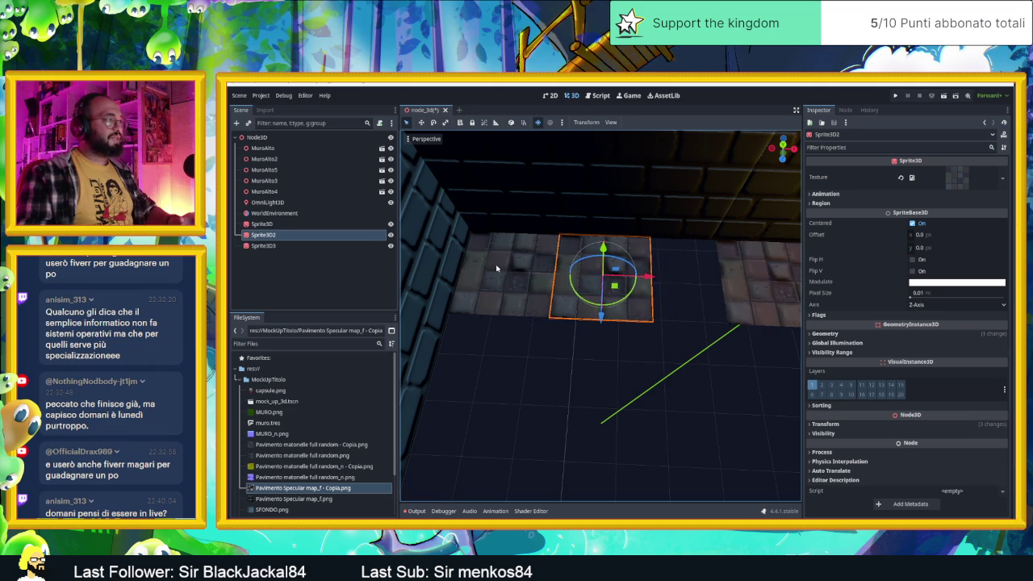
{"action": "scroll", "coordinate": [533, 275], "scroll_direction": "up", "scroll_amount": 5}
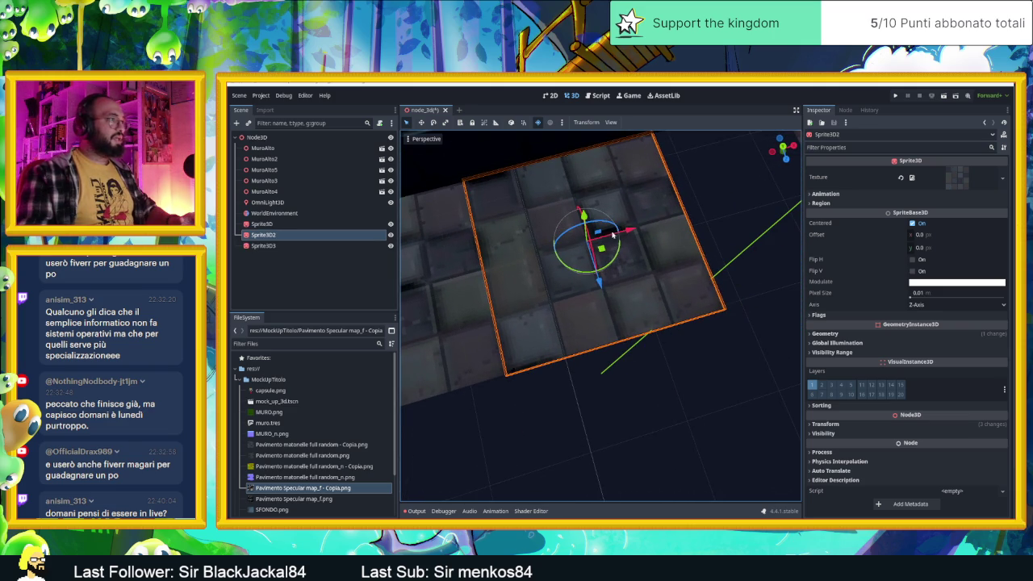
{"action": "left_click_drag", "start_coordinate": [629, 231], "coordinate": [652, 224]}
{"action": "scroll", "coordinate": [652, 224], "scroll_direction": "down", "scroll_amount": 5}
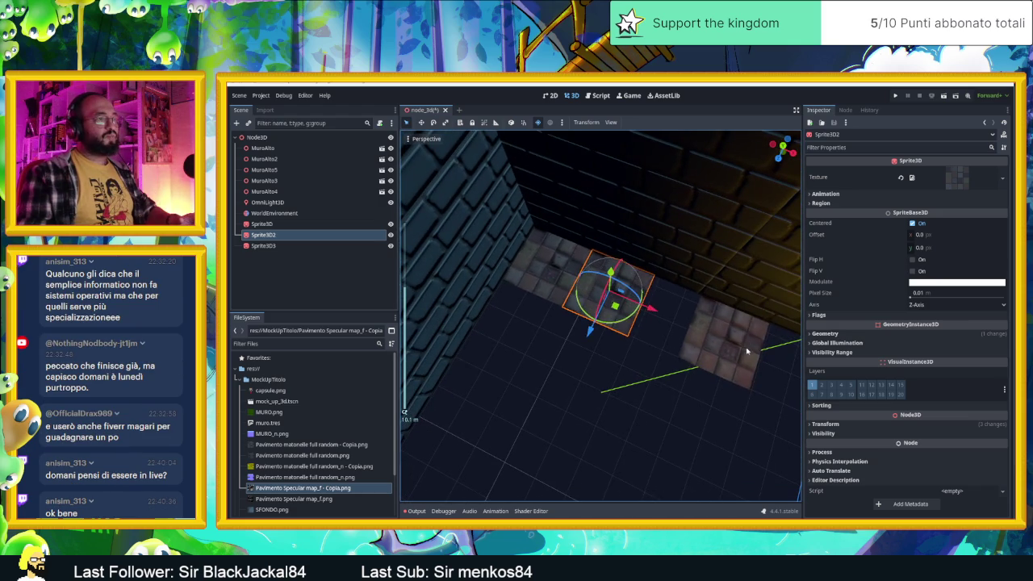
Slide Sprite3D3 left against Sprite3D2 and begin selecting the row of tiles.
{"action": "left_click", "coordinate": [746, 352]}
{"action": "left_click_drag", "start_coordinate": [768, 358], "coordinate": [714, 350]}
{"action": "scroll", "coordinate": [714, 339], "scroll_direction": "up", "scroll_amount": 3}
{"action": "scroll", "coordinate": [712, 305], "scroll_direction": "down", "scroll_amount": 2}
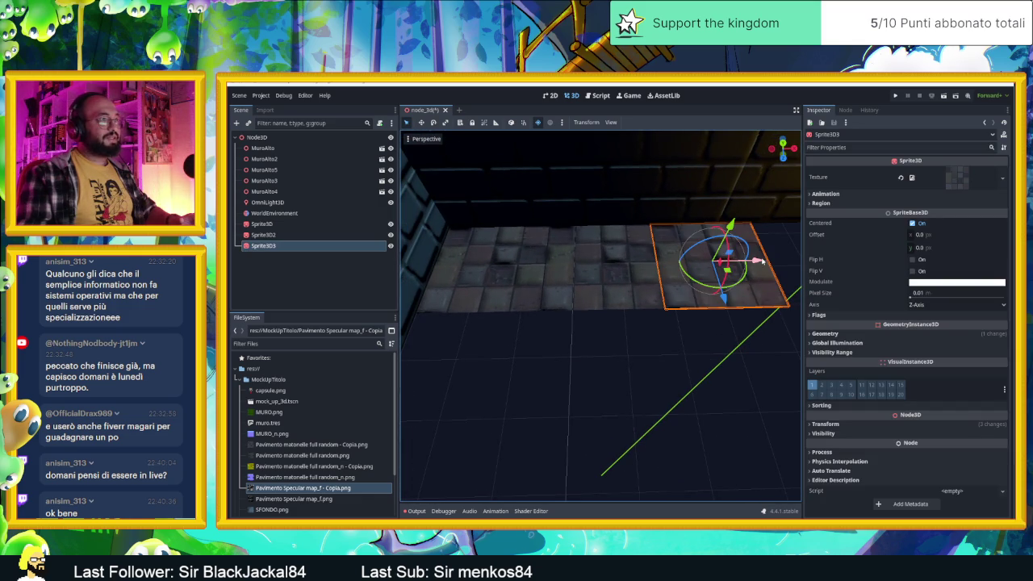
{"action": "left_click_drag", "start_coordinate": [761, 260], "coordinate": [762, 260]}
{"action": "left_click_drag", "start_coordinate": [742, 334], "coordinate": [466, 247]}
{"action": "left_click", "coordinate": [507, 261]}
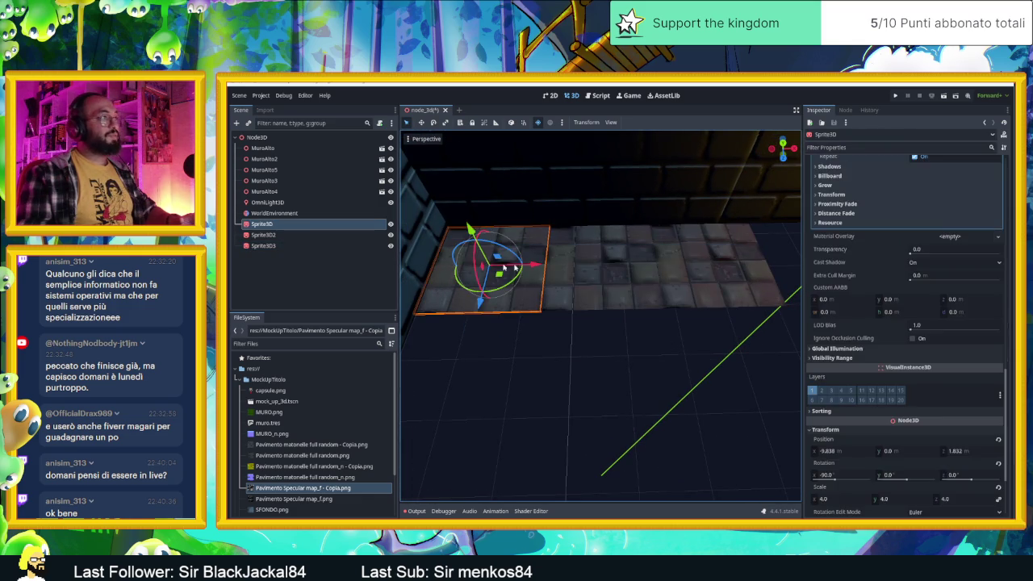
Duplicate the row of three floor tiles and move the copy forward beside the first row.
{"action": "left_click", "coordinate": [641, 261], "text": "shift"}
{"action": "left_click", "coordinate": [682, 261], "text": "shift"}
{"action": "key", "text": "ctrl+d"}
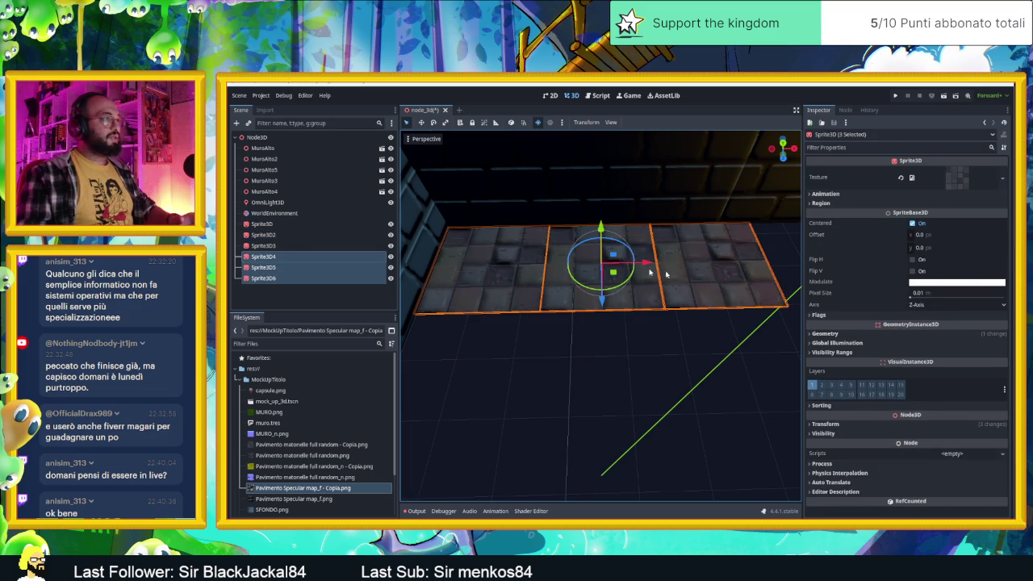
{"action": "left_click_drag", "start_coordinate": [599, 297], "coordinate": [619, 433]}
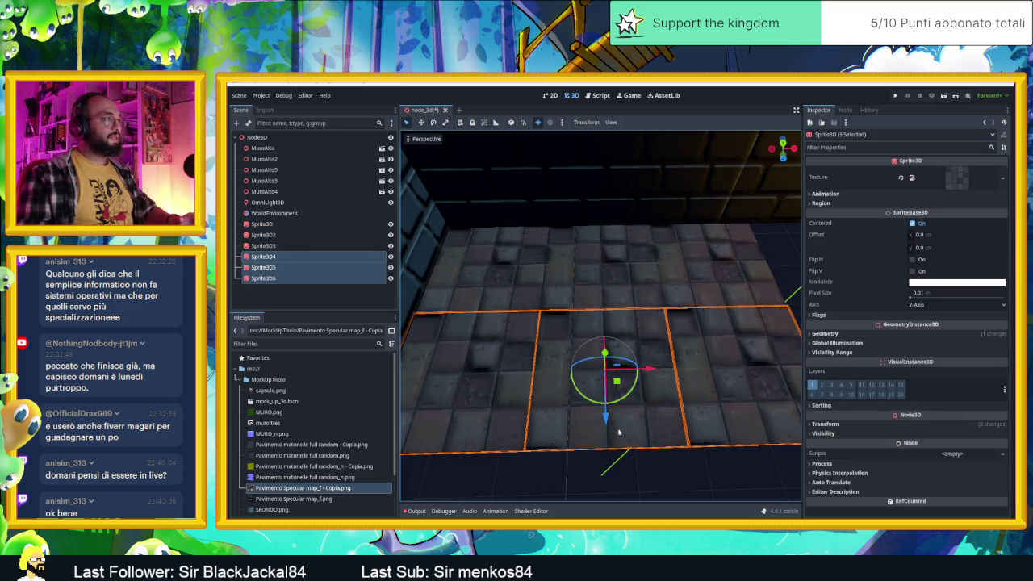
{"action": "scroll", "coordinate": [644, 402], "scroll_direction": "down", "scroll_amount": 3}
{"action": "scroll", "coordinate": [658, 379], "scroll_direction": "down", "scroll_amount": 5}
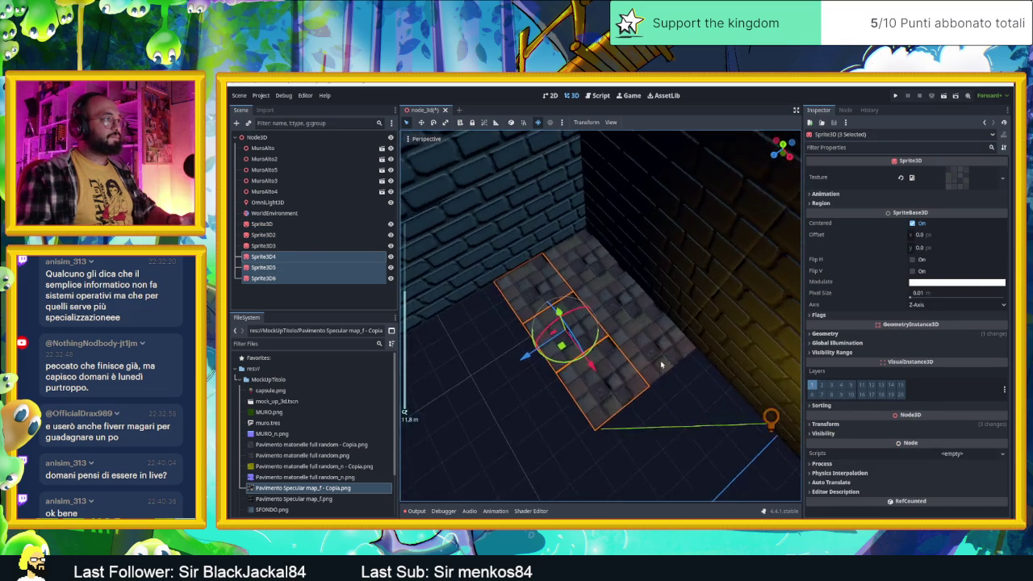
Clear the selection and select the Sprite3D3 floor tile.
{"action": "left_click", "coordinate": [623, 385]}
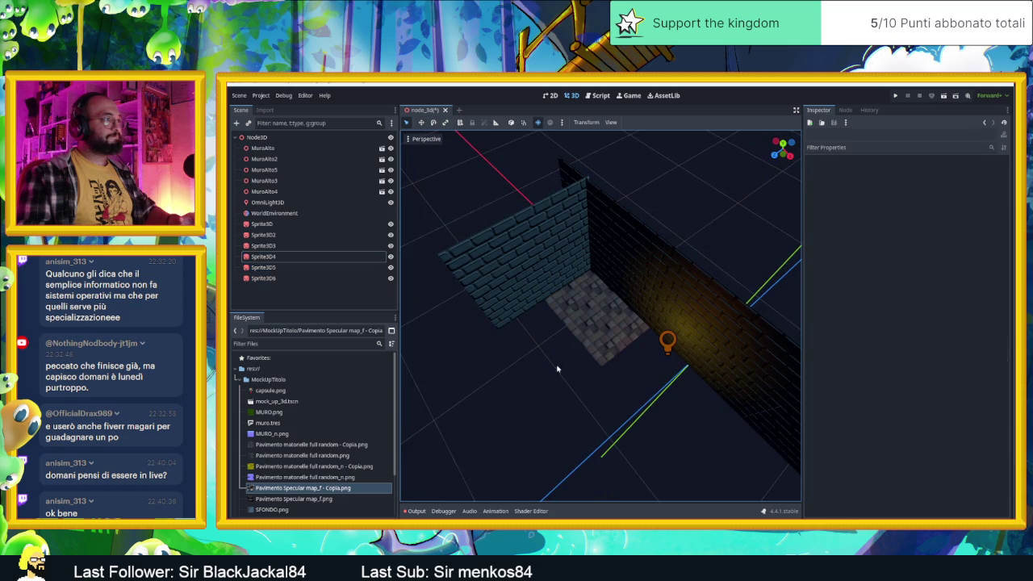
{"action": "left_click_drag", "start_coordinate": [605, 347], "coordinate": [619, 326]}
{"action": "mouse_move", "coordinate": [709, 361]}
{"action": "left_mouse_down"}
{"action": "mouse_move", "coordinate": [557, 278]}
{"action": "mouse_move", "coordinate": [563, 285]}
{"action": "left_mouse_up"}
{"action": "left_click", "coordinate": [561, 339]}
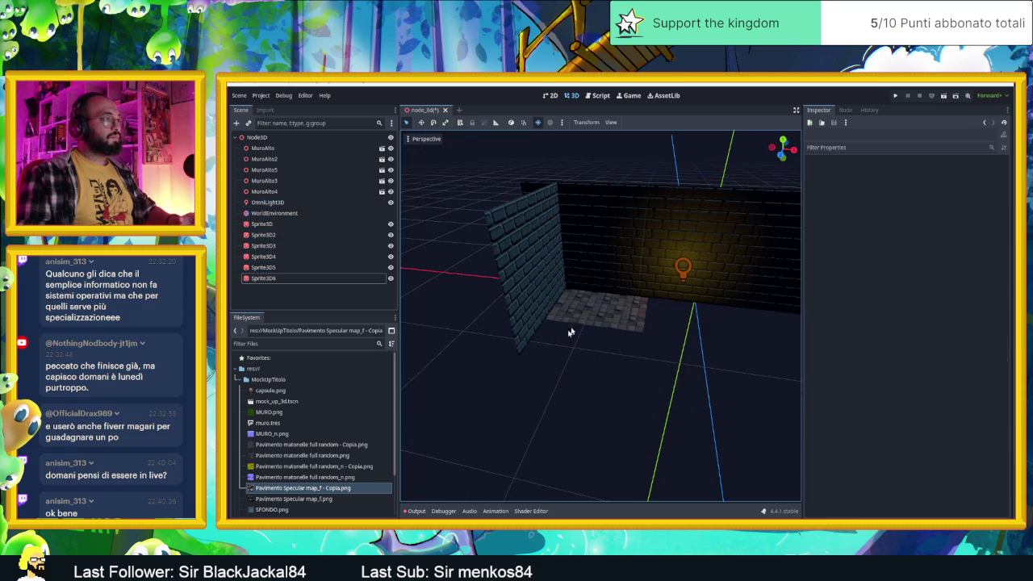
{"action": "left_click", "coordinate": [572, 299]}
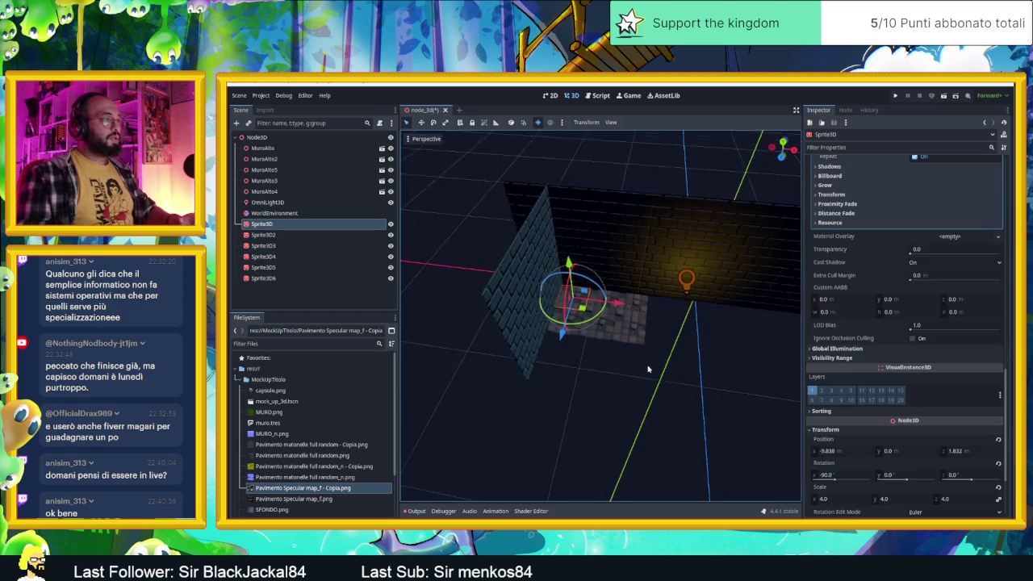
{"action": "left_click", "coordinate": [643, 323]}
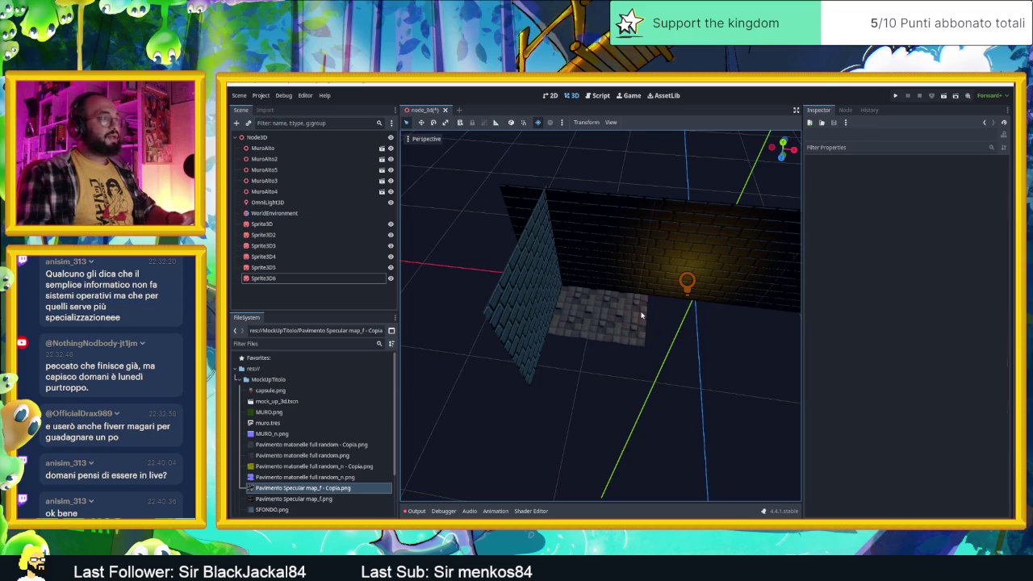
{"action": "left_click", "coordinate": [641, 316]}
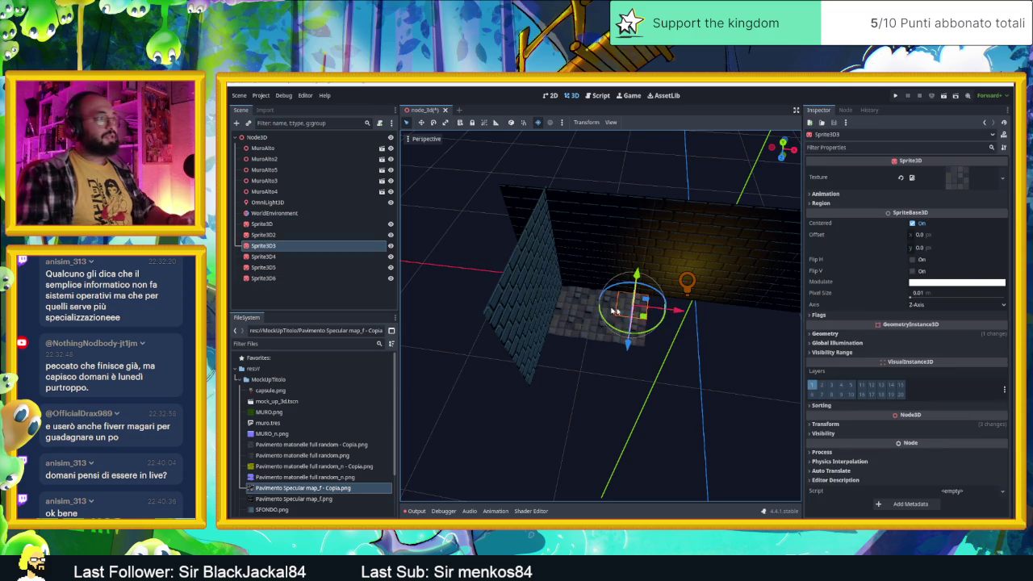
Add the other five floor tiles to the selection and duplicate all six.
{"action": "scroll", "coordinate": [577, 306], "scroll_direction": "up", "scroll_amount": 5}
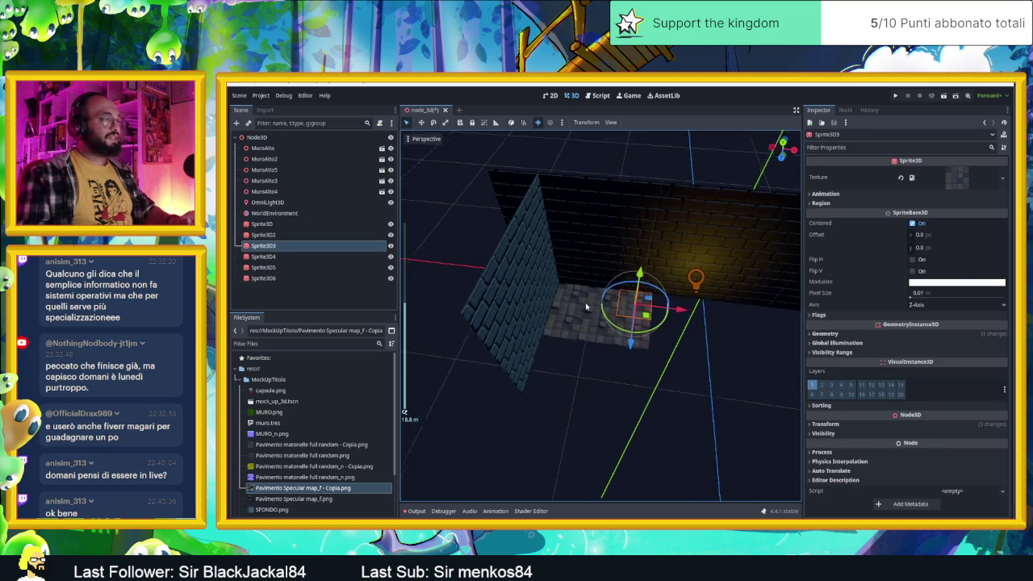
{"action": "left_click", "coordinate": [597, 288], "text": "shift"}
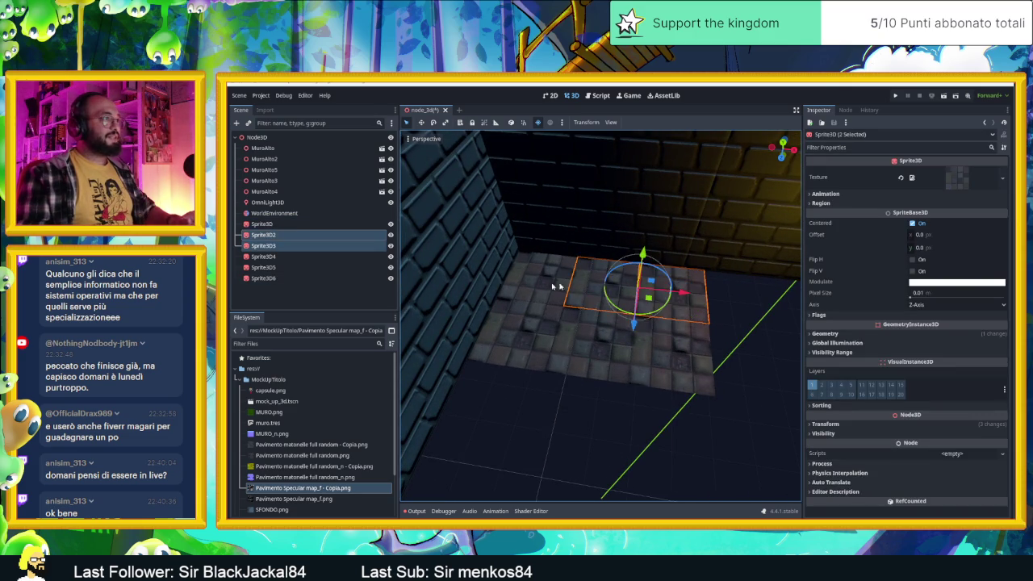
{"action": "left_click", "coordinate": [529, 287], "text": "shift"}
{"action": "left_click", "coordinate": [557, 333], "text": "shift"}
{"action": "left_click", "coordinate": [613, 347], "text": "shift"}
{"action": "left_click", "coordinate": [634, 350], "text": "shift"}
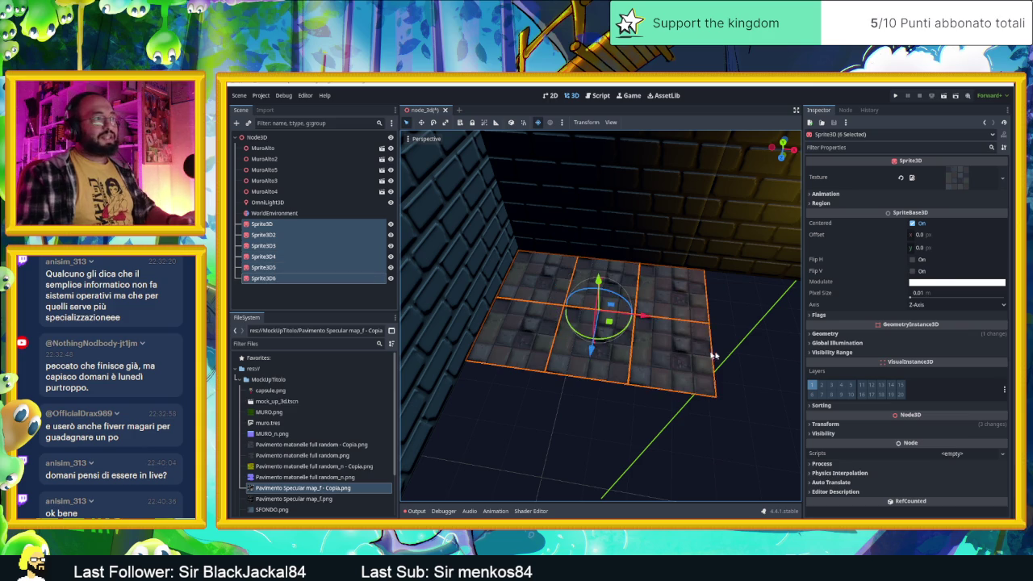
{"action": "scroll", "coordinate": [699, 349], "scroll_direction": "down", "scroll_amount": 4}
{"action": "key", "text": "ctrl+d"}
Slide the six copied tiles along the wall beside the existing floor.
{"action": "left_click_drag", "start_coordinate": [644, 318], "coordinate": [759, 331]}
{"action": "scroll", "coordinate": [707, 329], "scroll_direction": "up", "scroll_amount": 5}
{"action": "left_click_drag", "start_coordinate": [746, 327], "coordinate": [636, 323]}
{"action": "scroll", "coordinate": [632, 324], "scroll_direction": "down", "scroll_amount": 3}
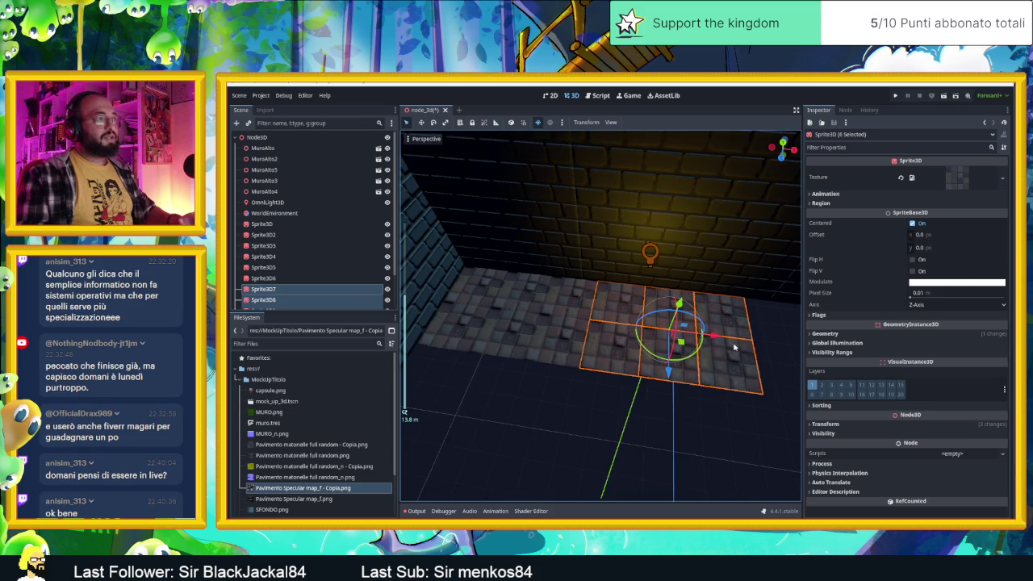
{"action": "scroll", "coordinate": [613, 321], "scroll_direction": "down", "scroll_amount": 4}
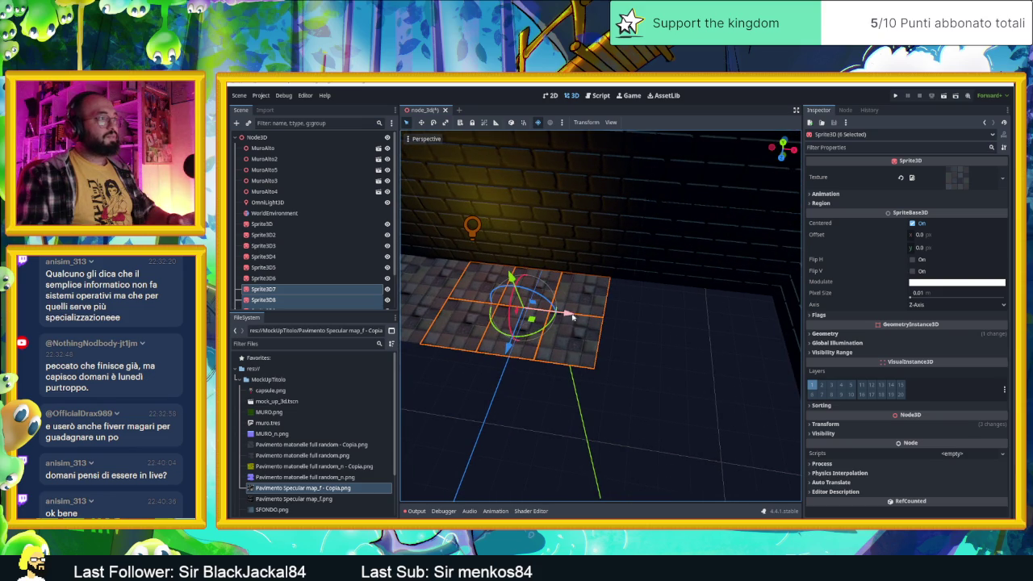
Duplicate the tiles twice more, moving each copy along X to extend the floor.
{"action": "key", "text": "ctrl+d"}
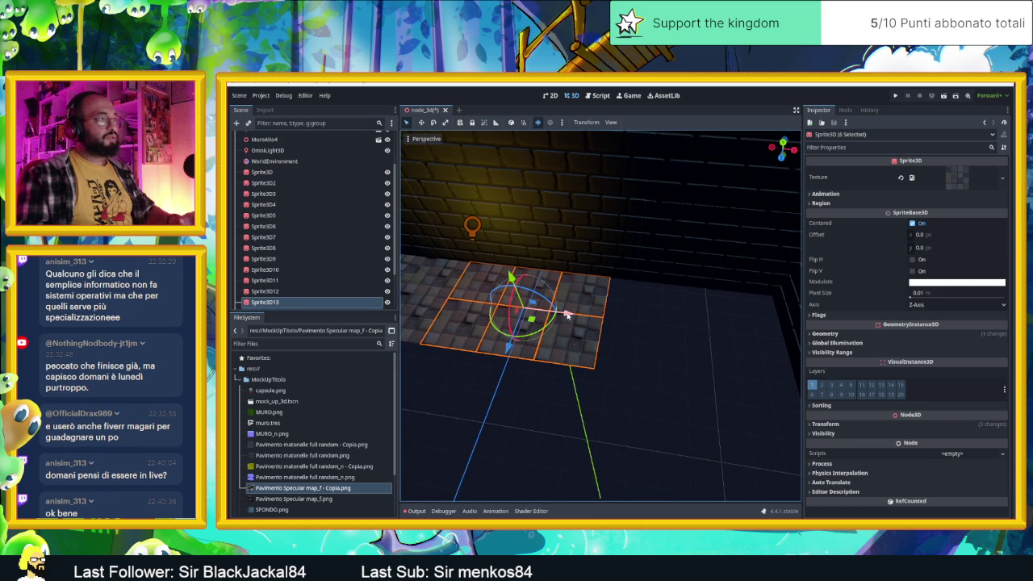
{"action": "key", "text": "g"}
{"action": "key", "text": "x"}
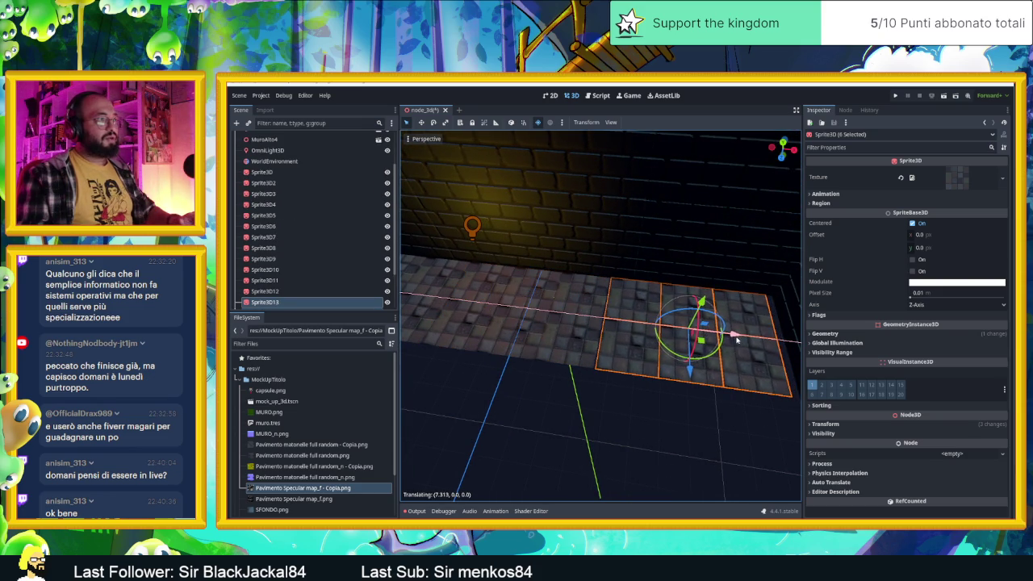
{"action": "left_click", "coordinate": [735, 342]}
{"action": "mouse_move", "coordinate": [741, 356]}
{"action": "left_mouse_down"}
{"action": "mouse_move", "coordinate": [754, 368]}
{"action": "mouse_move", "coordinate": [726, 348]}
{"action": "left_mouse_up"}
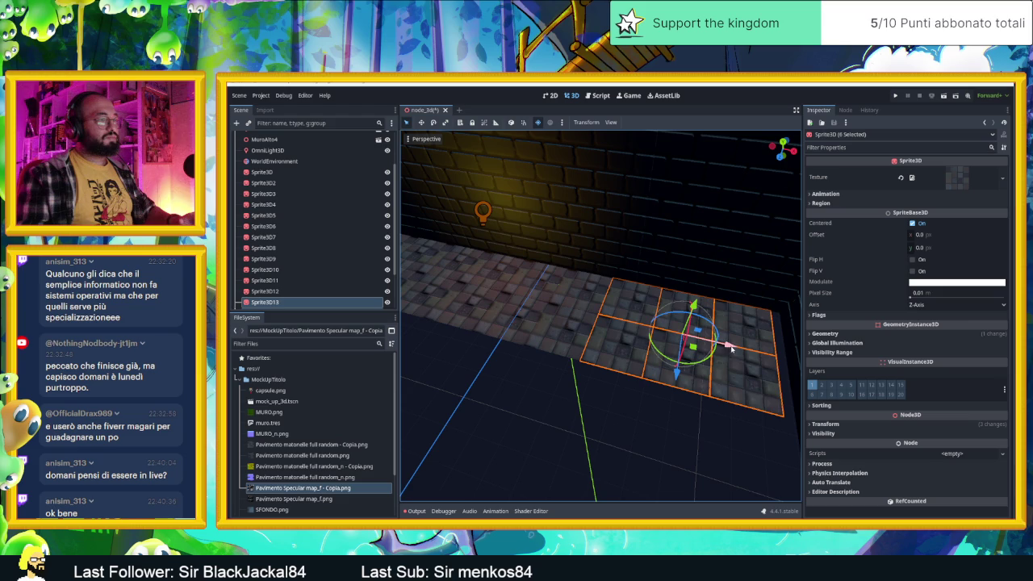
{"action": "key", "text": "ctrl+d"}
{"action": "key", "text": "g"}
{"action": "key", "text": "x"}
{"action": "left_click", "coordinate": [775, 355]}
{"action": "left_click_drag", "start_coordinate": [687, 373], "coordinate": [715, 355]}
Move the selected tiles further along X to the end of the wall.
{"action": "key", "text": "g"}
{"action": "key", "text": "x"}
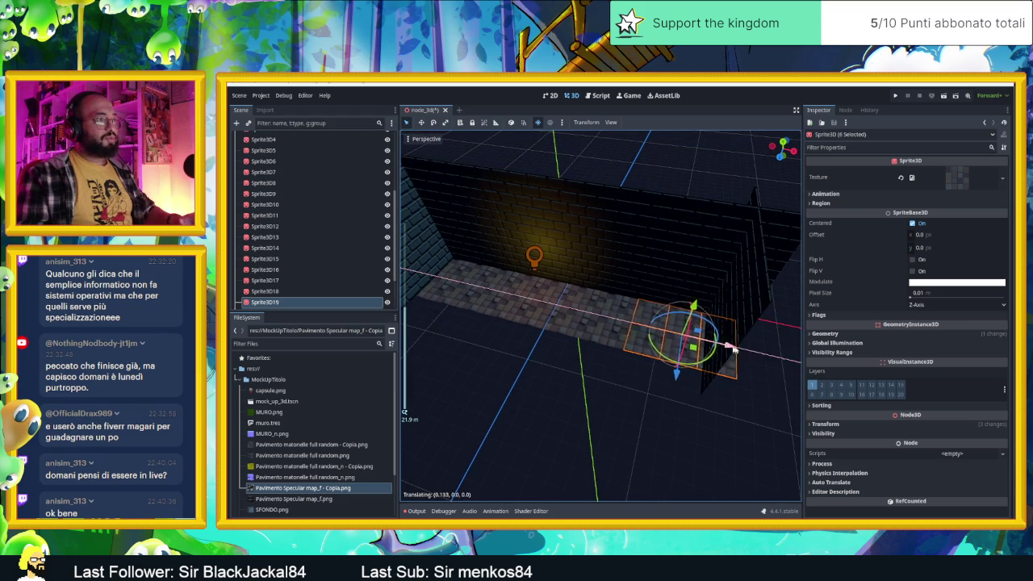
{"action": "left_click", "coordinate": [786, 358]}
{"action": "key", "text": "g"}
{"action": "key", "text": "x"}
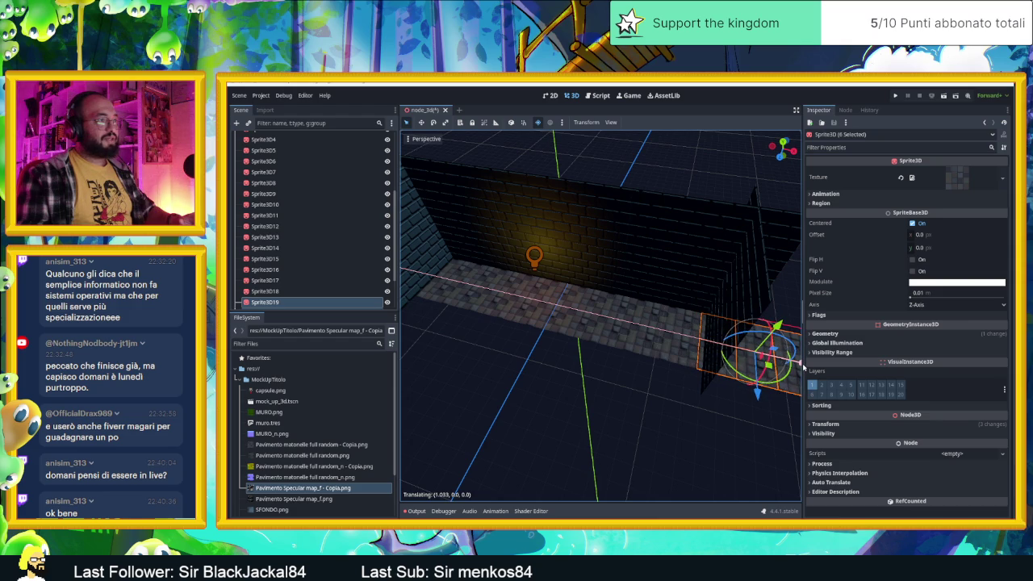
{"action": "left_click", "coordinate": [804, 368]}
{"action": "scroll", "coordinate": [682, 367], "scroll_direction": "down", "scroll_amount": 5}
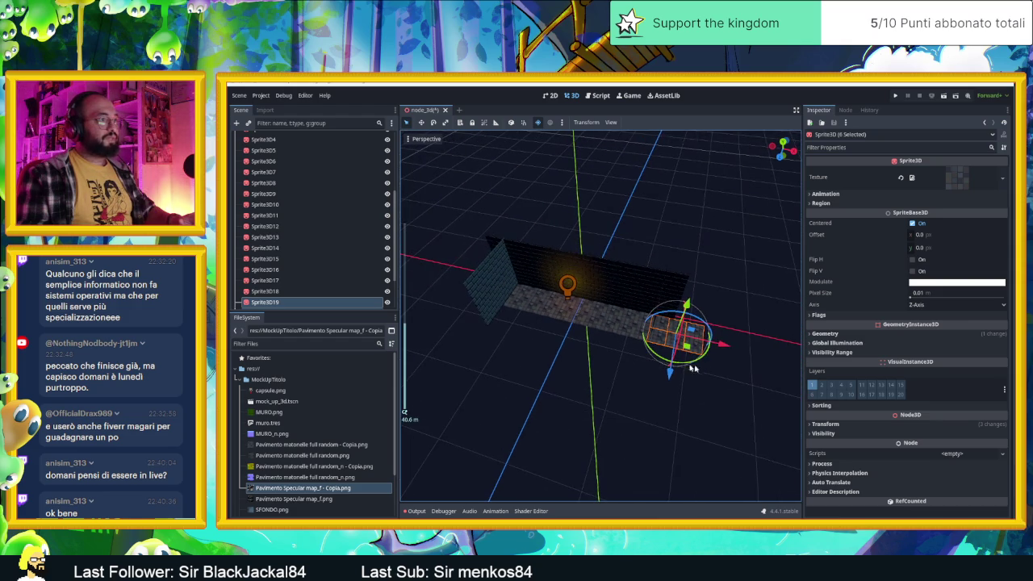
Select all 24 floor tile sprites in the Scene tree.
{"action": "left_click", "coordinate": [733, 369]}
{"action": "mouse_move", "coordinate": [728, 339]}
{"action": "left_mouse_down"}
{"action": "mouse_move", "coordinate": [581, 346]}
{"action": "mouse_move", "coordinate": [475, 307]}
{"action": "mouse_move", "coordinate": [516, 311]}
{"action": "left_mouse_up"}
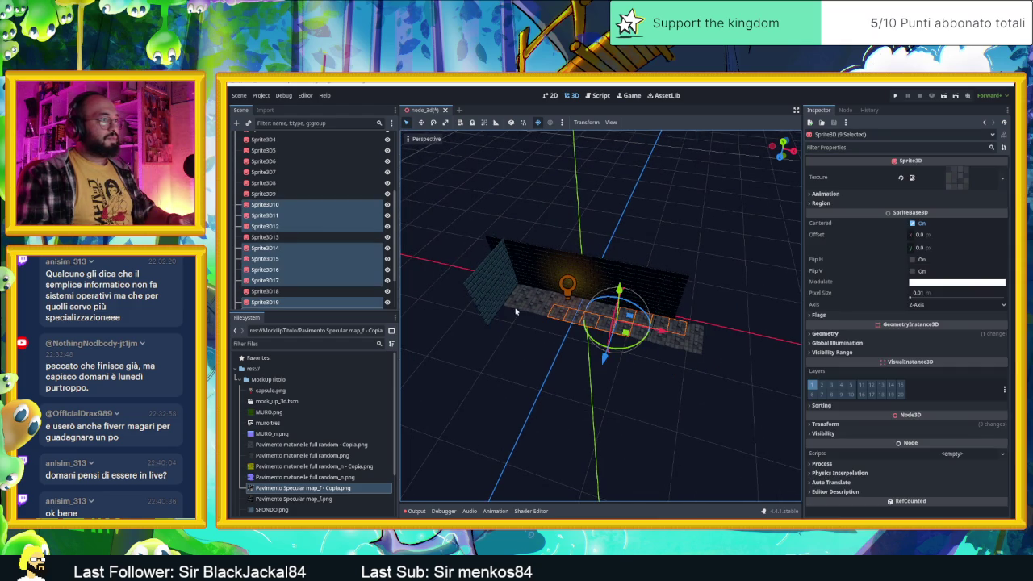
{"action": "left_click", "coordinate": [260, 194]}
{"action": "left_click", "coordinate": [276, 183]}
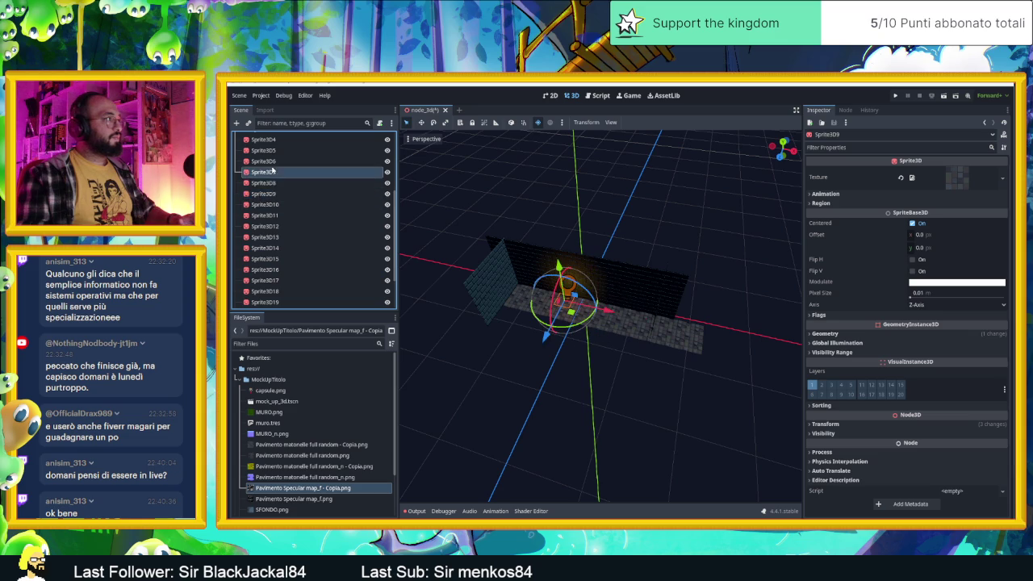
{"action": "scroll", "coordinate": [273, 163], "scroll_direction": "up", "scroll_amount": 2}
{"action": "left_click", "coordinate": [266, 171]}
{"action": "left_click", "coordinate": [263, 161]}
{"action": "left_click", "coordinate": [260, 151]}
{"action": "scroll", "coordinate": [273, 226], "scroll_direction": "down", "scroll_amount": 3}
{"action": "left_click", "coordinate": [274, 238]}
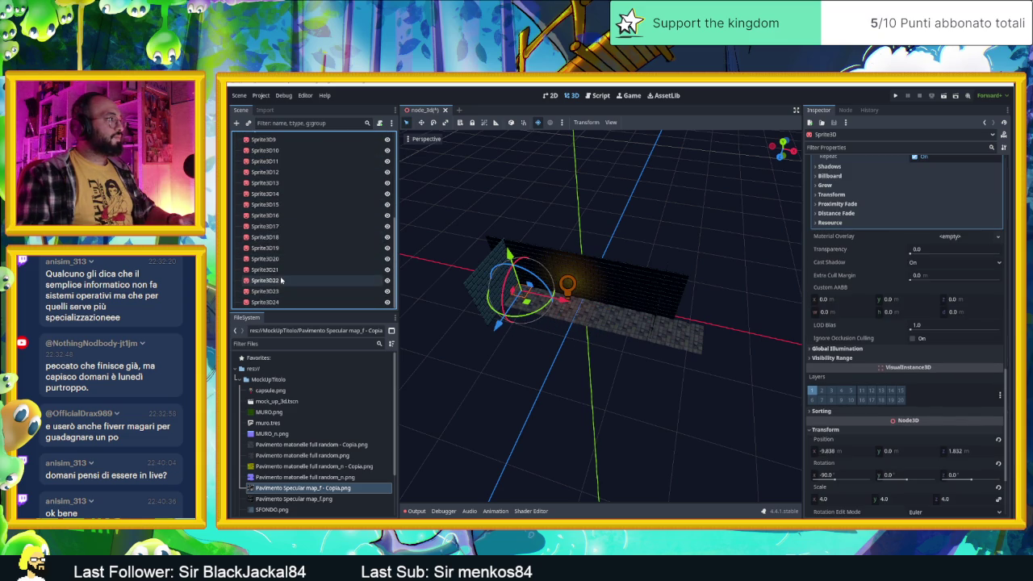
{"action": "scroll", "coordinate": [282, 302], "scroll_direction": "down", "scroll_amount": 1}
{"action": "left_click", "coordinate": [282, 302], "text": "shift"}
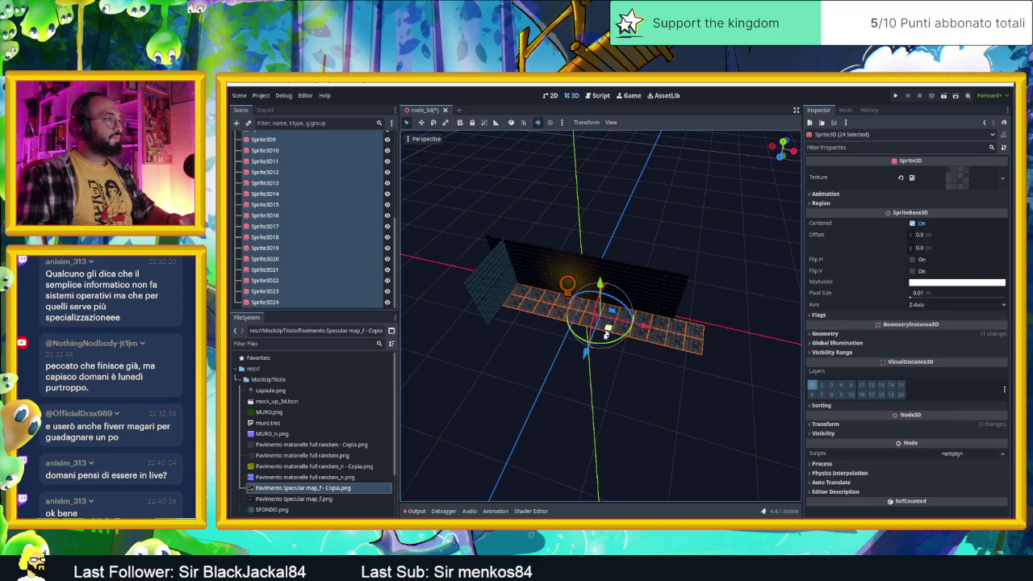
Duplicate the 24-tile strip and move the copy forward along Z to widen the floor.
{"action": "left_click_drag", "start_coordinate": [645, 325], "coordinate": [617, 325]}
{"action": "key", "text": "ctrl+d"}
{"action": "mouse_move", "coordinate": [557, 345]}
{"action": "left_mouse_down"}
{"action": "mouse_move", "coordinate": [546, 394]}
{"action": "mouse_move", "coordinate": [585, 401]}
{"action": "left_mouse_up"}
{"action": "left_click", "coordinate": [585, 401]}
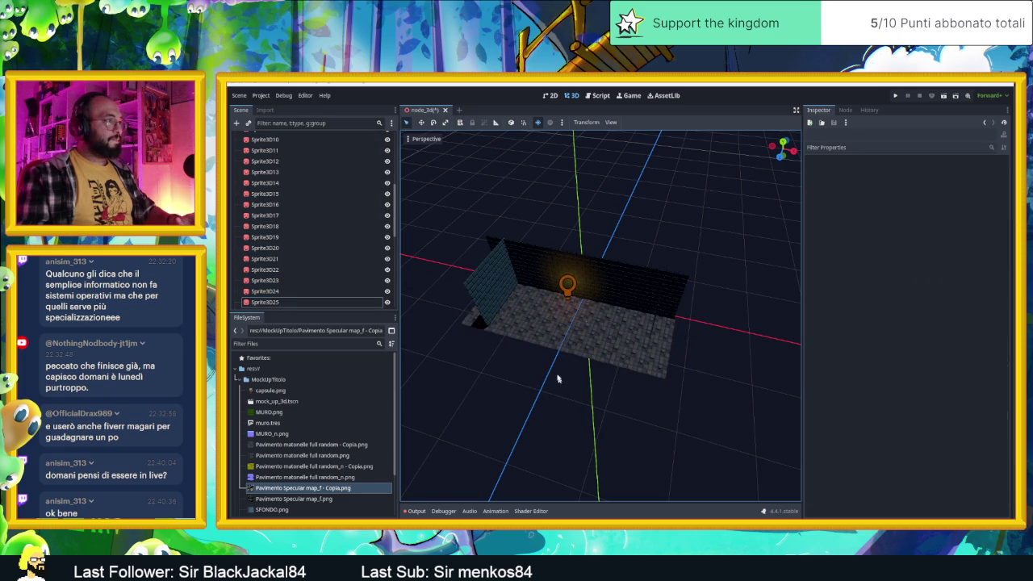
Select the back wall MuroAlto, open its muro_alto scene for editing, and select Muro.
{"action": "scroll", "coordinate": [586, 369], "scroll_direction": "up", "scroll_amount": 5}
{"action": "scroll", "coordinate": [565, 369], "scroll_direction": "down", "scroll_amount": 3}
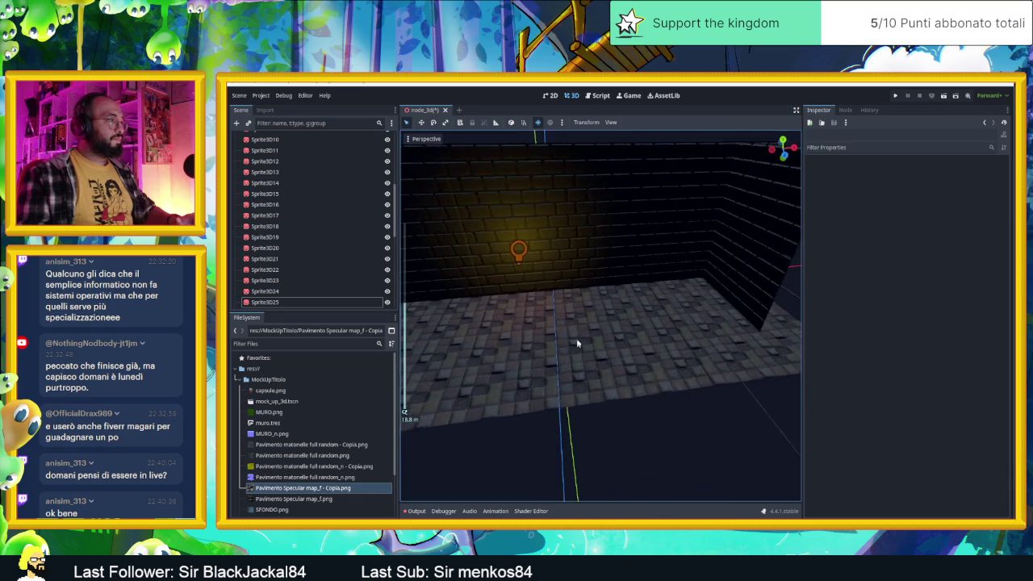
{"action": "mouse_move", "coordinate": [539, 272]}
{"action": "left_mouse_down"}
{"action": "mouse_move", "coordinate": [634, 346]}
{"action": "mouse_move", "coordinate": [604, 336]}
{"action": "mouse_move", "coordinate": [607, 322]}
{"action": "left_mouse_up"}
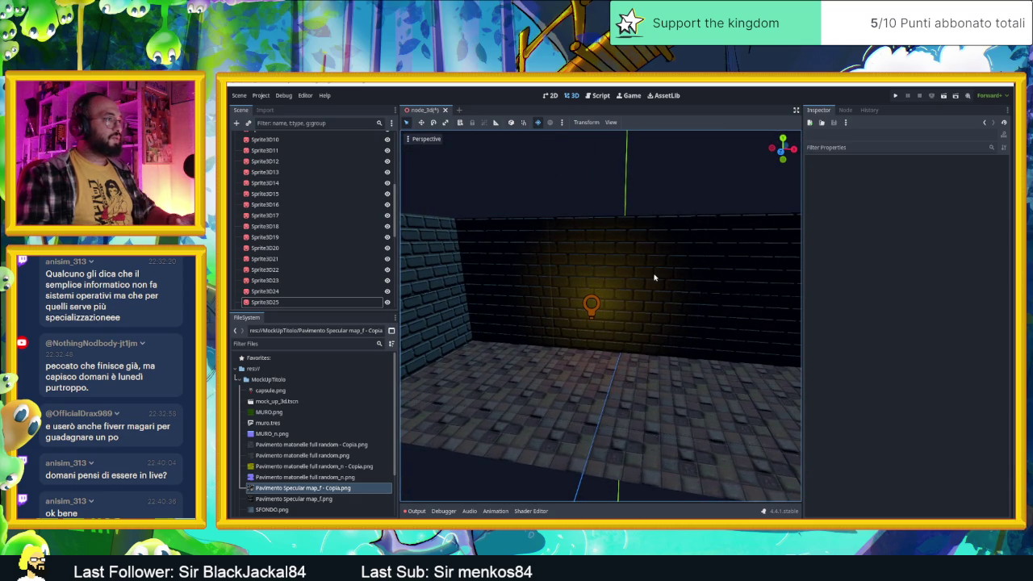
{"action": "left_click_drag", "start_coordinate": [633, 280], "coordinate": [615, 262]}
{"action": "left_click", "coordinate": [615, 261]}
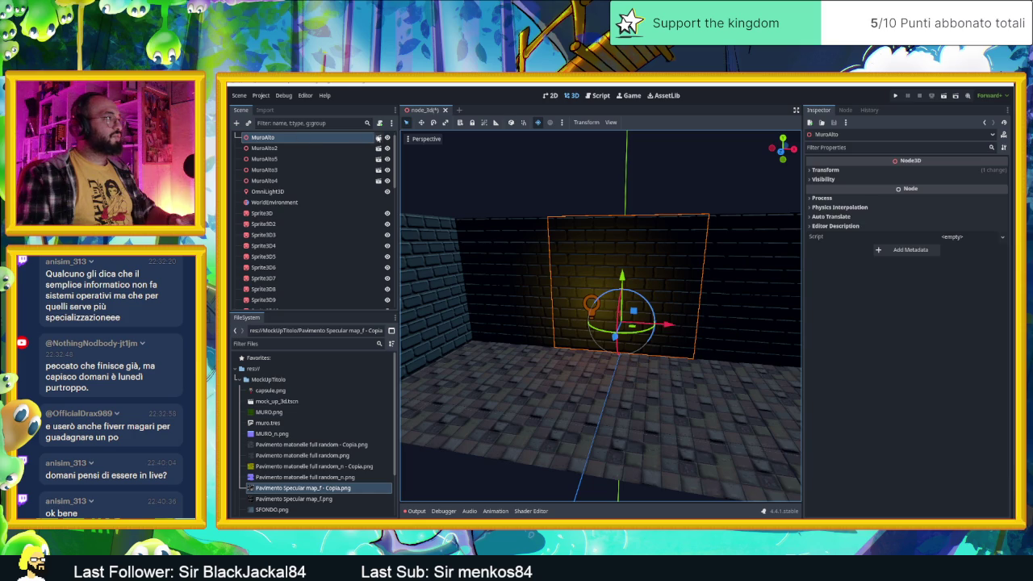
{"action": "left_click", "coordinate": [379, 138]}
{"action": "left_click", "coordinate": [294, 148]}
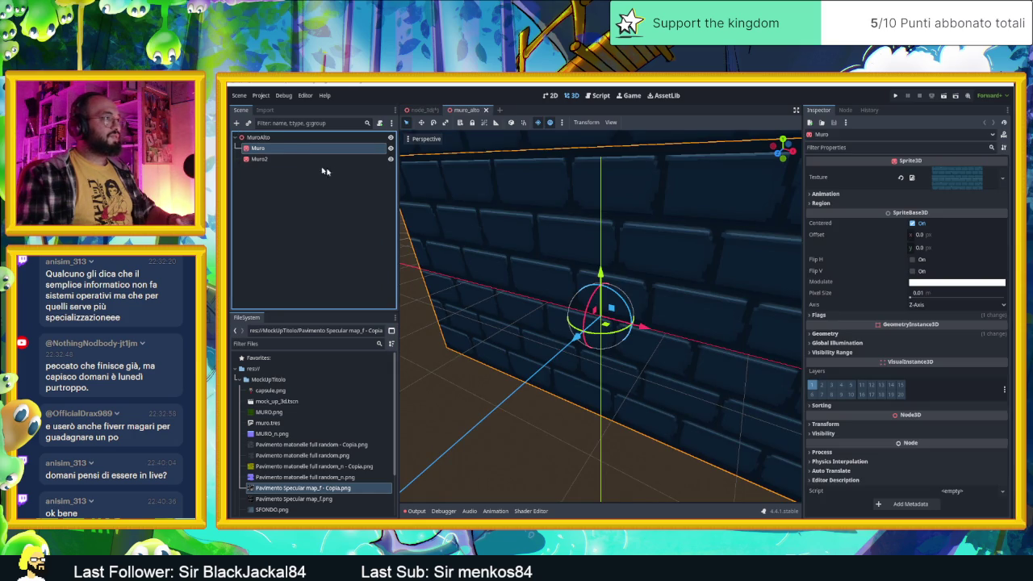
Select the wall sprite and expand its override material's Sampling settings.
{"action": "left_click", "coordinate": [281, 159]}
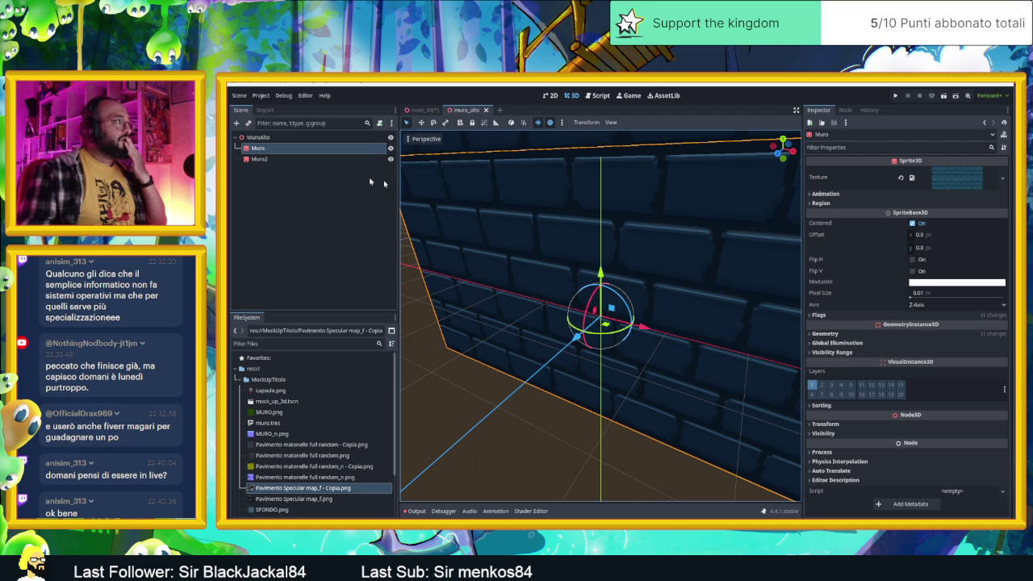
{"action": "left_click", "coordinate": [848, 334]}
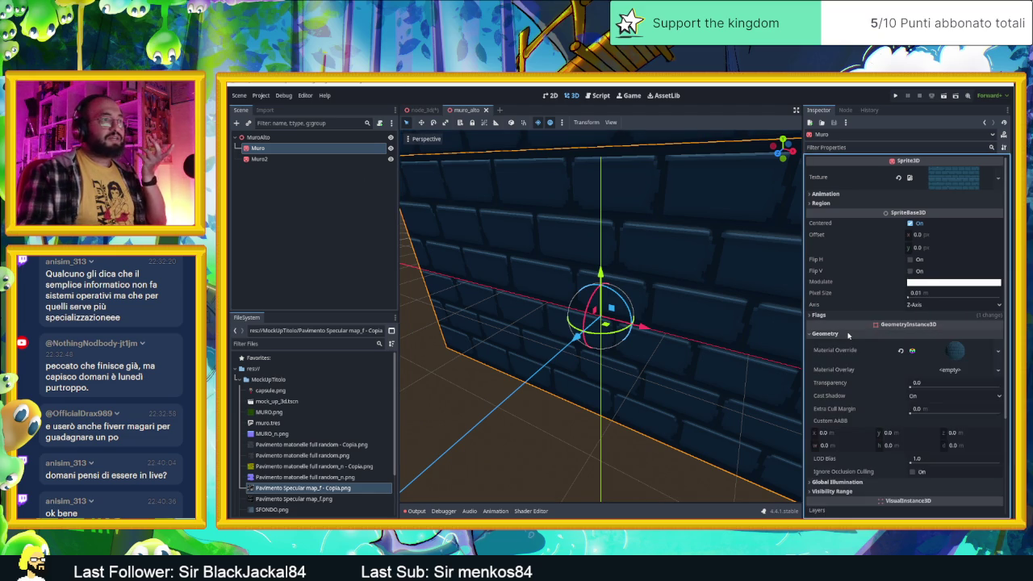
{"action": "left_click", "coordinate": [955, 350]}
{"action": "scroll", "coordinate": [913, 377], "scroll_direction": "down", "scroll_amount": 5}
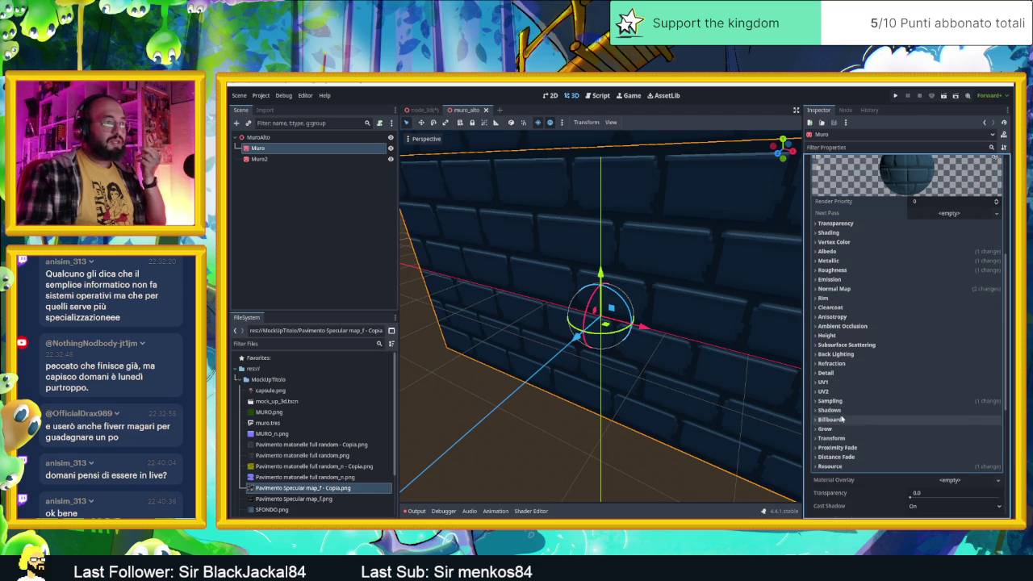
{"action": "left_click", "coordinate": [839, 401]}
{"action": "left_click", "coordinate": [928, 411]}
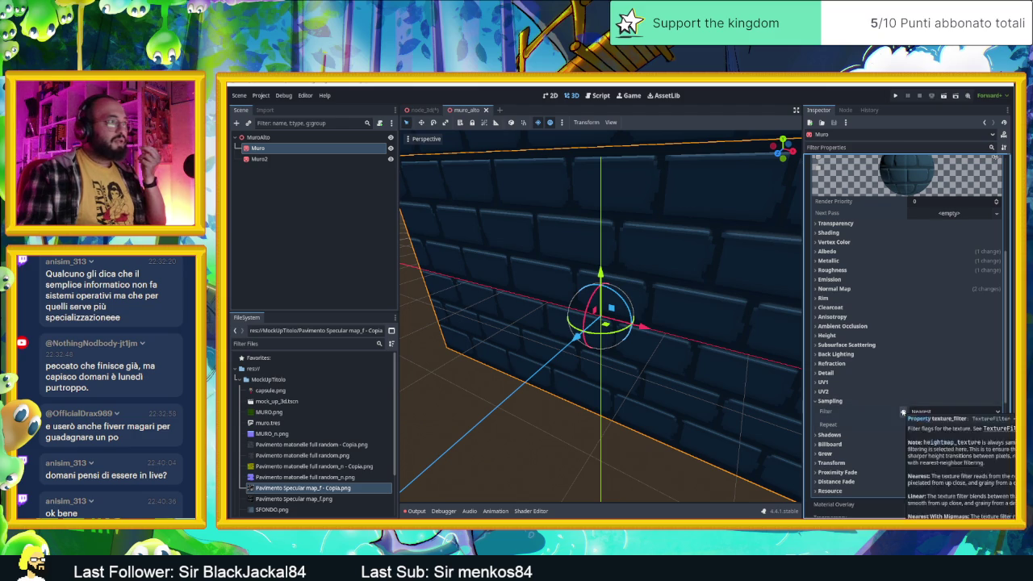
Try Nearest Mipmap, then set the texture Filter back to Nearest and collapse Sampling.
{"action": "left_click", "coordinate": [941, 480]}
{"action": "left_click", "coordinate": [930, 413]}
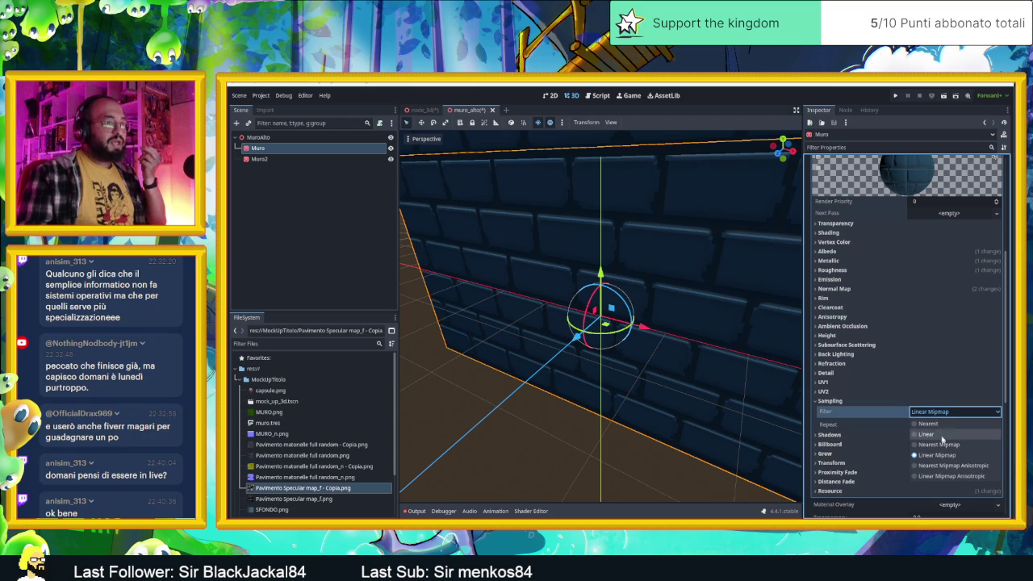
{"action": "left_click", "coordinate": [928, 424]}
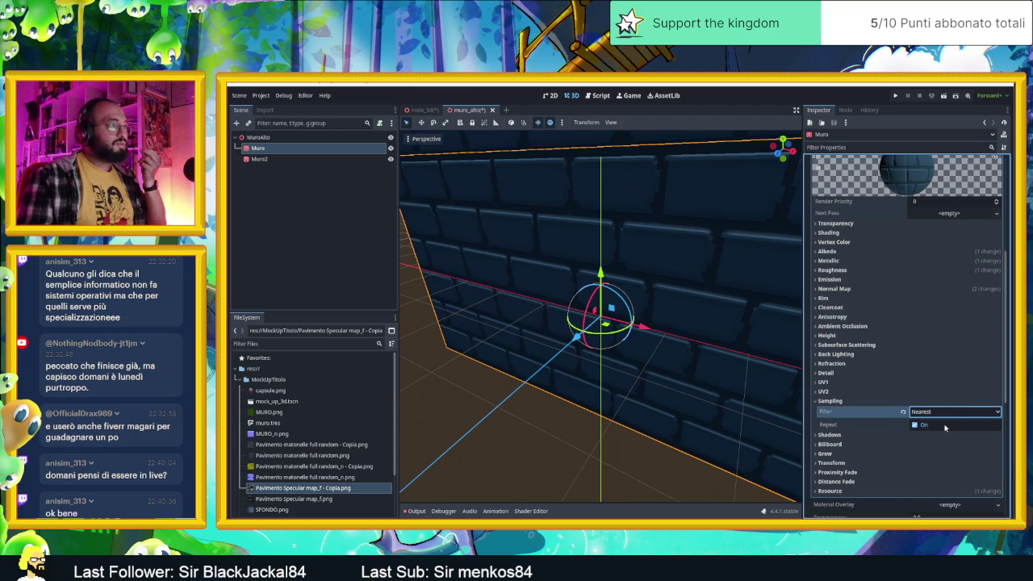
{"action": "left_click", "coordinate": [934, 414]}
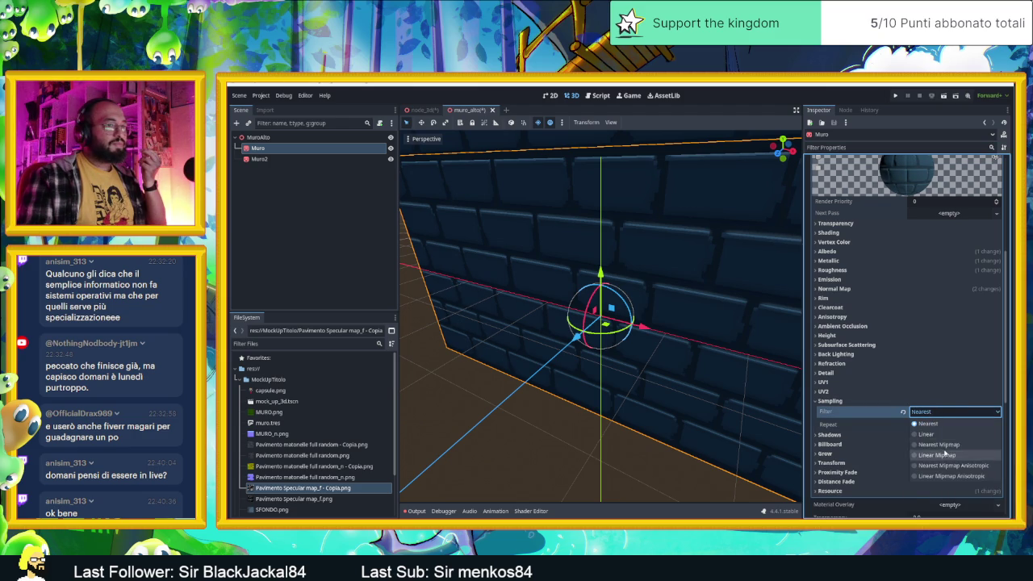
{"action": "left_click", "coordinate": [930, 445]}
{"action": "left_click", "coordinate": [922, 414]}
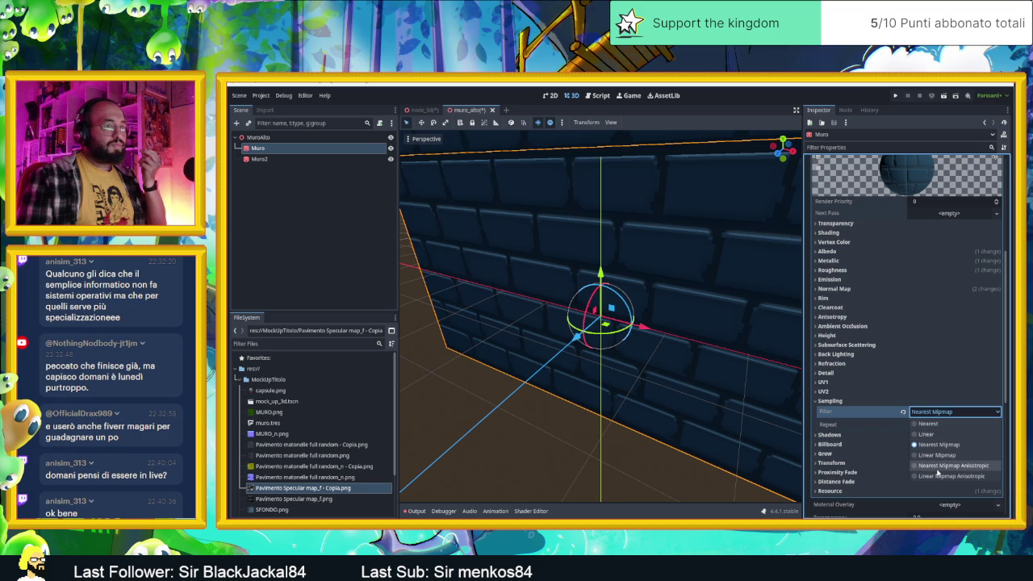
{"action": "left_click", "coordinate": [938, 466]}
{"action": "left_click", "coordinate": [932, 413]}
{"action": "left_click", "coordinate": [925, 424]}
{"action": "left_click", "coordinate": [920, 426]}
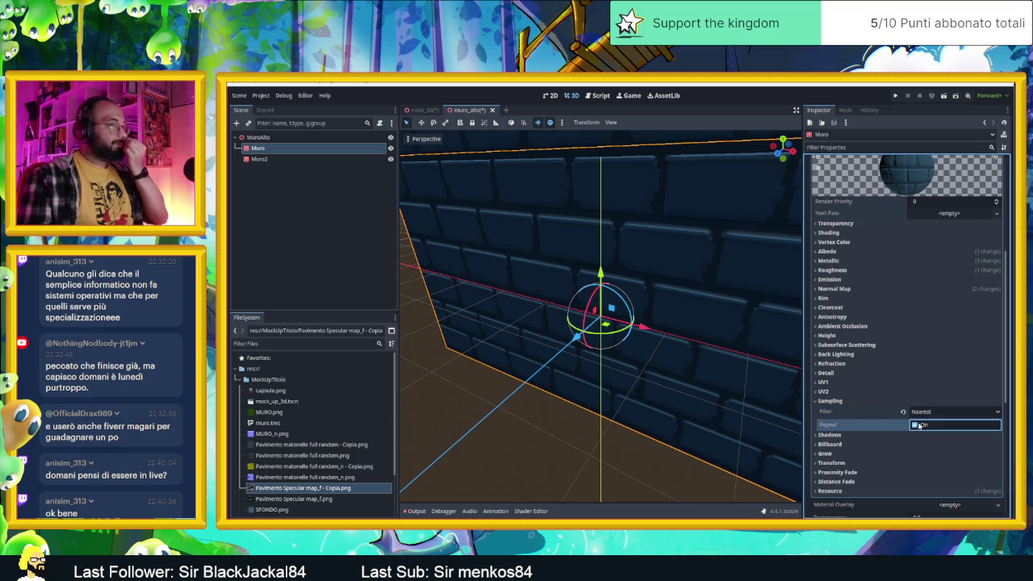
{"action": "left_click", "coordinate": [828, 402]}
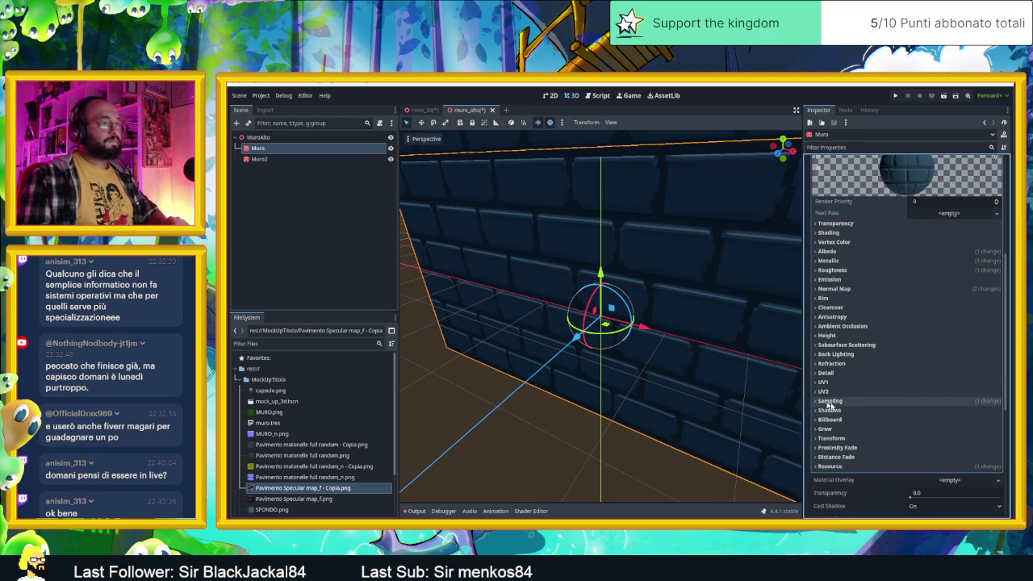
Reselect the Muro wall and expand its material's Normal Map and Roughness sections.
{"action": "scroll", "coordinate": [581, 280], "scroll_direction": "down", "scroll_amount": 4}
{"action": "scroll", "coordinate": [581, 280], "scroll_direction": "down", "scroll_amount": 5}
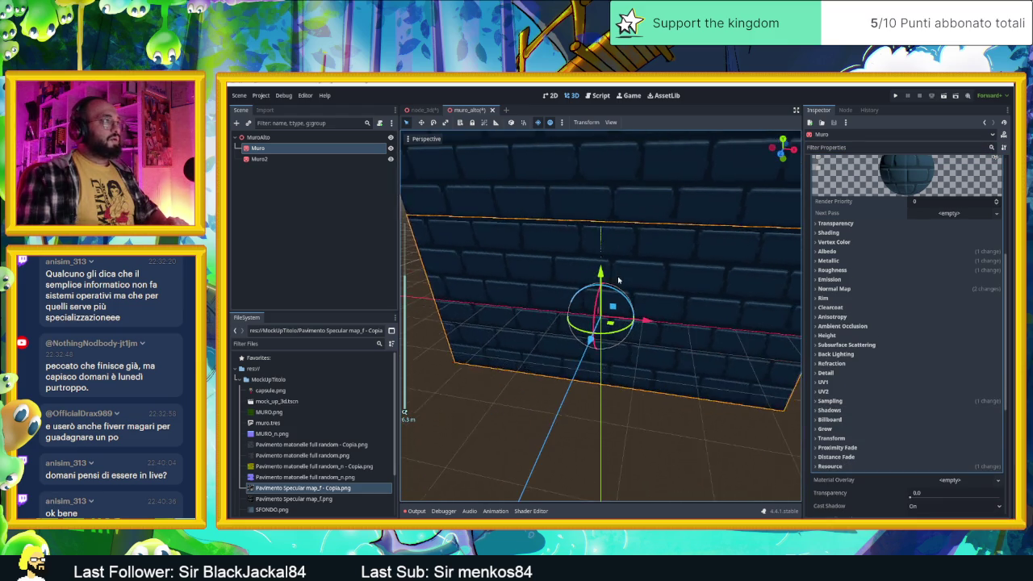
{"action": "left_click", "coordinate": [640, 209]}
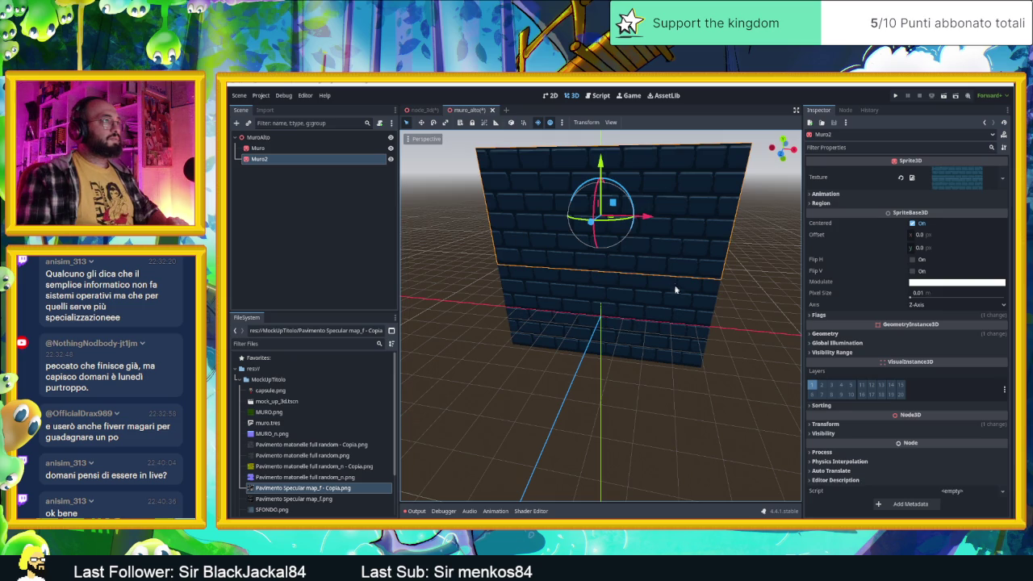
{"action": "left_click", "coordinate": [677, 298]}
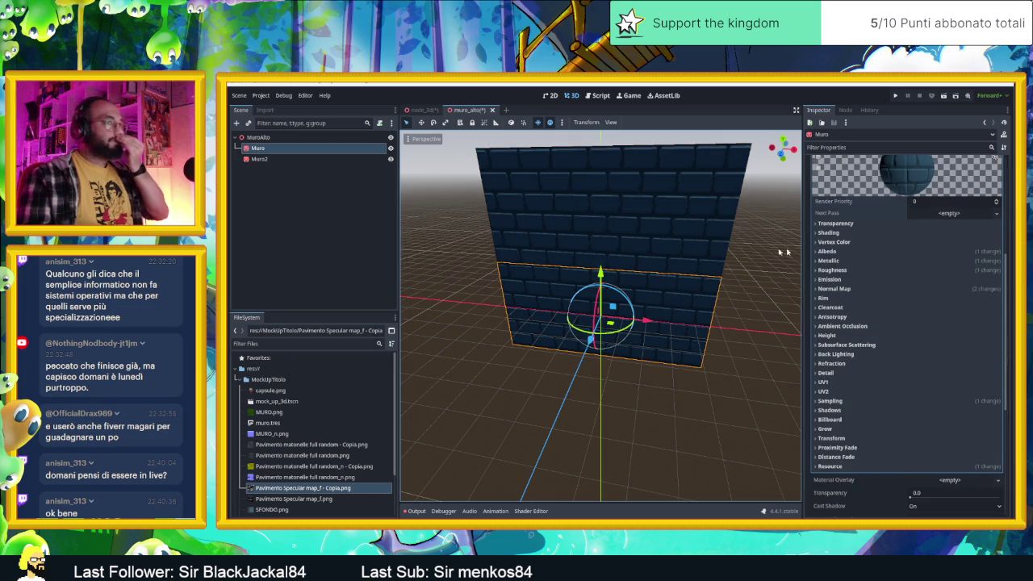
{"action": "scroll", "coordinate": [952, 226], "scroll_direction": "up", "scroll_amount": 2}
{"action": "left_click", "coordinate": [964, 218]}
{"action": "left_click", "coordinate": [967, 218]}
{"action": "scroll", "coordinate": [852, 355], "scroll_direction": "down", "scroll_amount": 2}
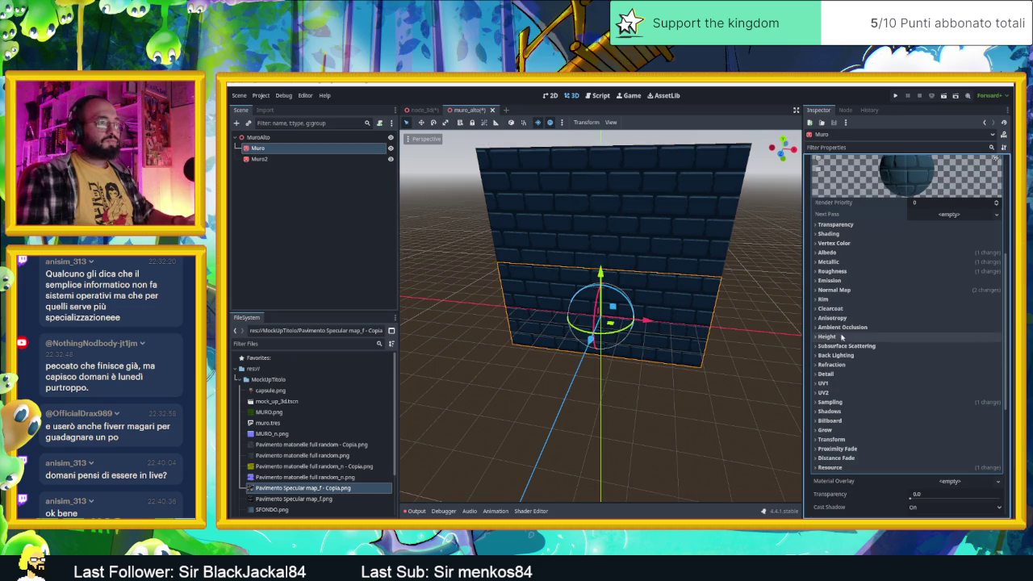
{"action": "left_click", "coordinate": [836, 290]}
{"action": "left_click", "coordinate": [839, 281]}
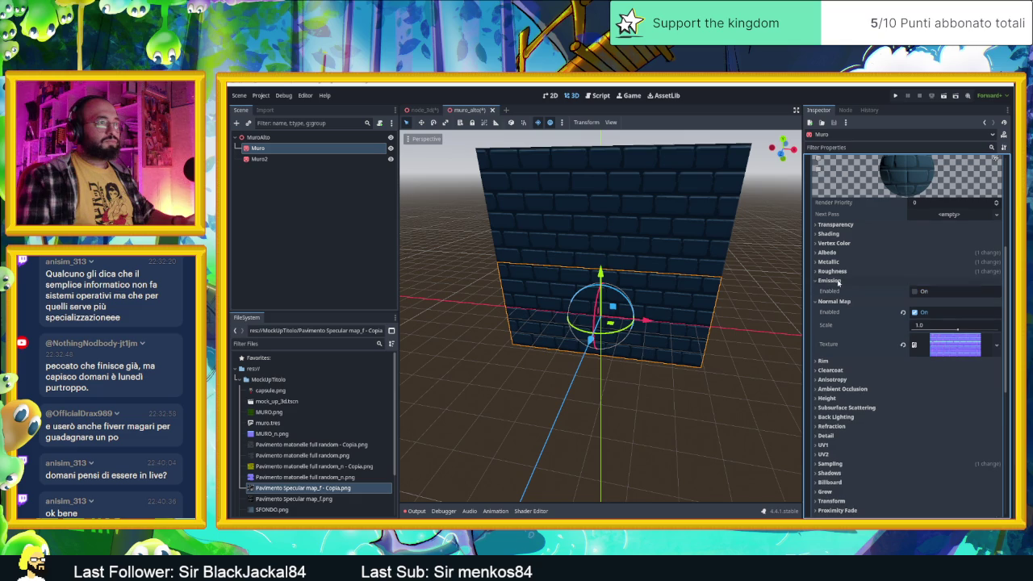
{"action": "left_click", "coordinate": [839, 281]}
{"action": "left_click", "coordinate": [839, 275]}
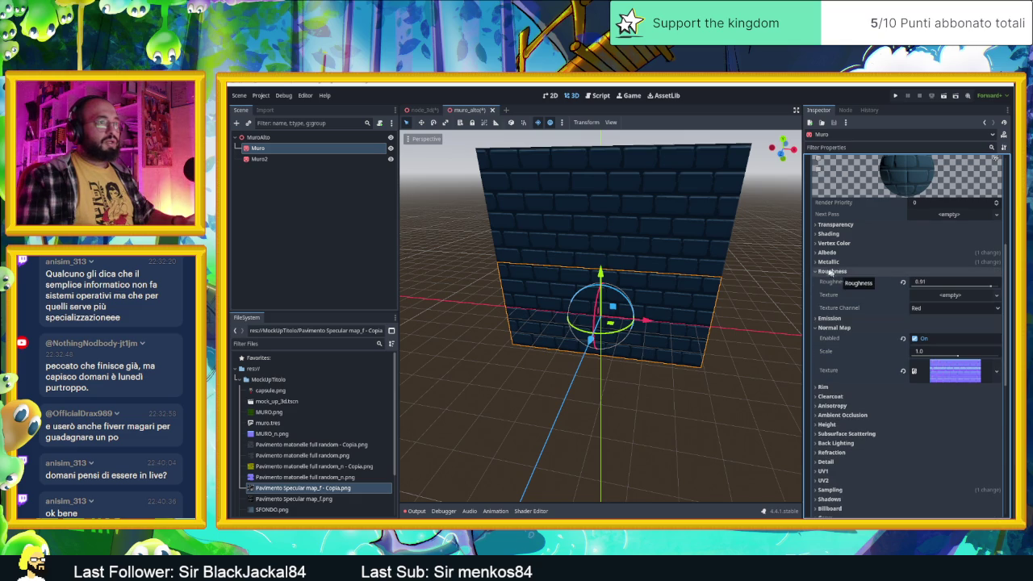
{"action": "scroll", "coordinate": [635, 221], "scroll_direction": "up", "scroll_amount": 8}
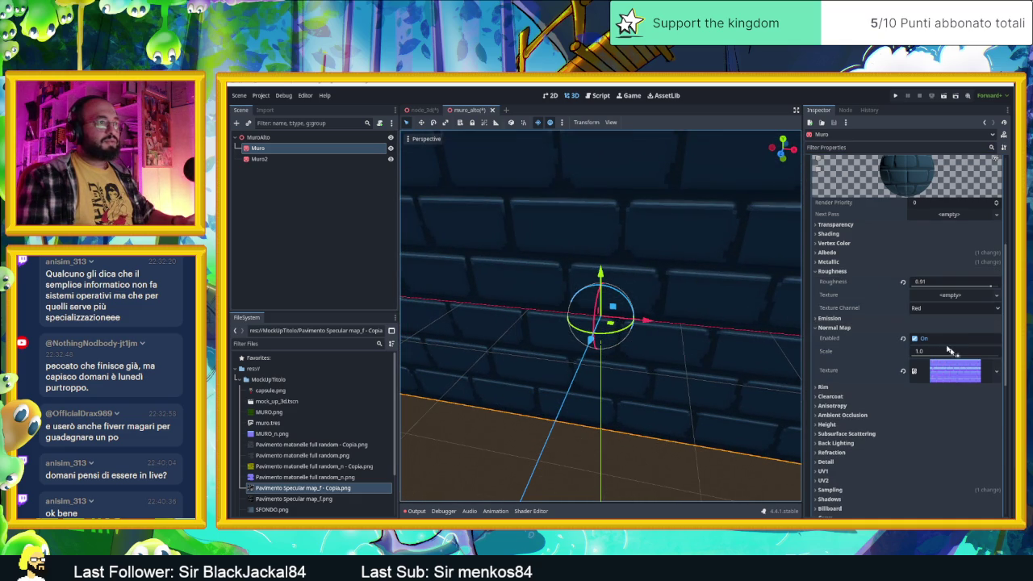
Reset Specular and Roughness, test Metallic 1.0 then 0.0, and raise Normal Map Scale to 2.66.
{"action": "left_click", "coordinate": [854, 262]}
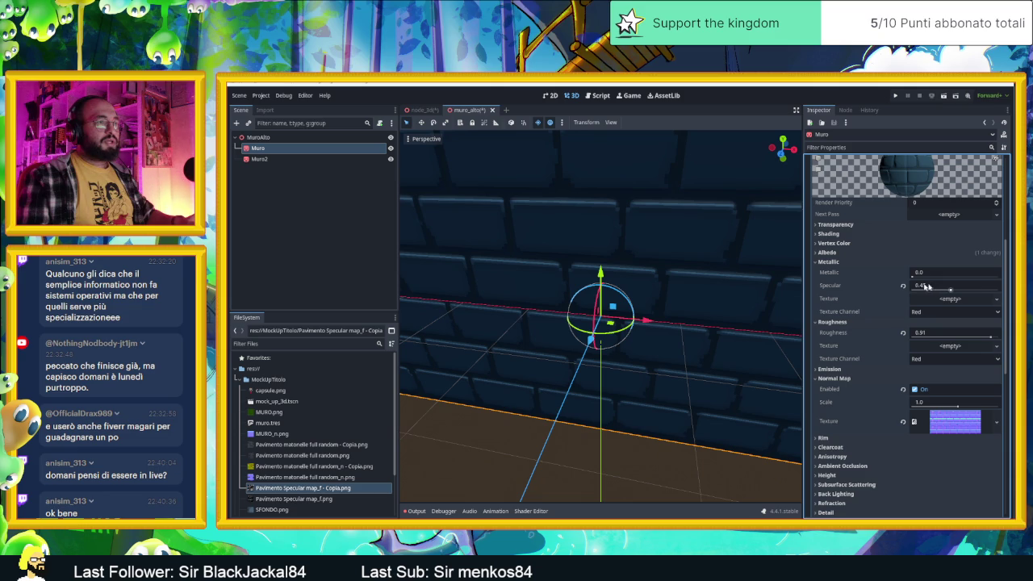
{"action": "left_click", "coordinate": [904, 286]}
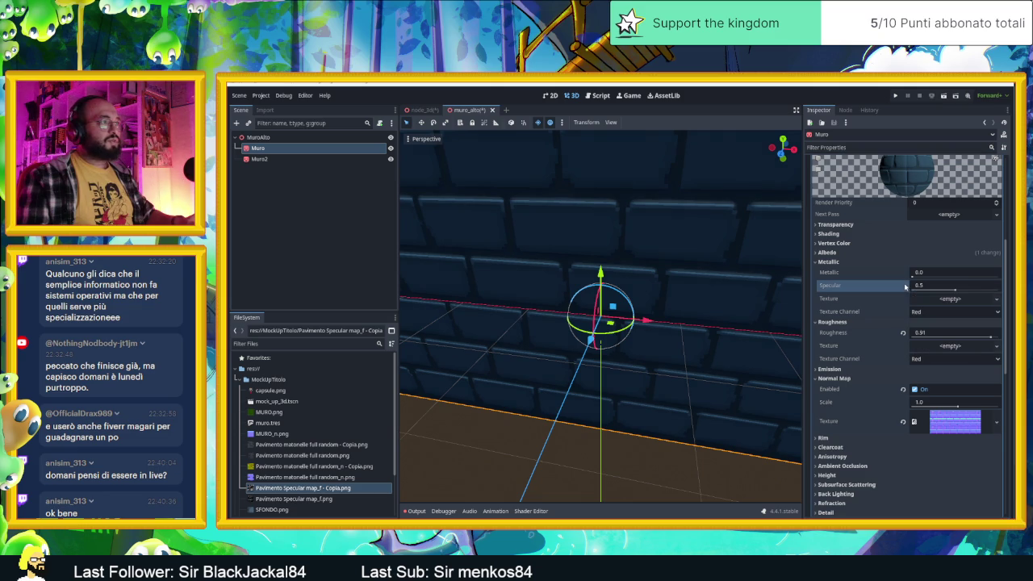
{"action": "left_click", "coordinate": [903, 334]}
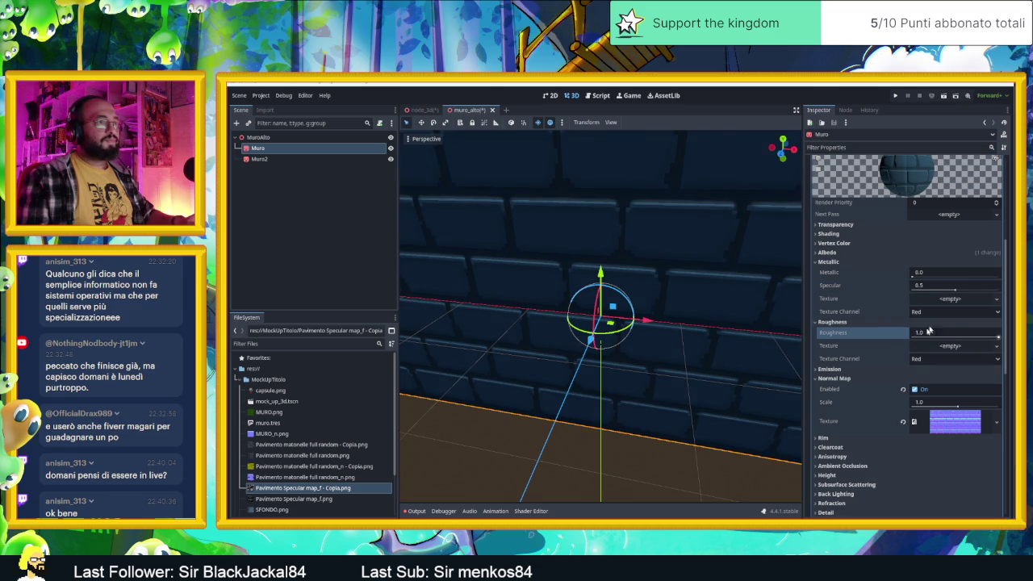
{"action": "left_click_drag", "start_coordinate": [920, 277], "coordinate": [993, 278]}
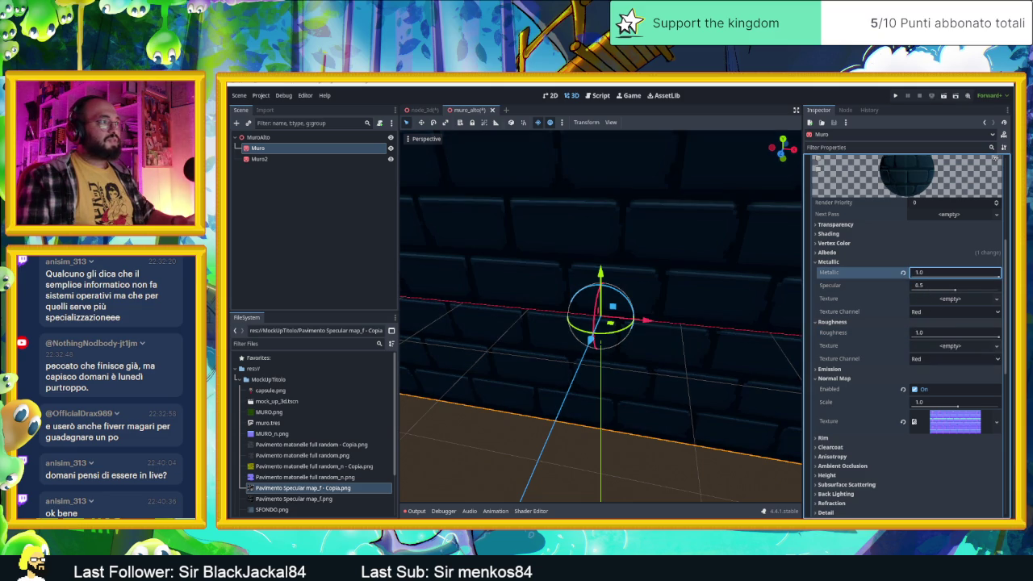
{"action": "left_click", "coordinate": [903, 272]}
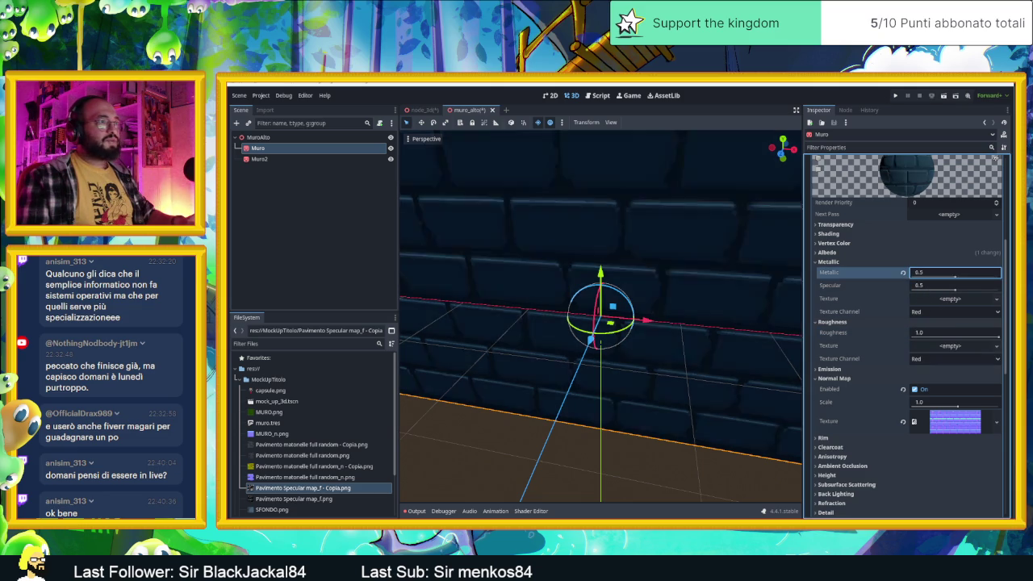
{"action": "left_click", "coordinate": [955, 290]}
{"action": "left_click_drag", "start_coordinate": [952, 402], "coordinate": [963, 407]}
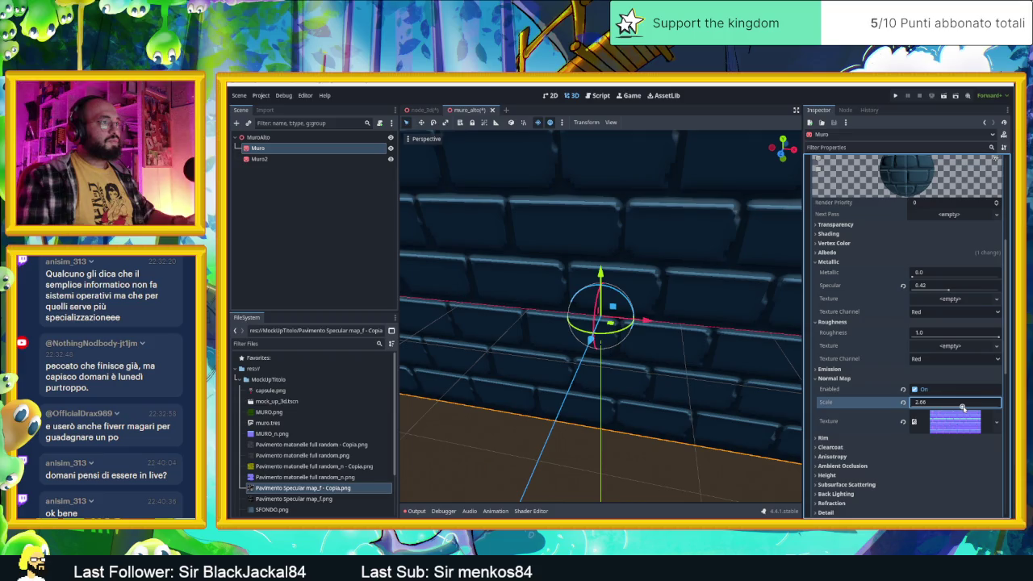
Lower Roughness for shinier bricks, reset Specular and test a higher Metallic amount.
{"action": "left_click", "coordinate": [998, 338]}
{"action": "mouse_move", "coordinate": [993, 338]}
{"action": "left_mouse_down"}
{"action": "mouse_move", "coordinate": [908, 339]}
{"action": "mouse_move", "coordinate": [947, 339]}
{"action": "mouse_move", "coordinate": [927, 336]}
{"action": "left_mouse_up"}
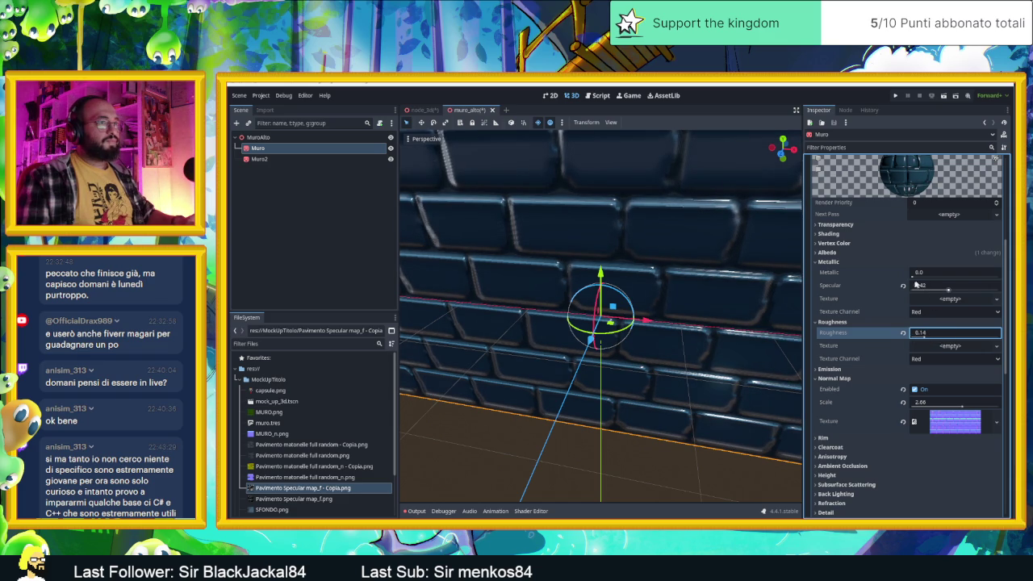
{"action": "left_click", "coordinate": [904, 286]}
{"action": "mouse_move", "coordinate": [915, 277]}
{"action": "left_mouse_down"}
{"action": "mouse_move", "coordinate": [969, 278]}
{"action": "mouse_move", "coordinate": [924, 278]}
{"action": "left_mouse_up"}
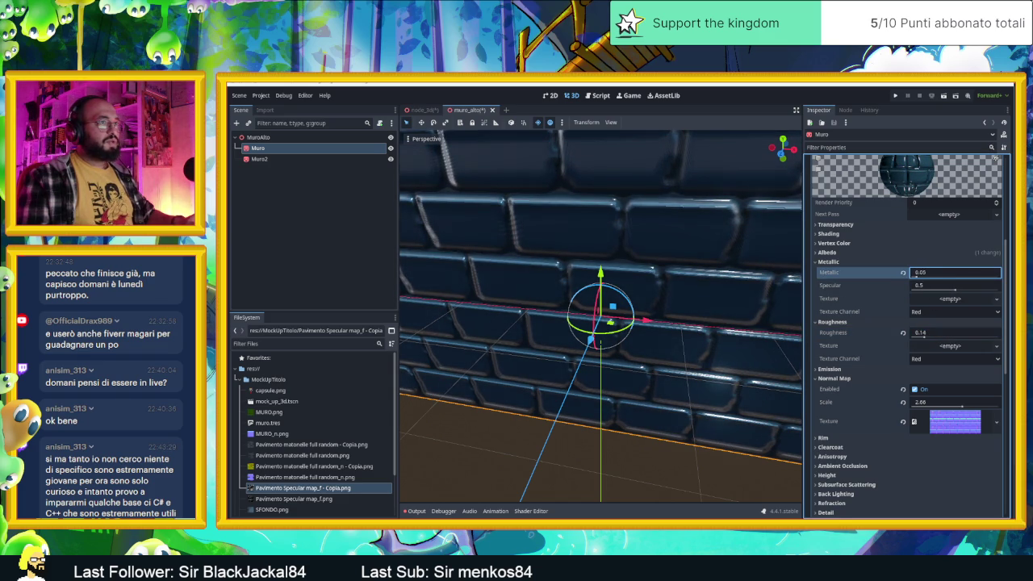
{"action": "scroll", "coordinate": [788, 288], "scroll_direction": "down", "scroll_amount": 5}
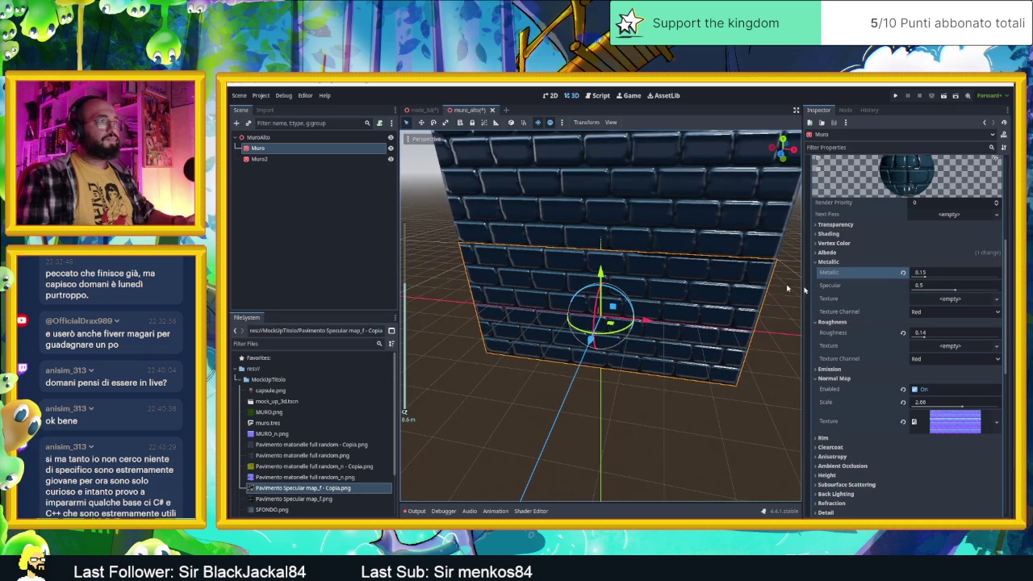
{"action": "left_click_drag", "start_coordinate": [788, 288], "coordinate": [727, 290]}
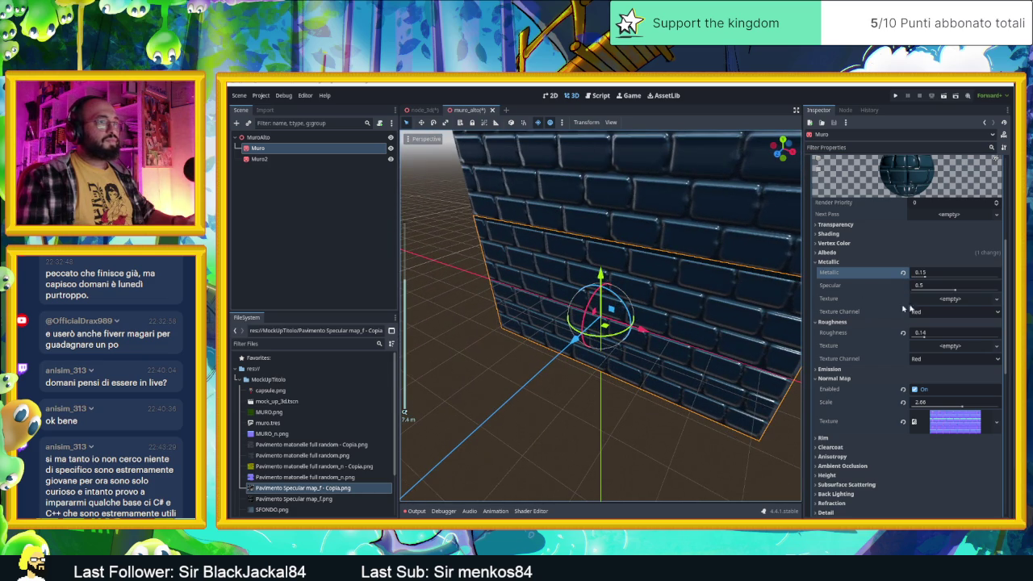
Fine-tune the Muro material to Roughness 0.34, Specular 0.07 and Metallic 0.0.
{"action": "left_click", "coordinate": [954, 292]}
{"action": "left_click_drag", "start_coordinate": [955, 292], "coordinate": [918, 292]}
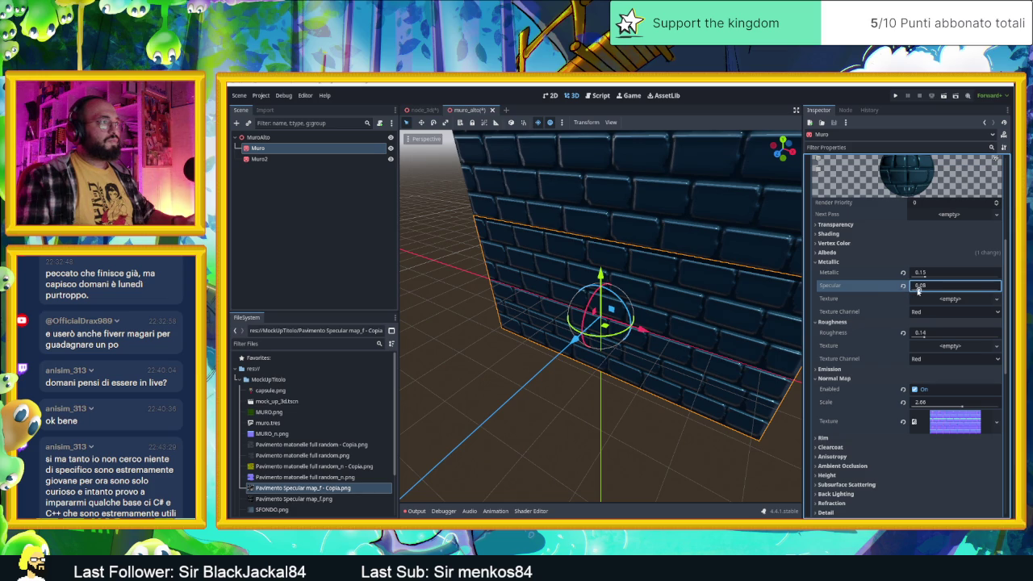
{"action": "left_click_drag", "start_coordinate": [924, 290], "coordinate": [929, 292]}
{"action": "left_click_drag", "start_coordinate": [925, 335], "coordinate": [952, 339]}
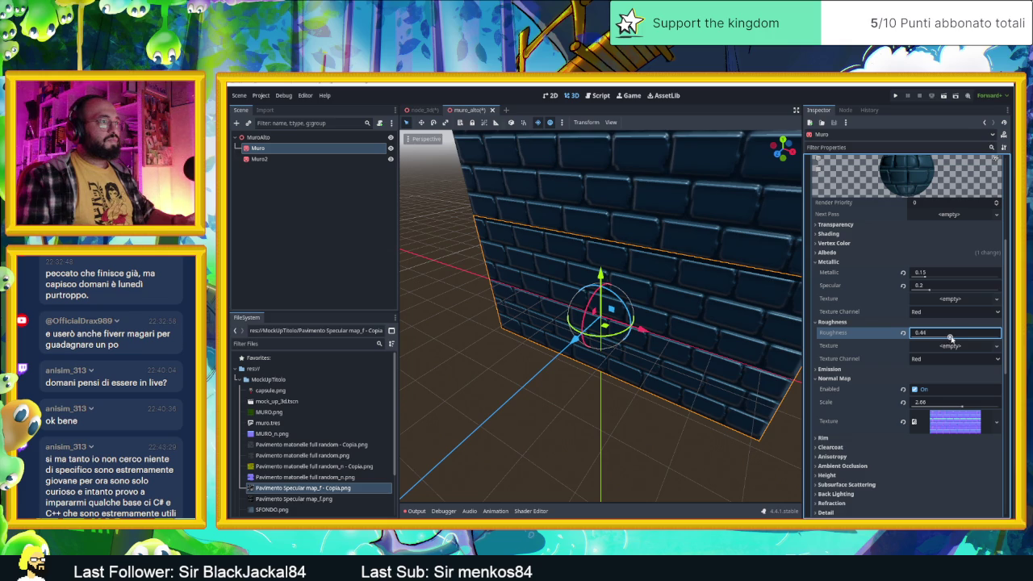
{"action": "mouse_move", "coordinate": [953, 339]}
{"action": "left_mouse_down"}
{"action": "mouse_move", "coordinate": [969, 339]}
{"action": "mouse_move", "coordinate": [931, 339]}
{"action": "left_mouse_up"}
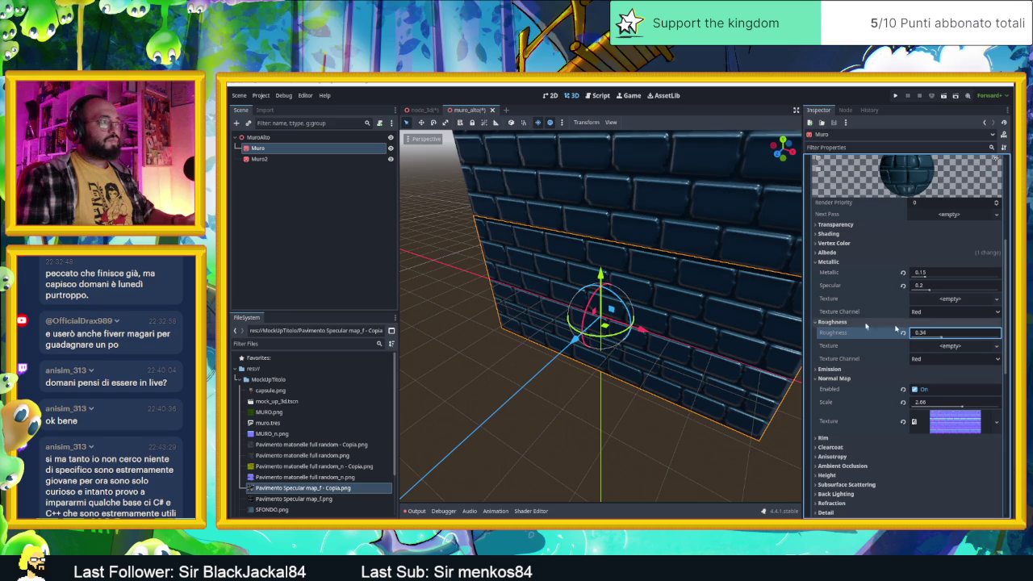
{"action": "scroll", "coordinate": [737, 281], "scroll_direction": "up", "scroll_amount": 5}
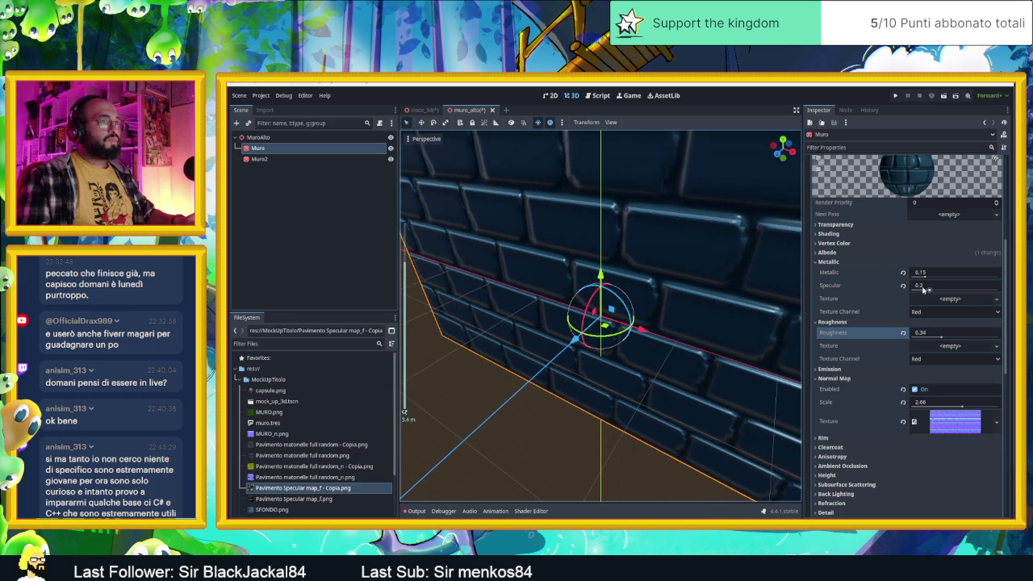
{"action": "left_click", "coordinate": [929, 289]}
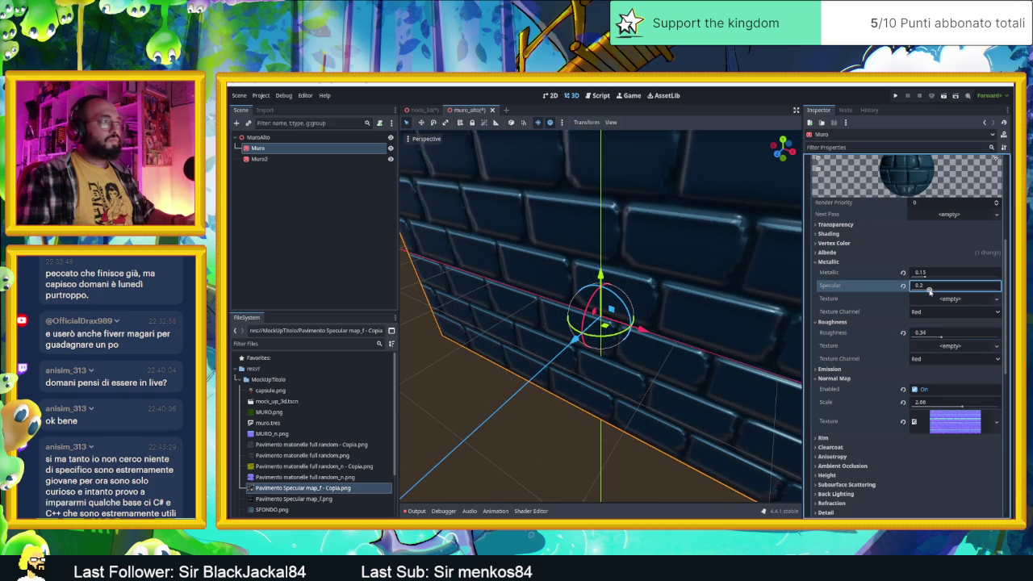
{"action": "type", "text": "0.15"}
{"action": "left_click", "coordinate": [923, 274]}
{"action": "type", "text": "0"}
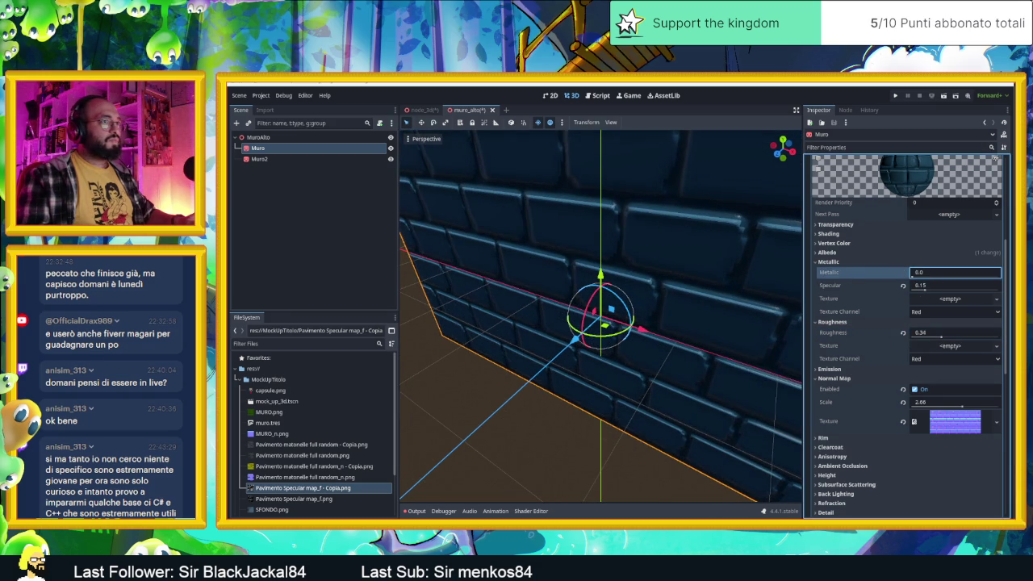
{"action": "mouse_move", "coordinate": [928, 289]}
{"action": "left_mouse_down"}
{"action": "mouse_move", "coordinate": [971, 296]}
{"action": "mouse_move", "coordinate": [915, 294]}
{"action": "left_mouse_up"}
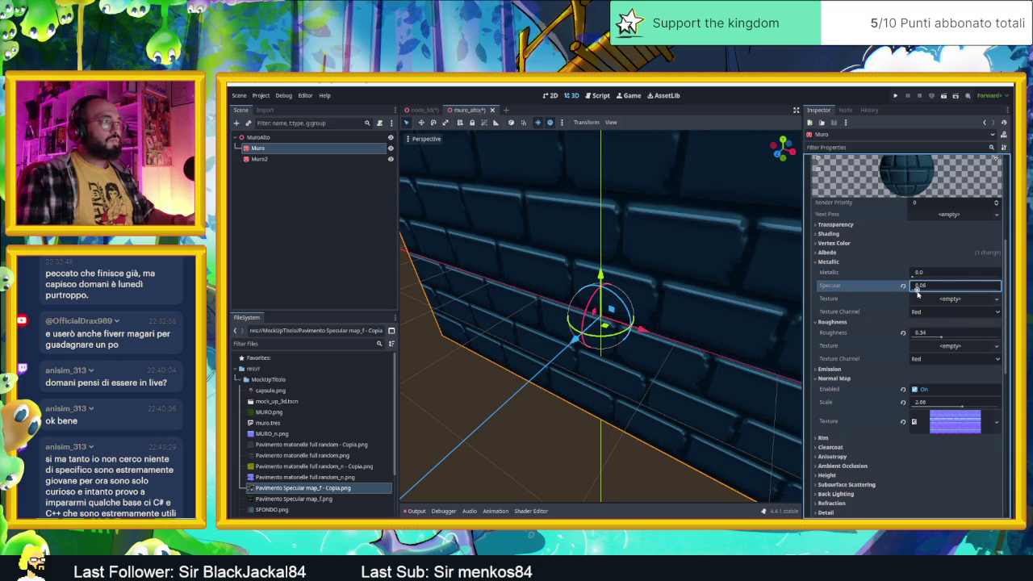
{"action": "left_click_drag", "start_coordinate": [734, 282], "coordinate": [725, 282]}
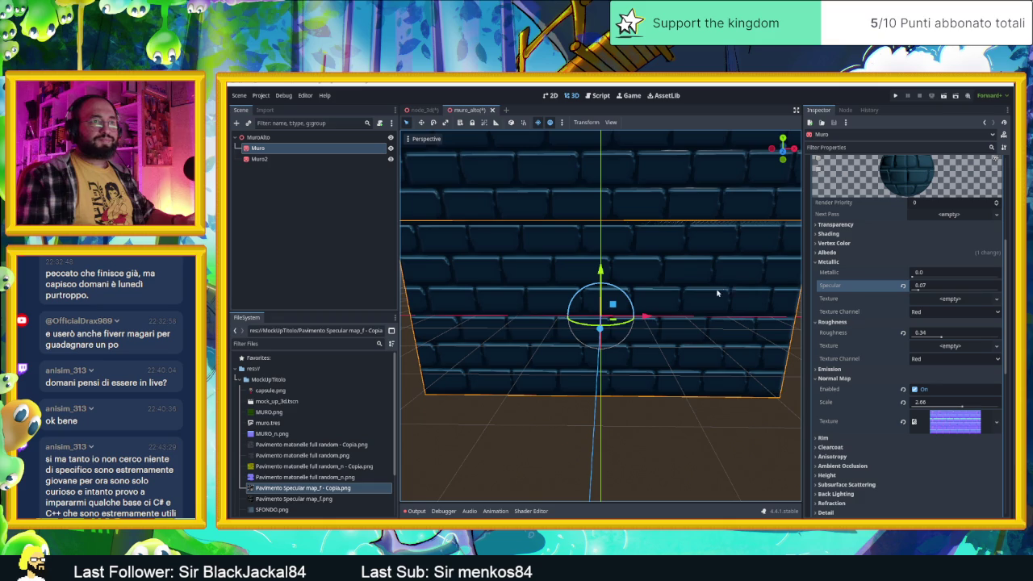
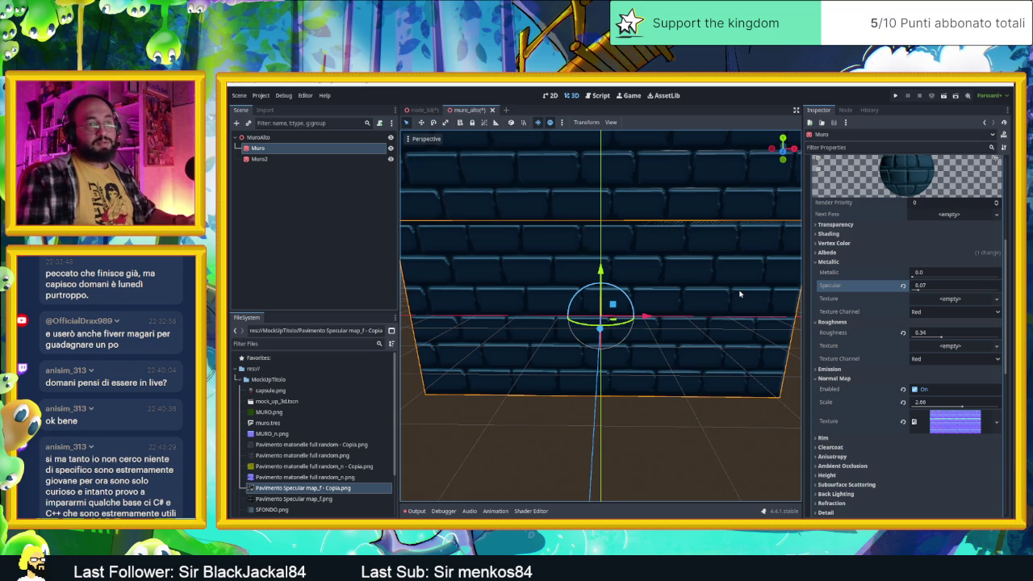
Save the wall scene and change the wall material's Specular to 0.03.
{"action": "left_click_drag", "start_coordinate": [694, 316], "coordinate": [700, 314]}
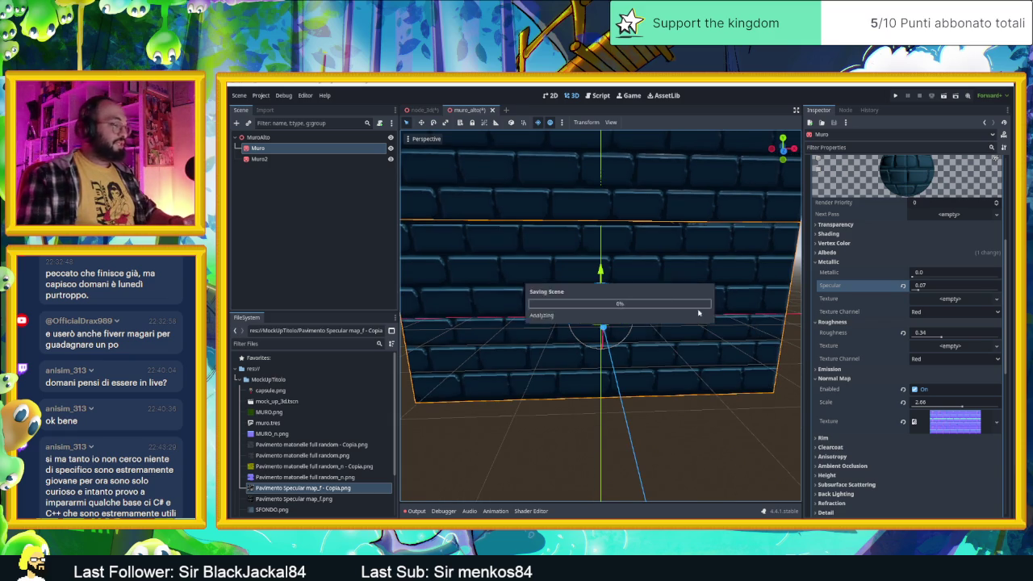
{"action": "key", "text": "ctrl+s"}
{"action": "left_click", "coordinate": [918, 289]}
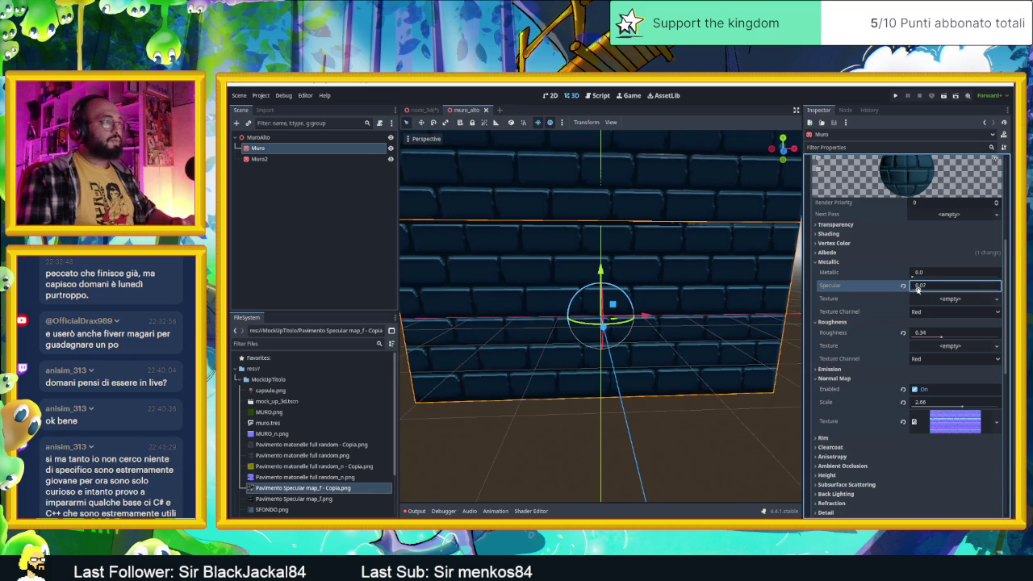
{"action": "type", "text": "0.01"}
{"action": "key", "text": "BackSpace"}
{"action": "type", "text": "3"}
{"action": "key", "text": "Return"}
Adjust the wall material's Roughness, trying 1.0 and then 0.15.
{"action": "scroll", "coordinate": [617, 279], "scroll_direction": "up", "scroll_amount": 4}
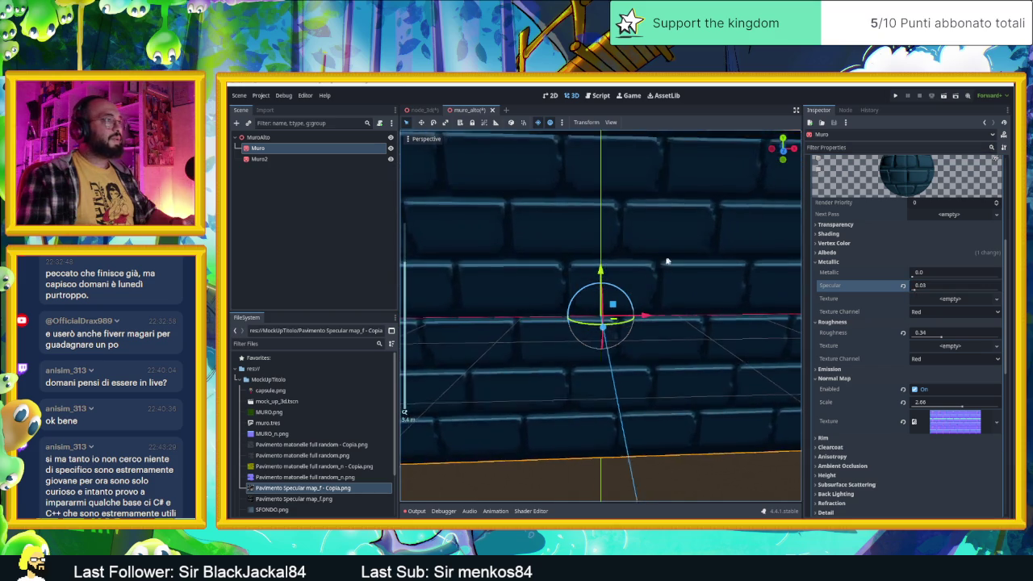
{"action": "left_click_drag", "start_coordinate": [667, 261], "coordinate": [710, 279]}
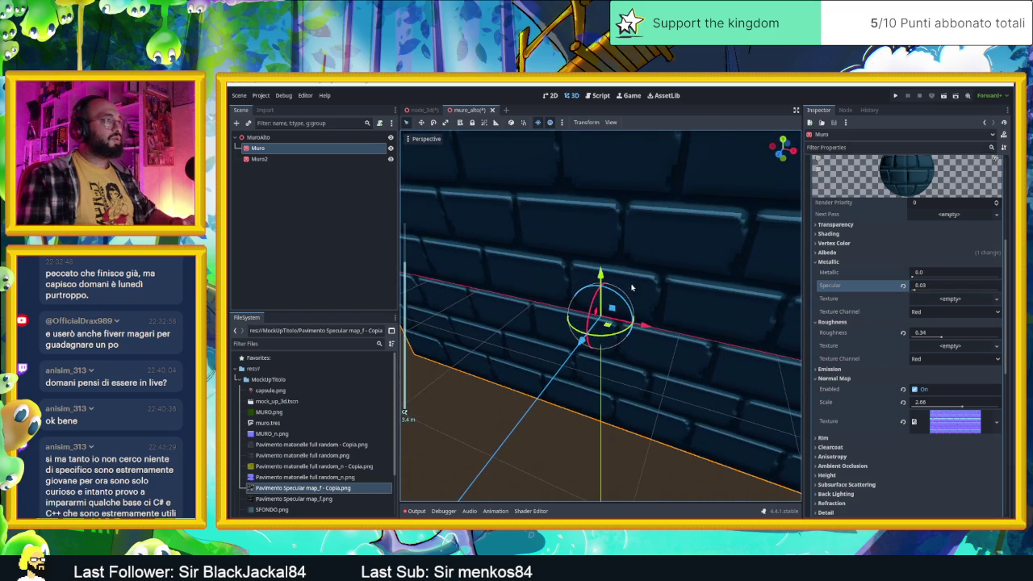
{"action": "left_click_drag", "start_coordinate": [937, 339], "coordinate": [920, 335]}
{"action": "key", "text": "BackSpace"}
{"action": "type", "text": "16"}
{"action": "key", "text": "Return"}
{"action": "left_click_drag", "start_coordinate": [994, 339], "coordinate": [936, 337]}
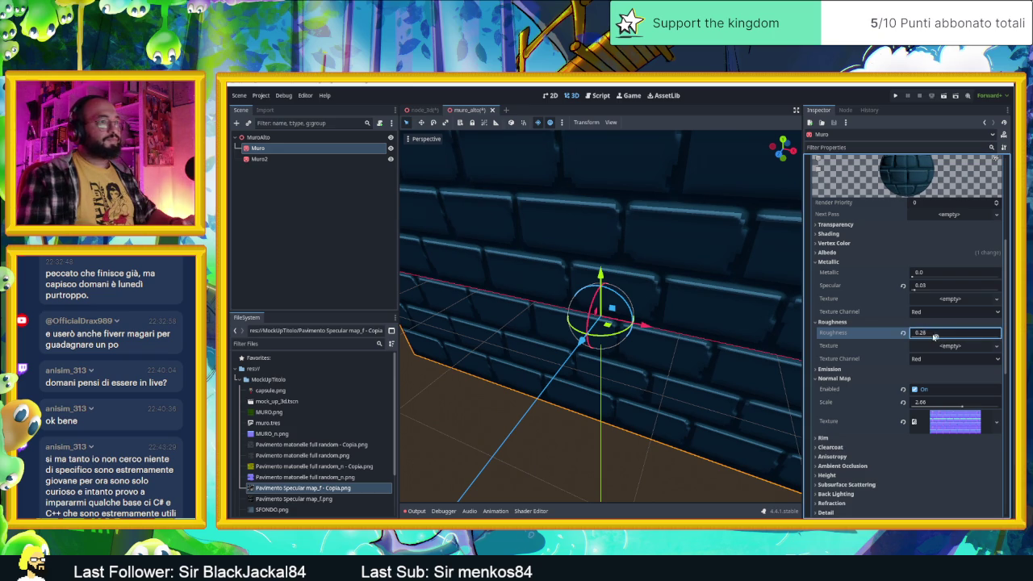
{"action": "key", "text": "Return"}
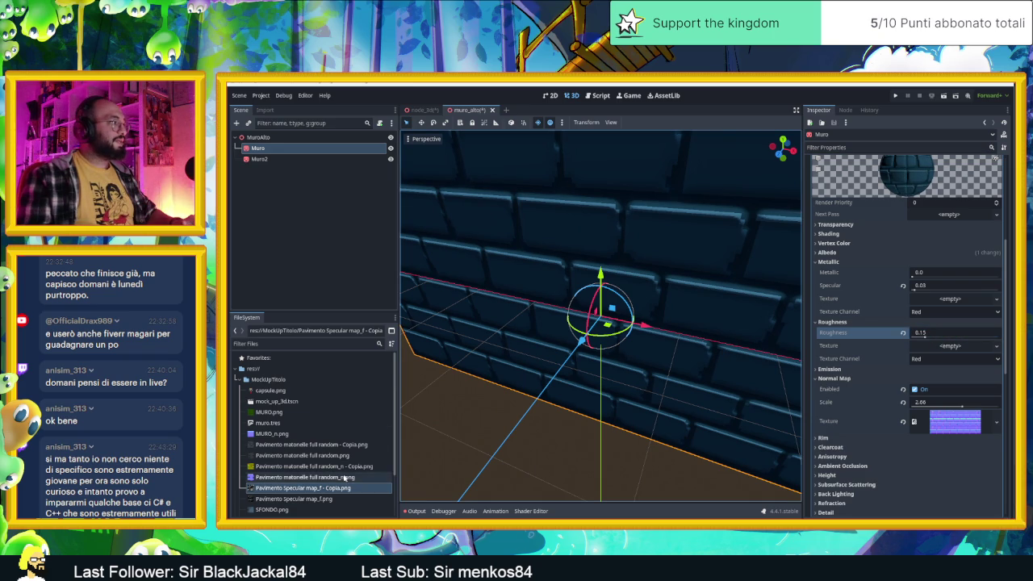
Use MURO_n.png as the roughness texture and fine-tune roughness and specular for a shinier wall.
{"action": "left_click", "coordinate": [276, 436]}
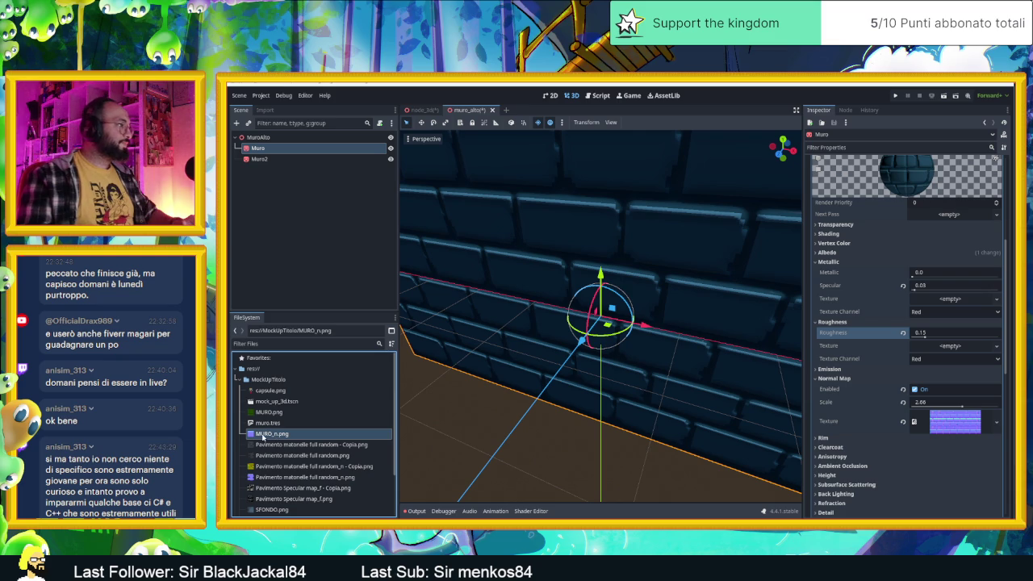
{"action": "mouse_move", "coordinate": [263, 436]}
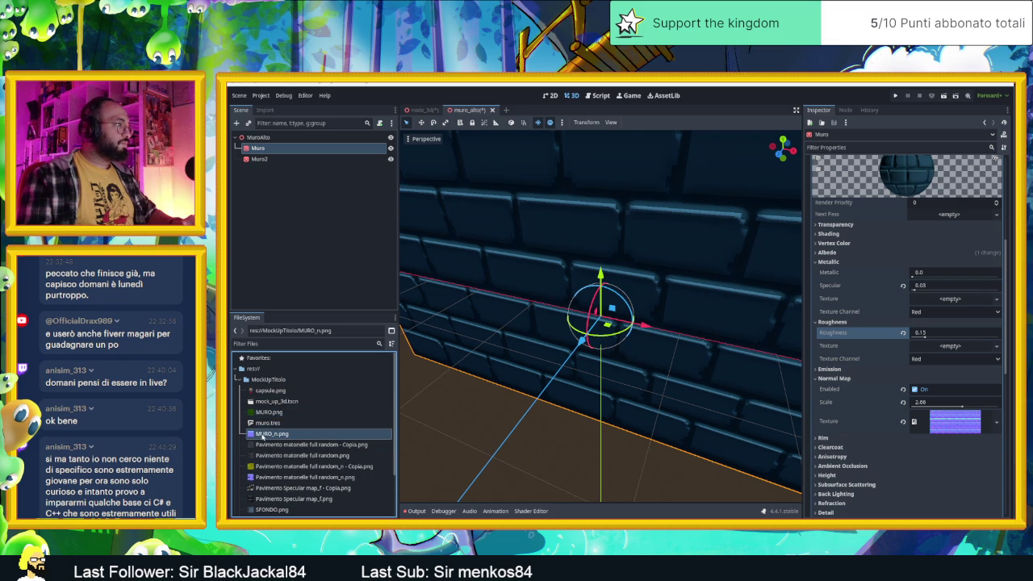
{"action": "mouse_move", "coordinate": [264, 435]}
{"action": "left_mouse_down"}
{"action": "mouse_move", "coordinate": [730, 427]}
{"action": "mouse_move", "coordinate": [991, 339]}
{"action": "mouse_move", "coordinate": [946, 337]}
{"action": "left_mouse_up"}
{"action": "mouse_move", "coordinate": [953, 286]}
{"action": "left_mouse_down"}
{"action": "mouse_move", "coordinate": [1000, 286]}
{"action": "mouse_move", "coordinate": [934, 274]}
{"action": "mouse_move", "coordinate": [912, 289]}
{"action": "left_mouse_up"}
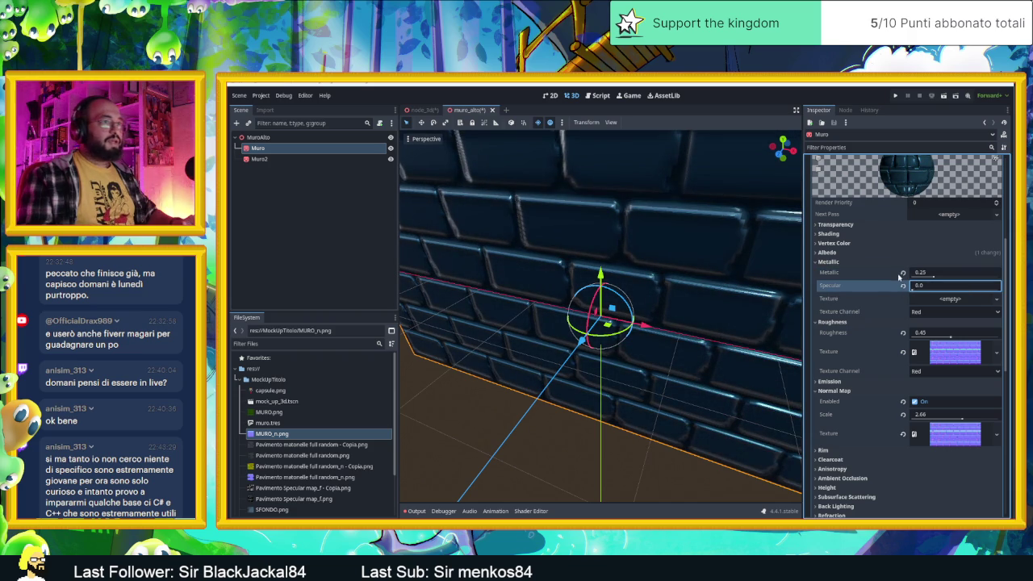
Reset Metallic, Specular and Roughness to defaults and remove the roughness texture.
{"action": "left_click", "coordinate": [902, 274]}
{"action": "left_click", "coordinate": [902, 285]}
{"action": "left_click", "coordinate": [903, 333]}
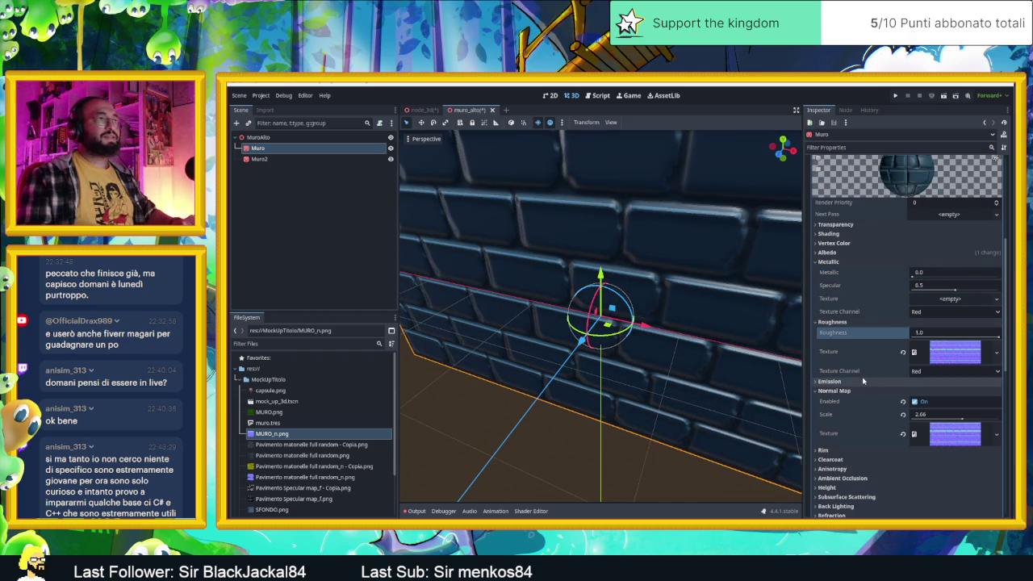
{"action": "scroll", "coordinate": [864, 381], "scroll_direction": "down", "scroll_amount": 2}
{"action": "scroll", "coordinate": [886, 330], "scroll_direction": "up", "scroll_amount": 1}
{"action": "left_click", "coordinate": [903, 307]}
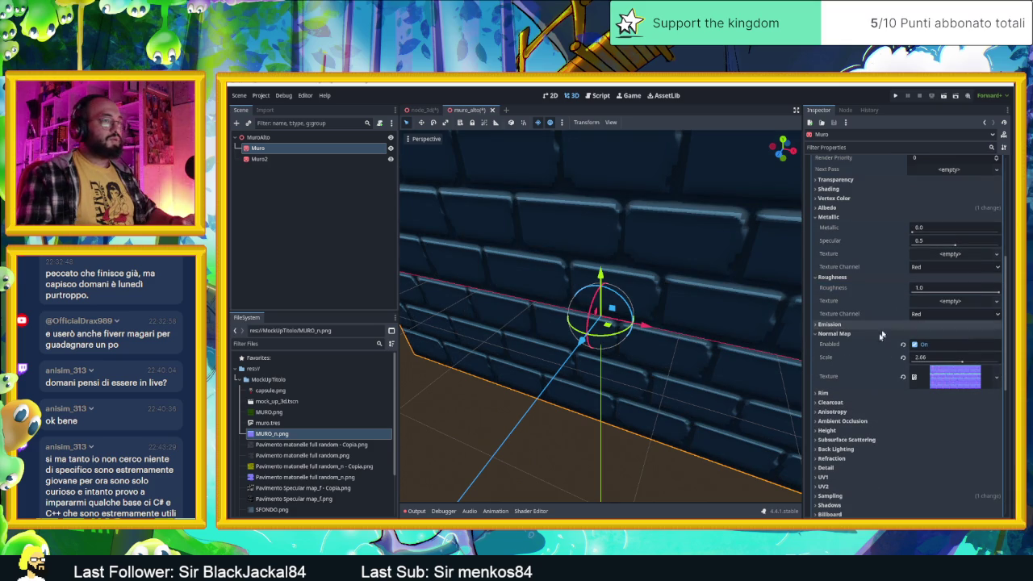
Save the wall scene and switch to the node_3d room scene.
{"action": "scroll", "coordinate": [860, 388], "scroll_direction": "down", "scroll_amount": 1}
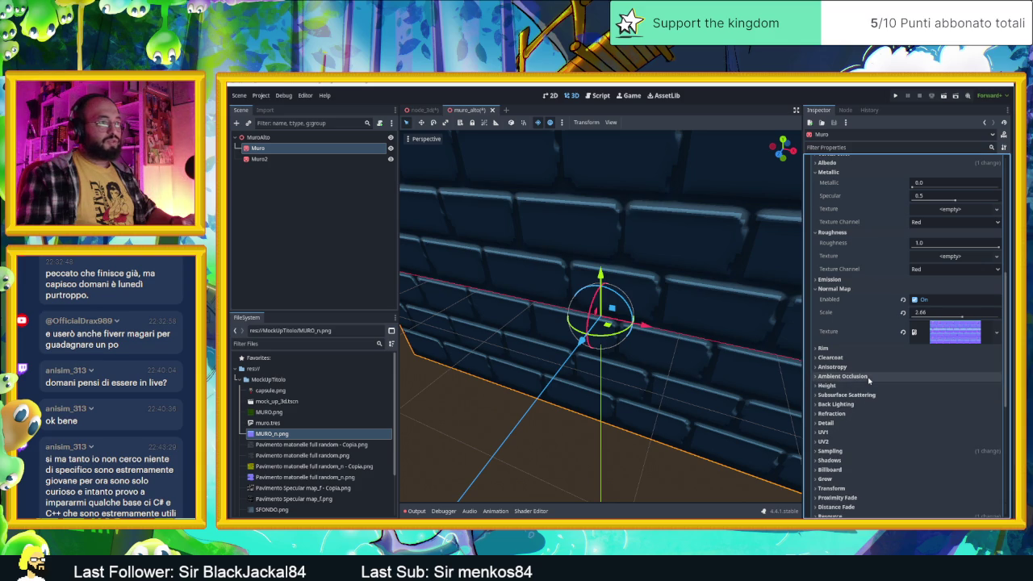
{"action": "scroll", "coordinate": [870, 395], "scroll_direction": "down", "scroll_amount": 1}
{"action": "left_click_drag", "start_coordinate": [662, 359], "coordinate": [702, 342]}
{"action": "scroll", "coordinate": [680, 323], "scroll_direction": "down", "scroll_amount": 3}
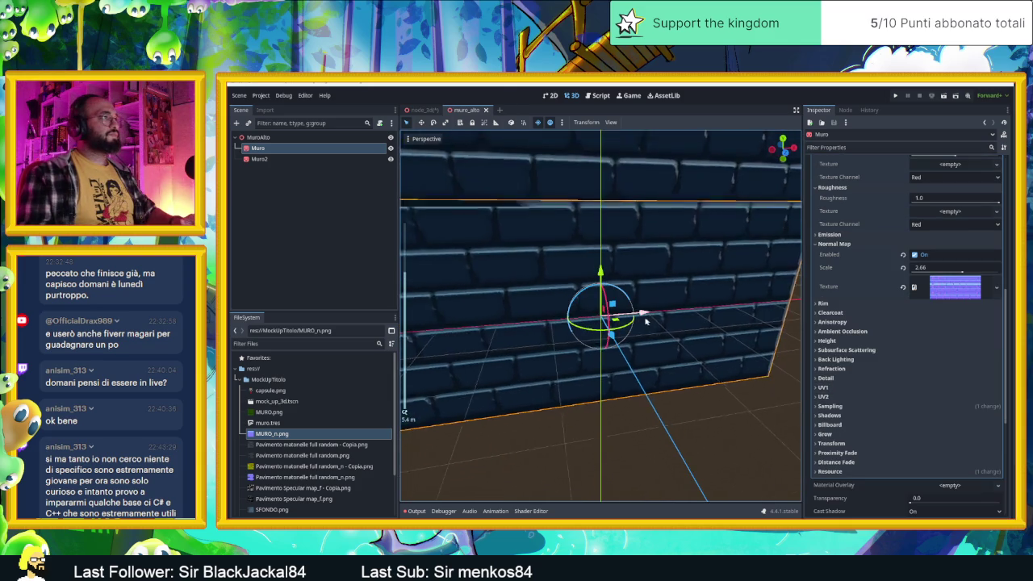
{"action": "key", "text": "ctrl+s"}
{"action": "left_click", "coordinate": [421, 110]}
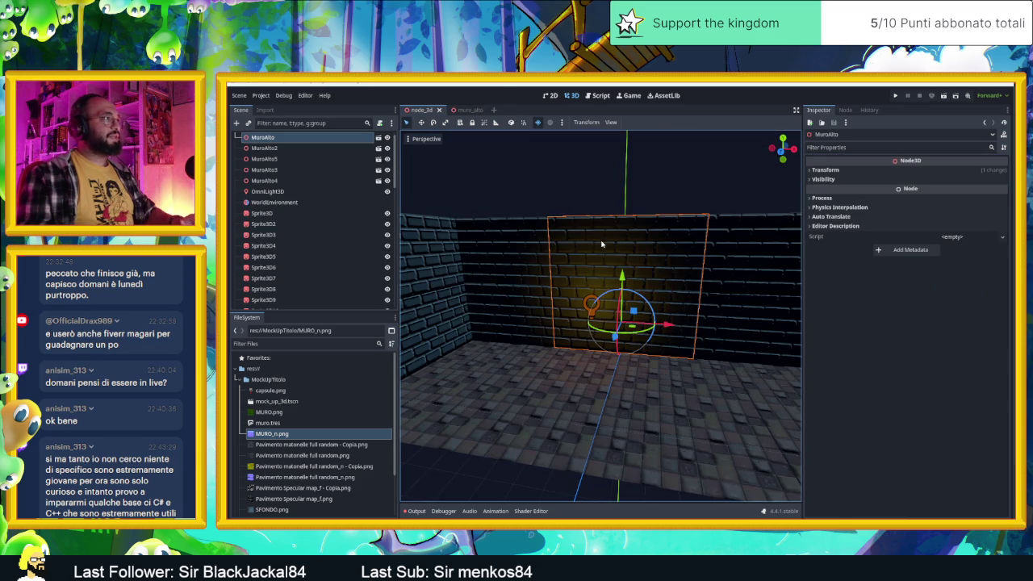
Reframe the view on the wall, then start adding a child node under the root Node3D.
{"action": "left_click_drag", "start_coordinate": [612, 259], "coordinate": [630, 287]}
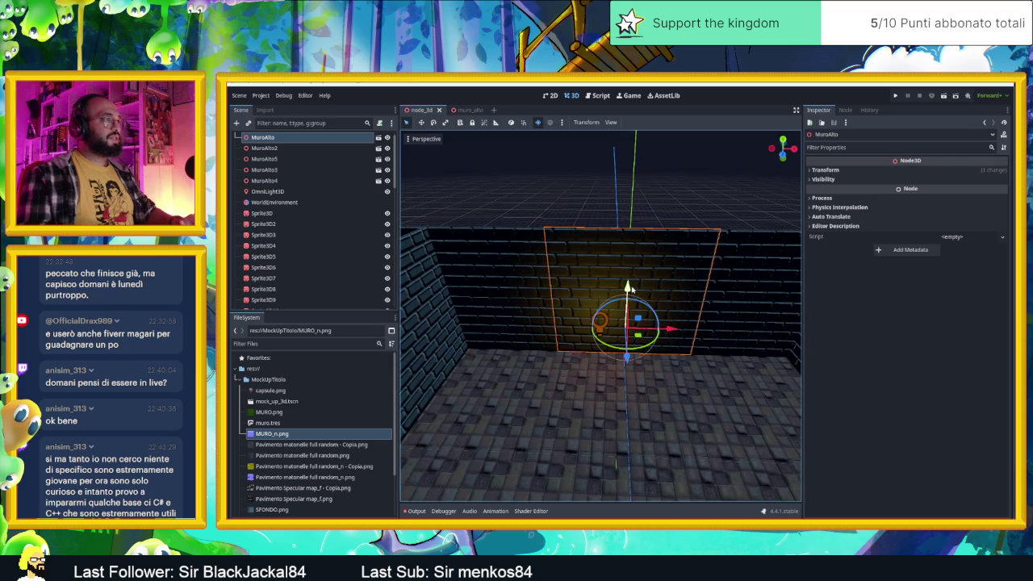
{"action": "scroll", "coordinate": [645, 295], "scroll_direction": "up", "scroll_amount": 3}
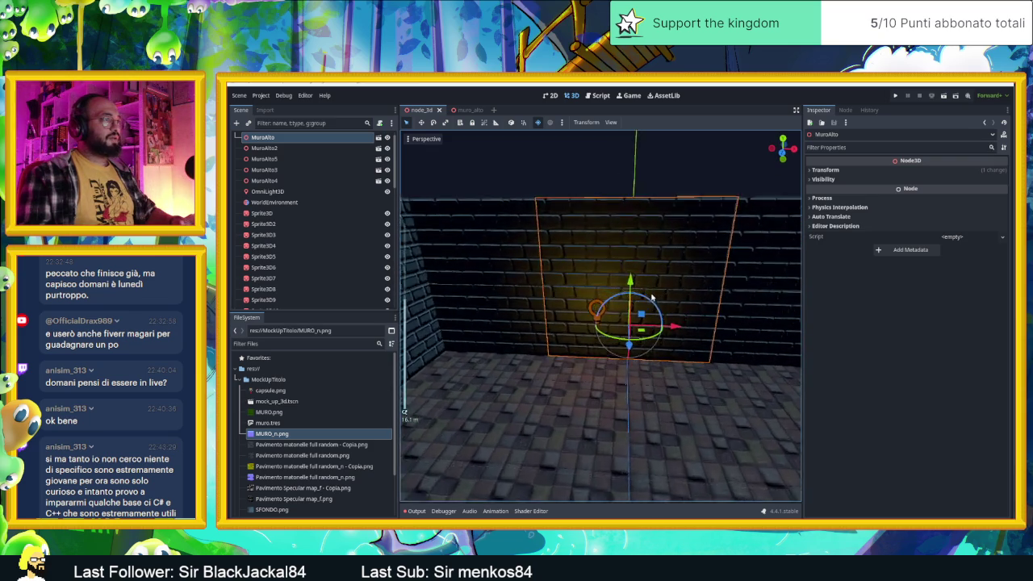
{"action": "mouse_move", "coordinate": [652, 298]}
{"action": "left_mouse_down"}
{"action": "mouse_move", "coordinate": [708, 286]}
{"action": "mouse_move", "coordinate": [699, 286]}
{"action": "left_mouse_up"}
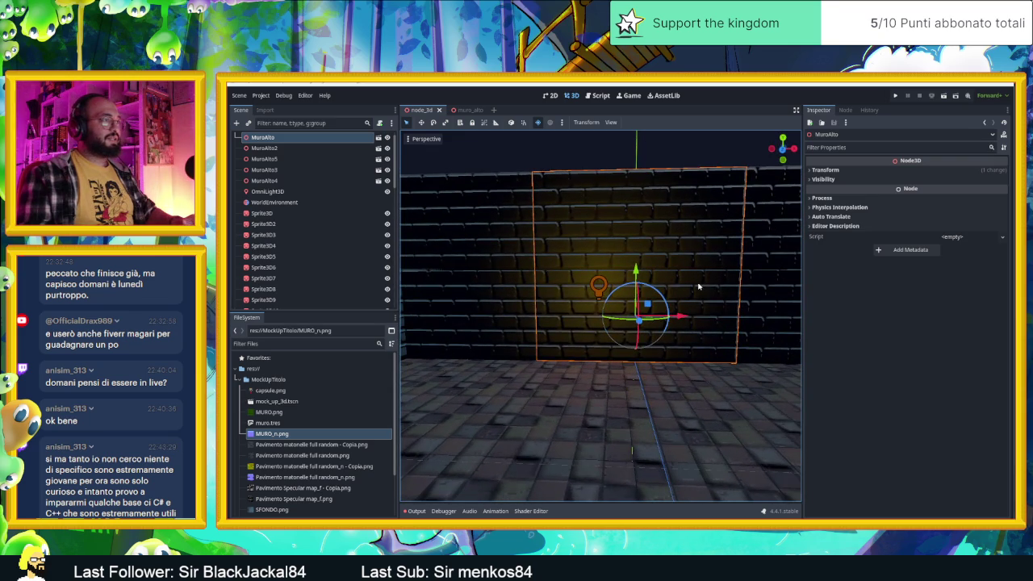
{"action": "mouse_move", "coordinate": [726, 413]}
{"action": "left_mouse_down"}
{"action": "mouse_move", "coordinate": [693, 367]}
{"action": "mouse_move", "coordinate": [619, 356]}
{"action": "left_mouse_up"}
{"action": "scroll", "coordinate": [687, 371], "scroll_direction": "up", "scroll_amount": 1}
{"action": "left_click_drag", "start_coordinate": [703, 371], "coordinate": [687, 358]}
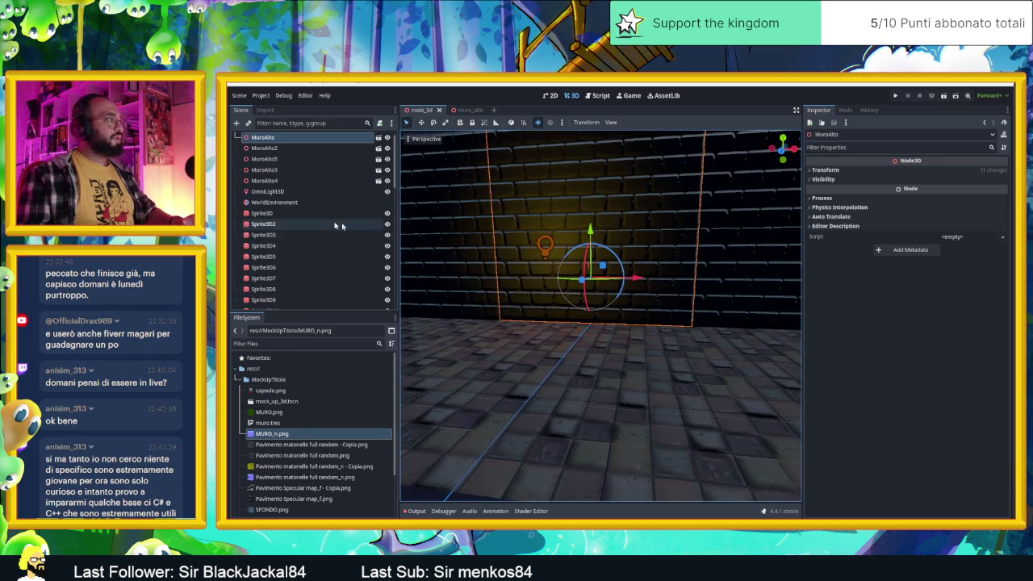
{"action": "scroll", "coordinate": [267, 162], "scroll_direction": "up", "scroll_amount": 1}
{"action": "left_click", "coordinate": [255, 137]}
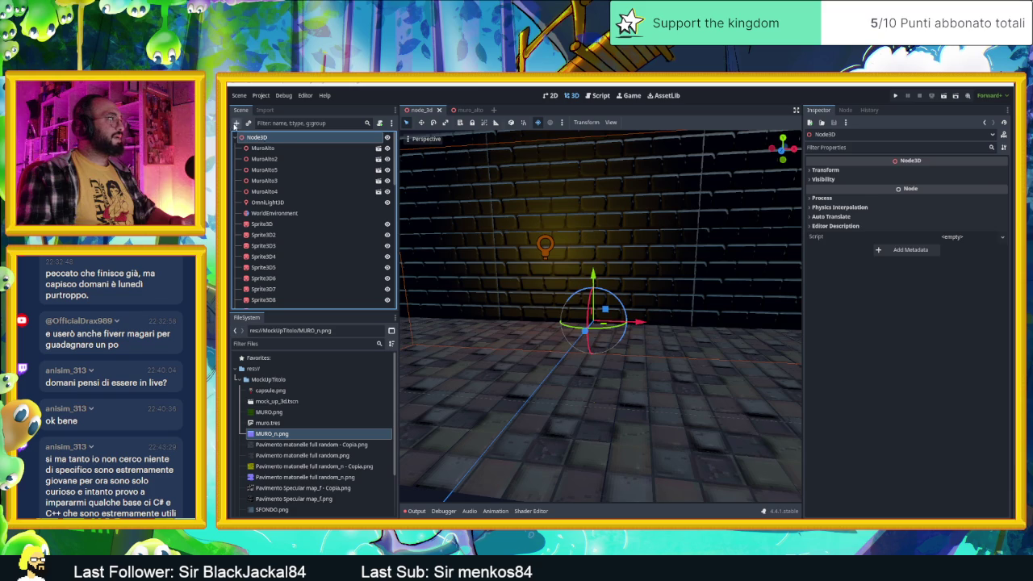
{"action": "left_click", "coordinate": [236, 123]}
Search 'camera', add a Camera3D under the root, and briefly preview its view.
{"action": "type", "text": "camera"}
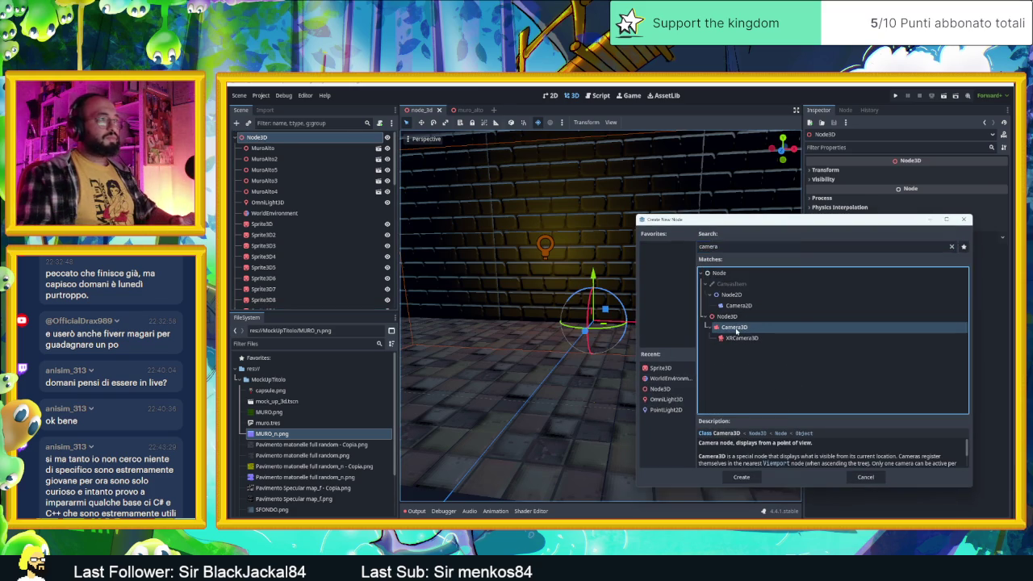
{"action": "double_click", "coordinate": [735, 337]}
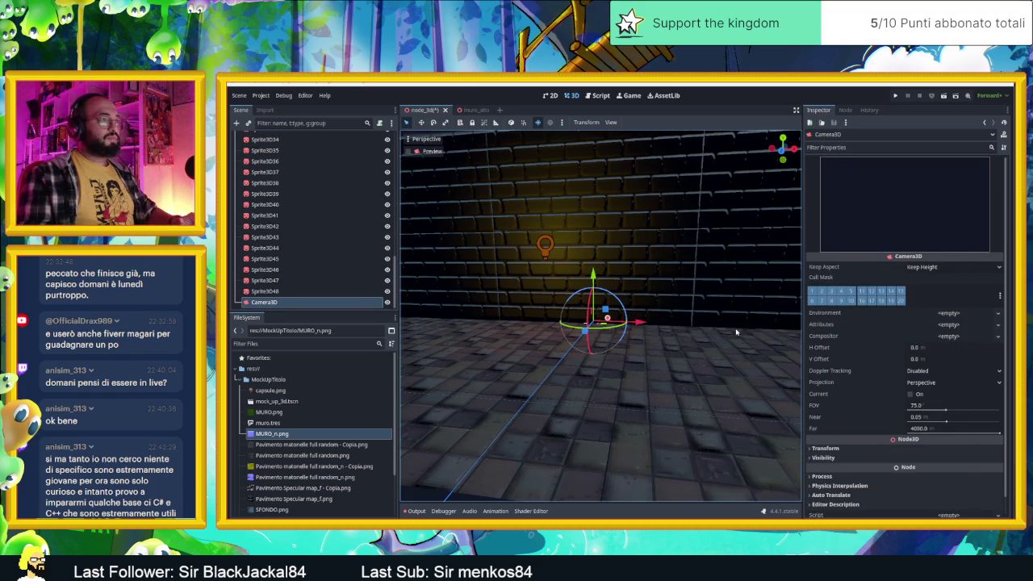
{"action": "left_click", "coordinate": [408, 151]}
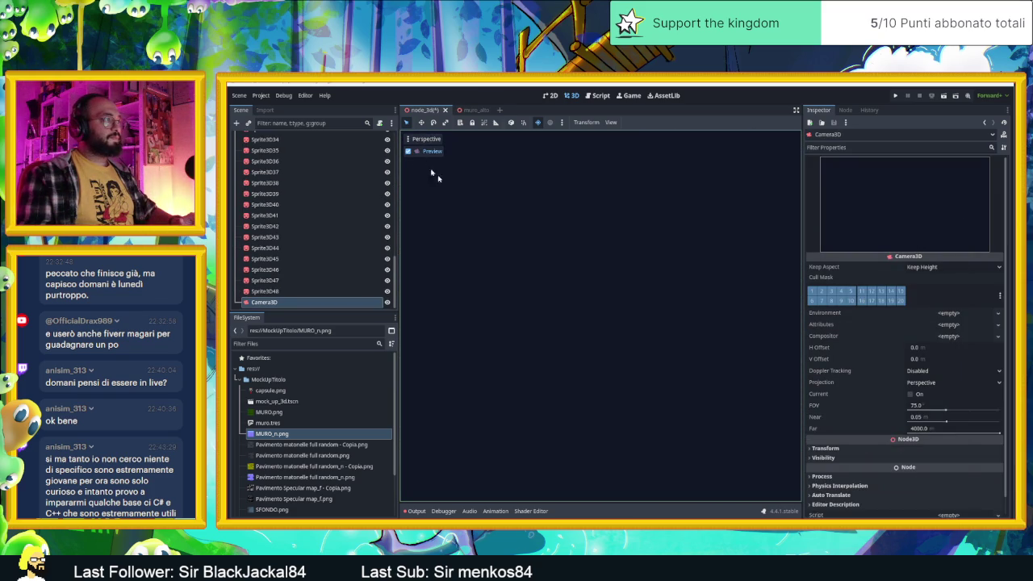
{"action": "left_click", "coordinate": [408, 151]}
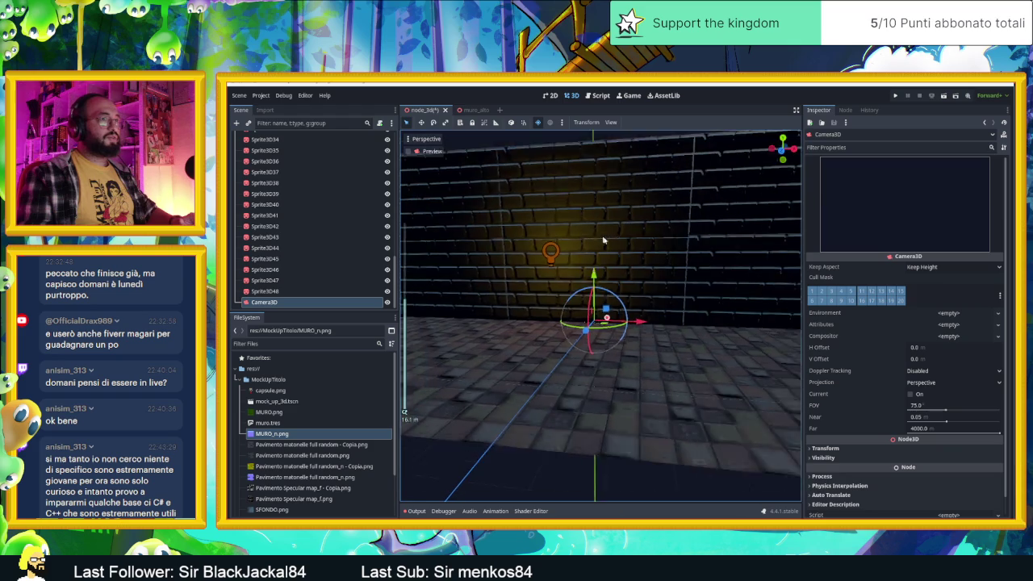
Aim the camera at the brick wall by rotating it and moving it vertically and in depth.
{"action": "scroll", "coordinate": [614, 249], "scroll_direction": "down", "scroll_amount": 5}
{"action": "mouse_move", "coordinate": [565, 335]}
{"action": "left_mouse_down"}
{"action": "mouse_move", "coordinate": [487, 363]}
{"action": "mouse_move", "coordinate": [532, 370]}
{"action": "mouse_move", "coordinate": [555, 338]}
{"action": "mouse_move", "coordinate": [529, 335]}
{"action": "left_mouse_up"}
{"action": "mouse_move", "coordinate": [543, 300]}
{"action": "left_mouse_down"}
{"action": "mouse_move", "coordinate": [532, 338]}
{"action": "mouse_move", "coordinate": [546, 306]}
{"action": "left_mouse_up"}
{"action": "mouse_move", "coordinate": [508, 361]}
{"action": "left_mouse_down"}
{"action": "mouse_move", "coordinate": [554, 361]}
{"action": "mouse_move", "coordinate": [542, 364]}
{"action": "mouse_move", "coordinate": [550, 335]}
{"action": "left_mouse_up"}
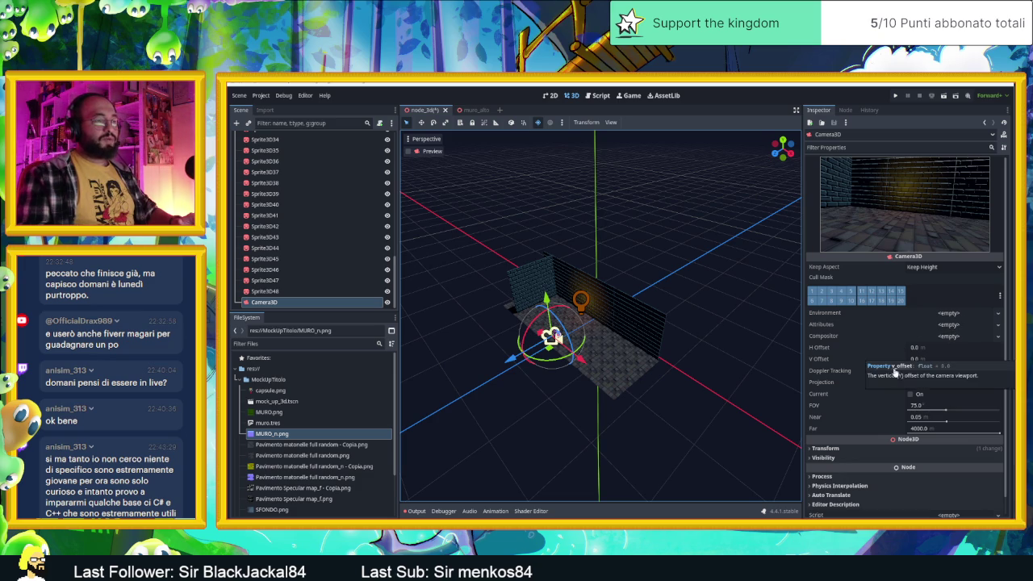
Try orthogonal projection, return to perspective, and make this the current camera.
{"action": "left_click", "coordinate": [912, 384]}
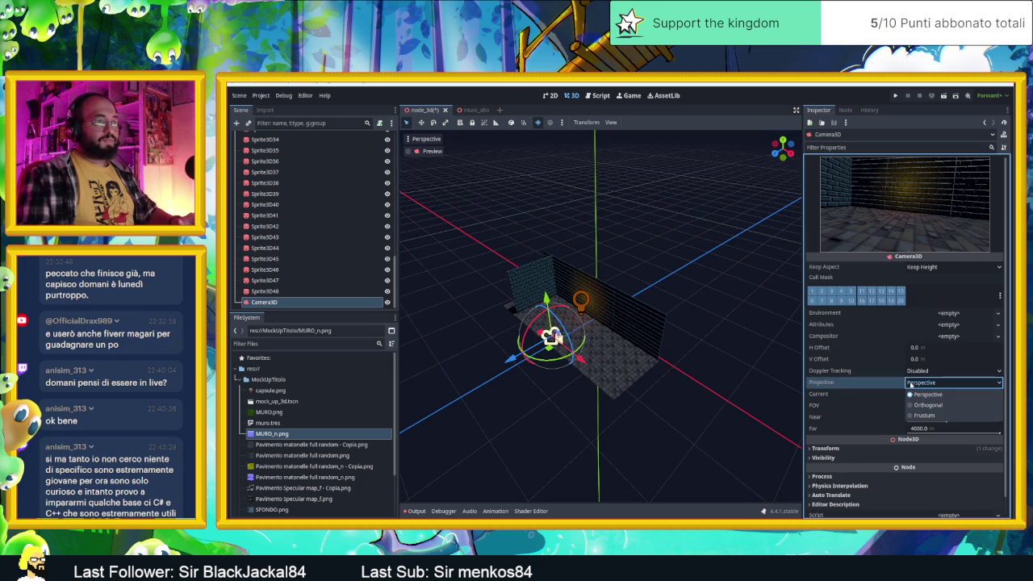
{"action": "left_click", "coordinate": [927, 404]}
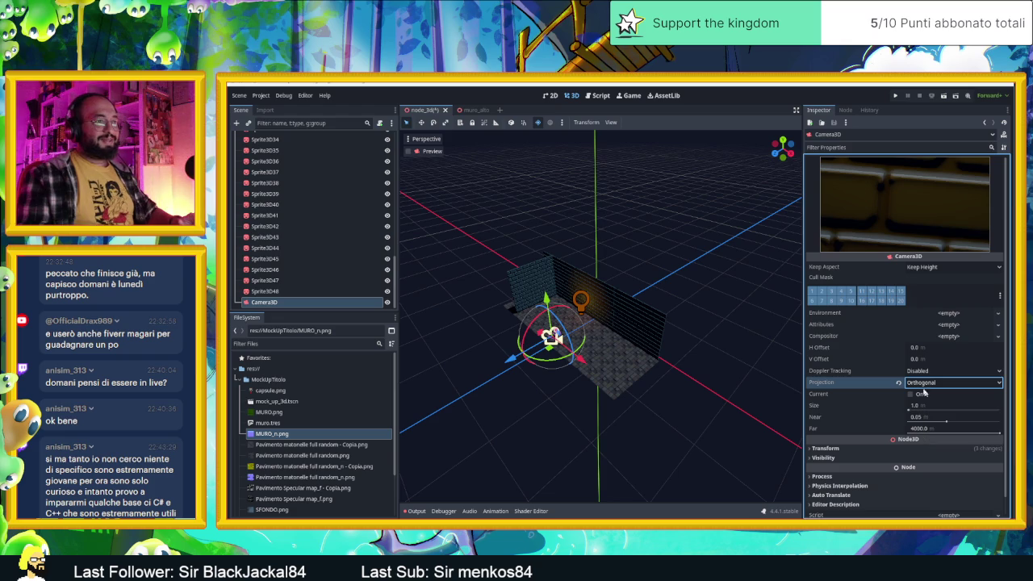
{"action": "left_click", "coordinate": [898, 382]}
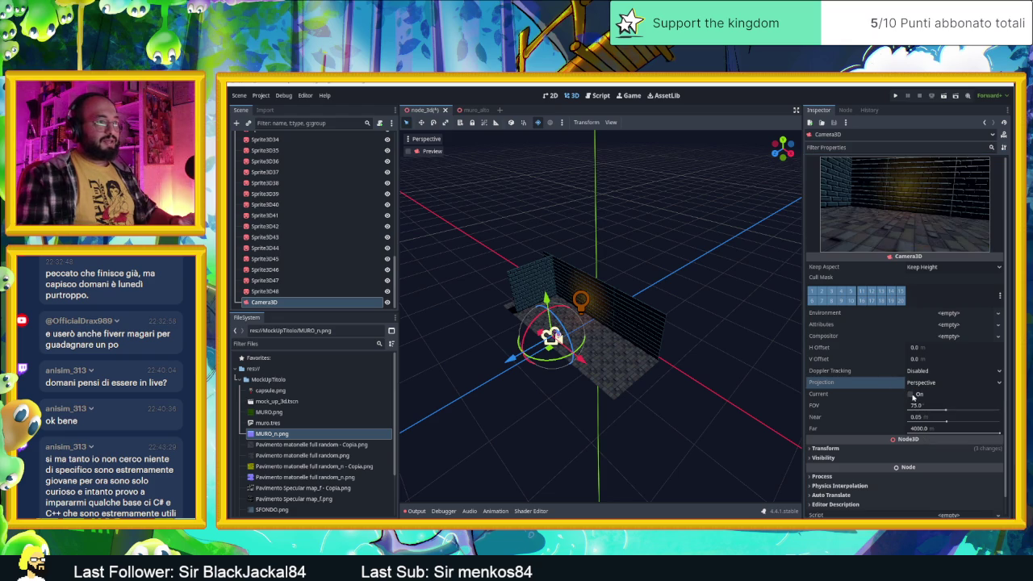
{"action": "left_click", "coordinate": [911, 394]}
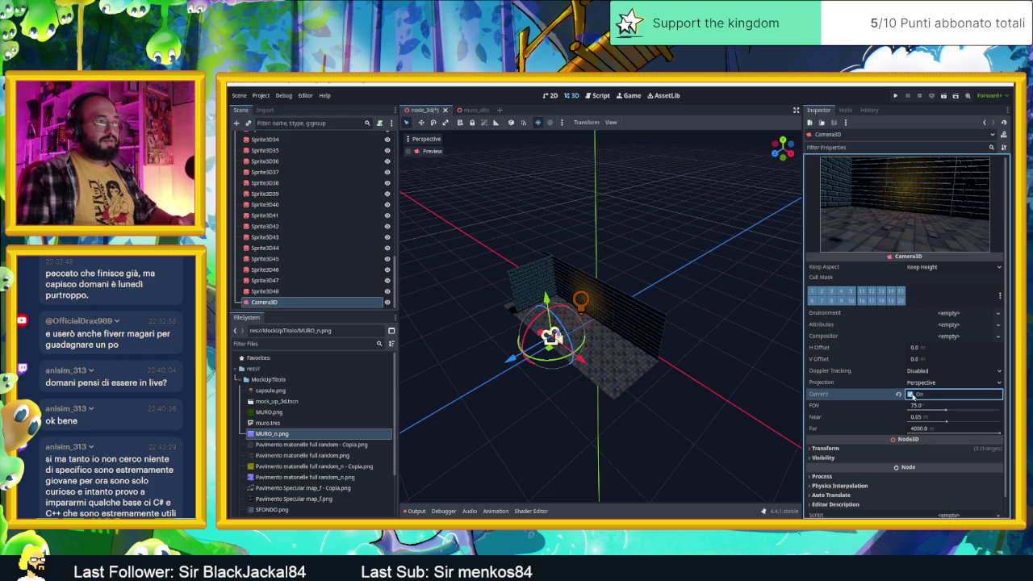
Keep the Near clip at its 0.05 default and lower the Far clip distance.
{"action": "left_click", "coordinate": [948, 422]}
{"action": "mouse_move", "coordinate": [954, 422]}
{"action": "left_mouse_down"}
{"action": "mouse_move", "coordinate": [988, 425]}
{"action": "mouse_move", "coordinate": [929, 411]}
{"action": "mouse_move", "coordinate": [938, 411]}
{"action": "left_mouse_up"}
{"action": "left_click", "coordinate": [898, 417]}
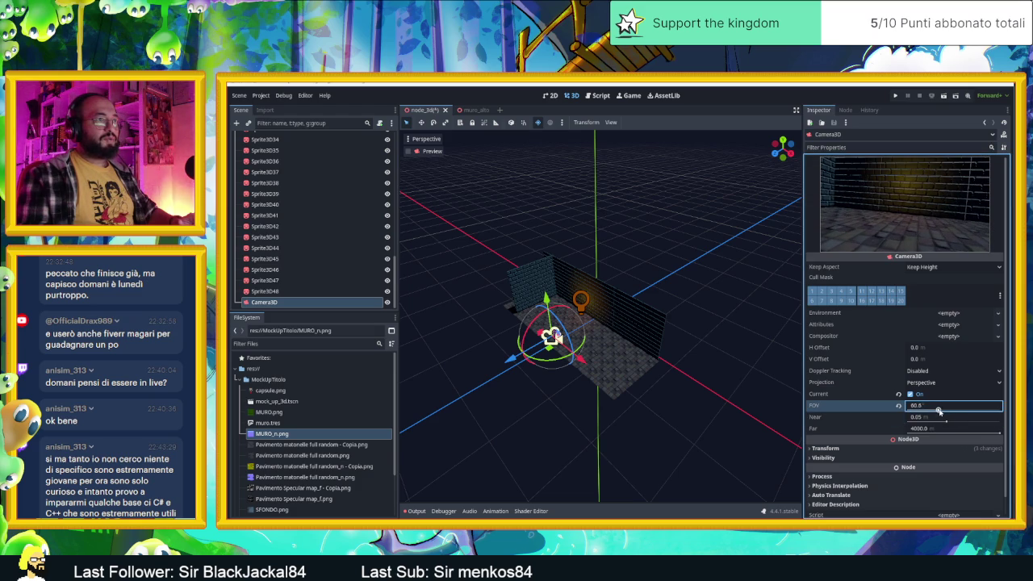
{"action": "mouse_move", "coordinate": [999, 433]}
{"action": "left_mouse_down"}
{"action": "mouse_move", "coordinate": [948, 434]}
{"action": "mouse_move", "coordinate": [977, 434]}
{"action": "left_mouse_up"}
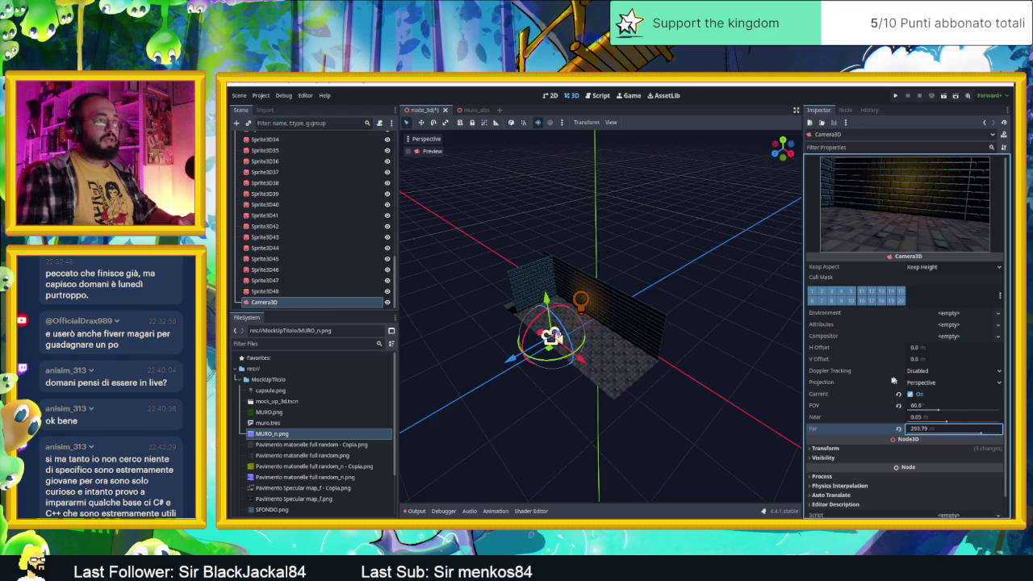
Change Keep Aspect and open the resource choices for the camera's empty Environment.
{"action": "left_click", "coordinate": [953, 267]}
{"action": "left_click", "coordinate": [928, 290]}
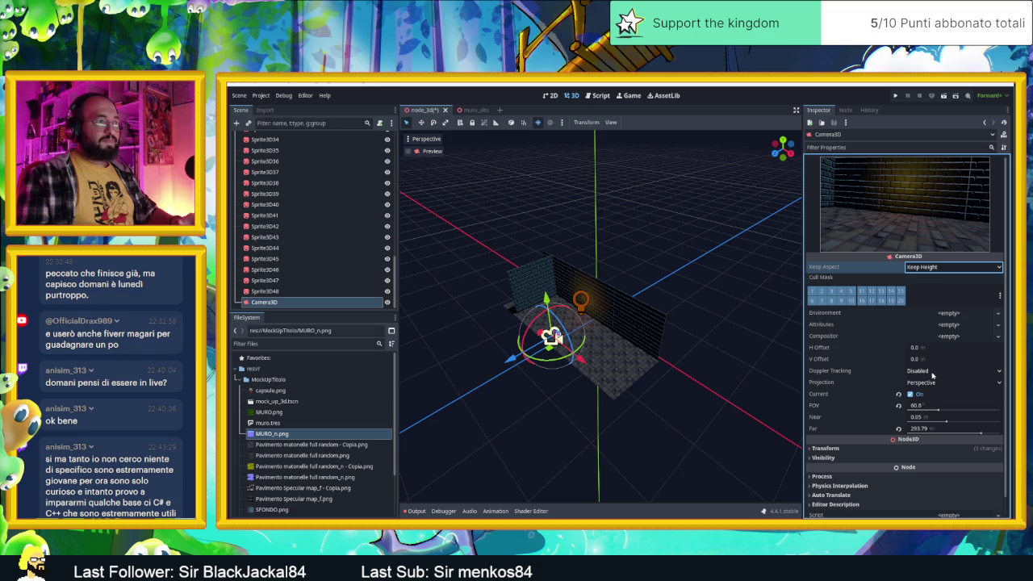
{"action": "left_click", "coordinate": [961, 314]}
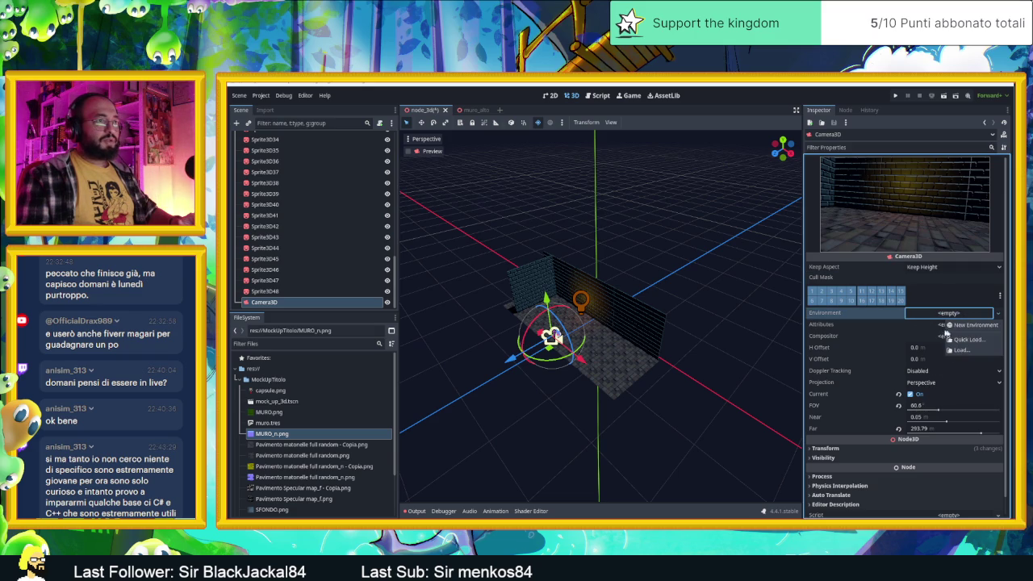
Give the camera a New Environment and new CameraAttributesPhysical.
{"action": "left_click", "coordinate": [959, 326]}
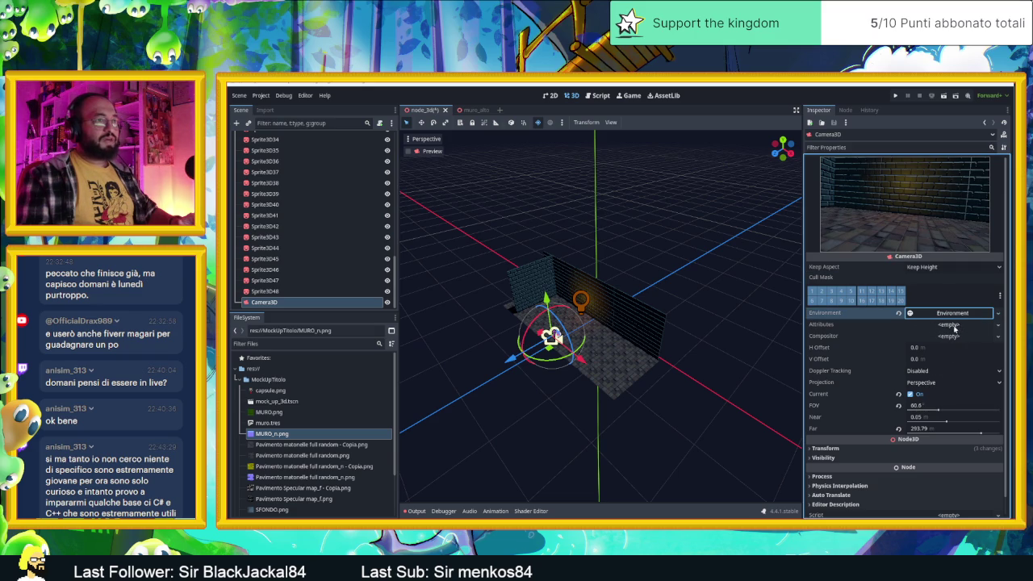
{"action": "left_click", "coordinate": [975, 314]}
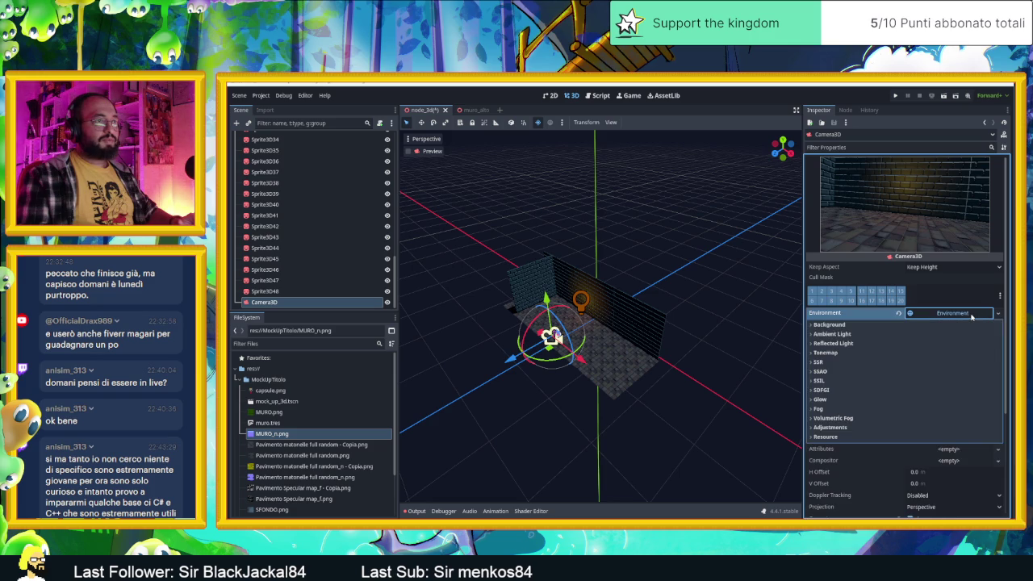
{"action": "left_click", "coordinate": [968, 314]}
{"action": "left_click", "coordinate": [962, 325]}
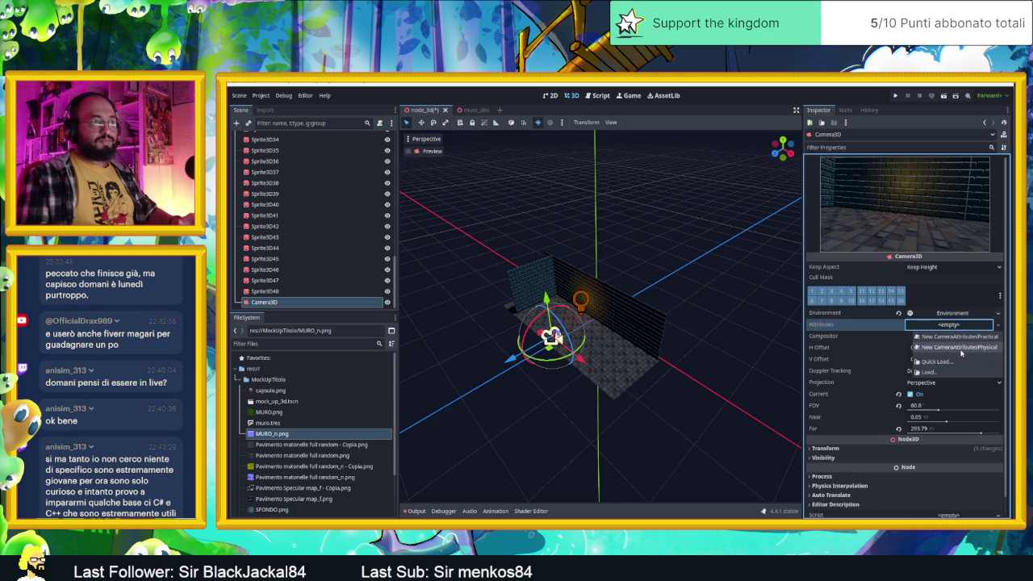
{"action": "left_click", "coordinate": [852, 353]}
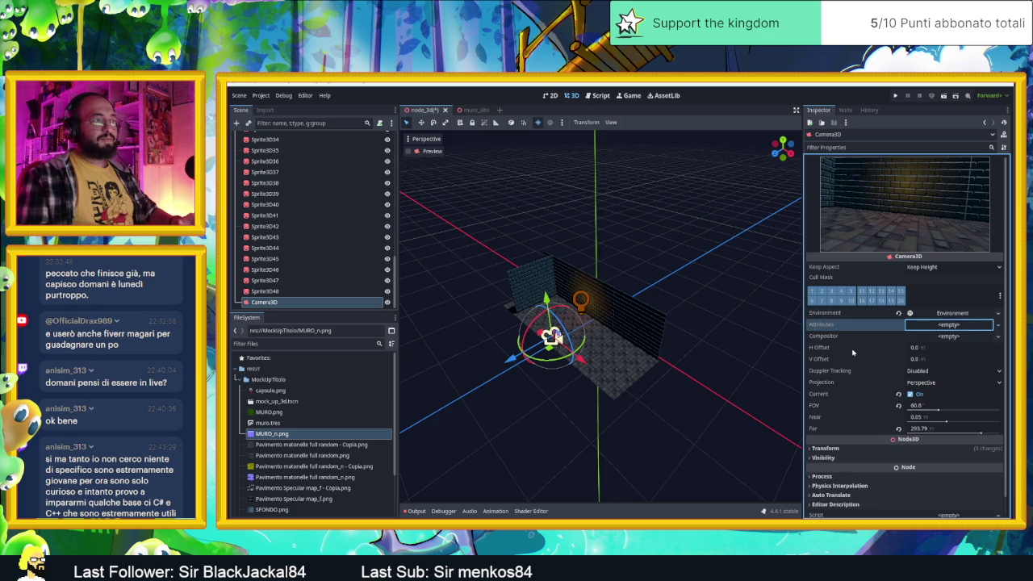
{"action": "left_click", "coordinate": [934, 338]}
{"action": "left_click", "coordinate": [925, 335]}
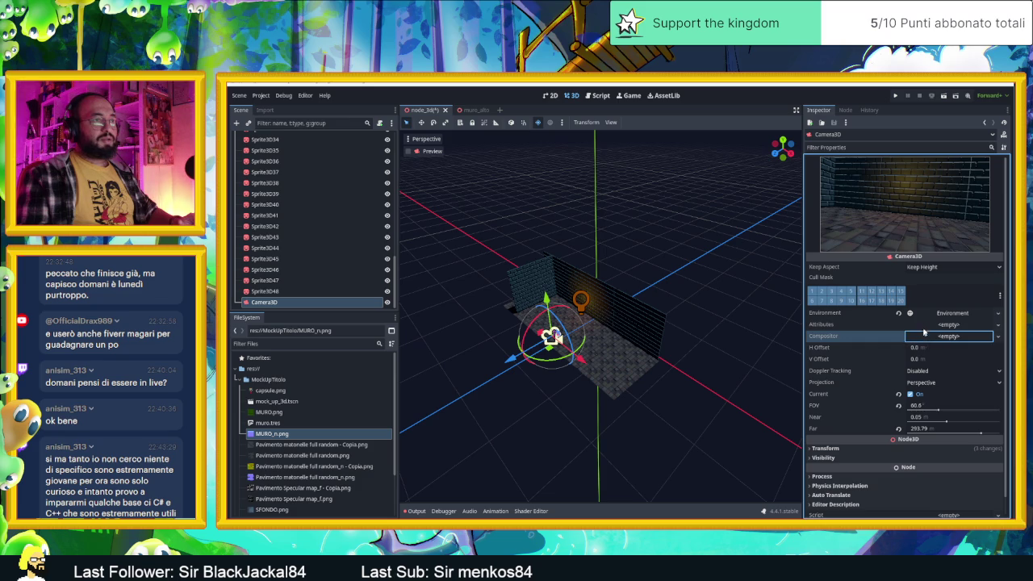
{"action": "left_click", "coordinate": [941, 326]}
{"action": "left_click", "coordinate": [959, 348]}
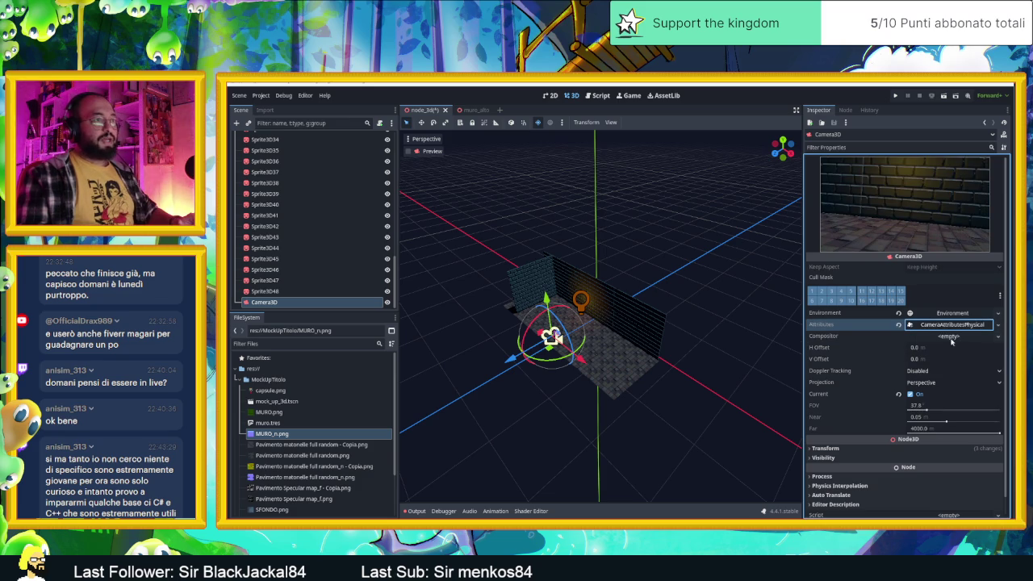
Expand the attributes' Frustum, test values, and restore Near 0.05 and Far 4000.
{"action": "left_click", "coordinate": [951, 327]}
{"action": "left_click", "coordinate": [856, 339]}
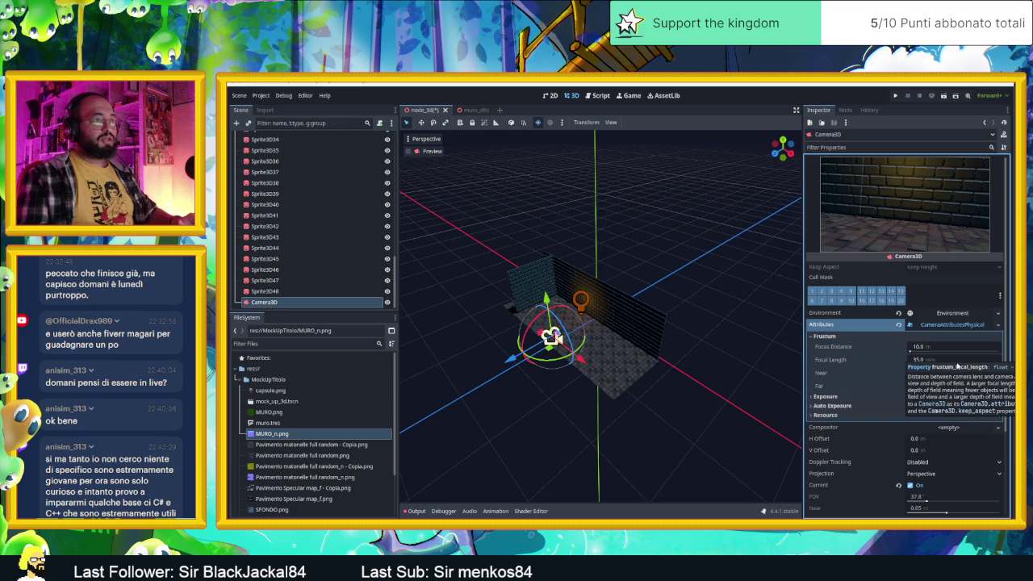
{"action": "mouse_move", "coordinate": [956, 371]}
{"action": "left_mouse_down"}
{"action": "mouse_move", "coordinate": [910, 377]}
{"action": "mouse_move", "coordinate": [973, 377]}
{"action": "mouse_move", "coordinate": [961, 381]}
{"action": "mouse_move", "coordinate": [986, 393]}
{"action": "mouse_move", "coordinate": [933, 379]}
{"action": "left_mouse_up"}
{"action": "left_click", "coordinate": [901, 361]}
{"action": "left_click", "coordinate": [914, 349]}
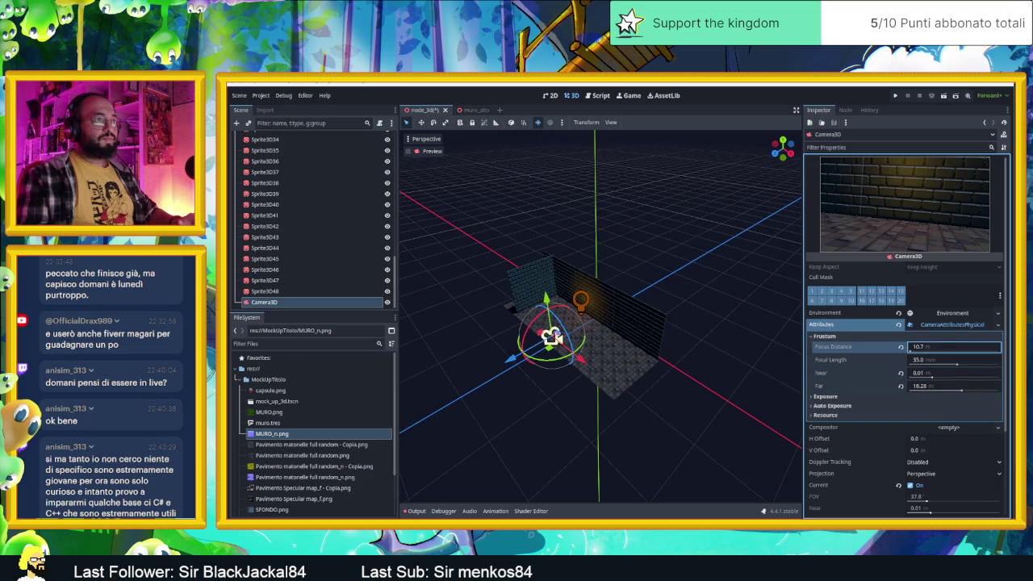
{"action": "mouse_move", "coordinate": [915, 349]}
{"action": "left_mouse_down"}
{"action": "mouse_move", "coordinate": [888, 349]}
{"action": "mouse_move", "coordinate": [943, 349]}
{"action": "mouse_move", "coordinate": [933, 349]}
{"action": "left_mouse_up"}
{"action": "type", "text": "0.2"}
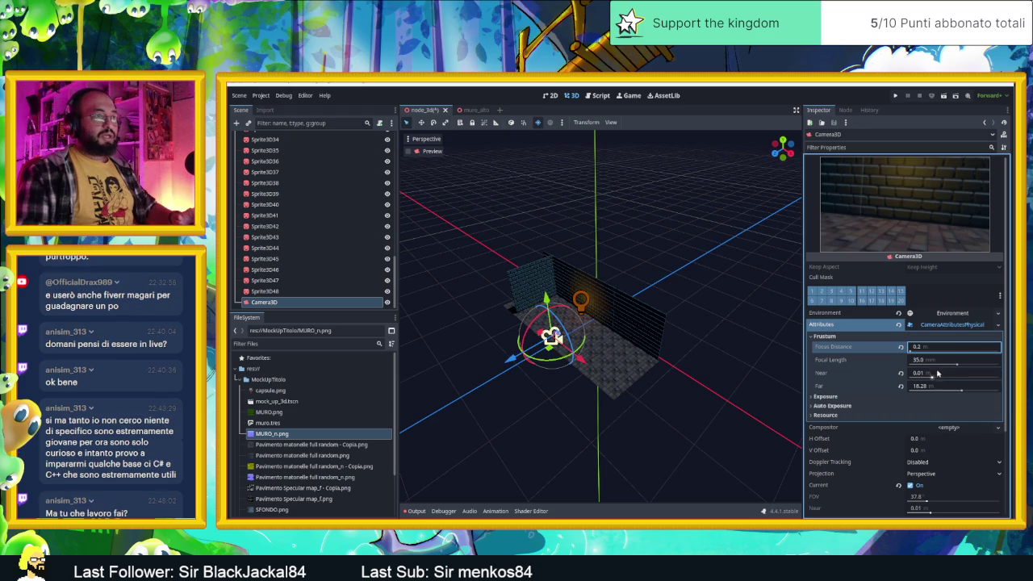
{"action": "left_click", "coordinate": [900, 373]}
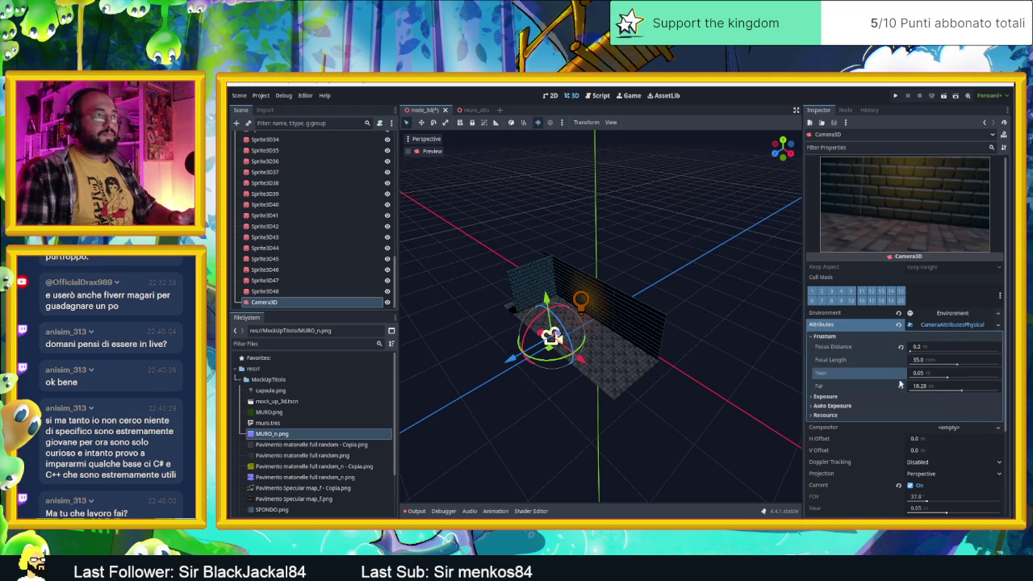
{"action": "left_click", "coordinate": [901, 388]}
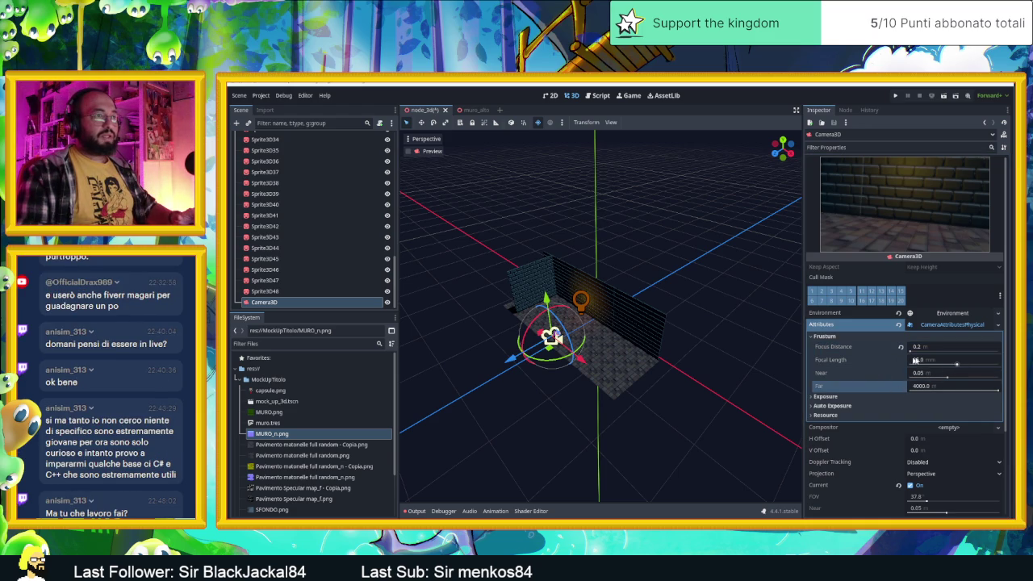
Set focus distance to 0.15 m, restore the 35 mm focal length, and run the scene.
{"action": "left_click", "coordinate": [919, 347]}
{"action": "type", "text": "0.15"}
{"action": "key", "text": "Return"}
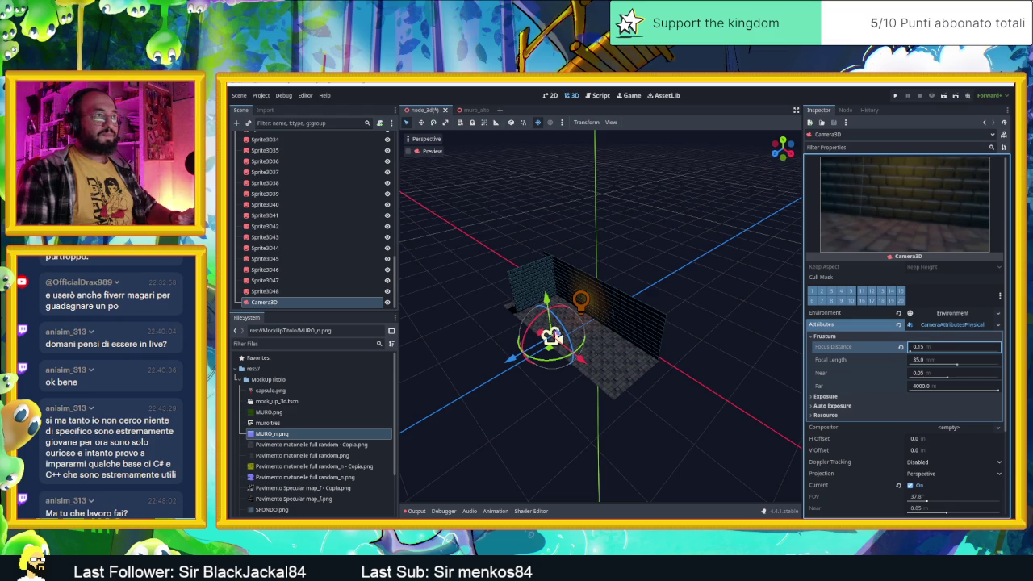
{"action": "key", "text": "ctrl+z"}
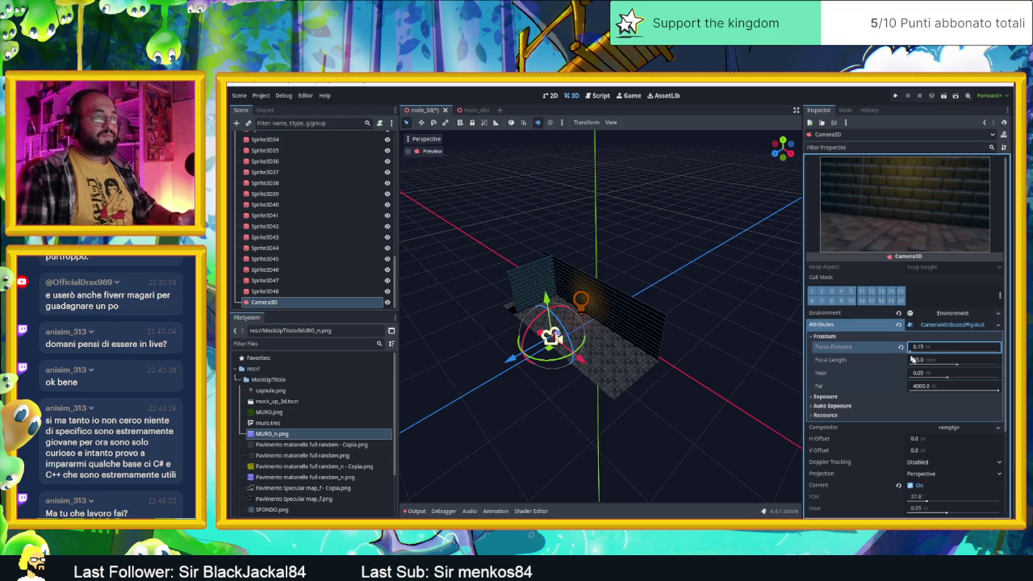
{"action": "left_click_drag", "start_coordinate": [957, 366], "coordinate": [954, 365]}
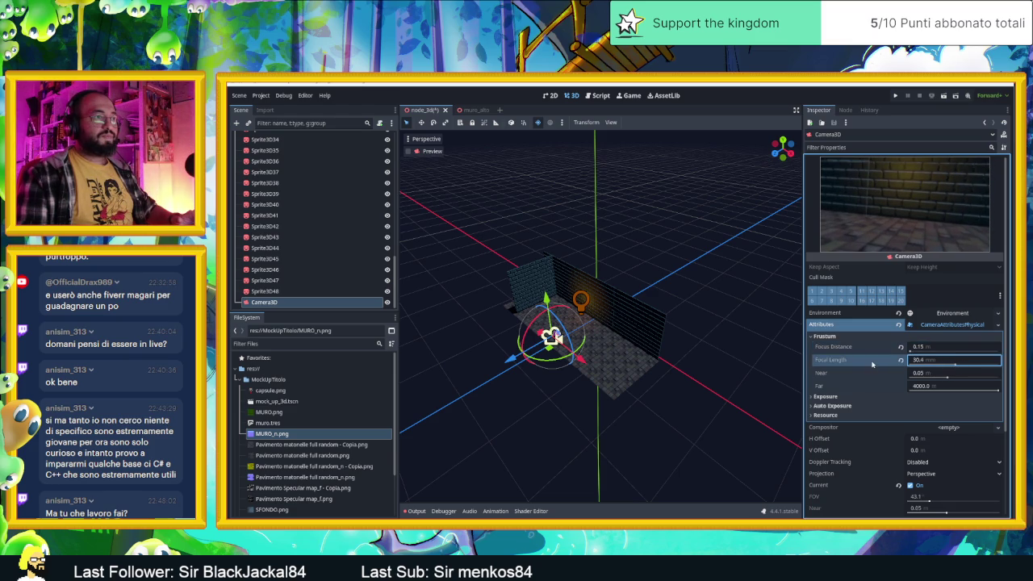
{"action": "mouse_move", "coordinate": [955, 364]}
{"action": "left_mouse_down"}
{"action": "mouse_move", "coordinate": [968, 366]}
{"action": "mouse_move", "coordinate": [959, 367]}
{"action": "left_mouse_up"}
{"action": "left_click", "coordinate": [902, 360]}
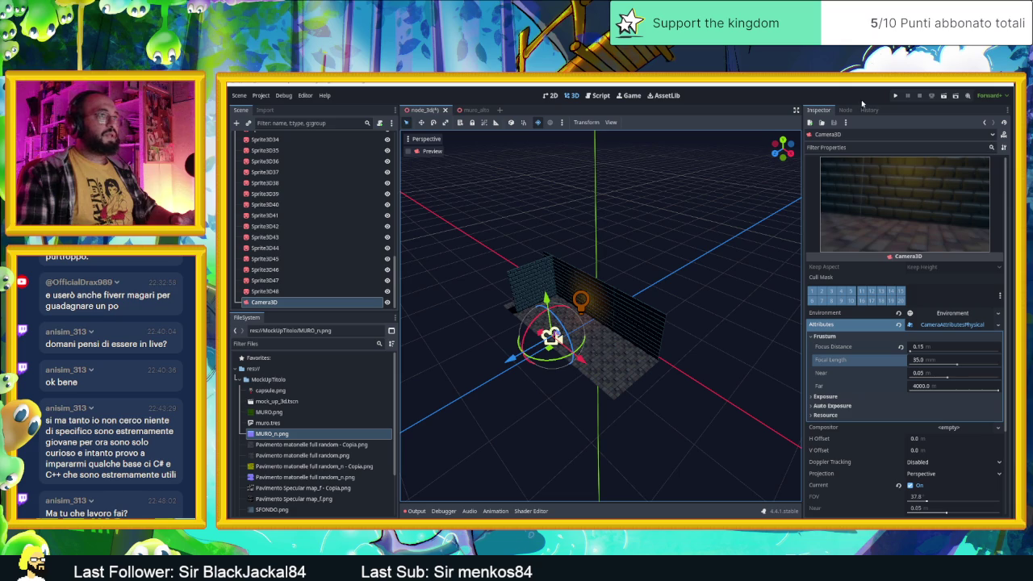
{"action": "left_click", "coordinate": [941, 97]}
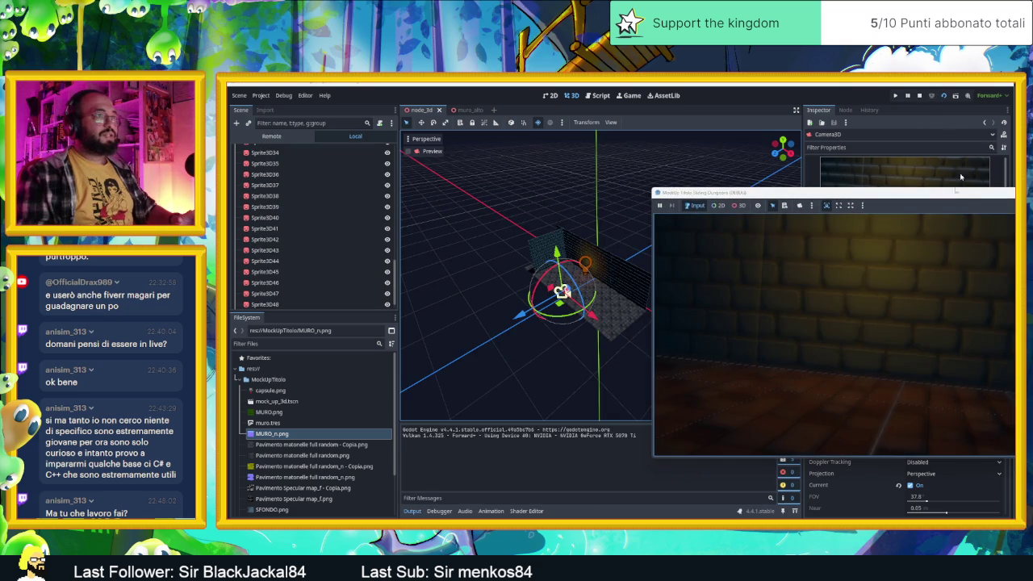
Clear the camera's Environment, rerun to check the dim brick room, and close the game.
{"action": "left_click_drag", "start_coordinate": [953, 198], "coordinate": [743, 164]}
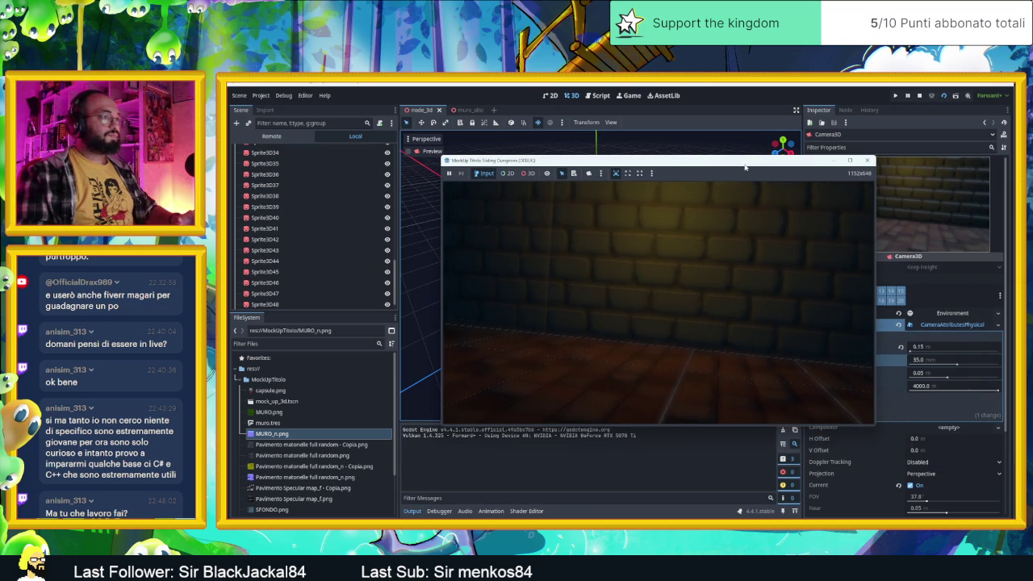
{"action": "left_click", "coordinate": [900, 315]}
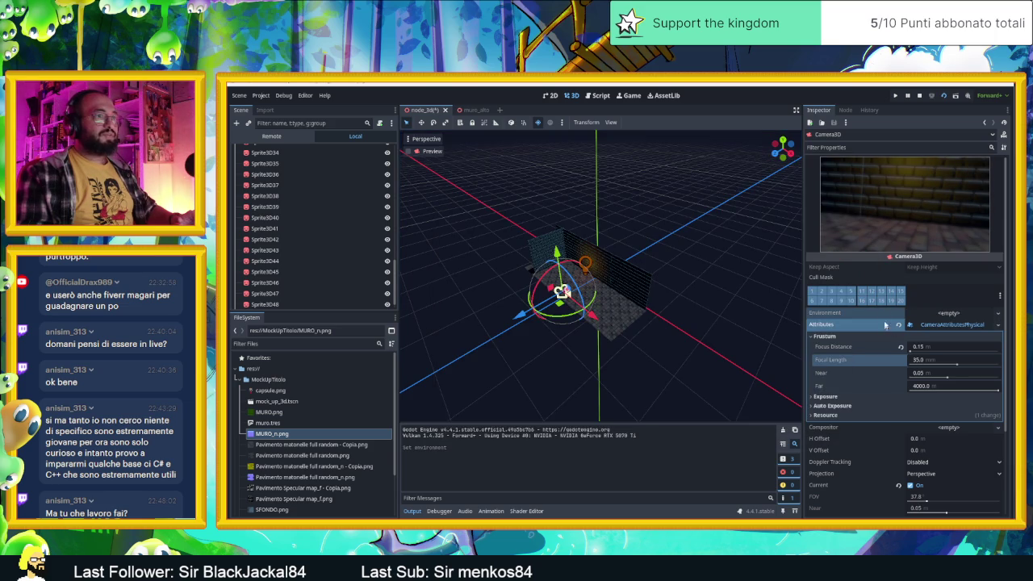
{"action": "left_click", "coordinate": [920, 96]}
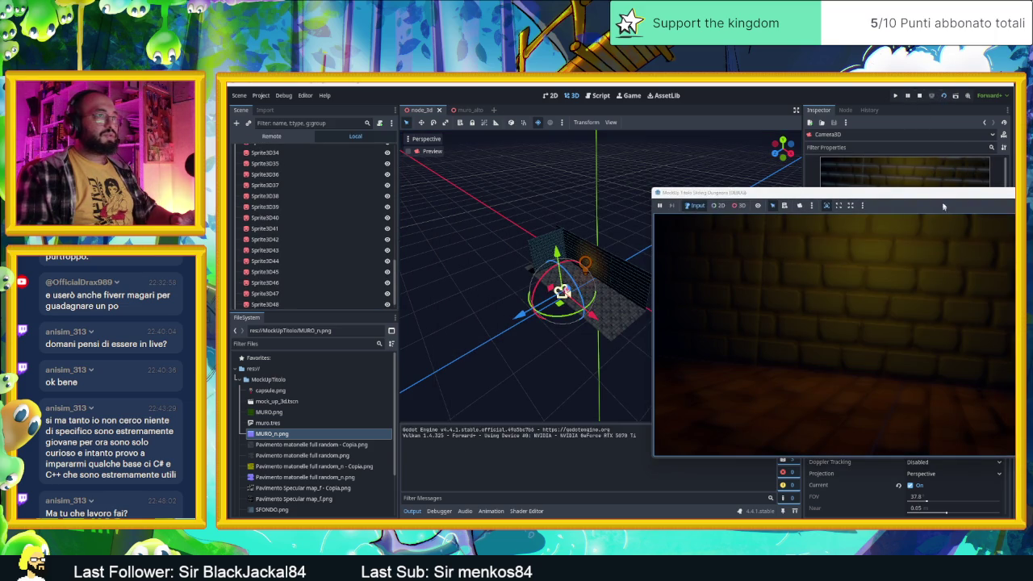
{"action": "left_click_drag", "start_coordinate": [879, 205], "coordinate": [631, 180]}
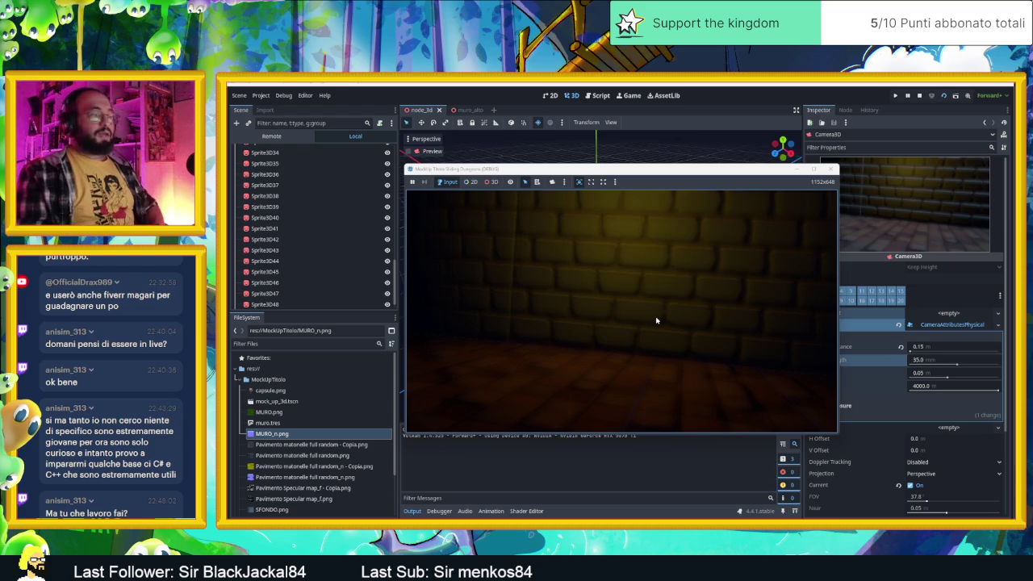
{"action": "left_click", "coordinate": [832, 169]}
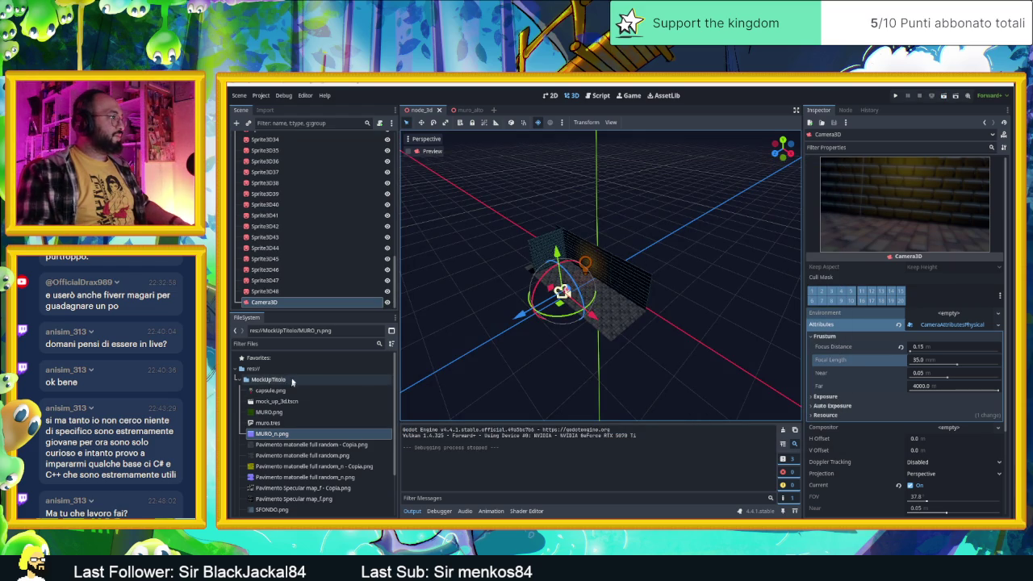
Locate the Pavimento matonelle full random.png texture and select the 48 floor sprite tiles.
{"action": "left_click", "coordinate": [253, 369]}
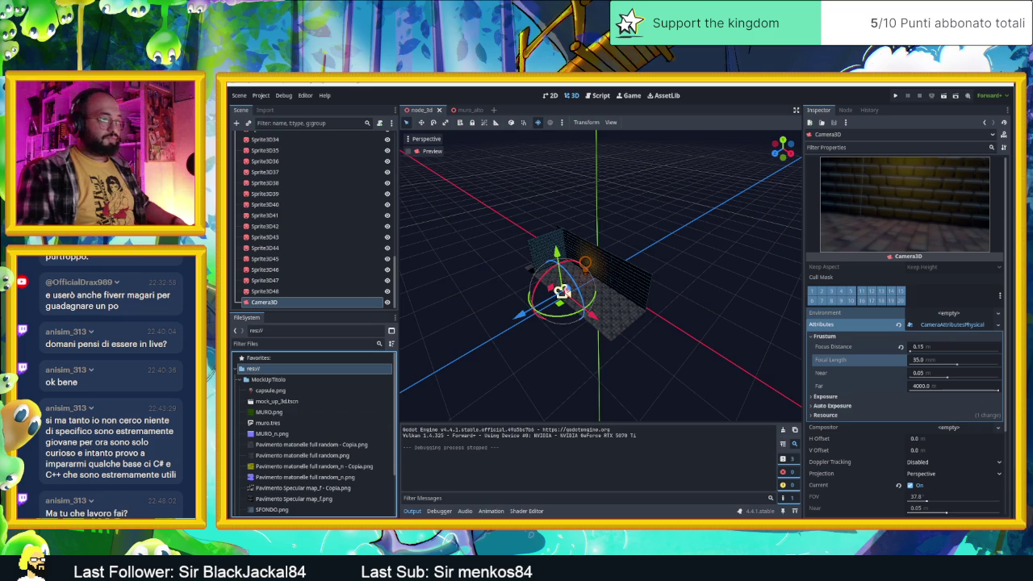
{"action": "left_click", "coordinate": [305, 454]}
{"action": "scroll", "coordinate": [306, 450], "scroll_direction": "down", "scroll_amount": 1}
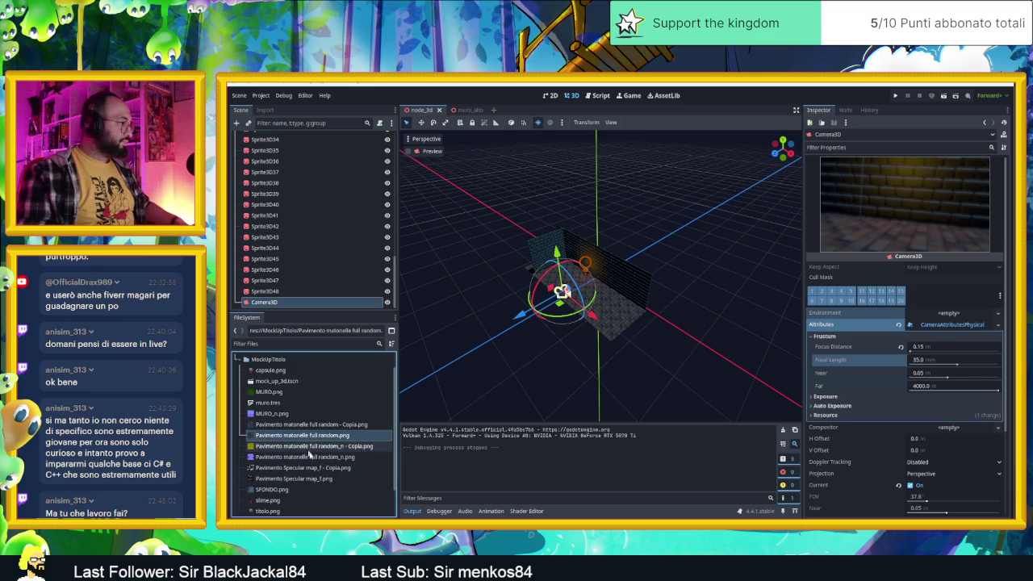
{"action": "scroll", "coordinate": [306, 450], "scroll_direction": "down", "scroll_amount": 1}
{"action": "mouse_move", "coordinate": [287, 490]}
{"action": "left_mouse_down"}
{"action": "mouse_move", "coordinate": [519, 365]}
{"action": "mouse_move", "coordinate": [588, 279]}
{"action": "left_mouse_up"}
{"action": "scroll", "coordinate": [292, 218], "scroll_direction": "up", "scroll_amount": 5}
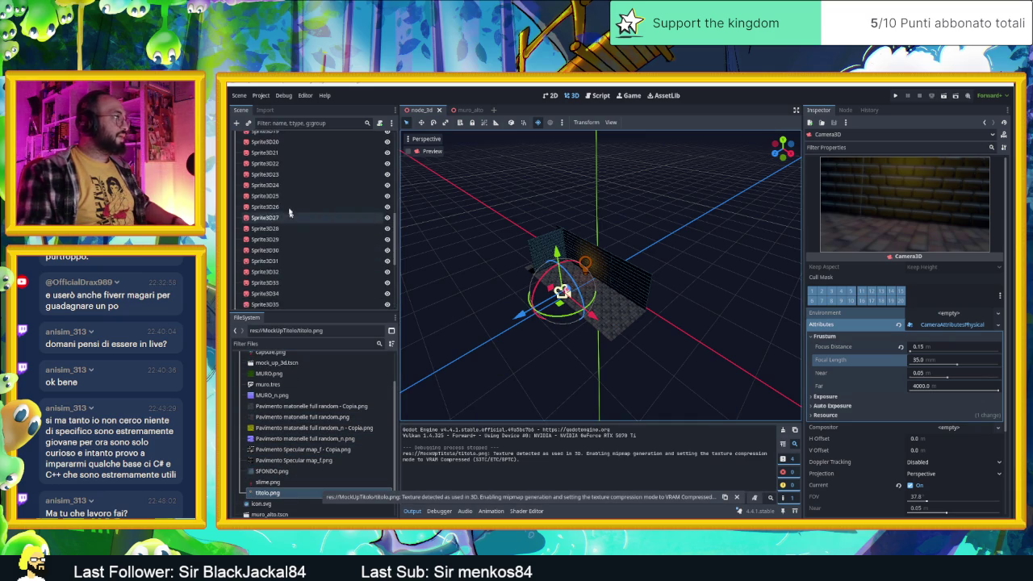
{"action": "scroll", "coordinate": [291, 218], "scroll_direction": "up", "scroll_amount": 5}
{"action": "left_click", "coordinate": [263, 138]}
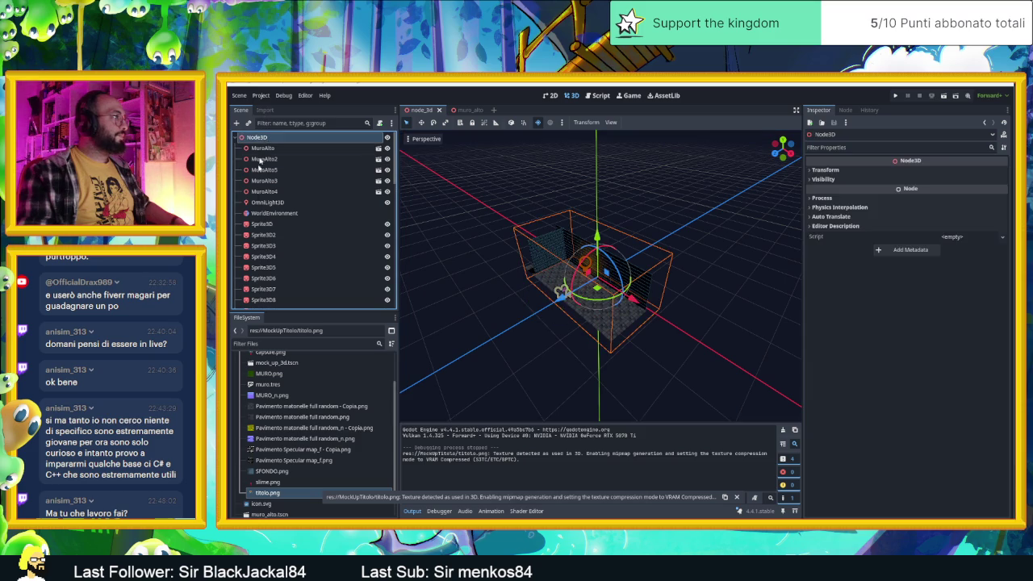
{"action": "left_click", "coordinate": [263, 224]}
{"action": "scroll", "coordinate": [267, 234], "scroll_direction": "down", "scroll_amount": 10}
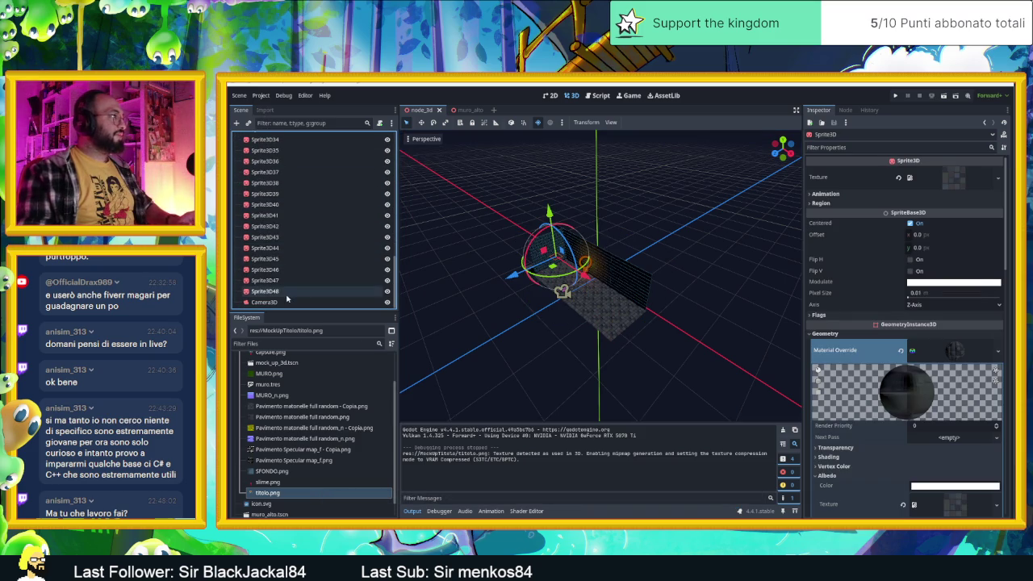
{"action": "left_click", "coordinate": [286, 296], "text": "shift"}
{"action": "scroll", "coordinate": [266, 242], "scroll_direction": "up", "scroll_amount": 10}
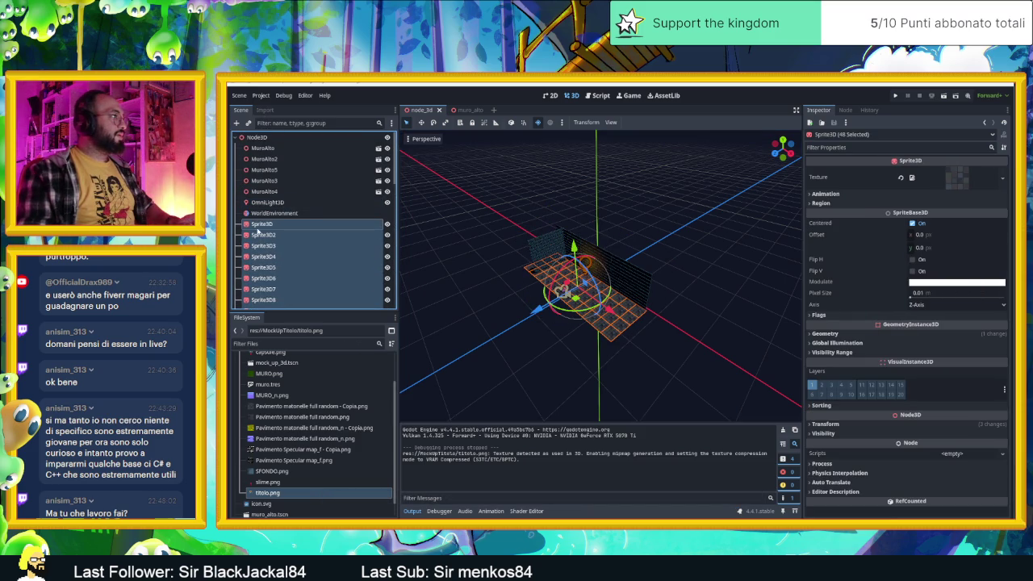
Add a Node3D under the root and name it Pavimento.
{"action": "left_click", "coordinate": [256, 138]}
{"action": "left_click", "coordinate": [237, 122]}
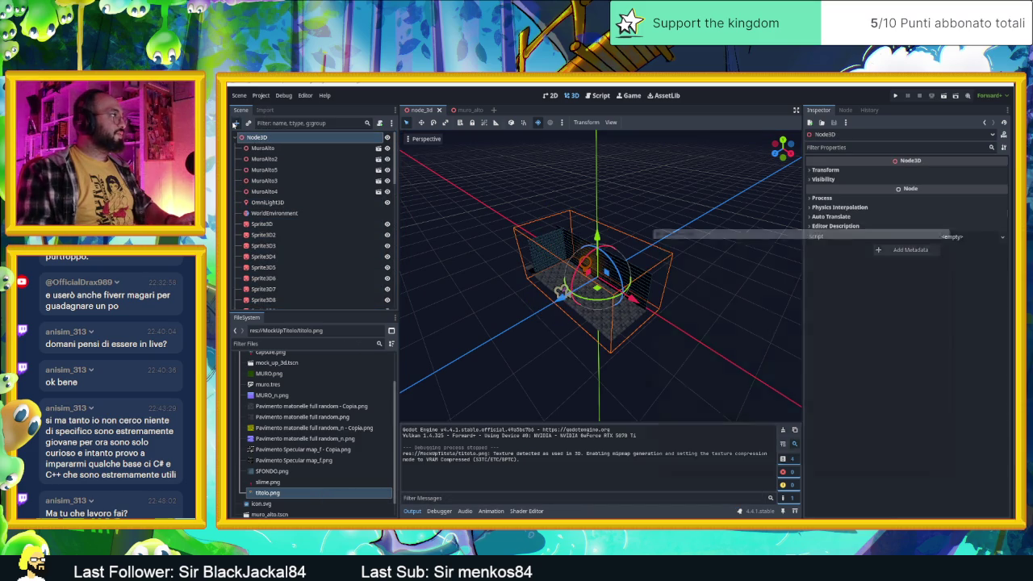
{"action": "double_click", "coordinate": [734, 319]}
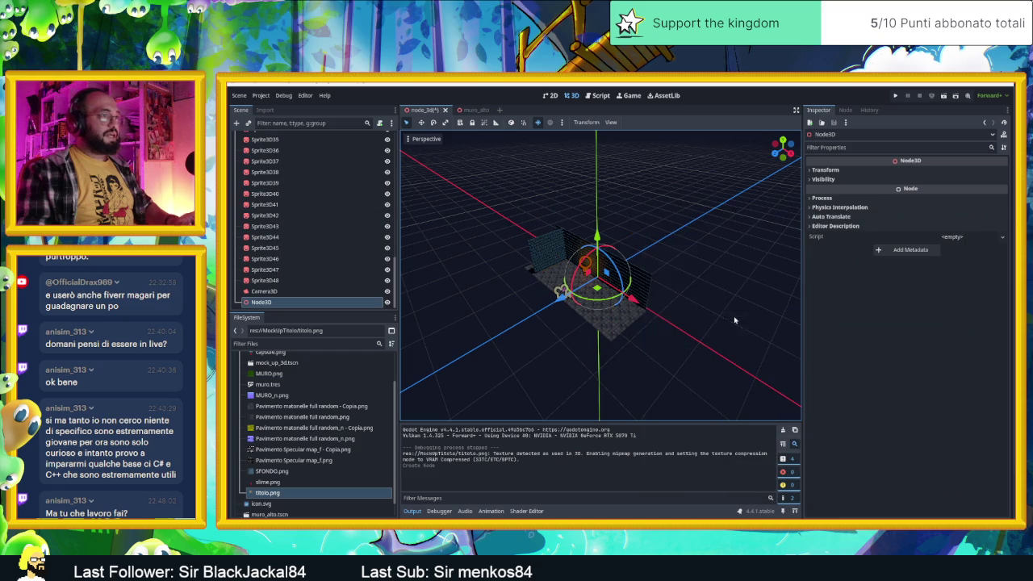
{"action": "double_click", "coordinate": [289, 301]}
{"action": "type", "text": "P"}
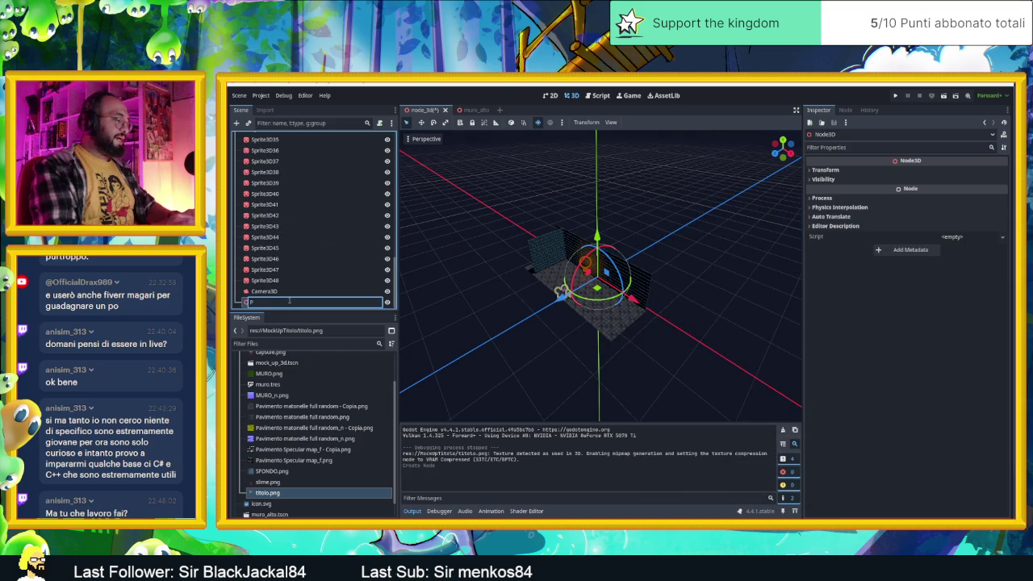
{"action": "type", "text": "avimento"}
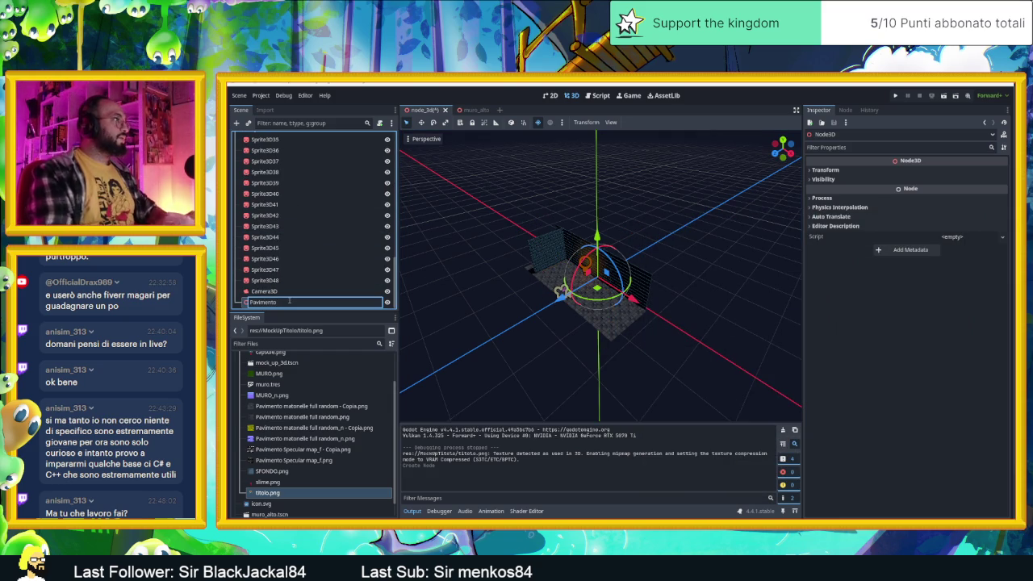
{"action": "key", "text": "Return"}
Move the 48 floor sprites into Pavimento and lock it.
{"action": "scroll", "coordinate": [276, 286], "scroll_direction": "up", "scroll_amount": 10}
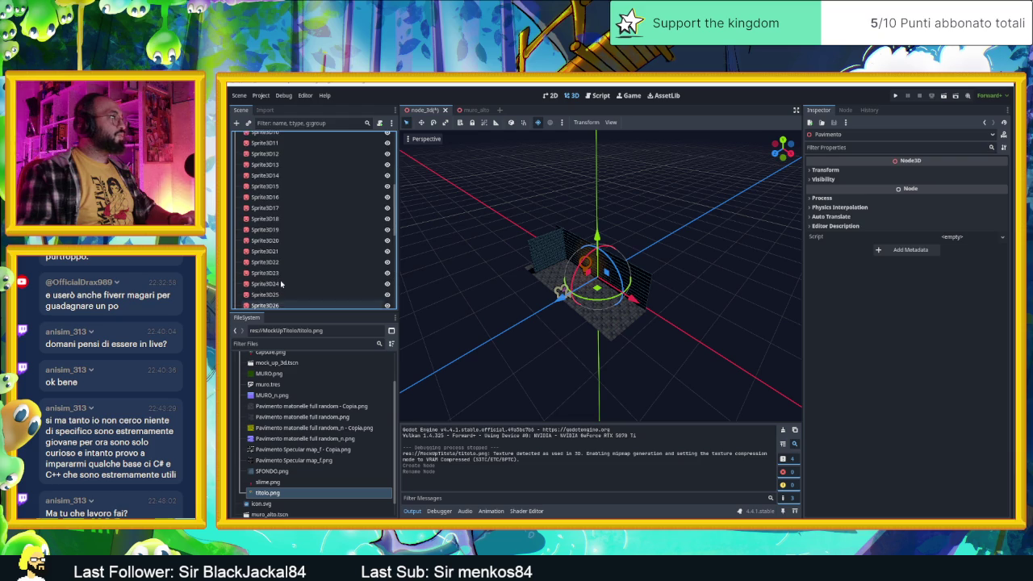
{"action": "left_click", "coordinate": [262, 223]}
{"action": "key", "text": "shift+End"}
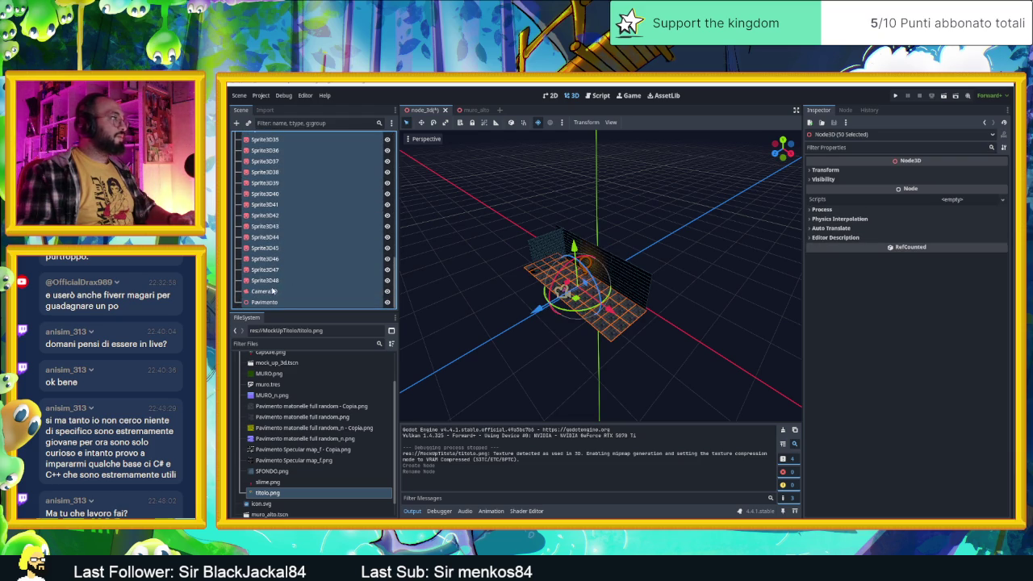
{"action": "left_click", "coordinate": [266, 291], "text": "ctrl"}
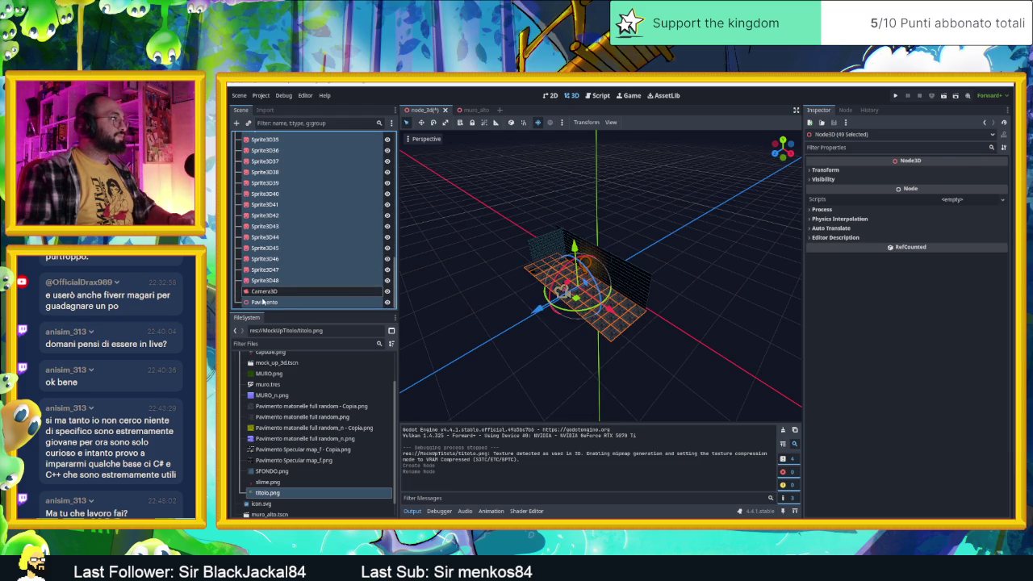
{"action": "left_click", "coordinate": [263, 301], "text": "ctrl"}
{"action": "left_click_drag", "start_coordinate": [269, 280], "coordinate": [278, 302]}
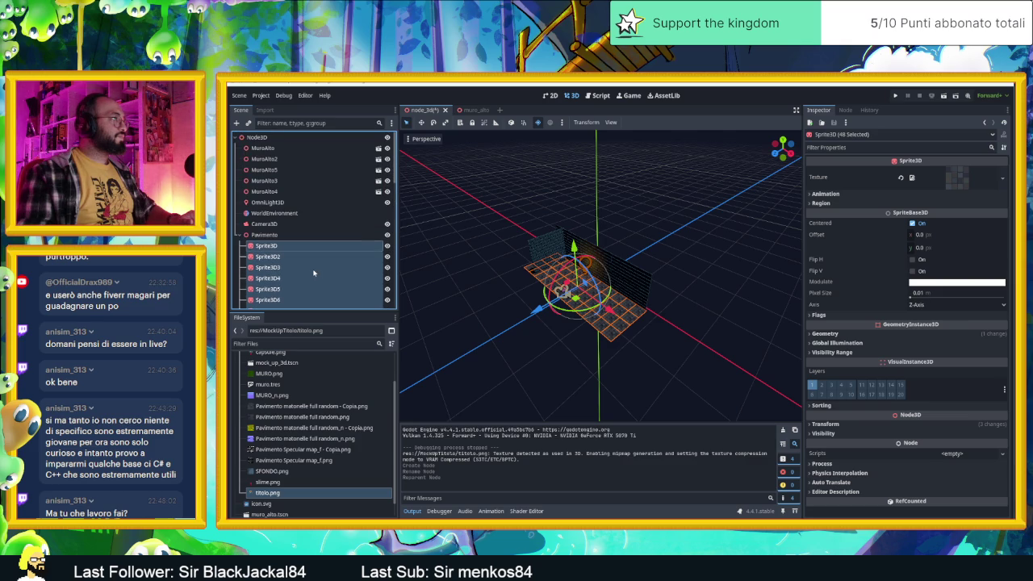
{"action": "left_click", "coordinate": [254, 235]}
{"action": "left_click", "coordinate": [241, 235]}
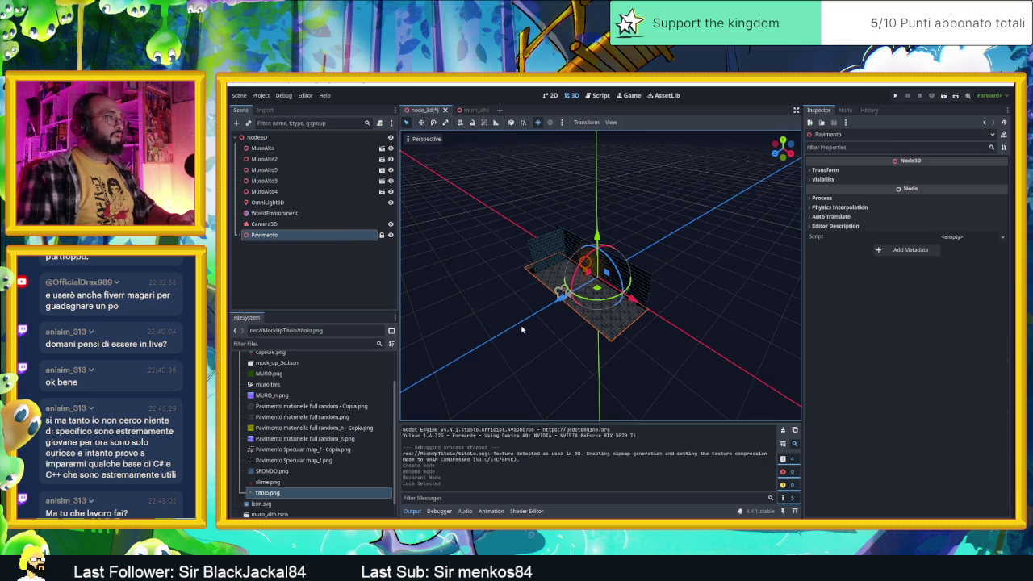
Review the camera, omni light and MuroAlto wall nodes, then start a new child under the root.
{"action": "left_click", "coordinate": [559, 283]}
{"action": "scroll", "coordinate": [372, 289], "scroll_direction": "up", "scroll_amount": 5}
{"action": "left_click", "coordinate": [241, 234]}
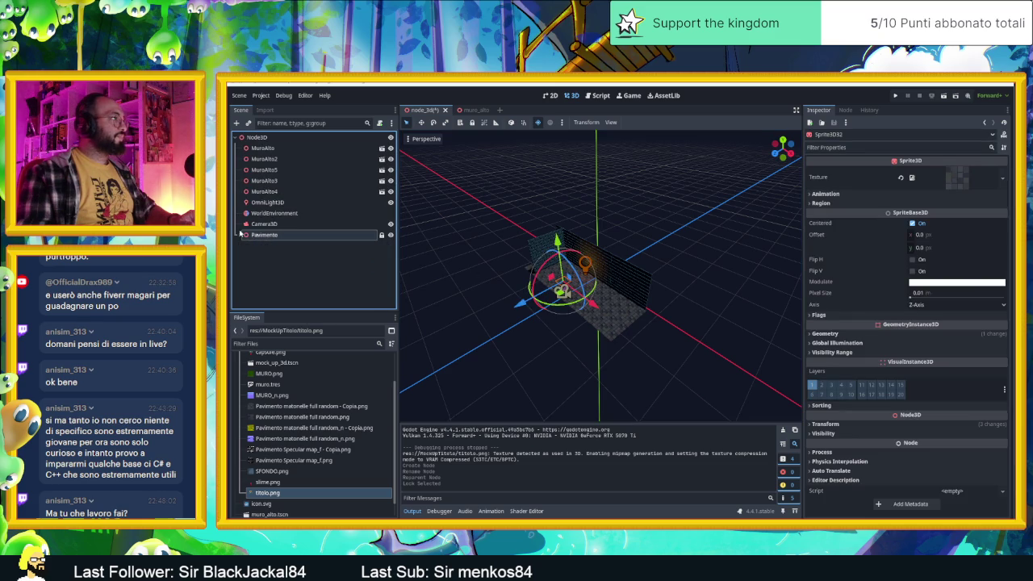
{"action": "left_click", "coordinate": [297, 224]}
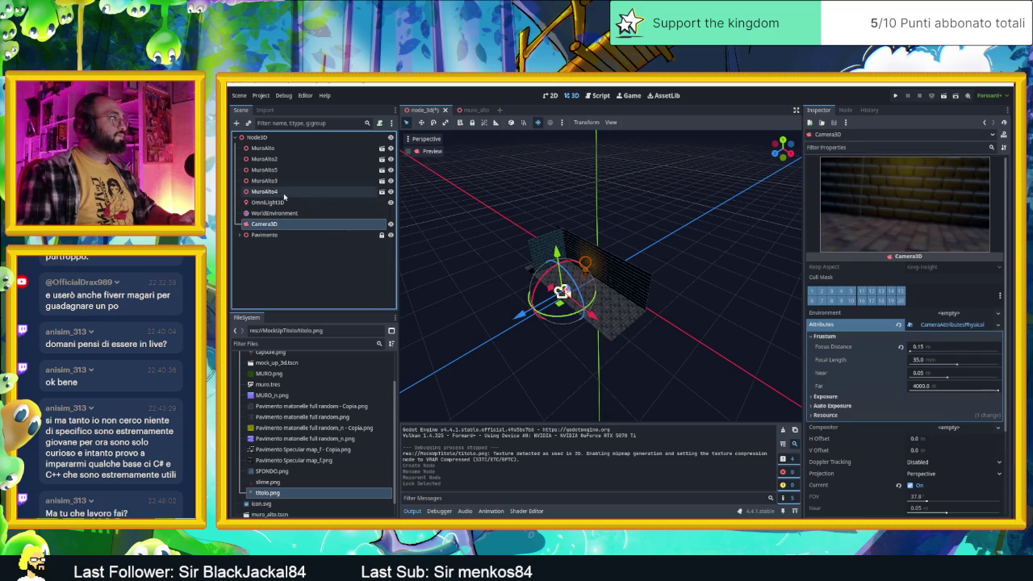
{"action": "left_click", "coordinate": [289, 202]}
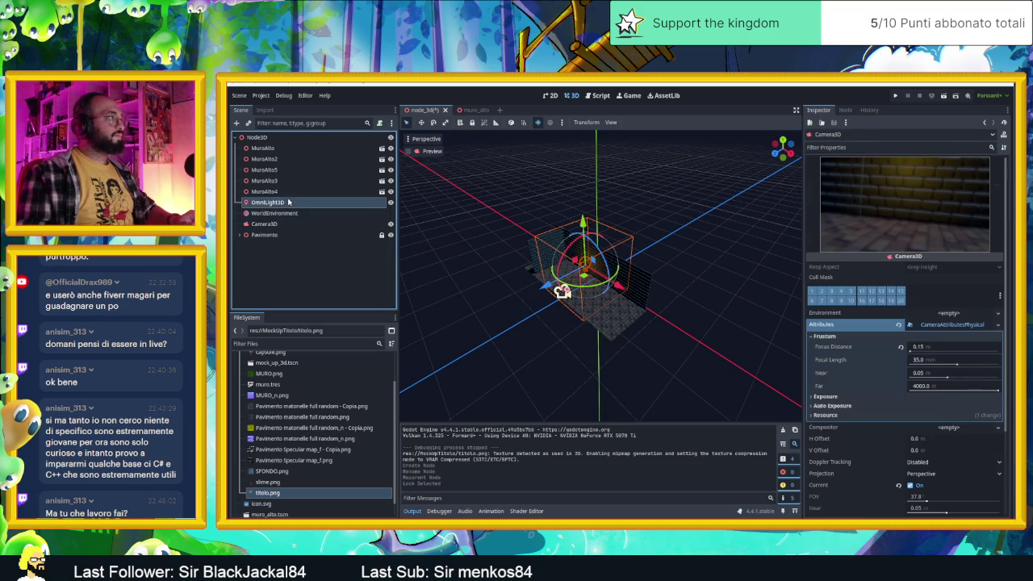
{"action": "left_click", "coordinate": [282, 193]}
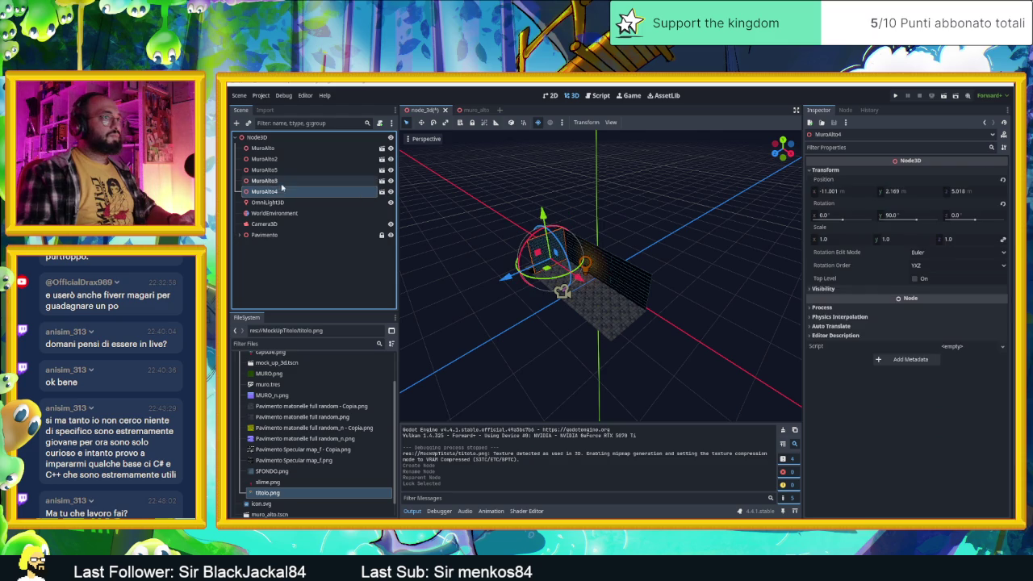
{"action": "left_click", "coordinate": [279, 181]}
{"action": "left_click", "coordinate": [278, 171]}
{"action": "left_click", "coordinate": [267, 149]}
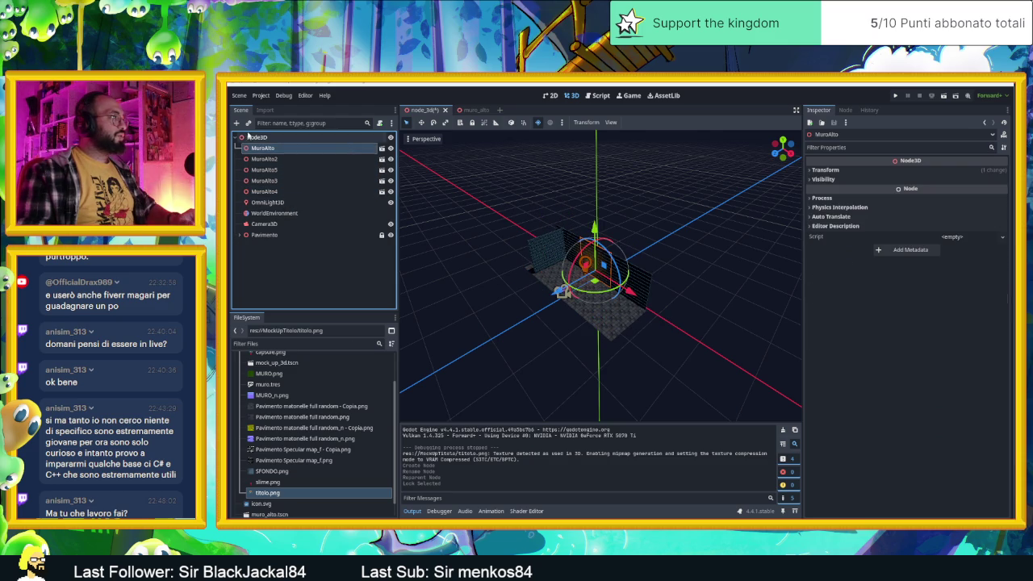
{"action": "left_click", "coordinate": [251, 138]}
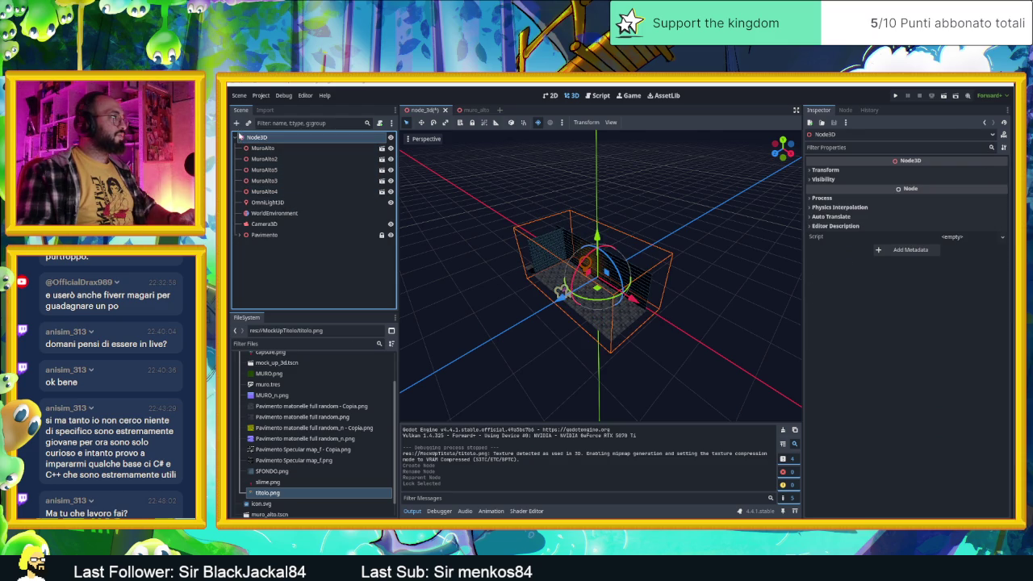
{"action": "left_click", "coordinate": [237, 123]}
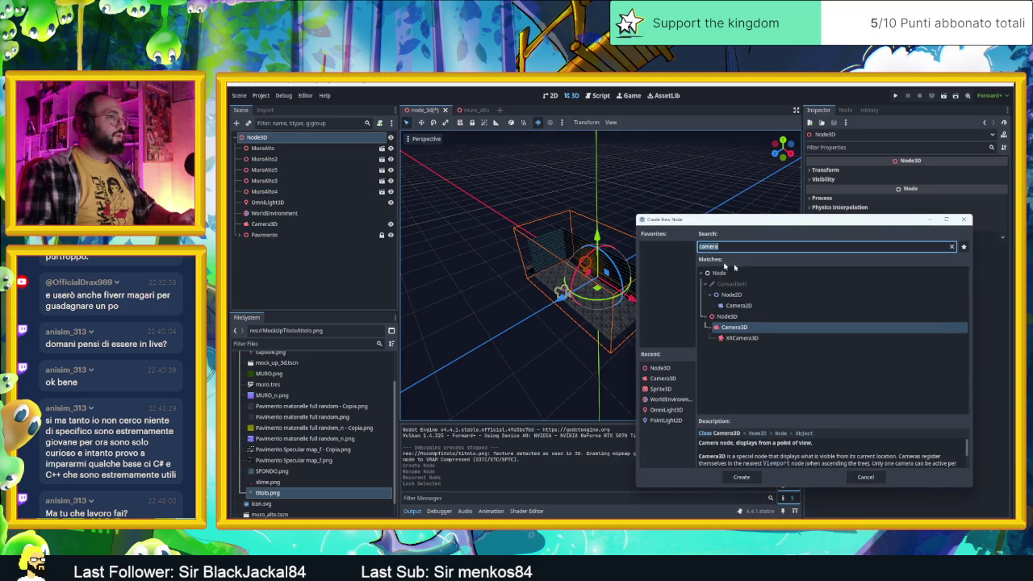
Add a Sprite3D with the titolo.png texture and orbit to view it in the room.
{"action": "double_click", "coordinate": [660, 388]}
{"action": "left_click_drag", "start_coordinate": [268, 493], "coordinate": [958, 176]}
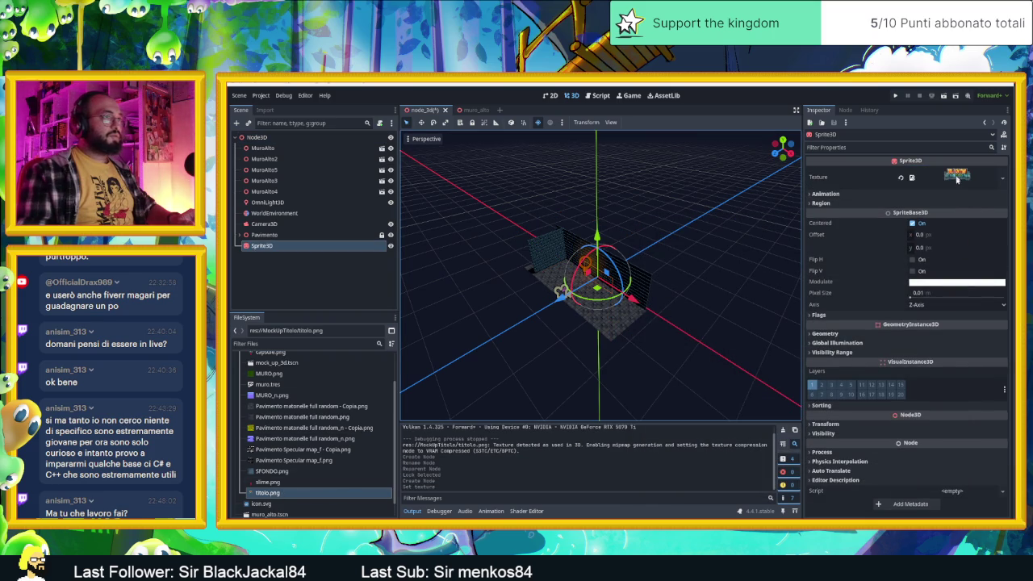
{"action": "scroll", "coordinate": [597, 272], "scroll_direction": "up", "scroll_amount": 5}
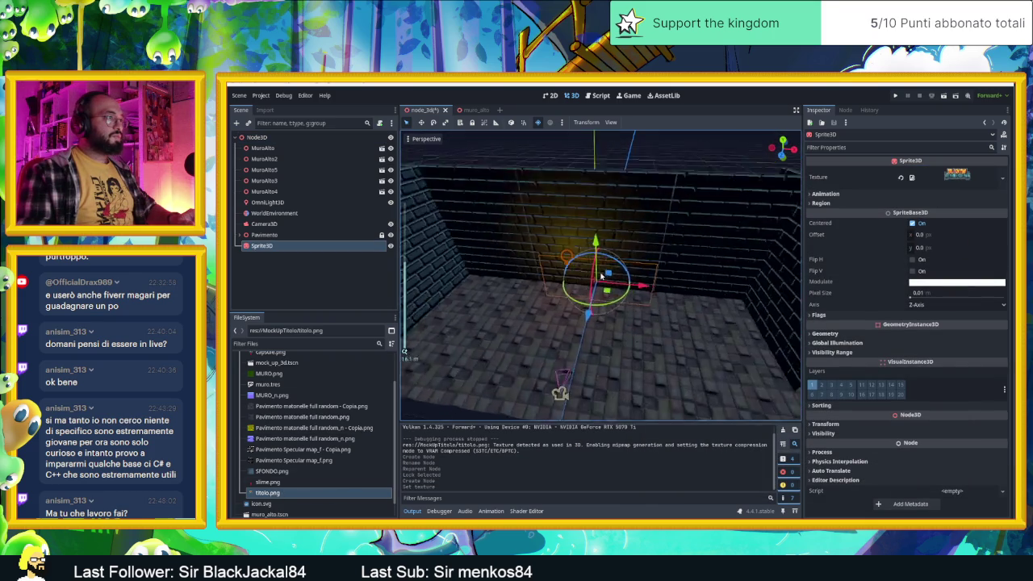
{"action": "scroll", "coordinate": [618, 298], "scroll_direction": "down", "scroll_amount": 2}
{"action": "mouse_move", "coordinate": [626, 297]}
{"action": "left_mouse_down"}
{"action": "mouse_move", "coordinate": [603, 263]}
{"action": "mouse_move", "coordinate": [533, 282]}
{"action": "mouse_move", "coordinate": [652, 264]}
{"action": "left_mouse_up"}
{"action": "scroll", "coordinate": [651, 265], "scroll_direction": "up", "scroll_amount": 4}
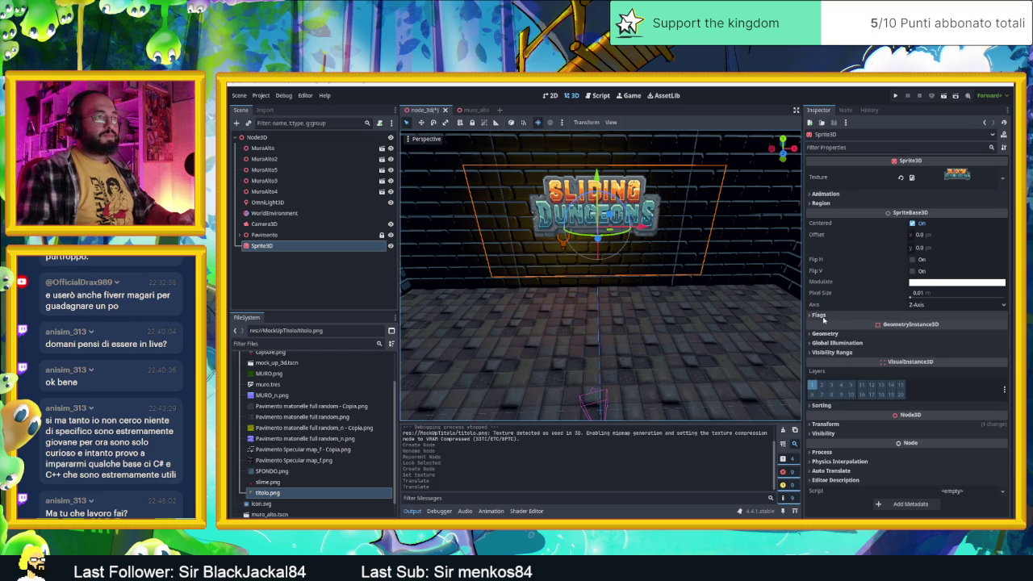
{"action": "left_click", "coordinate": [824, 334]}
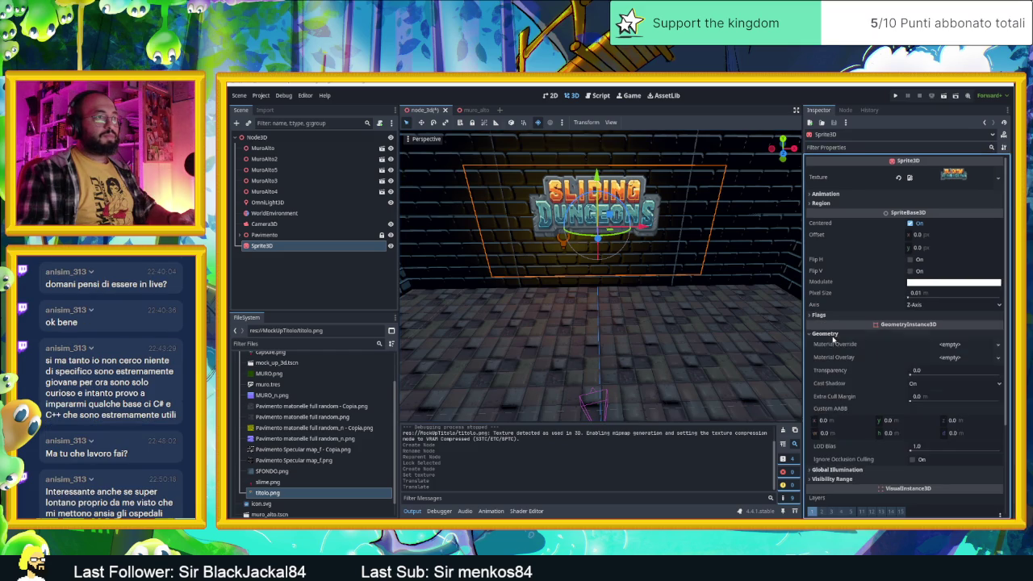
Give the title sprite a new material override with titolo.png as its albedo texture.
{"action": "left_click", "coordinate": [937, 347]}
{"action": "left_click", "coordinate": [959, 360]}
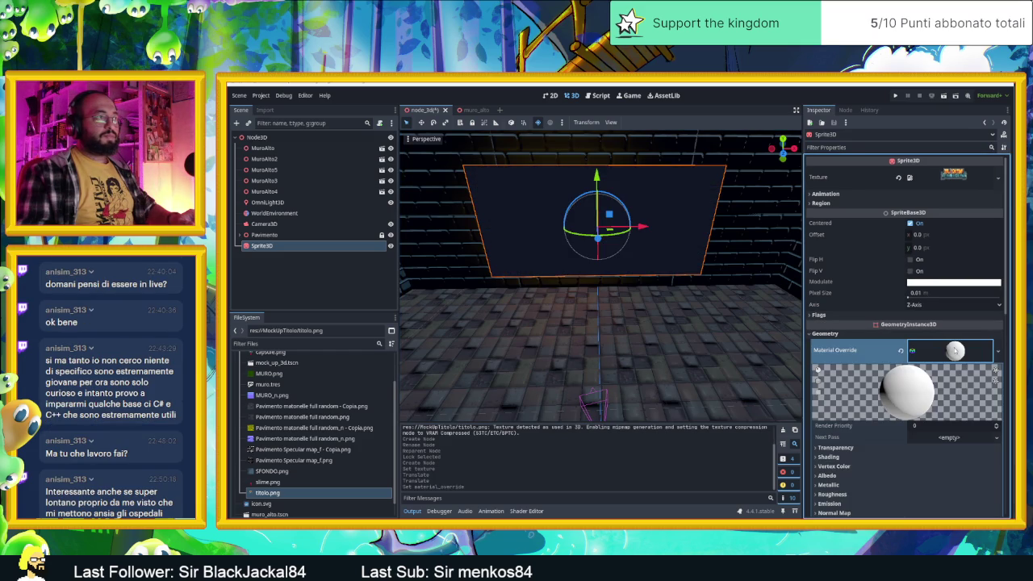
{"action": "left_click", "coordinate": [830, 476]}
{"action": "left_click_drag", "start_coordinate": [257, 247], "coordinate": [323, 256]}
{"action": "mouse_move", "coordinate": [271, 492]}
{"action": "left_mouse_down"}
{"action": "mouse_move", "coordinate": [712, 505]}
{"action": "mouse_move", "coordinate": [971, 472]}
{"action": "mouse_move", "coordinate": [952, 499]}
{"action": "left_mouse_up"}
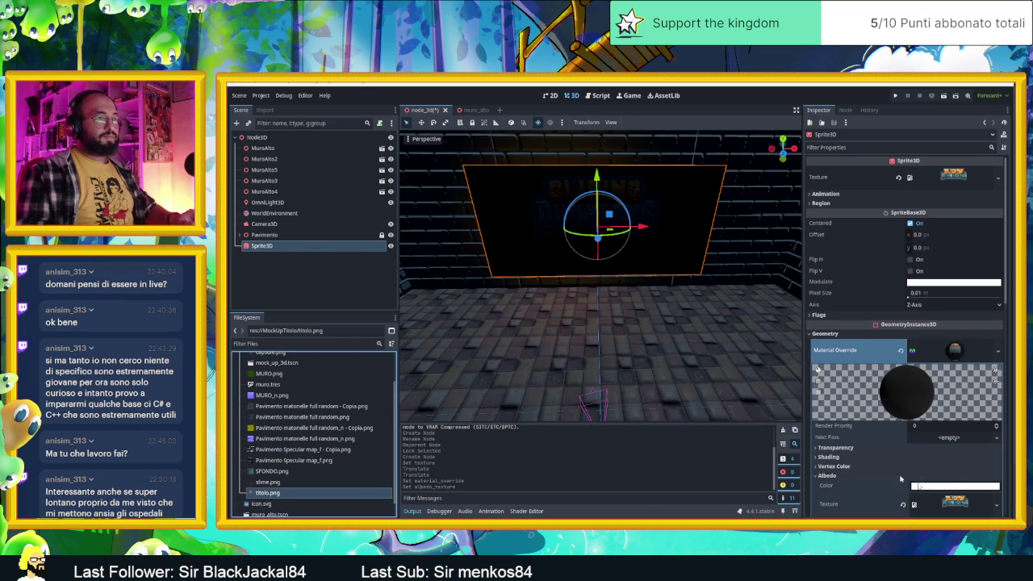
Enable forced sRGB on the material's titolo.png albedo texture.
{"action": "mouse_move", "coordinate": [666, 296]}
{"action": "left_mouse_down"}
{"action": "mouse_move", "coordinate": [545, 216]}
{"action": "mouse_move", "coordinate": [533, 223]}
{"action": "mouse_move", "coordinate": [542, 230]}
{"action": "left_mouse_up"}
{"action": "left_click_drag", "start_coordinate": [658, 284], "coordinate": [685, 283]}
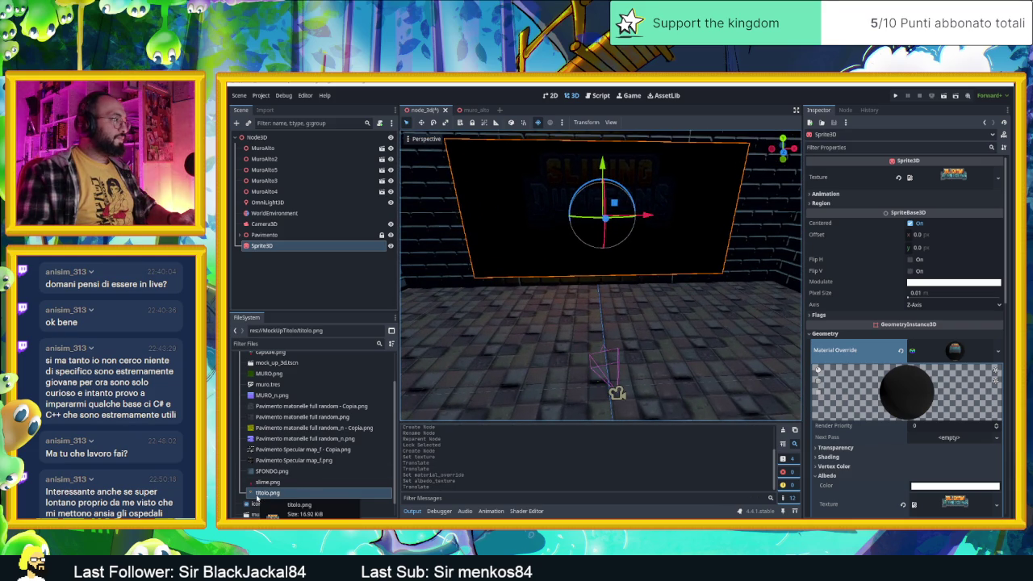
{"action": "left_click_drag", "start_coordinate": [638, 300], "coordinate": [727, 302]}
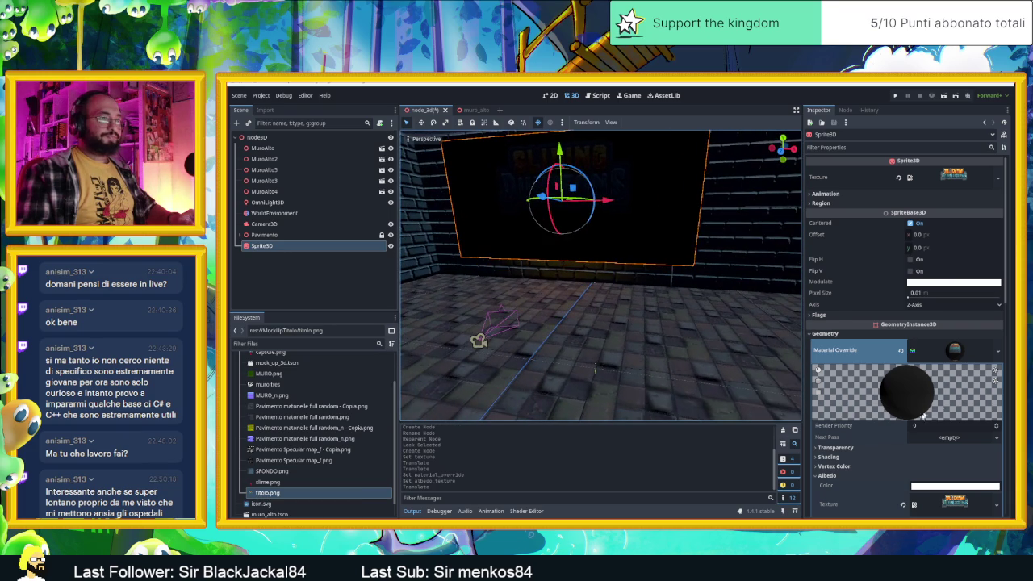
{"action": "scroll", "coordinate": [909, 426], "scroll_direction": "down", "scroll_amount": 3}
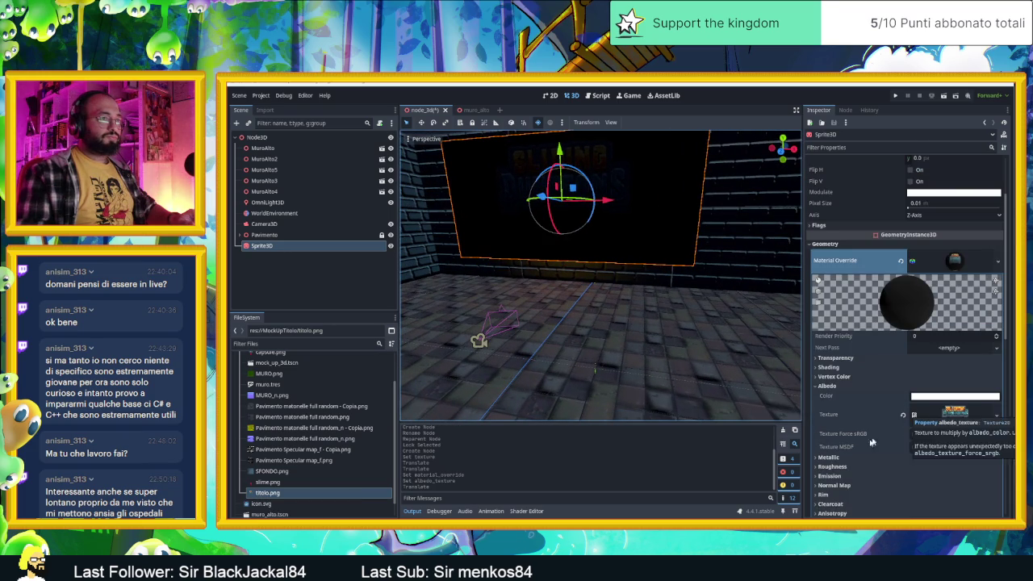
{"action": "double_click", "coordinate": [916, 436]}
{"action": "left_click", "coordinate": [917, 436]}
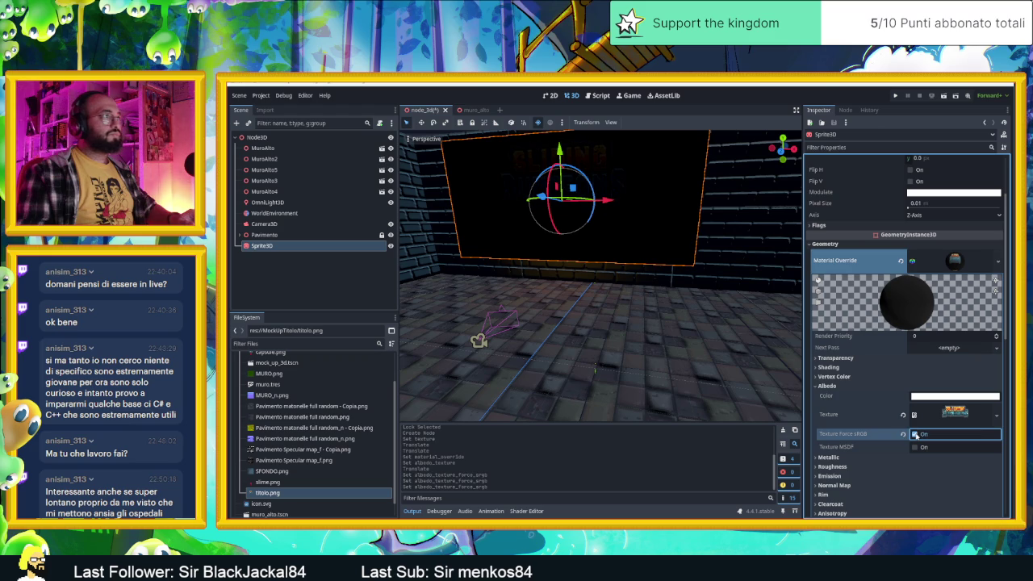
Set the material's Transparency to Alpha so the brick wall shows around the sign.
{"action": "left_click", "coordinate": [834, 485]}
{"action": "left_click", "coordinate": [834, 486]}
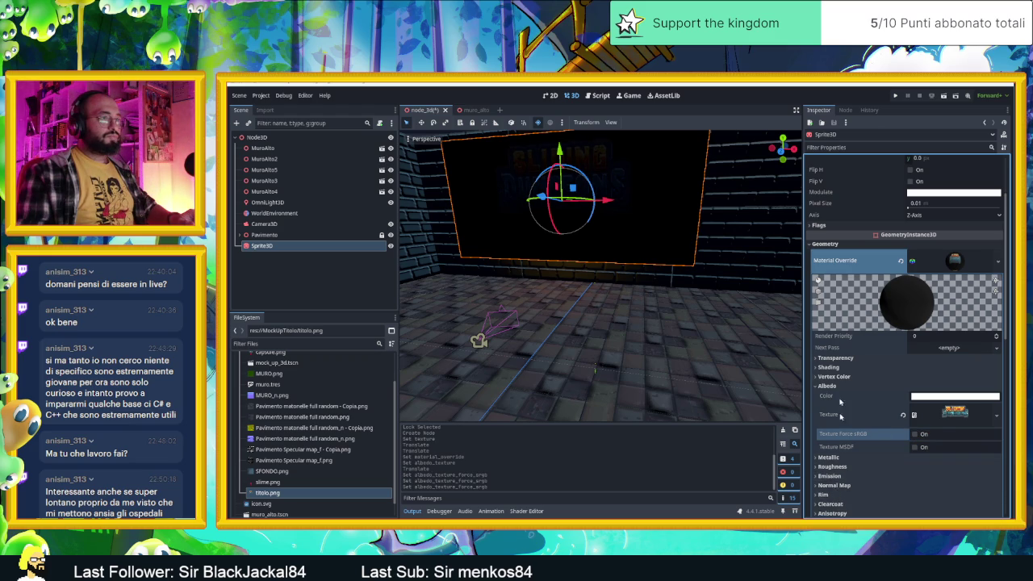
{"action": "left_click", "coordinate": [836, 357]}
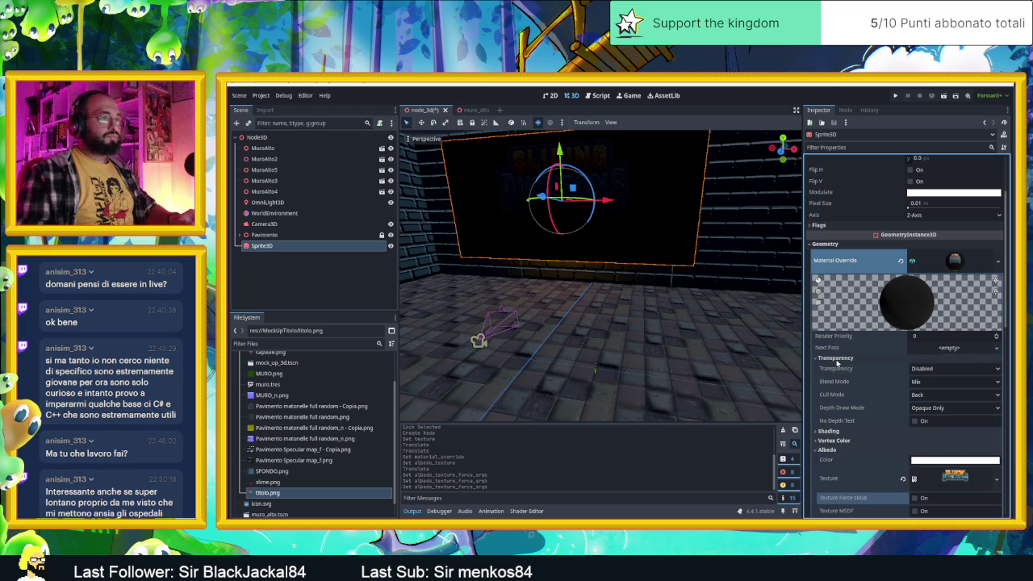
{"action": "left_click", "coordinate": [947, 369]}
{"action": "left_click", "coordinate": [928, 391]}
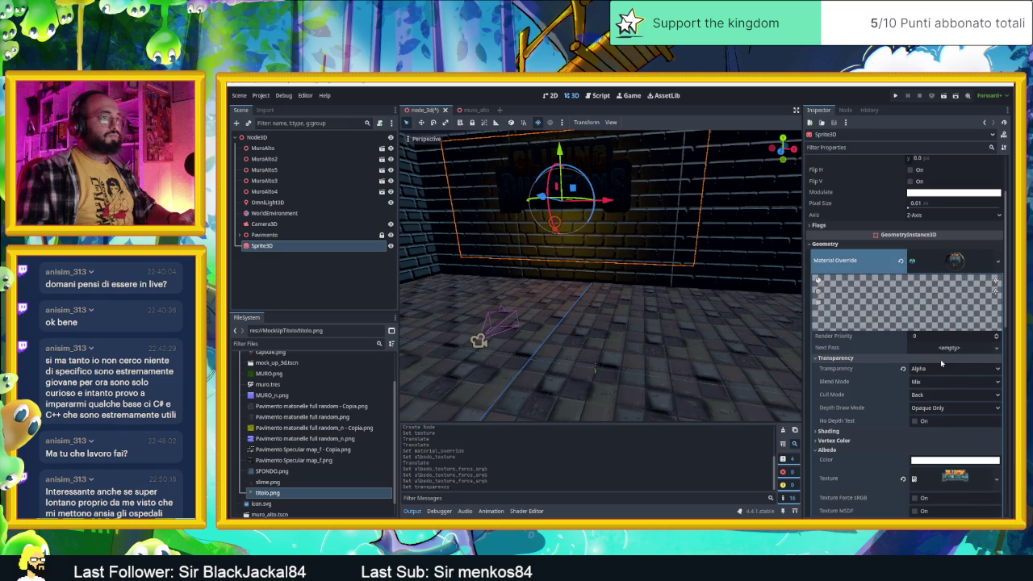
{"action": "left_click_drag", "start_coordinate": [597, 242], "coordinate": [636, 232]}
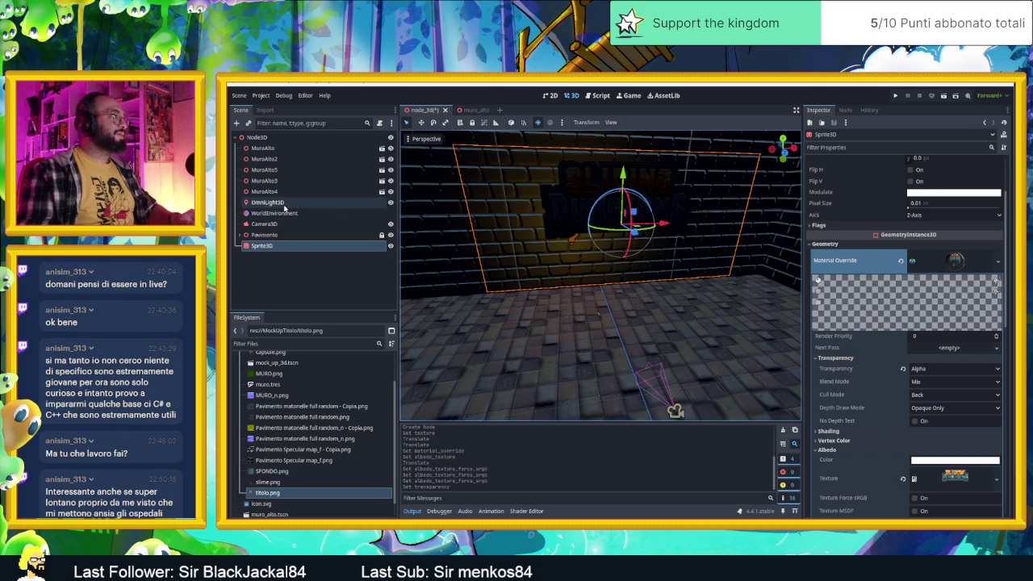
{"action": "left_click", "coordinate": [278, 202]}
Duplicate OmniLight3D into OmniLight3D2 and move it onto the title sign.
{"action": "key", "text": "ctrl+d"}
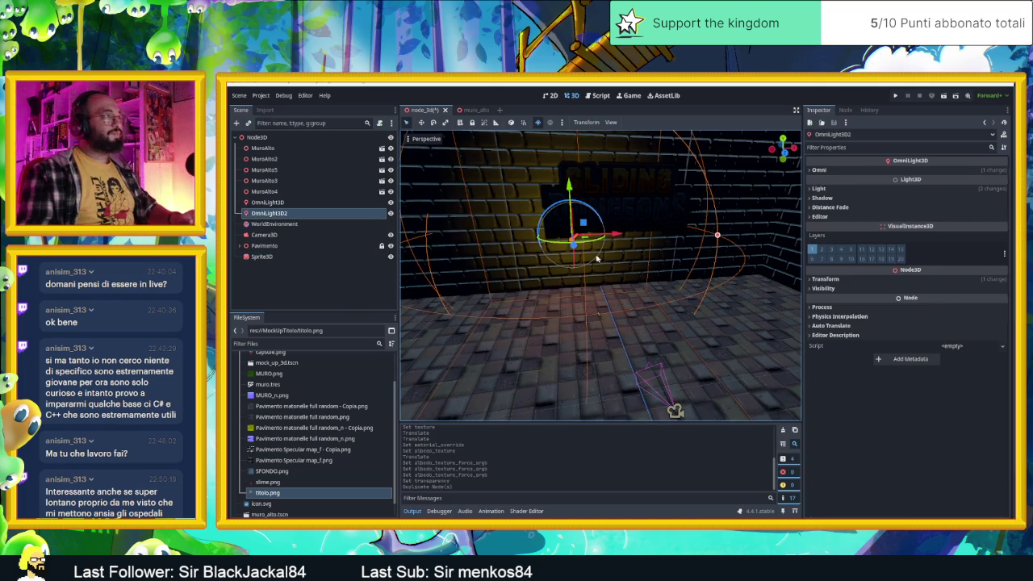
{"action": "mouse_move", "coordinate": [573, 246]}
{"action": "left_mouse_down"}
{"action": "mouse_move", "coordinate": [567, 222]}
{"action": "mouse_move", "coordinate": [584, 300]}
{"action": "mouse_move", "coordinate": [580, 202]}
{"action": "left_mouse_up"}
{"action": "left_click", "coordinate": [819, 169]}
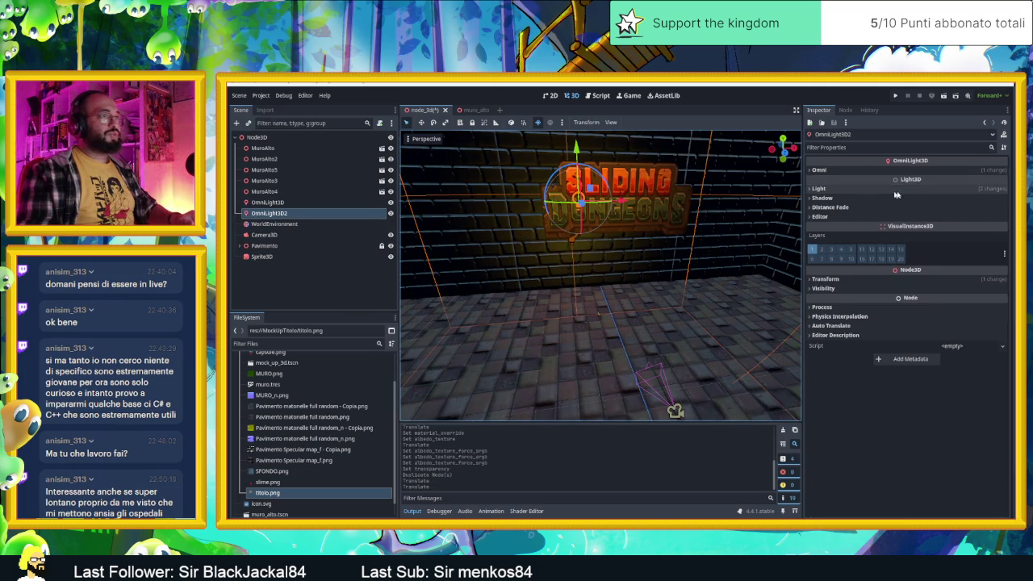
{"action": "left_click", "coordinate": [818, 226]}
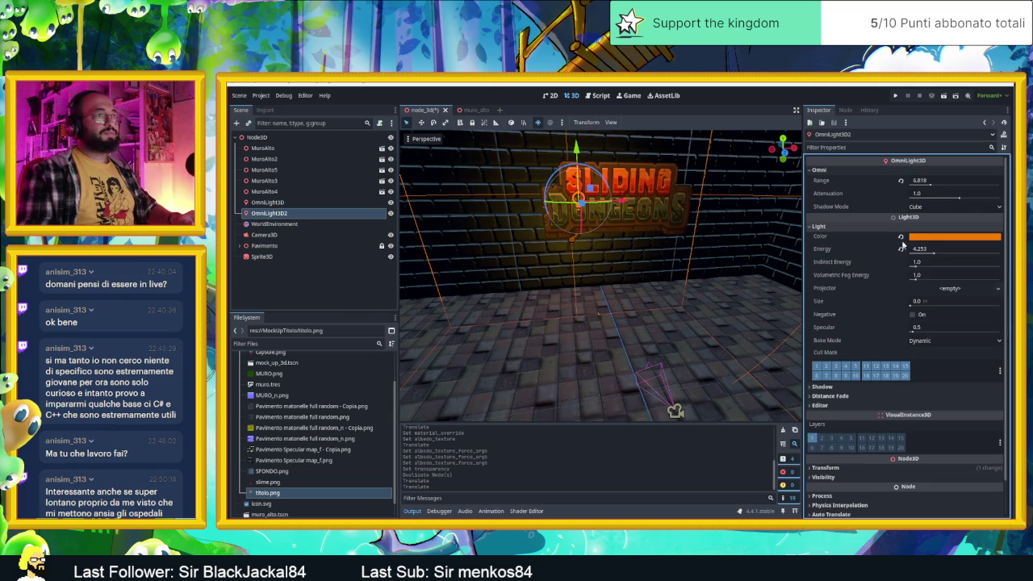
{"action": "mouse_move", "coordinate": [683, 215]}
{"action": "left_mouse_down"}
{"action": "mouse_move", "coordinate": [486, 216]}
{"action": "mouse_move", "coordinate": [486, 148]}
{"action": "left_mouse_up"}
{"action": "left_click", "coordinate": [497, 161]}
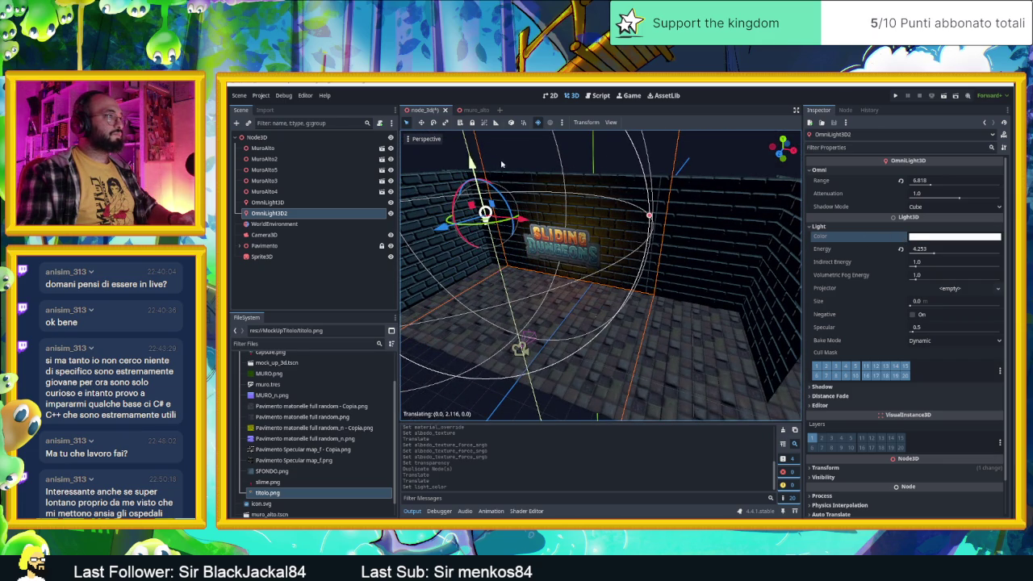
Slide OmniLight3D2 along X and revert its Range and Energy to defaults (energy 1.0).
{"action": "key", "text": "f"}
{"action": "mouse_move", "coordinate": [668, 239]}
{"action": "left_mouse_down"}
{"action": "mouse_move", "coordinate": [607, 239]}
{"action": "mouse_move", "coordinate": [657, 241]}
{"action": "left_mouse_up"}
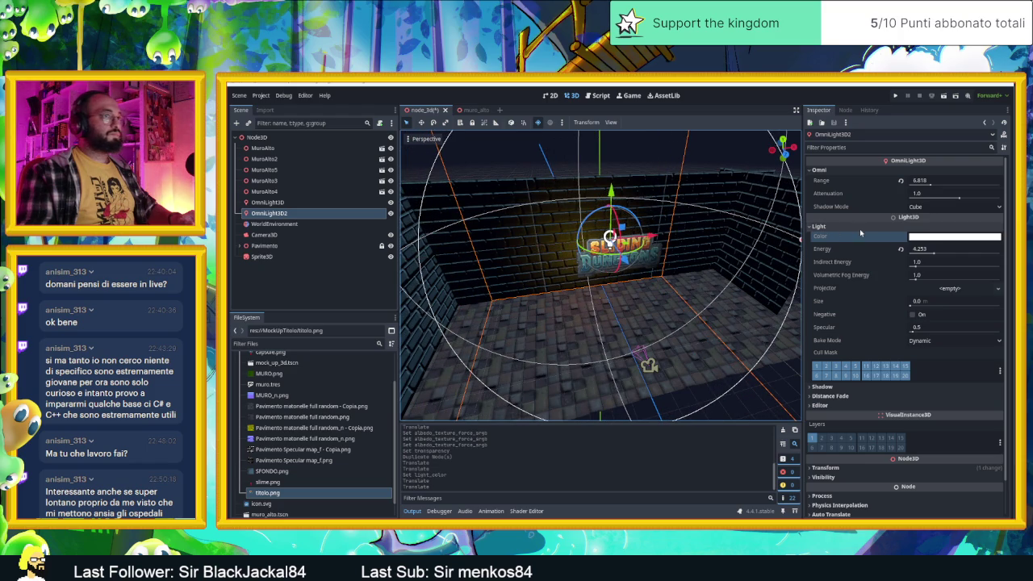
{"action": "left_click", "coordinate": [901, 182]}
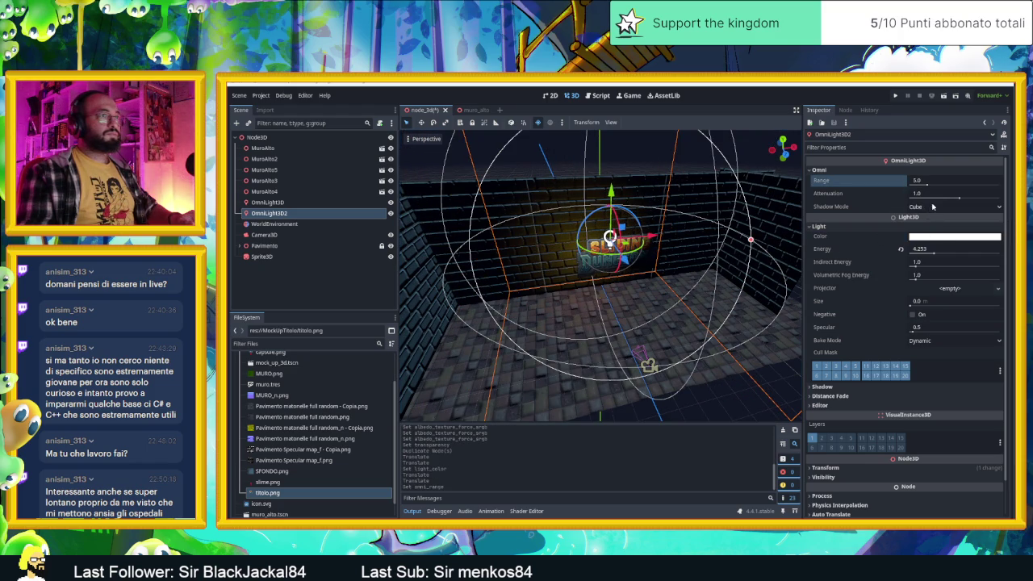
{"action": "left_click", "coordinate": [901, 251]}
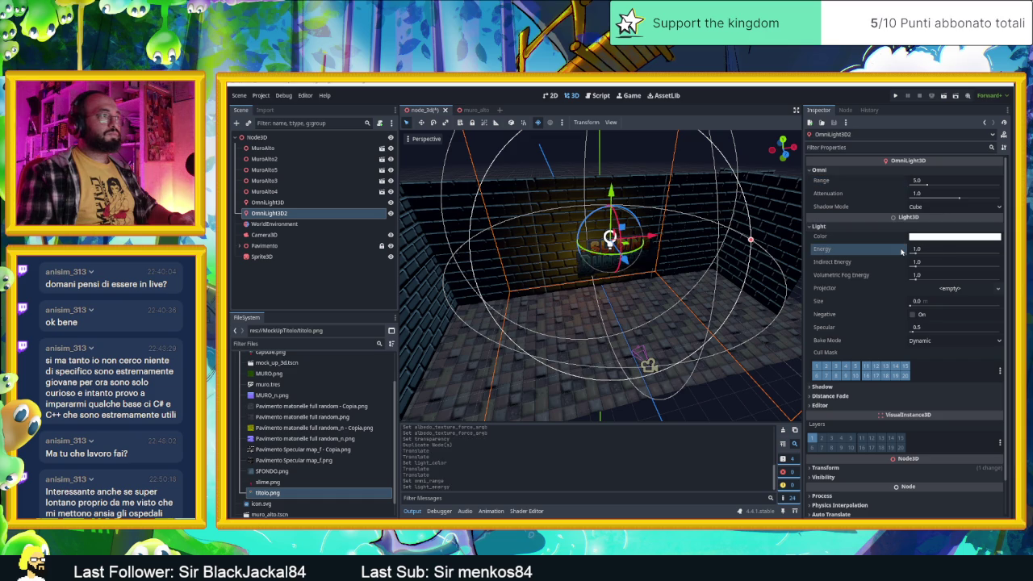
Reposition OmniLight3D2 up and to the left above the Sliding Dungeons sign.
{"action": "mouse_move", "coordinate": [651, 237]}
{"action": "left_mouse_down"}
{"action": "mouse_move", "coordinate": [613, 263]}
{"action": "mouse_move", "coordinate": [665, 215]}
{"action": "left_mouse_up"}
{"action": "scroll", "coordinate": [611, 269], "scroll_direction": "up", "scroll_amount": 5}
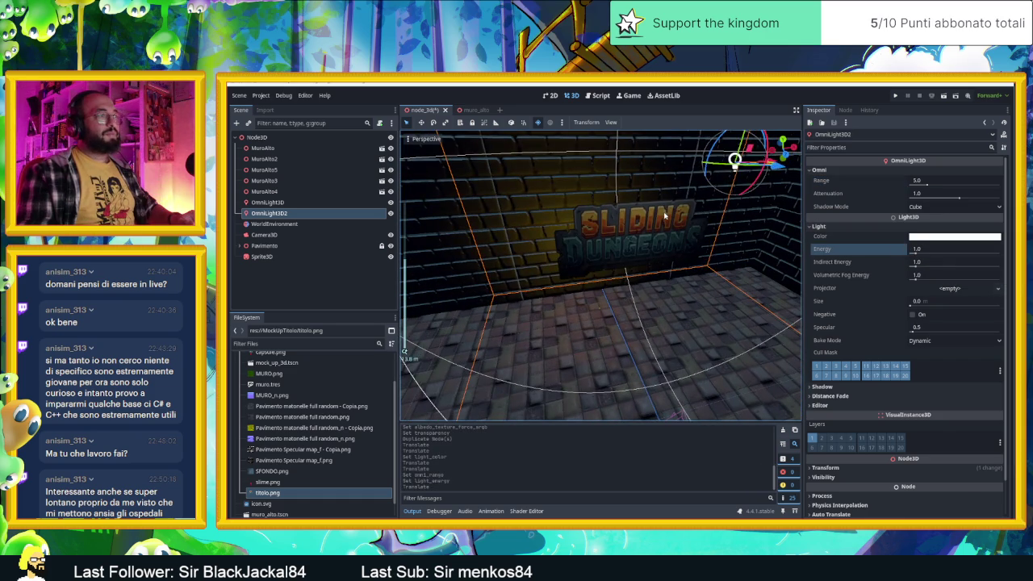
{"action": "left_click", "coordinate": [665, 215]}
{"action": "scroll", "coordinate": [665, 216], "scroll_direction": "down", "scroll_amount": 3}
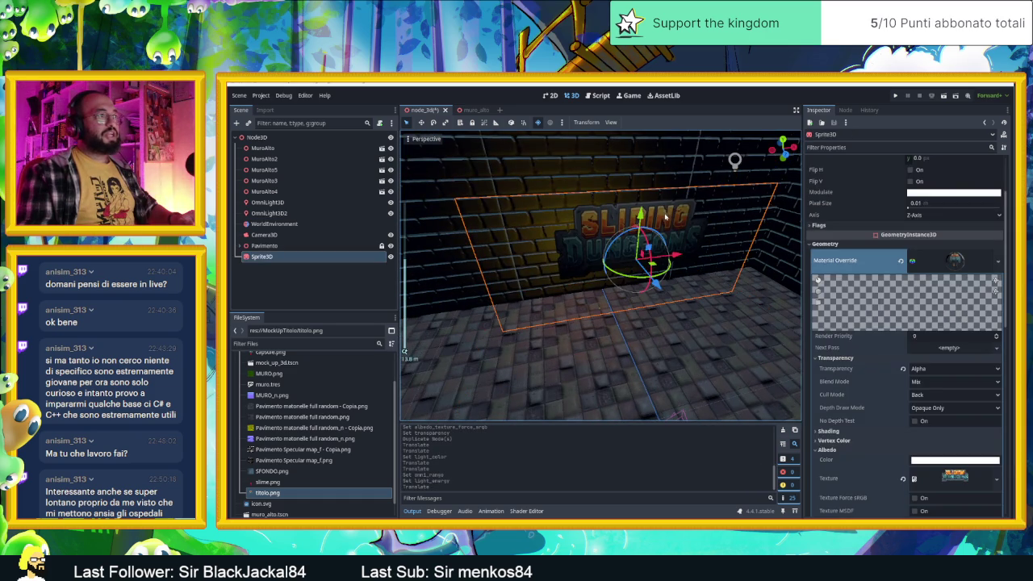
{"action": "scroll", "coordinate": [675, 228], "scroll_direction": "down", "scroll_amount": 3}
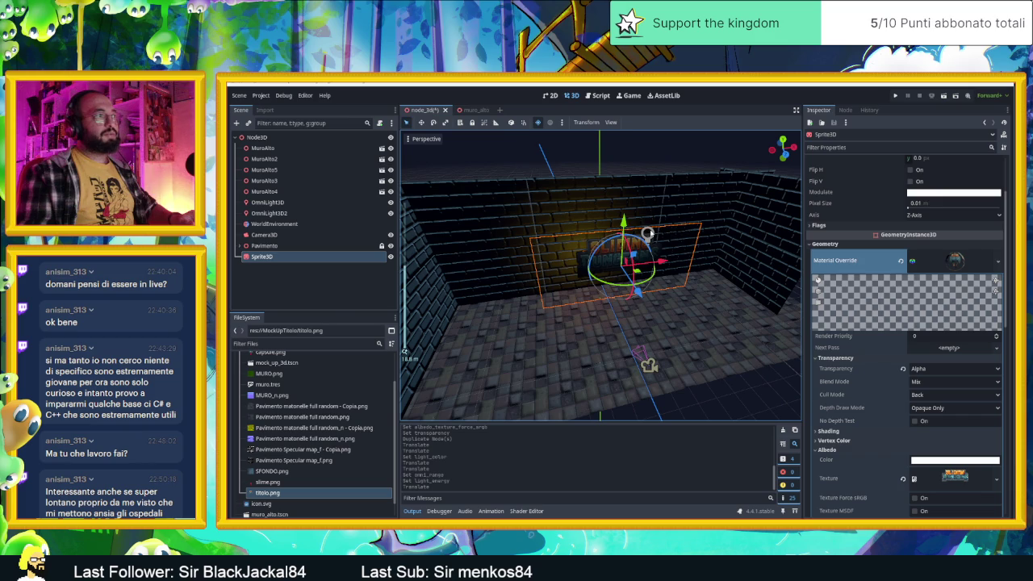
{"action": "left_click", "coordinate": [647, 234]}
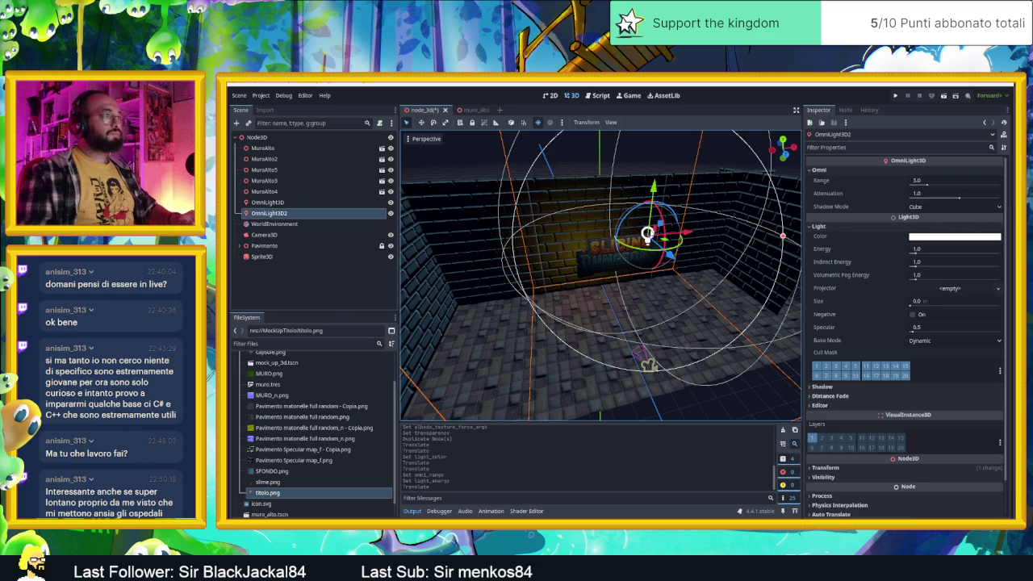
{"action": "left_click_drag", "start_coordinate": [647, 238], "coordinate": [640, 228]}
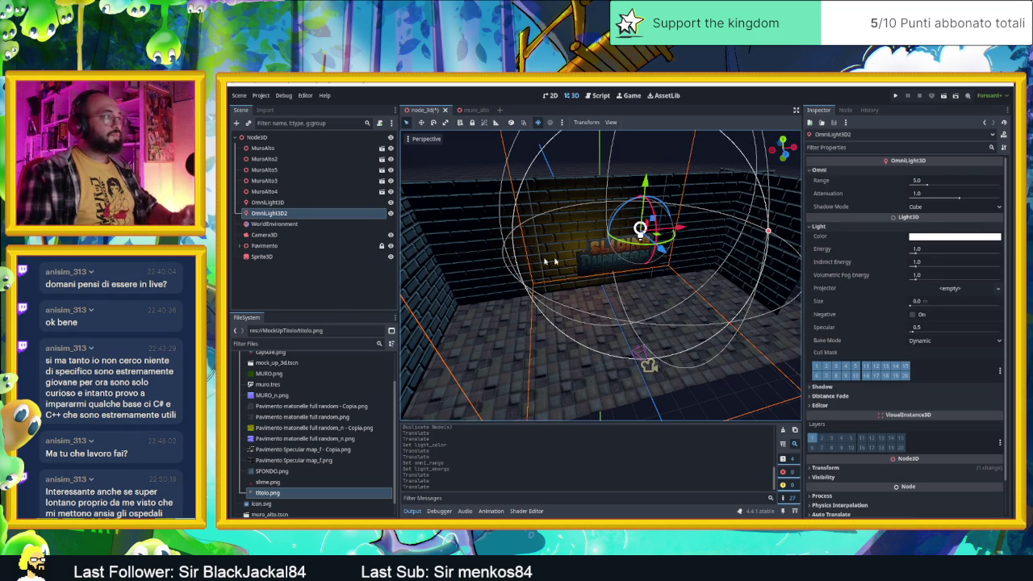
{"action": "left_click", "coordinate": [286, 495]}
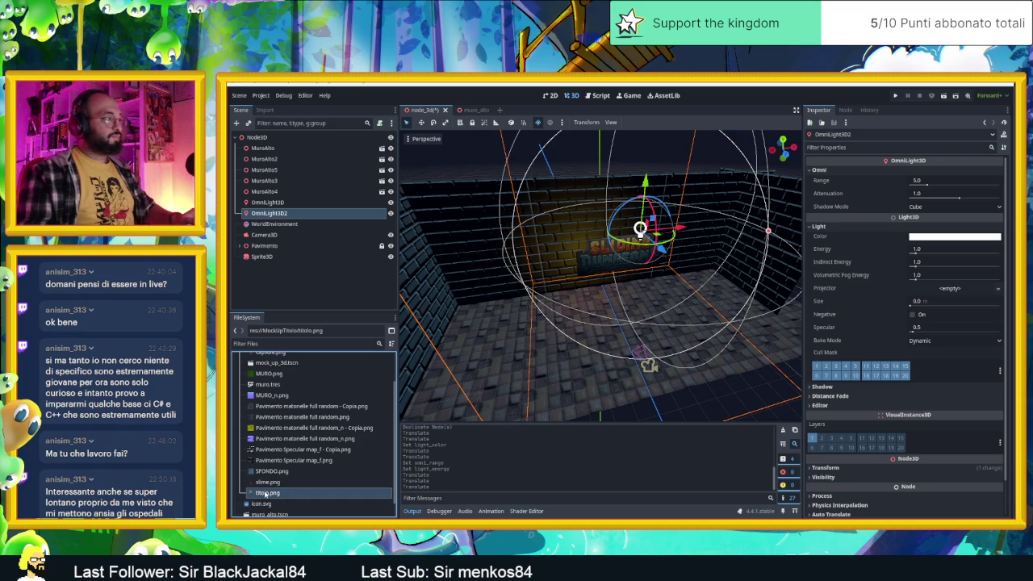
Open titolo.png's MockUpTitolo folder in Windows File Explorer.
{"action": "right_click", "coordinate": [266, 494]}
{"action": "left_click", "coordinate": [299, 532]}
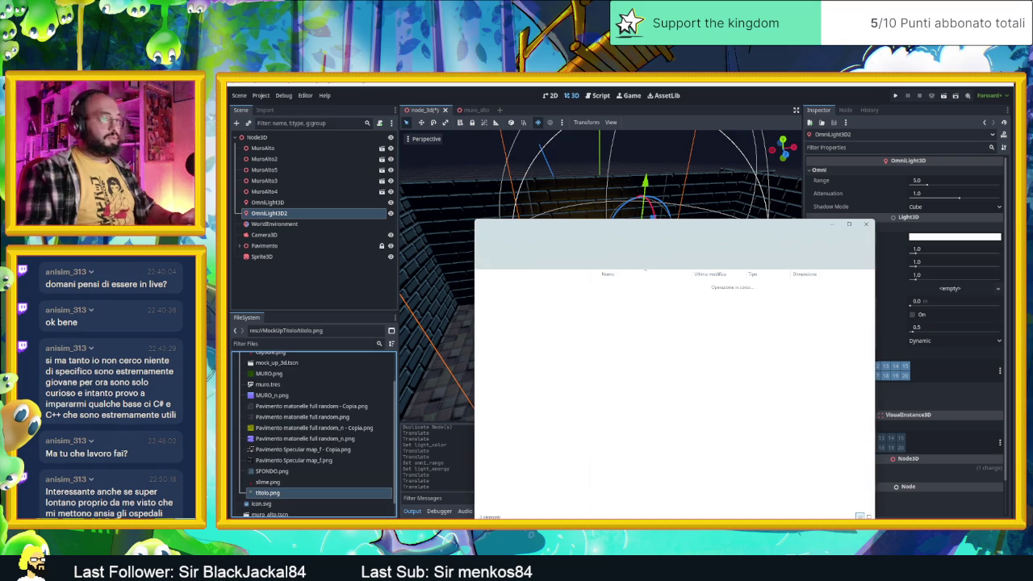
{"action": "double_click", "coordinate": [611, 507]}
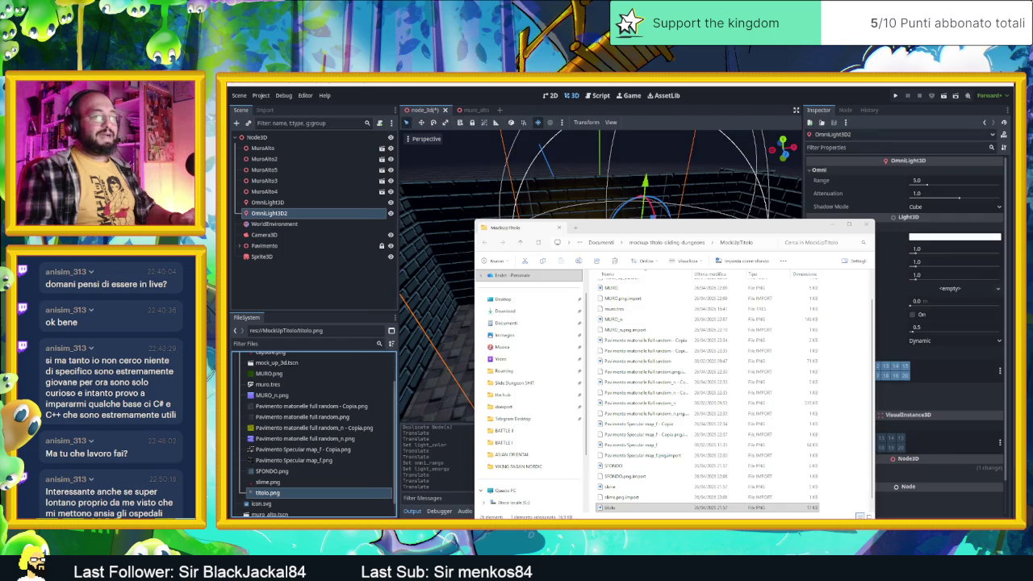
Launch Laigter from the Start menu.
{"action": "key", "text": "super"}
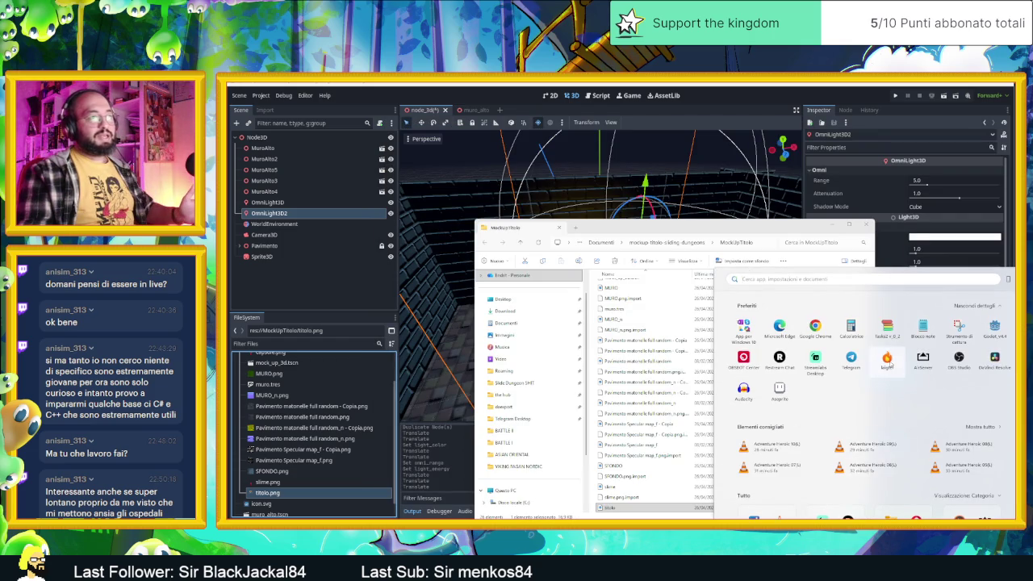
{"action": "left_click", "coordinate": [888, 366]}
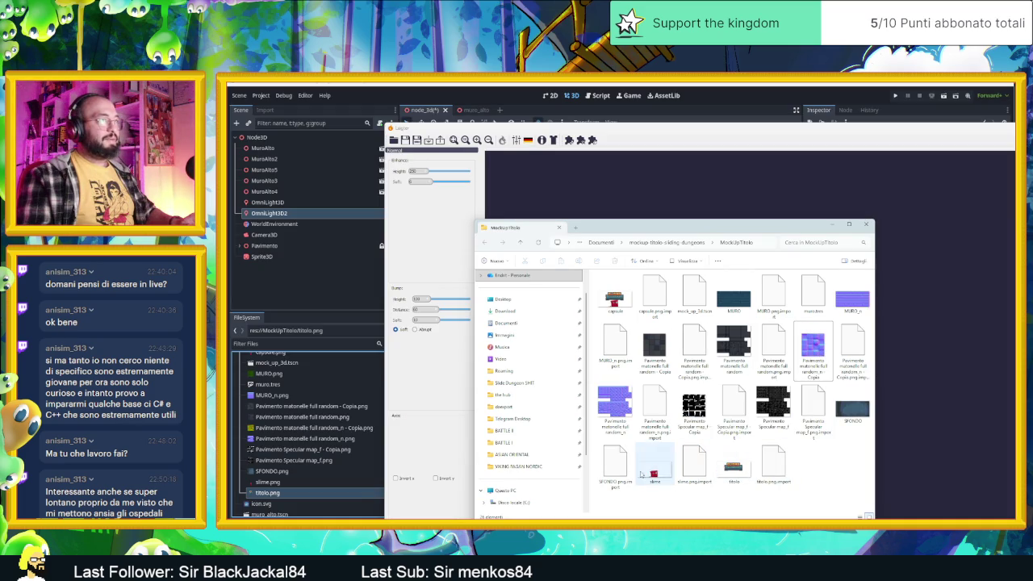
{"action": "left_click", "coordinate": [610, 470]}
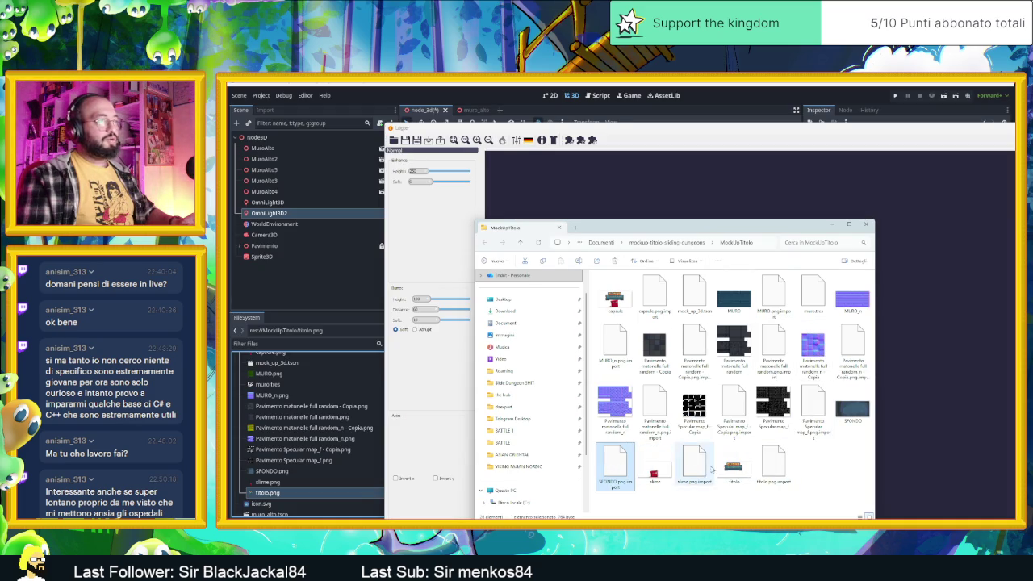
Load titolo into Laigter and tune Enhance Height/Soft and Bumps Height/Distance for its normal map.
{"action": "left_click", "coordinate": [733, 466]}
{"action": "left_click", "coordinate": [834, 225]}
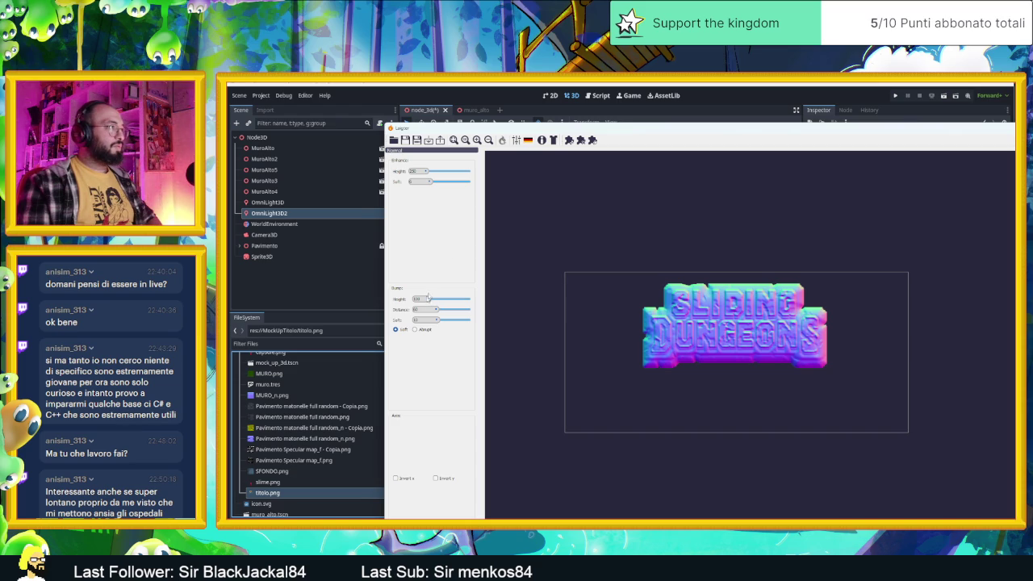
{"action": "left_click_drag", "start_coordinate": [426, 171], "coordinate": [432, 171]}
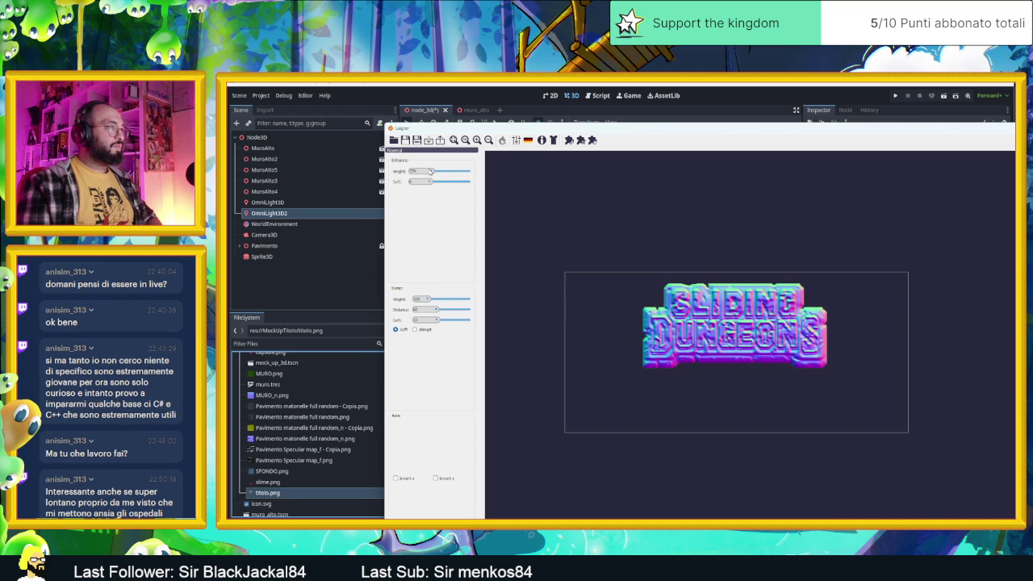
{"action": "left_click_drag", "start_coordinate": [428, 184], "coordinate": [428, 185]}
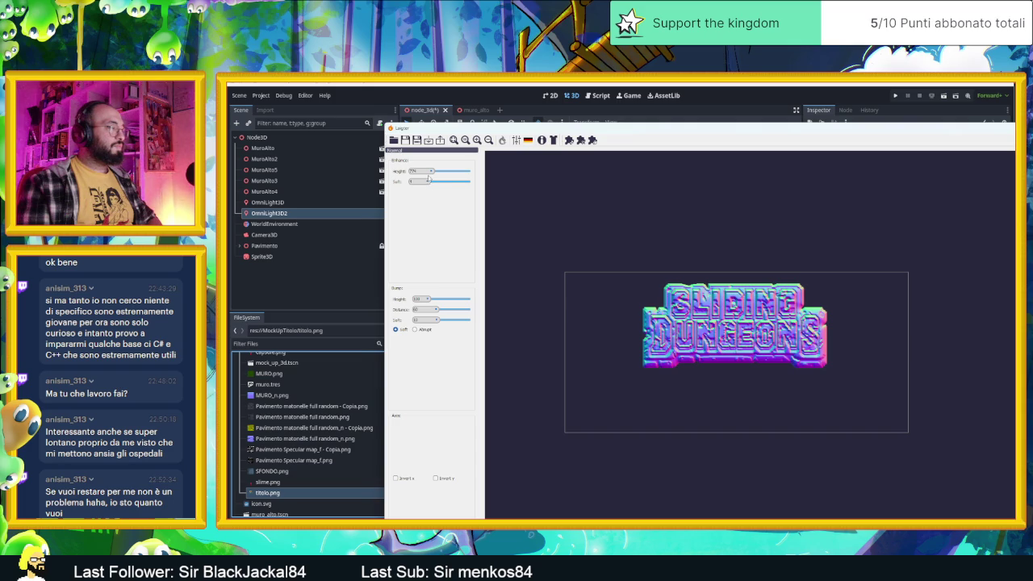
{"action": "left_click", "coordinate": [433, 172]}
{"action": "left_click_drag", "start_coordinate": [434, 172], "coordinate": [428, 173]}
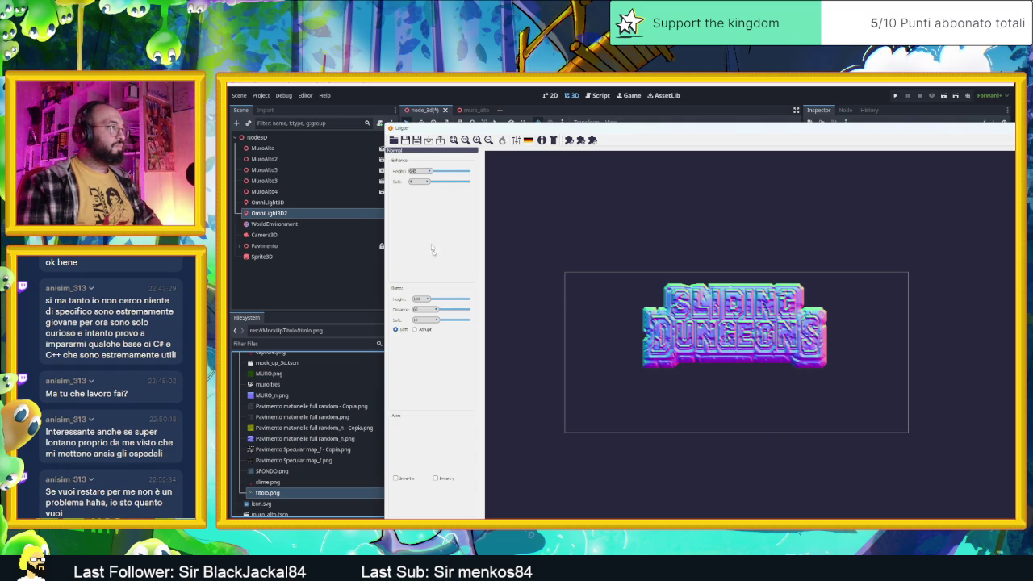
{"action": "left_click", "coordinate": [428, 300]}
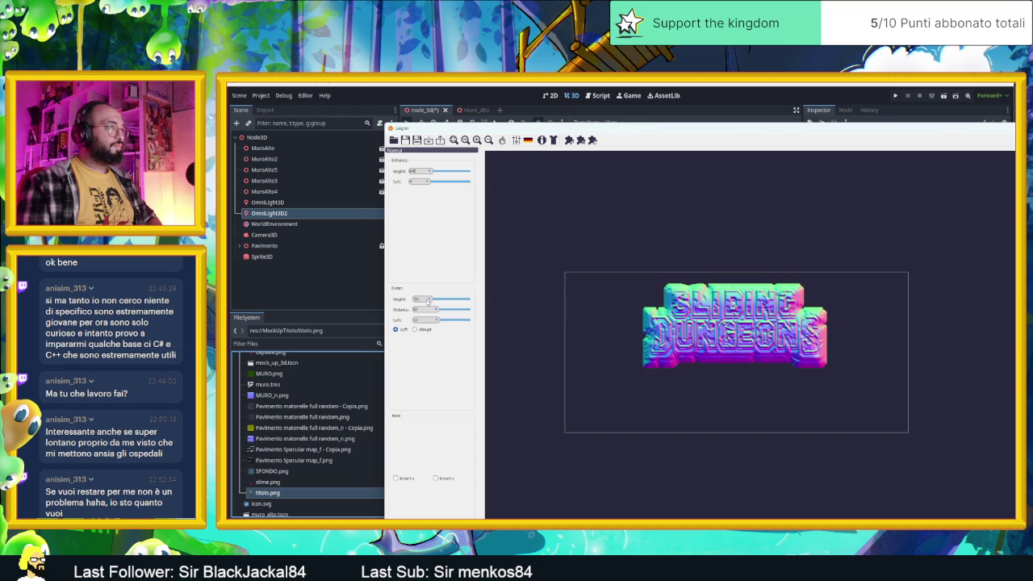
{"action": "mouse_move", "coordinate": [427, 300]}
{"action": "left_mouse_down"}
{"action": "mouse_move", "coordinate": [437, 301]}
{"action": "mouse_move", "coordinate": [426, 302]}
{"action": "left_mouse_up"}
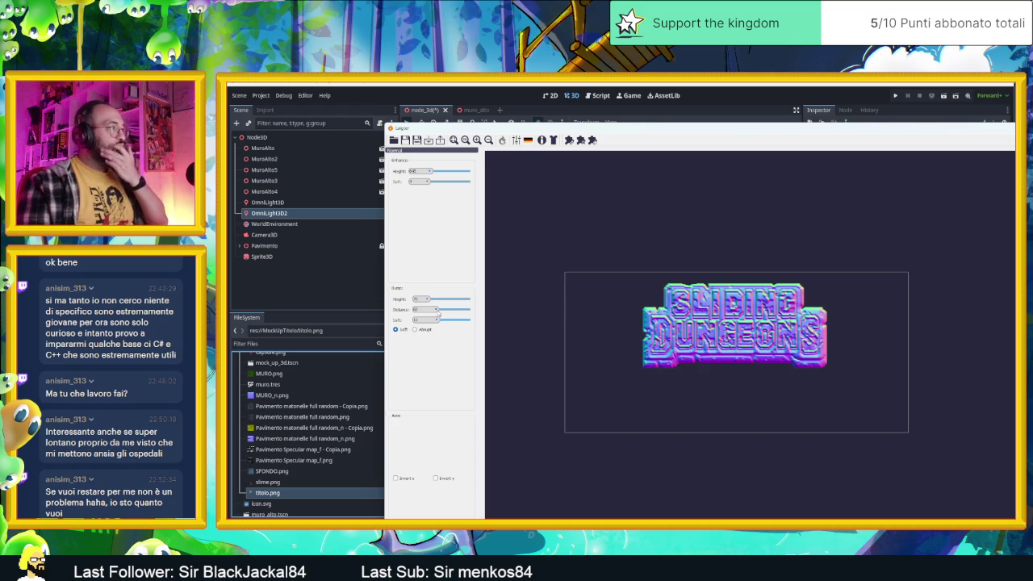
{"action": "left_click_drag", "start_coordinate": [438, 312], "coordinate": [445, 321]}
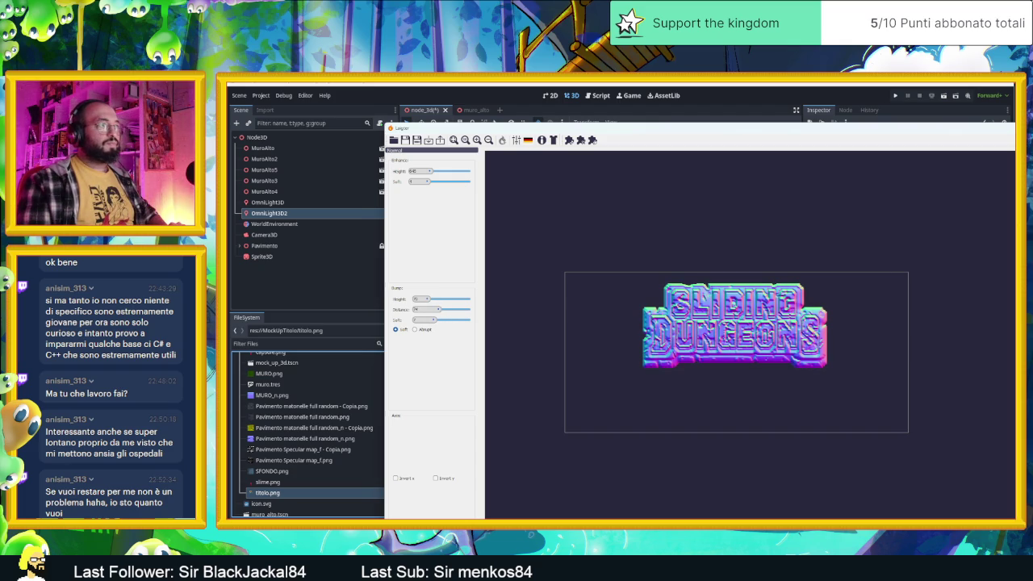
{"action": "scroll", "coordinate": [788, 291], "scroll_direction": "up", "scroll_amount": 3}
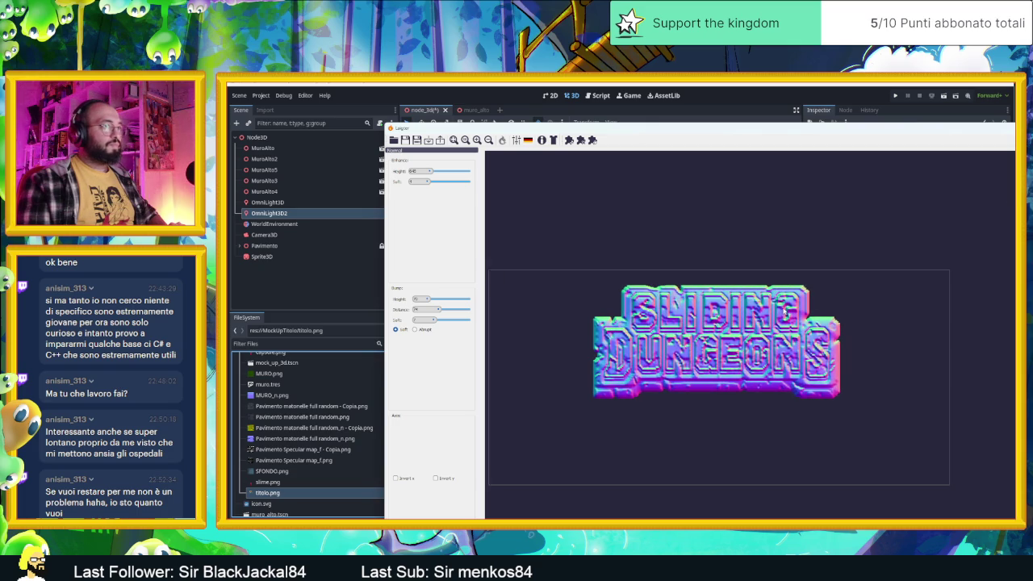
Smooth the bump height and adjust Enhance Soft to restore fine detail.
{"action": "scroll", "coordinate": [783, 310], "scroll_direction": "up", "scroll_amount": 2}
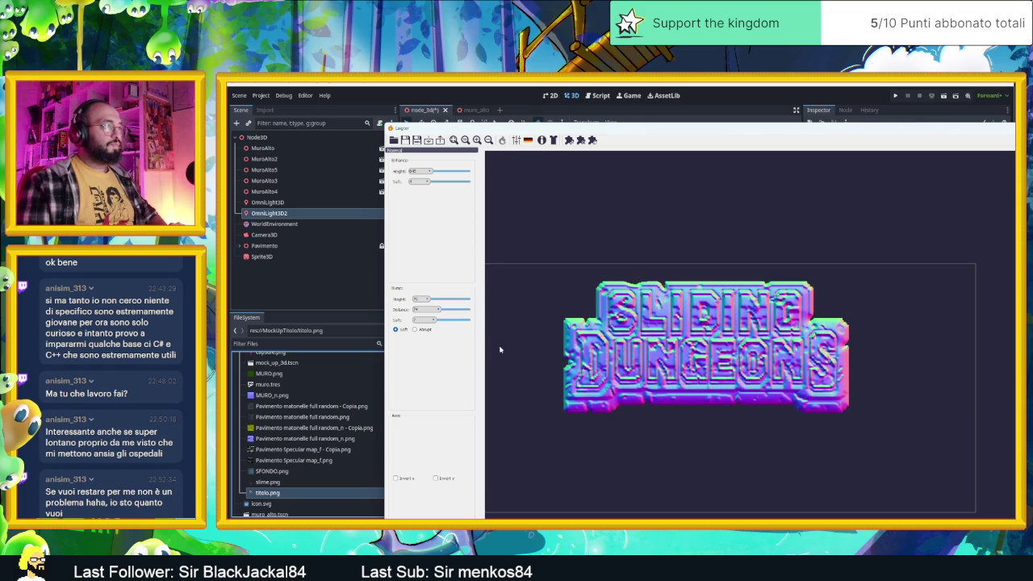
{"action": "left_click_drag", "start_coordinate": [428, 300], "coordinate": [423, 303]}
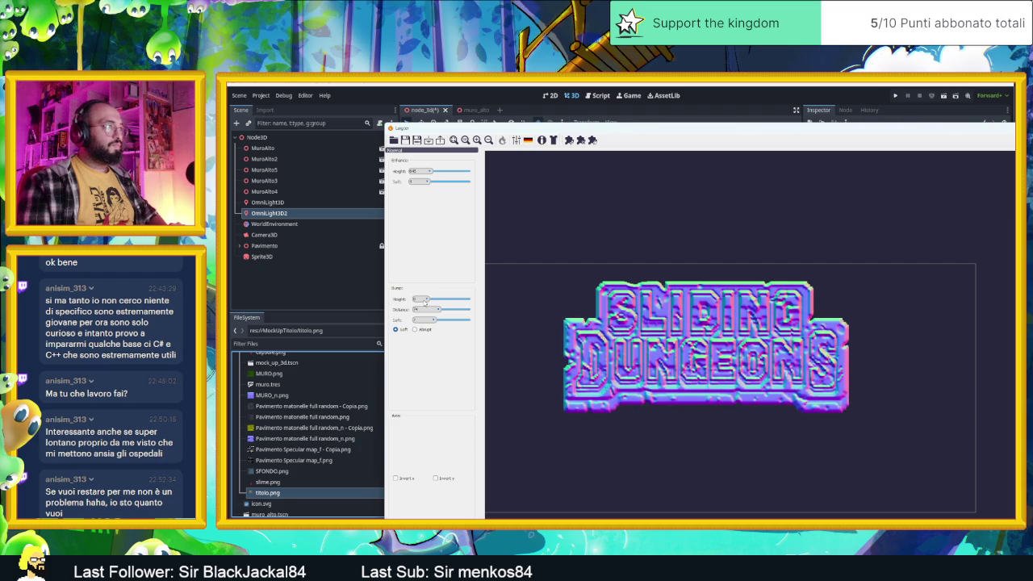
{"action": "left_click", "coordinate": [430, 183]}
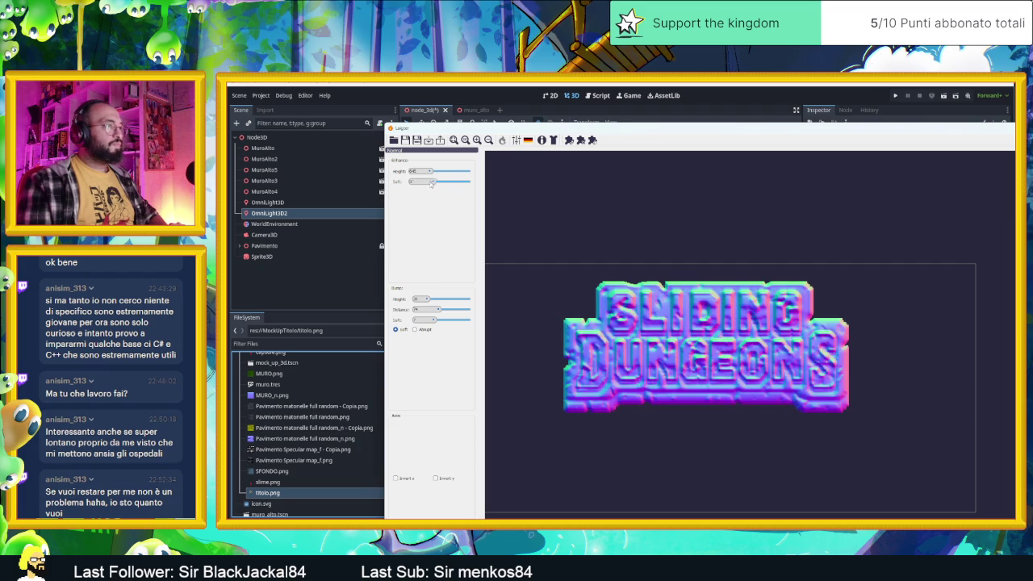
{"action": "mouse_move", "coordinate": [430, 183]}
{"action": "left_mouse_down"}
{"action": "mouse_move", "coordinate": [413, 186]}
{"action": "mouse_move", "coordinate": [433, 173]}
{"action": "mouse_move", "coordinate": [424, 176]}
{"action": "left_mouse_up"}
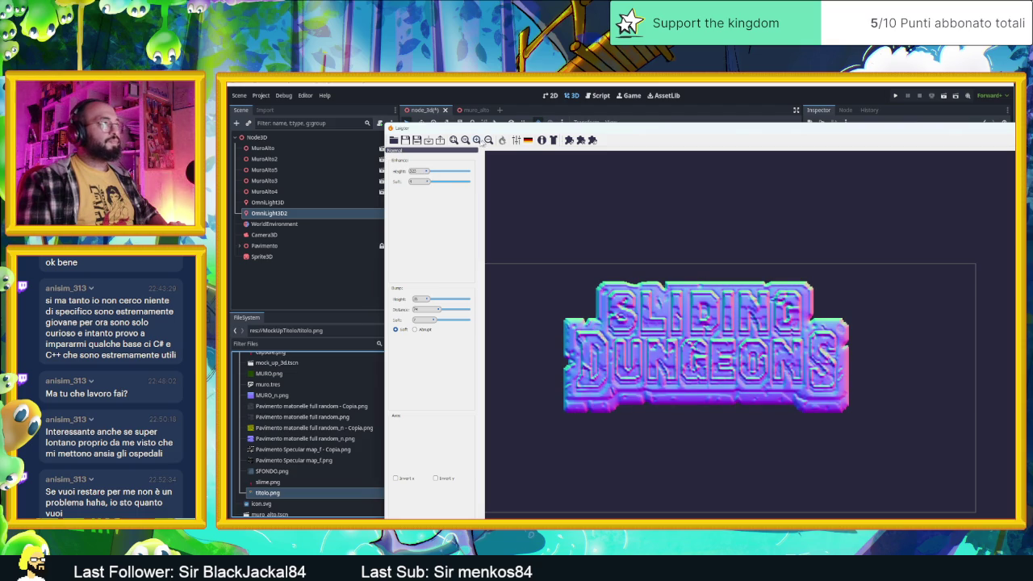
Export the title's normal map as titolo_n.png.
{"action": "left_click", "coordinate": [441, 140]}
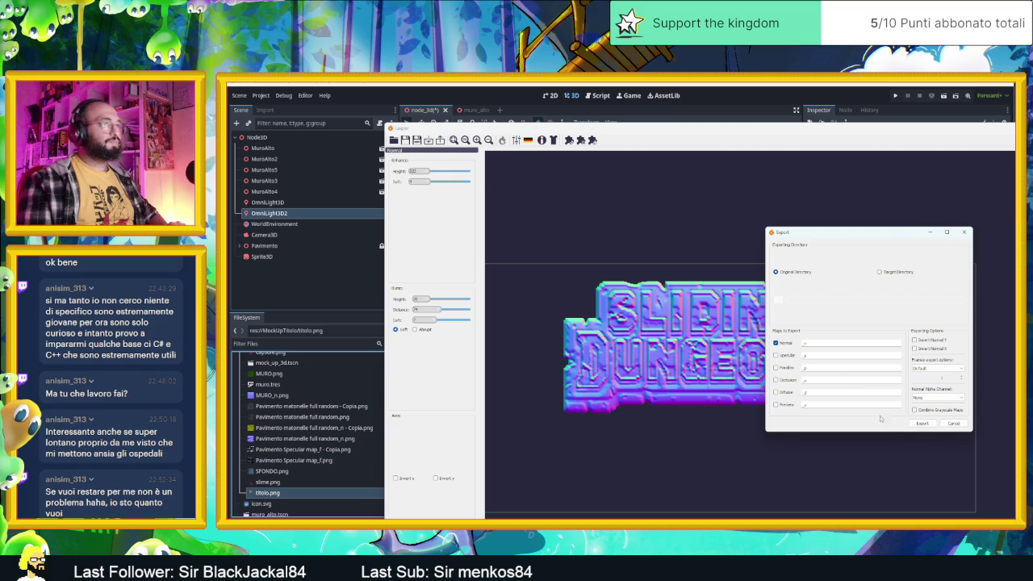
{"action": "left_click", "coordinate": [931, 423]}
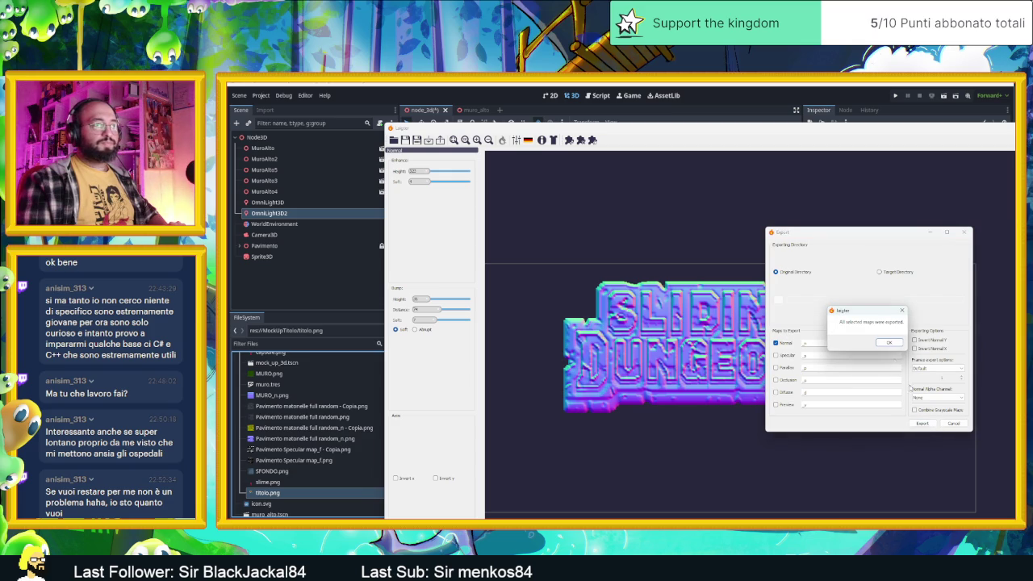
{"action": "left_click", "coordinate": [892, 343]}
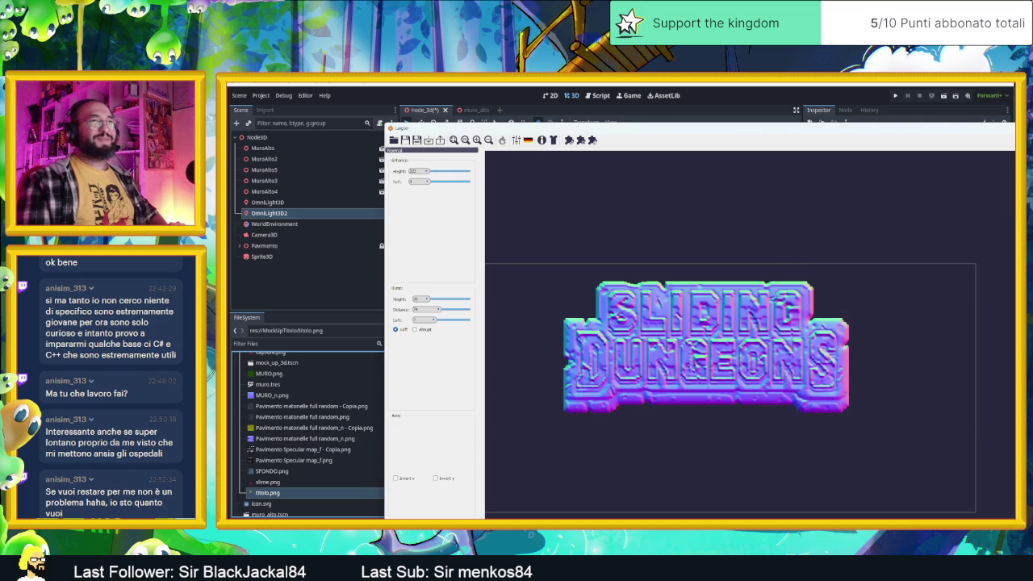
Close Laigter and locate titolo_n.png in Godot's project files.
{"action": "key", "text": "alt+F4"}
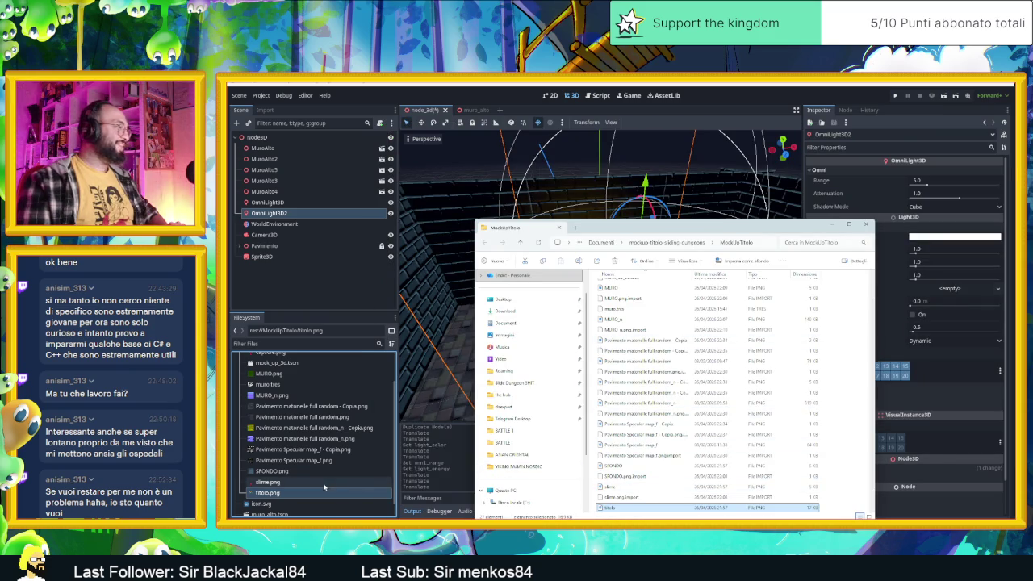
{"action": "left_click", "coordinate": [327, 487]}
{"action": "left_click", "coordinate": [295, 504]}
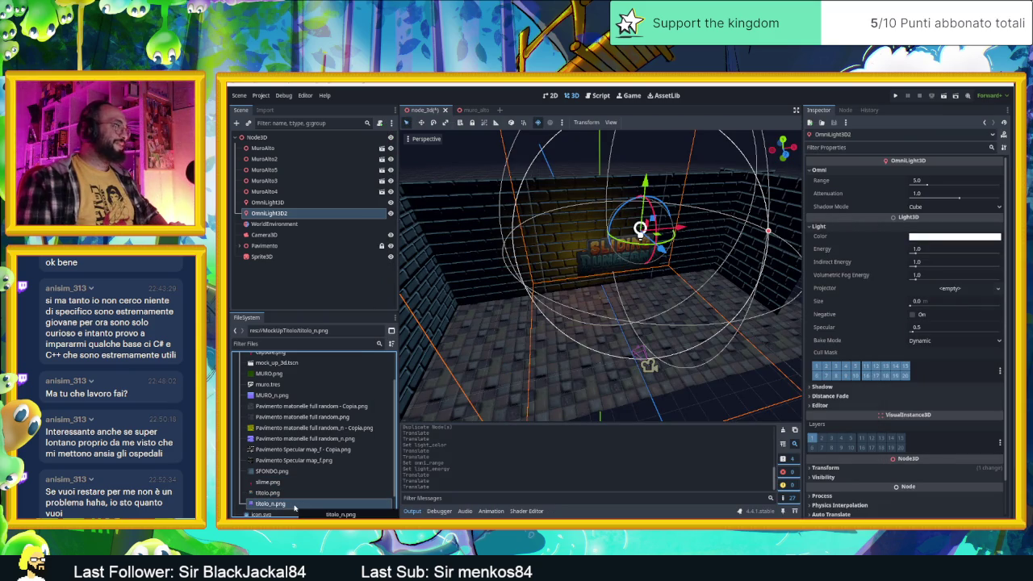
{"action": "left_click", "coordinate": [283, 256]}
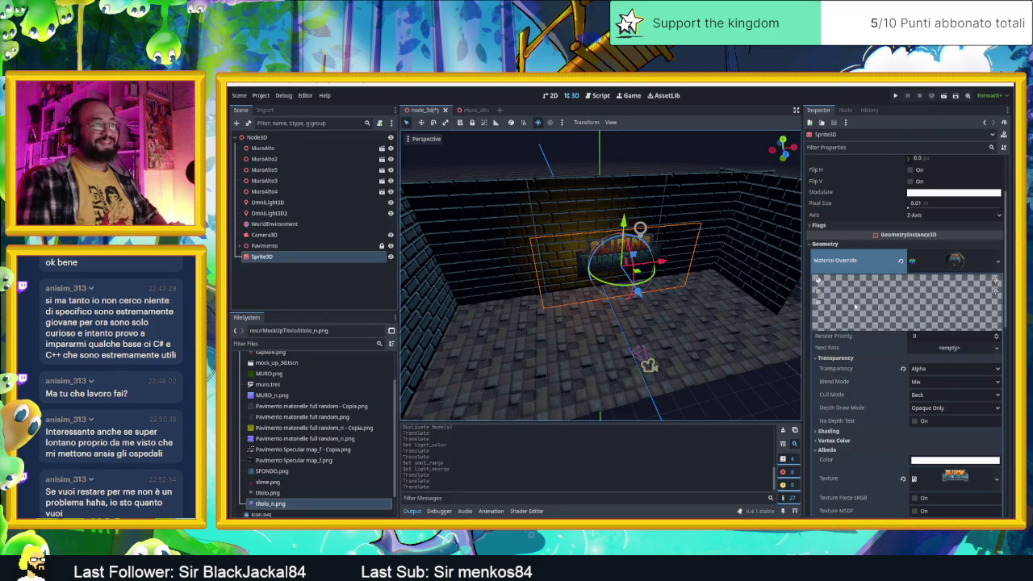
{"action": "scroll", "coordinate": [840, 355], "scroll_direction": "down", "scroll_amount": 5}
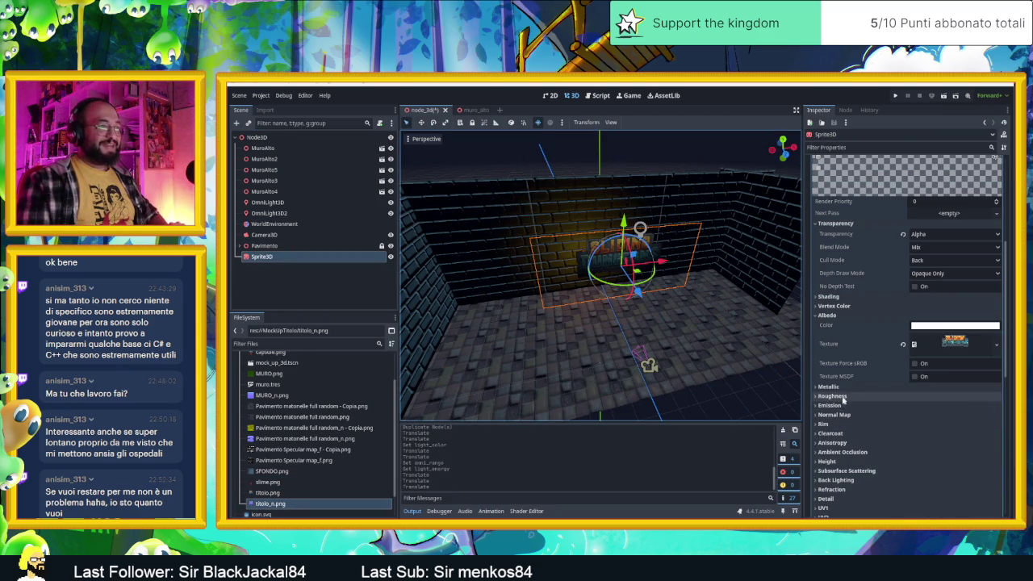
Enable the sprite material's normal map and assign titolo_n.png as its texture.
{"action": "left_click", "coordinate": [832, 414]}
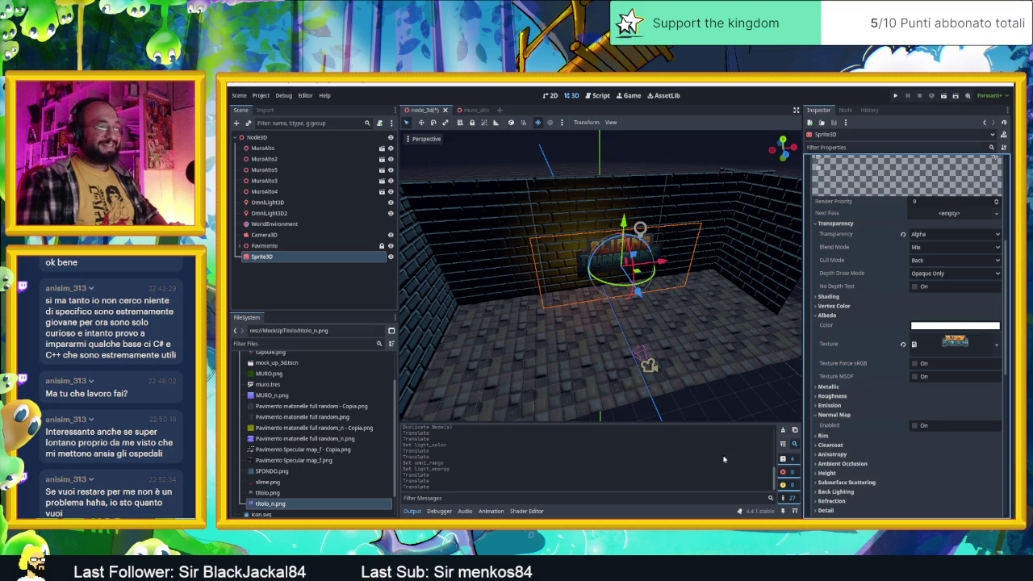
{"action": "left_click", "coordinate": [928, 427]}
{"action": "left_click", "coordinate": [265, 505]}
{"action": "mouse_move", "coordinate": [264, 504]}
{"action": "left_mouse_down"}
{"action": "mouse_move", "coordinate": [912, 472]}
{"action": "mouse_move", "coordinate": [954, 456]}
{"action": "left_mouse_up"}
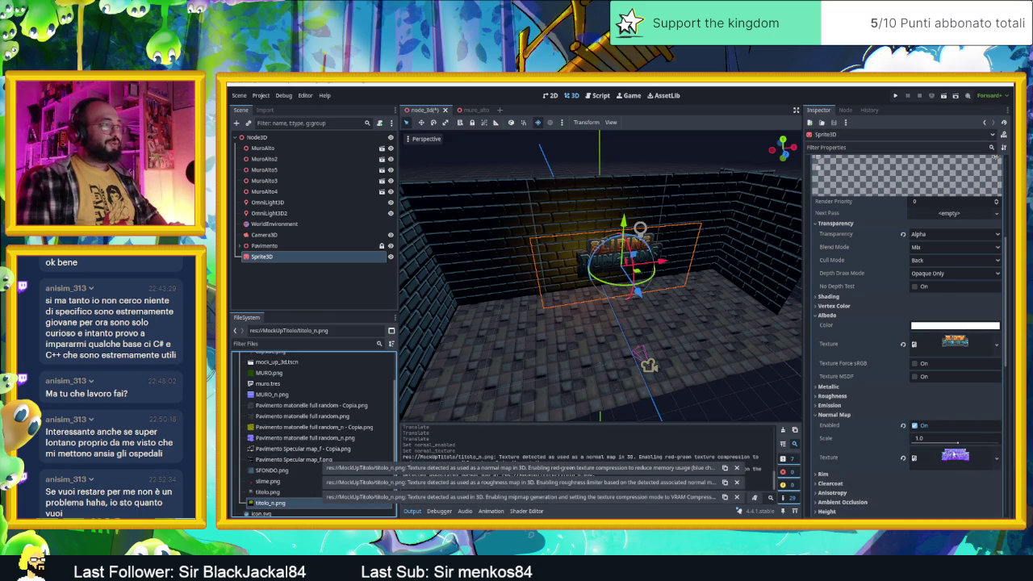
{"action": "scroll", "coordinate": [645, 242], "scroll_direction": "up", "scroll_amount": 5}
{"action": "scroll", "coordinate": [666, 236], "scroll_direction": "down", "scroll_amount": 3}
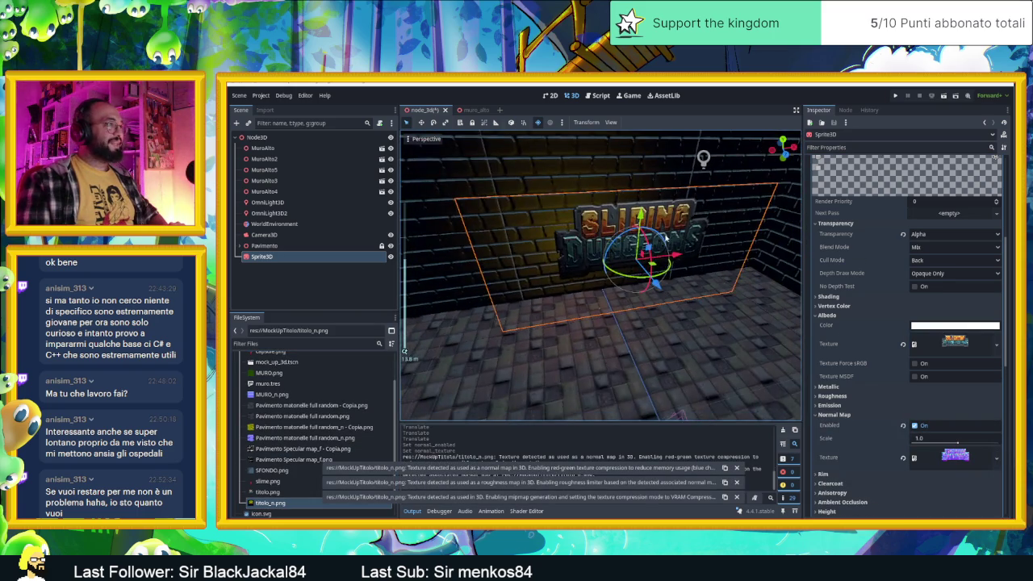
{"action": "scroll", "coordinate": [565, 189], "scroll_direction": "up", "scroll_amount": 4}
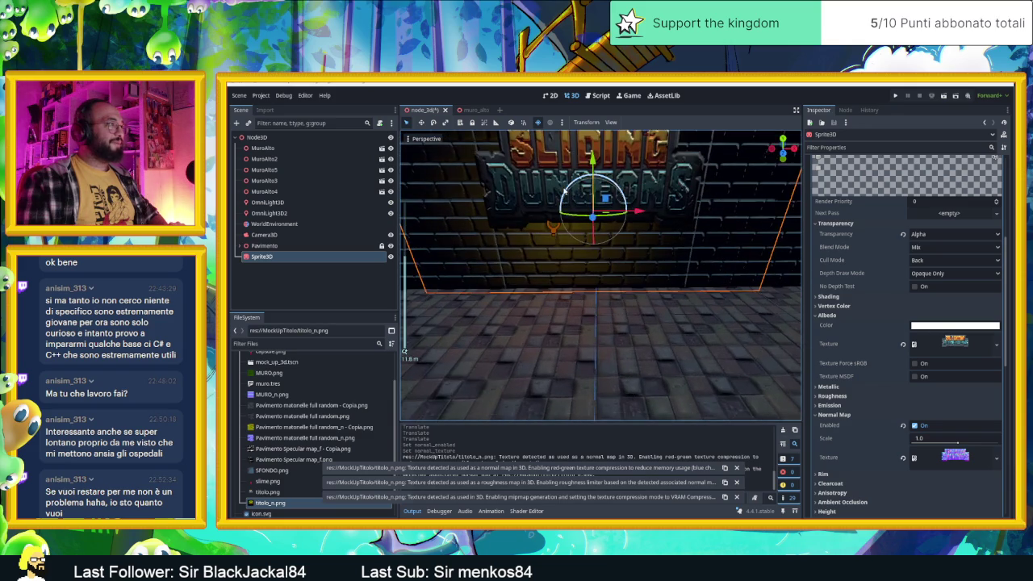
{"action": "scroll", "coordinate": [565, 191], "scroll_direction": "up", "scroll_amount": 3}
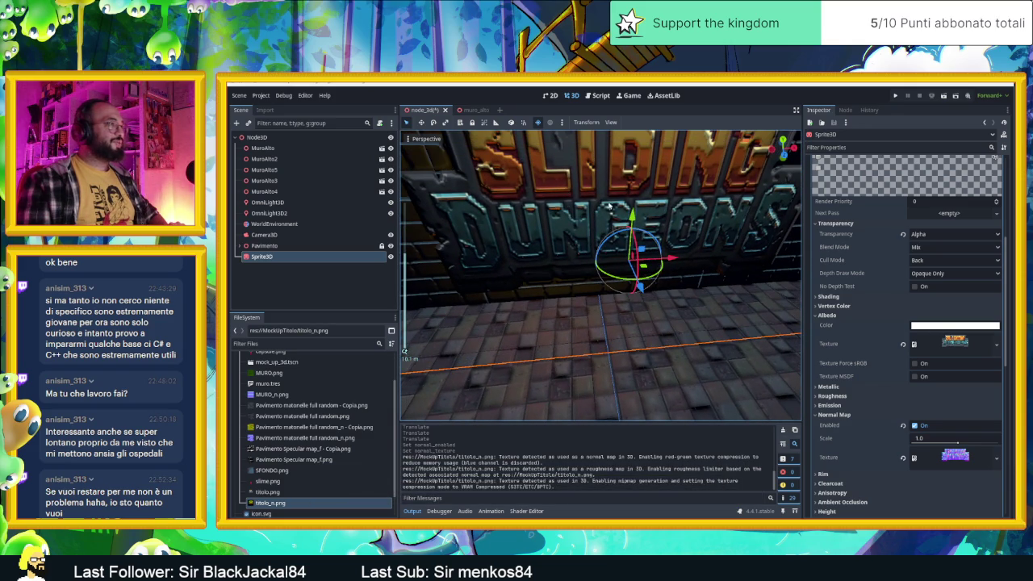
{"action": "scroll", "coordinate": [848, 489], "scroll_direction": "down", "scroll_amount": 3}
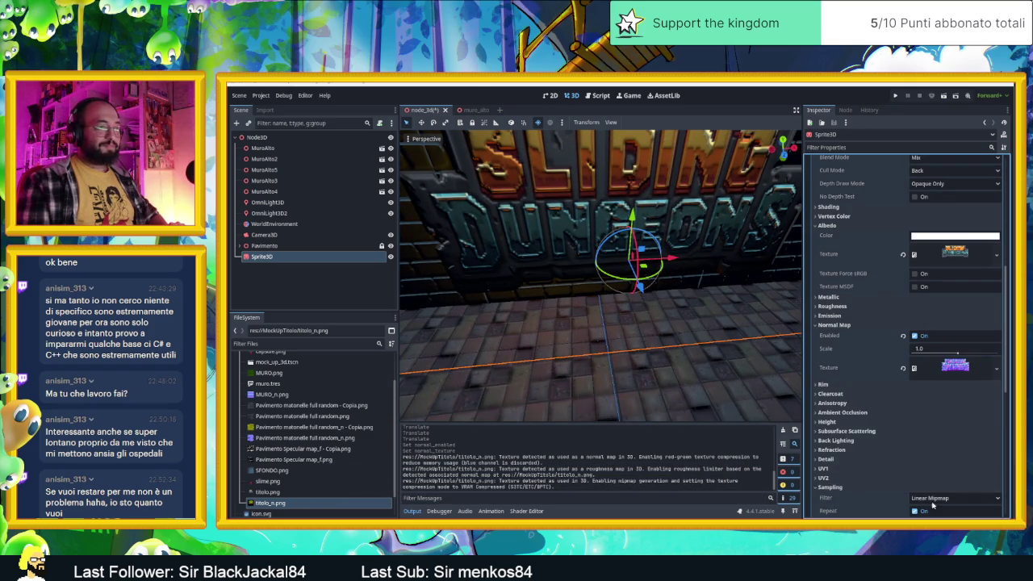
Set the material's texture filter to Nearest for crisp pixels.
{"action": "left_click", "coordinate": [933, 504]}
{"action": "left_click", "coordinate": [932, 510]}
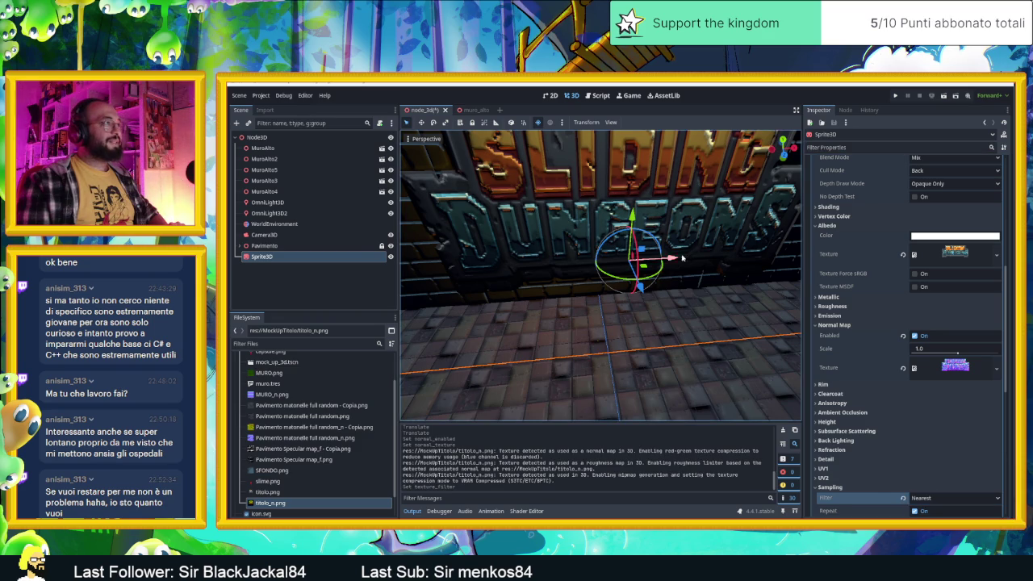
{"action": "scroll", "coordinate": [682, 269], "scroll_direction": "down", "scroll_amount": 5}
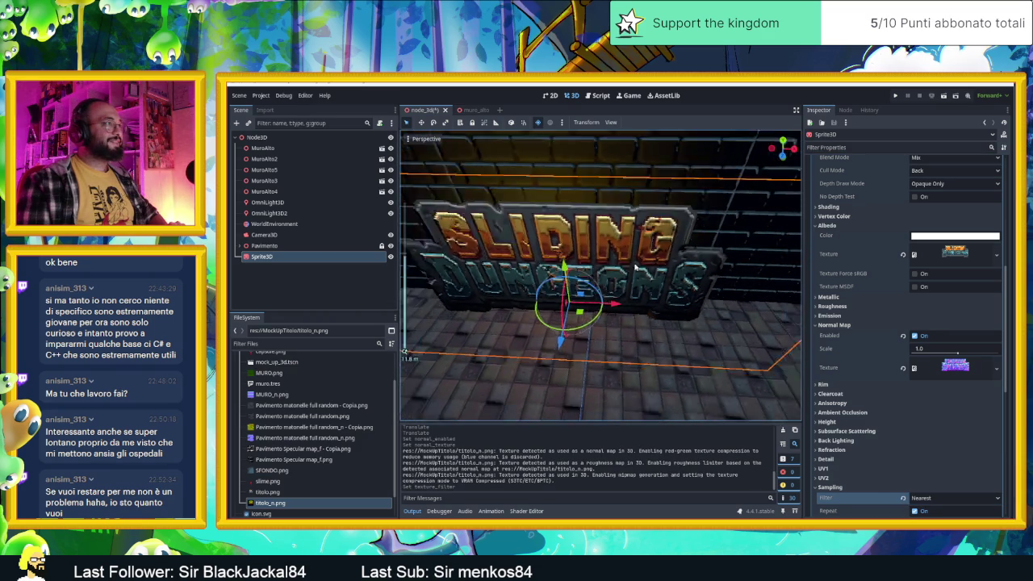
{"action": "scroll", "coordinate": [636, 267], "scroll_direction": "down", "scroll_amount": 3}
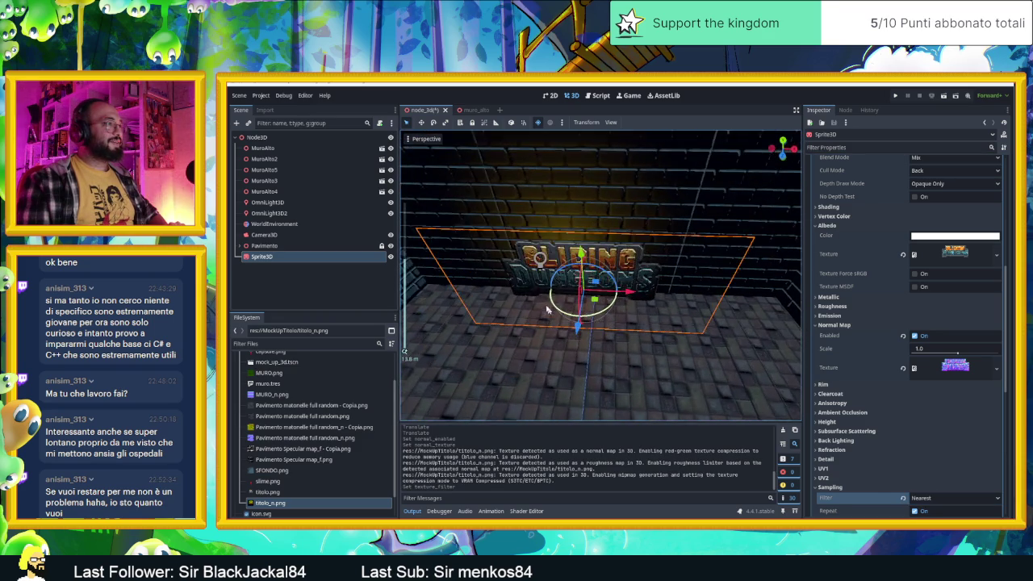
{"action": "left_click", "coordinate": [534, 262]}
Raise OmniLight3D2 over the sign and put the title sprite on a different render layer.
{"action": "mouse_move", "coordinate": [521, 292]}
{"action": "left_mouse_down"}
{"action": "mouse_move", "coordinate": [574, 276]}
{"action": "mouse_move", "coordinate": [477, 254]}
{"action": "mouse_move", "coordinate": [612, 280]}
{"action": "mouse_move", "coordinate": [484, 258]}
{"action": "left_mouse_up"}
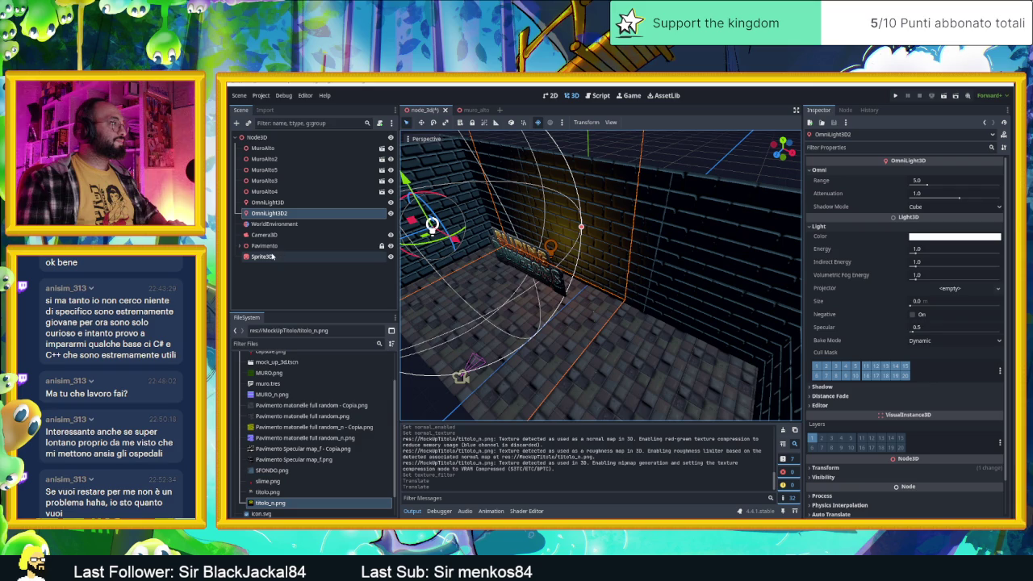
{"action": "left_click", "coordinate": [275, 257]}
{"action": "scroll", "coordinate": [859, 368], "scroll_direction": "down", "scroll_amount": 10}
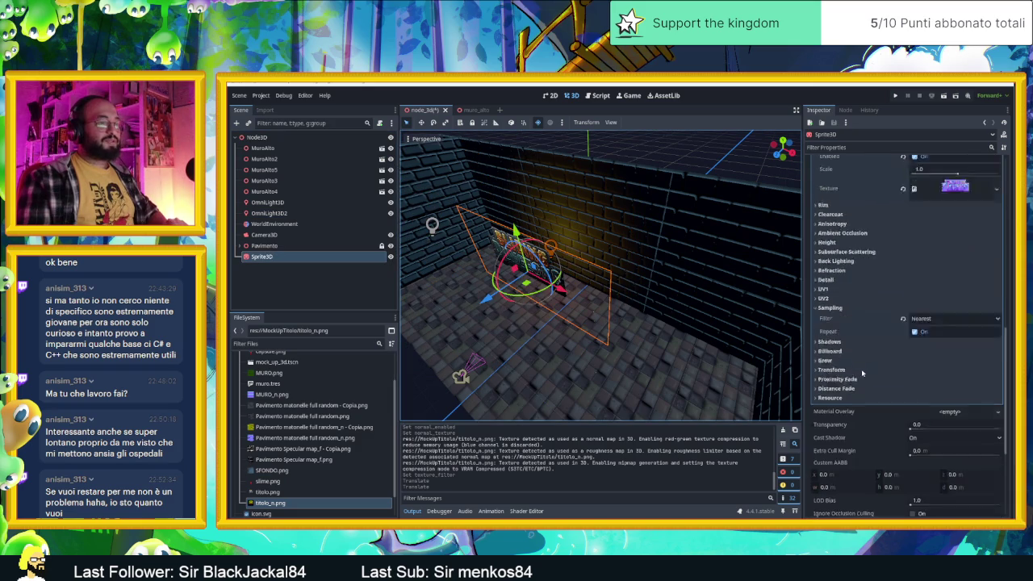
{"action": "left_click", "coordinate": [821, 391]}
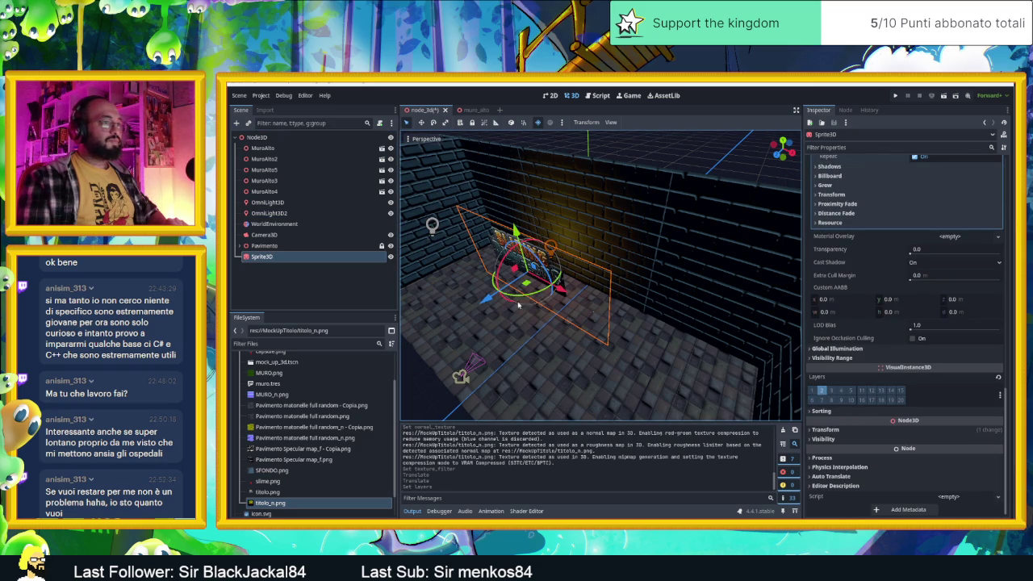
{"action": "left_click_drag", "start_coordinate": [487, 295], "coordinate": [527, 289]}
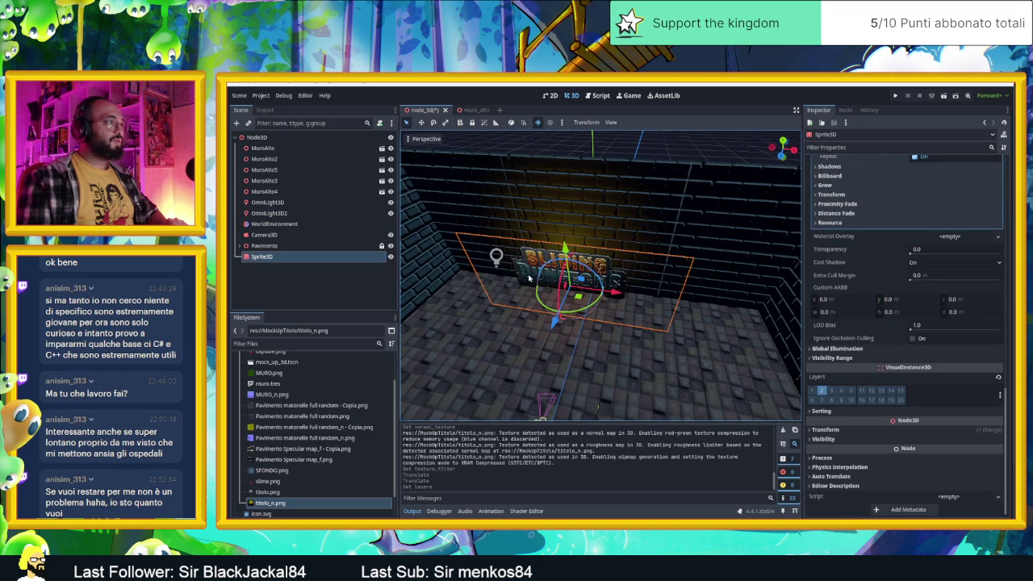
Make OmniLight3D2 light only layer 2 and change the first light's lit layers.
{"action": "left_click", "coordinate": [496, 257]}
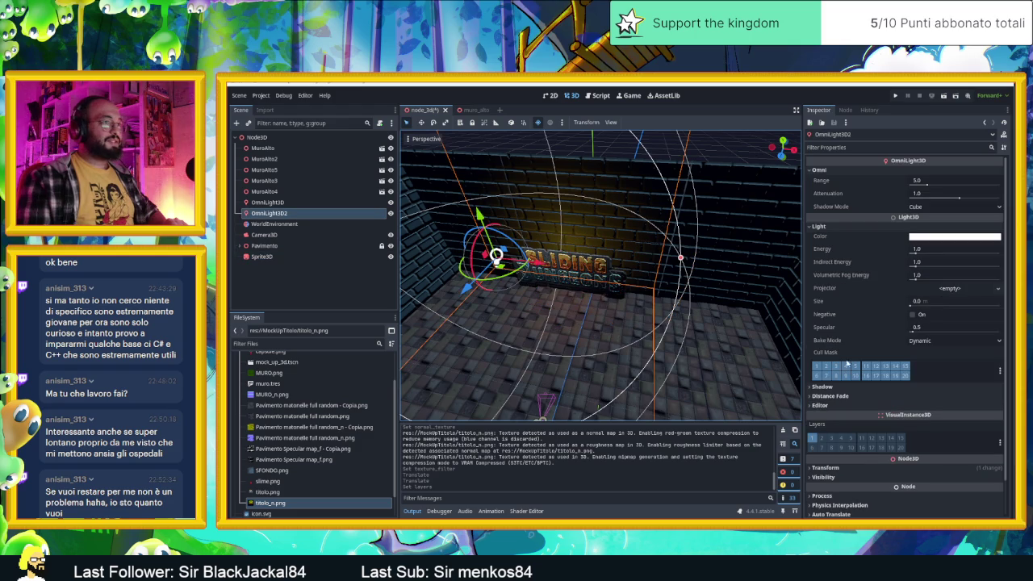
{"action": "left_click", "coordinate": [824, 439]}
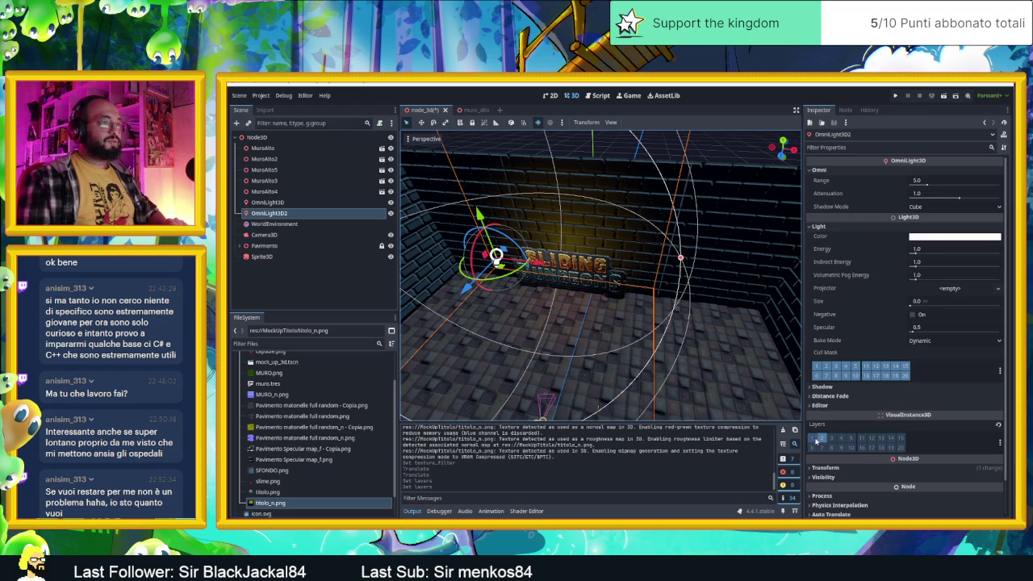
{"action": "left_click", "coordinate": [815, 366]}
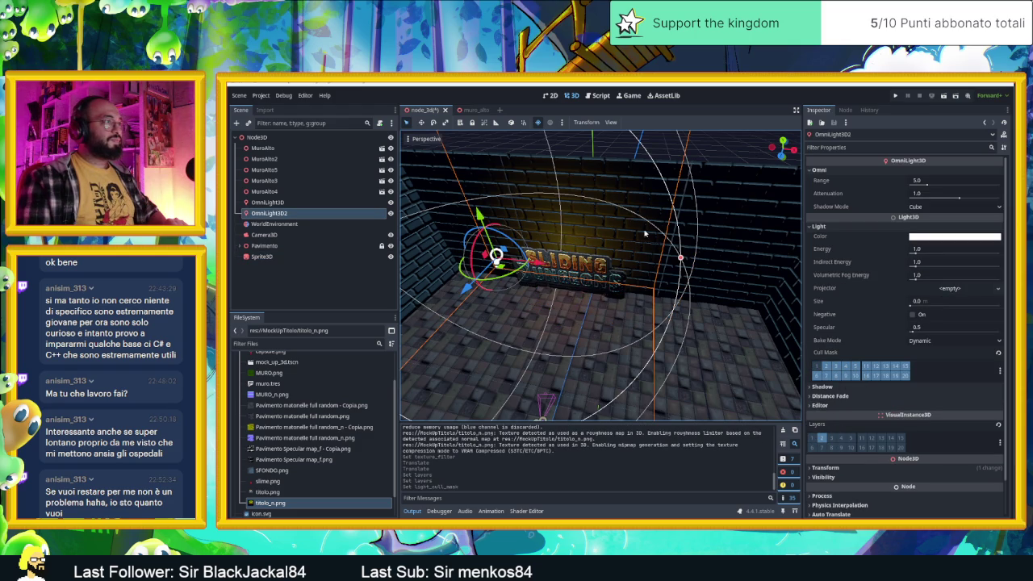
{"action": "left_click", "coordinate": [552, 243]}
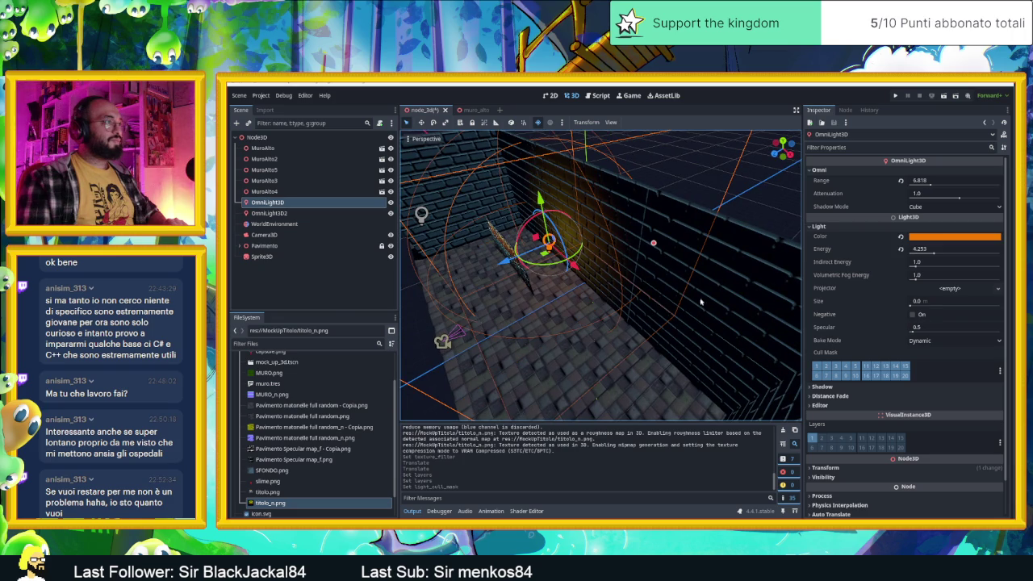
{"action": "left_click", "coordinate": [830, 366]}
Save the node_3d scene and frame the whole Sliding Dungeons sign.
{"action": "left_click_drag", "start_coordinate": [683, 339], "coordinate": [608, 270]}
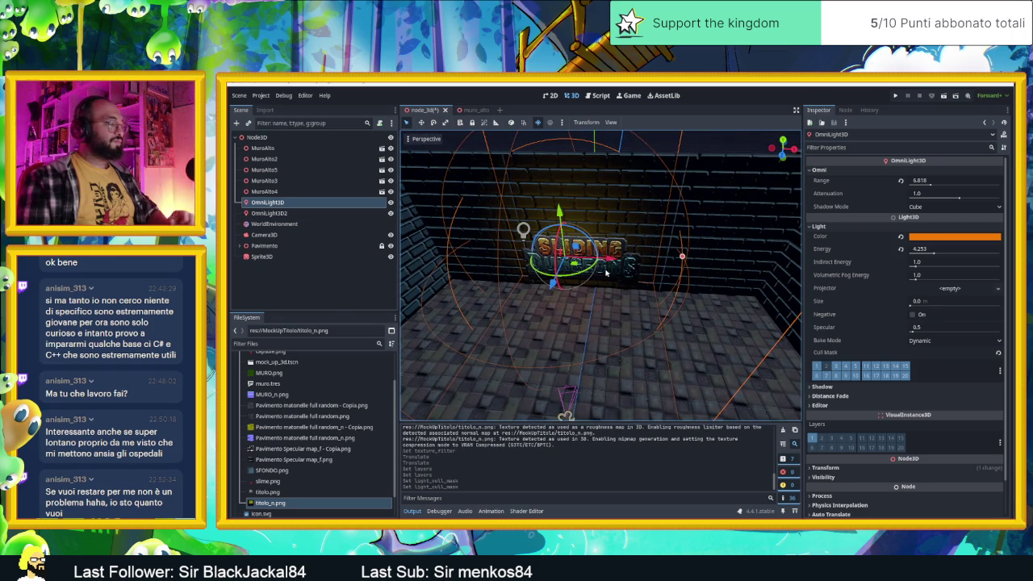
{"action": "key", "text": "ctrl+s"}
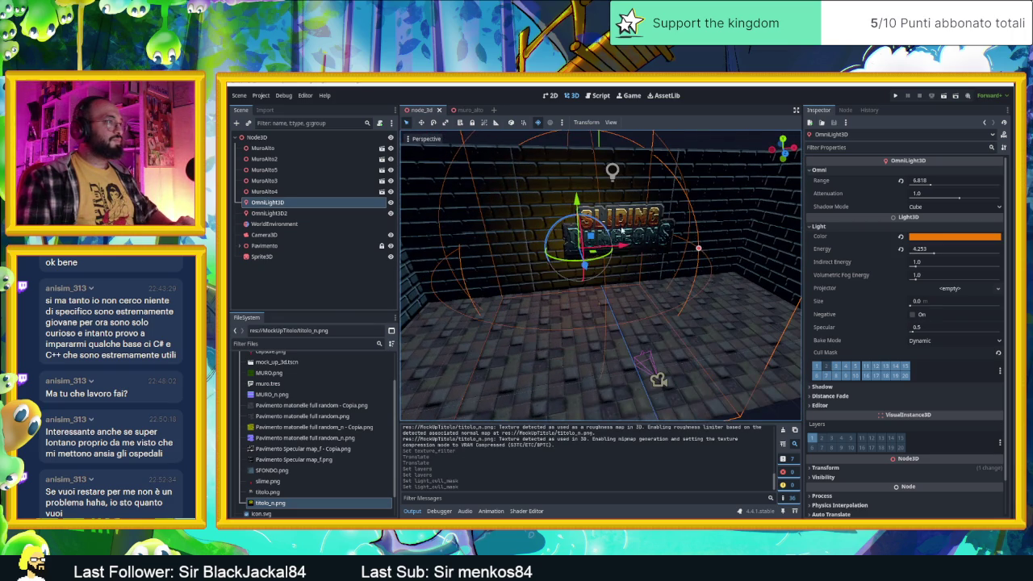
{"action": "scroll", "coordinate": [581, 234], "scroll_direction": "up", "scroll_amount": 5}
{"action": "scroll", "coordinate": [601, 216], "scroll_direction": "down", "scroll_amount": 5}
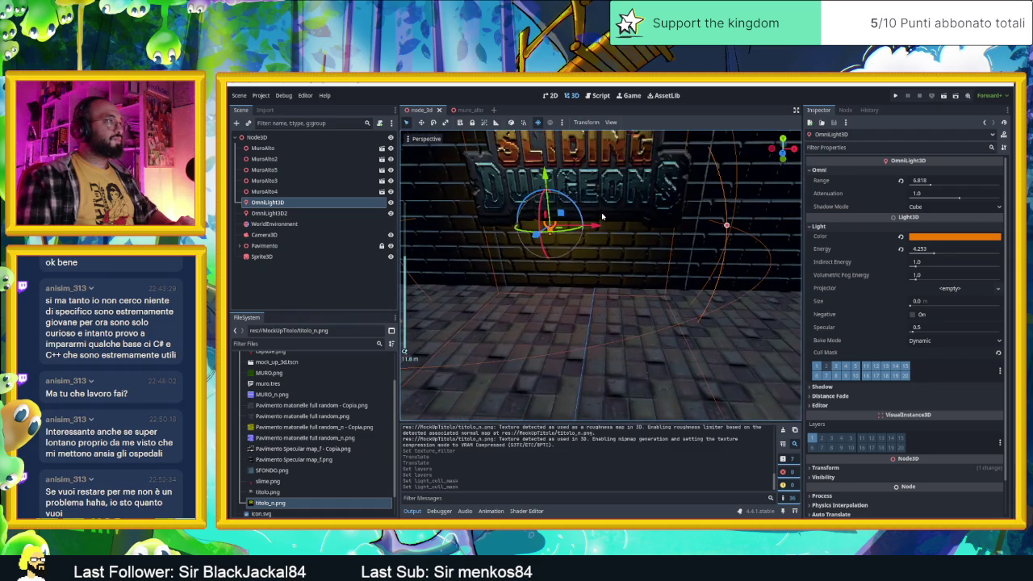
{"action": "scroll", "coordinate": [602, 230], "scroll_direction": "down", "scroll_amount": 5}
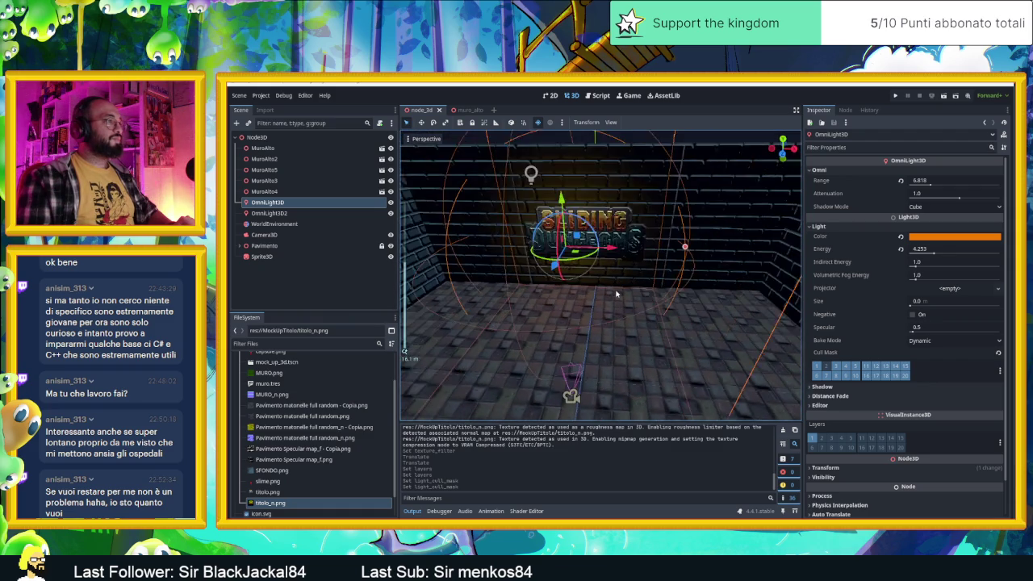
{"action": "scroll", "coordinate": [617, 295], "scroll_direction": "up", "scroll_amount": 8}
{"action": "left_click", "coordinate": [644, 198]}
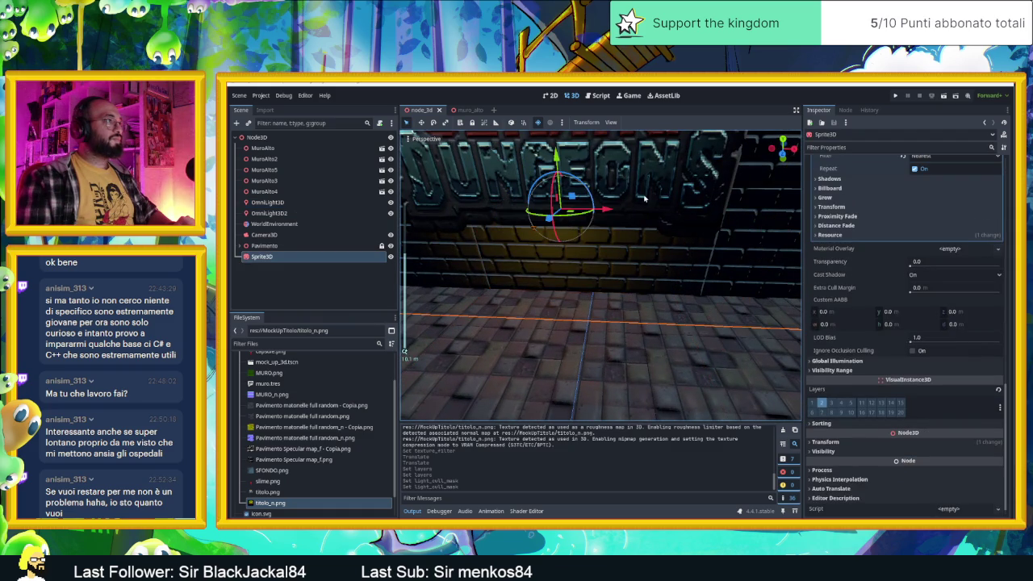
{"action": "mouse_move", "coordinate": [632, 178]}
{"action": "left_mouse_down"}
{"action": "mouse_move", "coordinate": [643, 284]}
{"action": "mouse_move", "coordinate": [664, 282]}
{"action": "left_mouse_up"}
Run the project with F5 to test the scene, then stop it.
{"action": "left_click", "coordinate": [943, 95]}
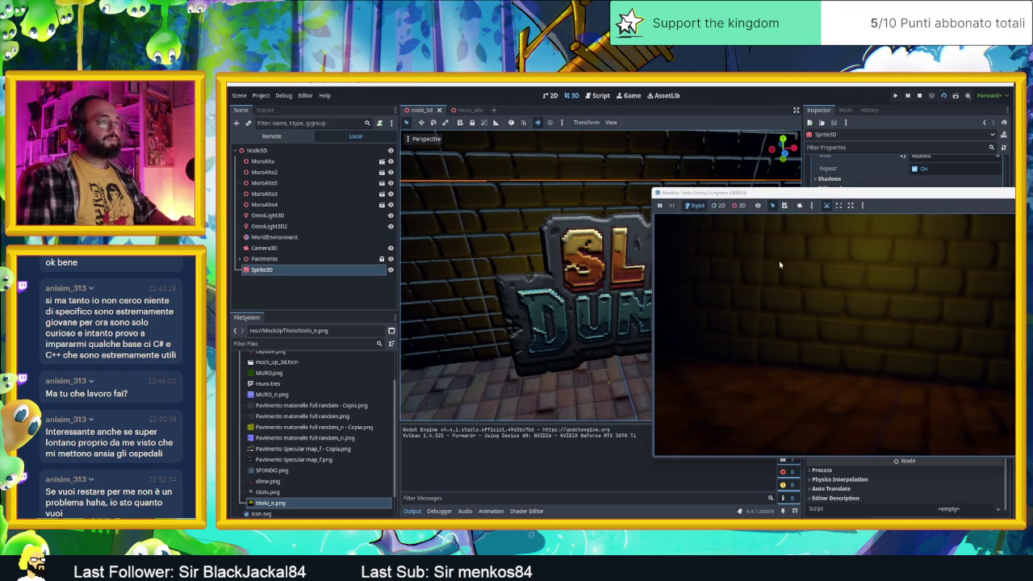
{"action": "key", "text": "F8"}
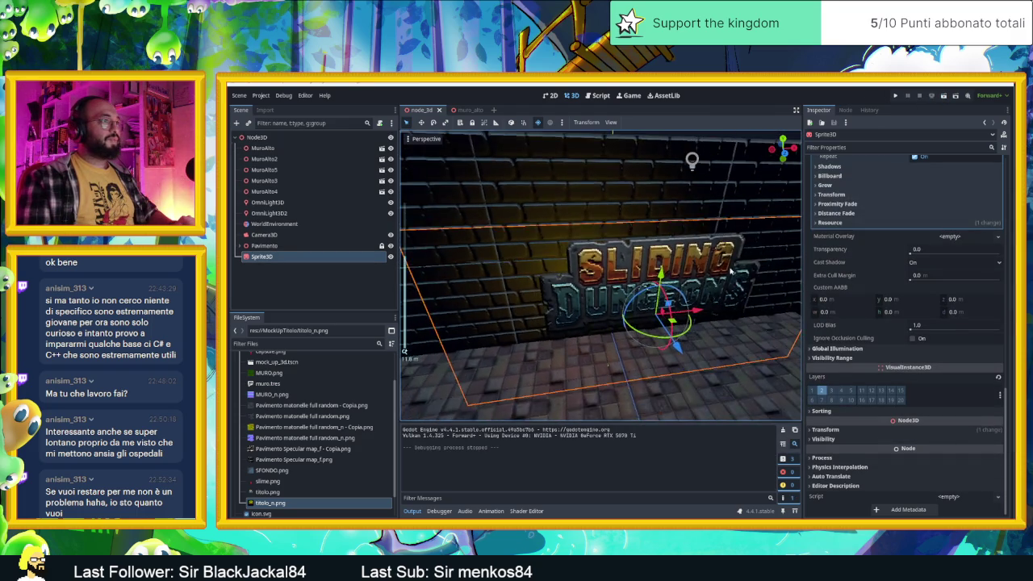
{"action": "scroll", "coordinate": [731, 270], "scroll_direction": "down", "scroll_amount": 5}
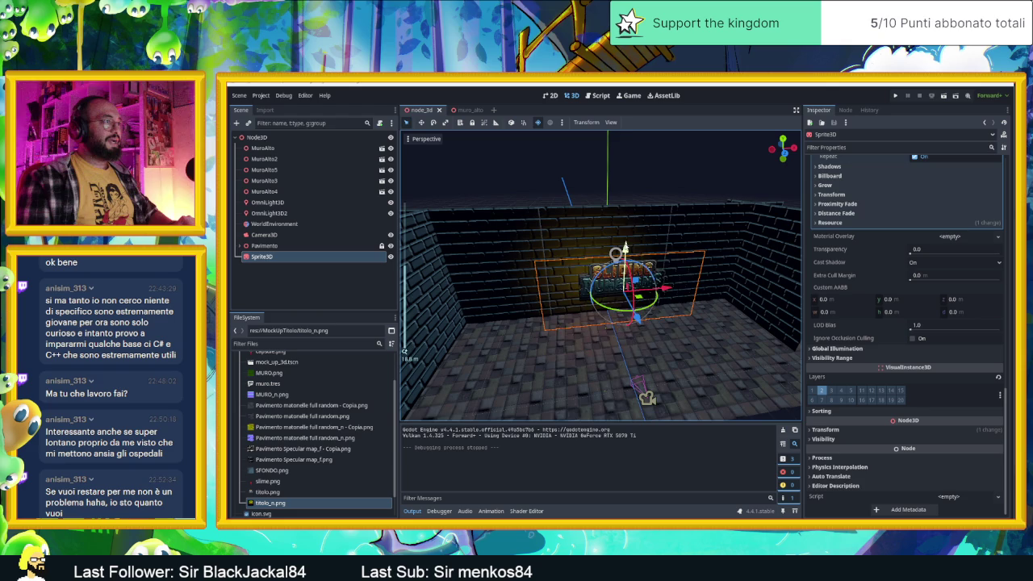
Move the Sliding Dungeons sprite lower and further left.
{"action": "left_click_drag", "start_coordinate": [623, 248], "coordinate": [646, 396]}
{"action": "left_click", "coordinate": [647, 396]}
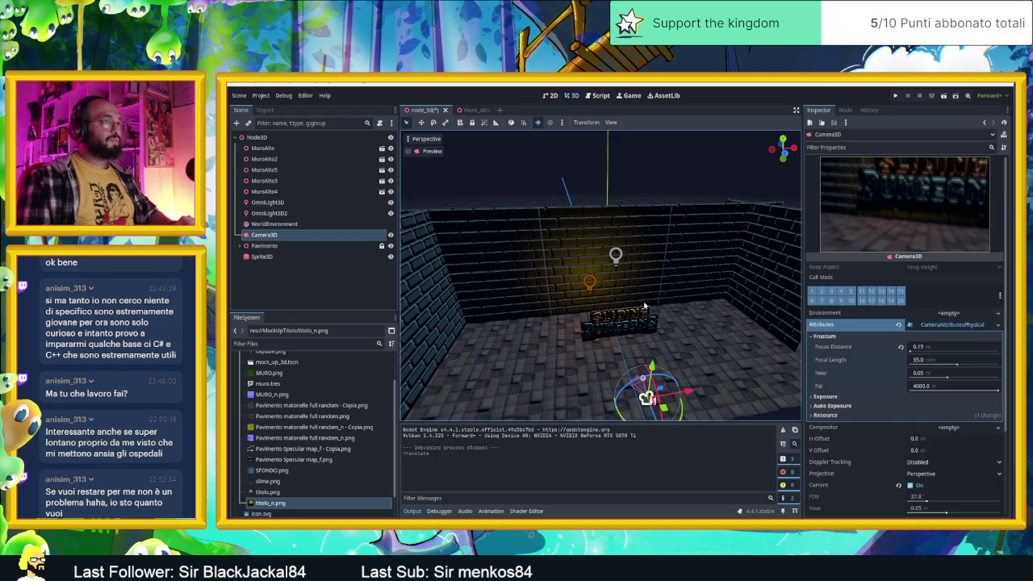
{"action": "left_click", "coordinate": [622, 326]}
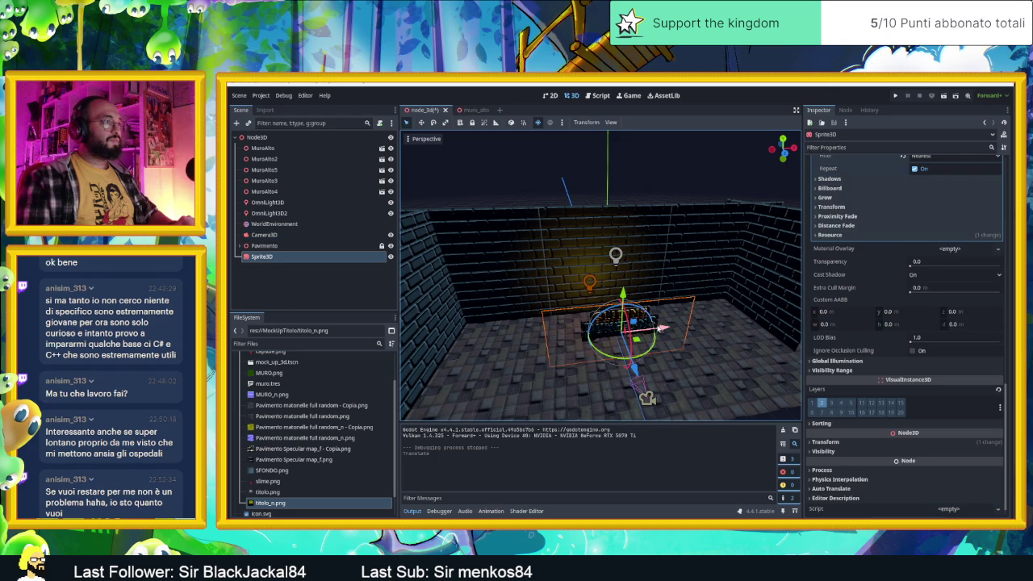
{"action": "left_click_drag", "start_coordinate": [626, 297], "coordinate": [627, 306]}
{"action": "left_click_drag", "start_coordinate": [667, 336], "coordinate": [650, 336]}
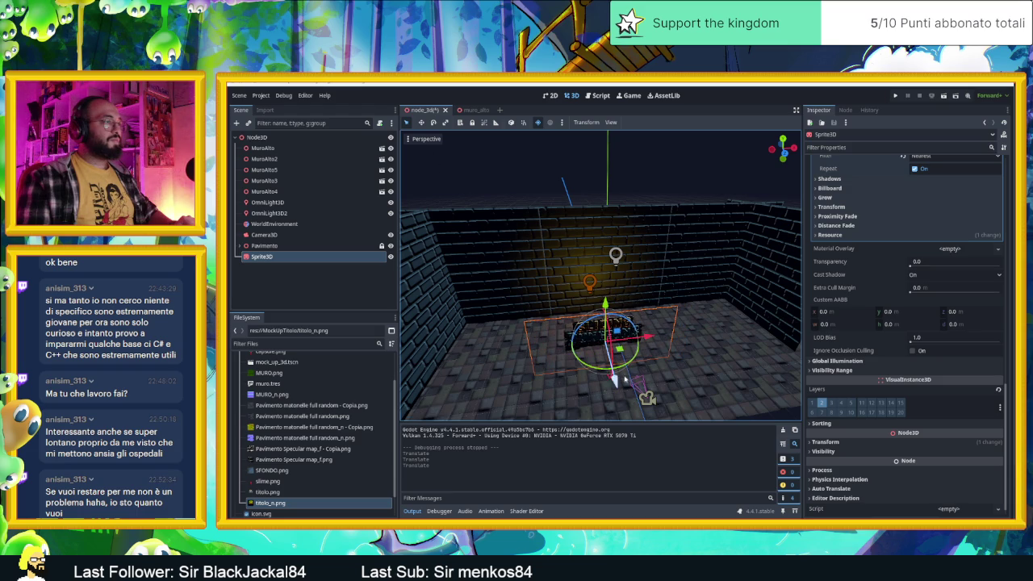
{"action": "left_click", "coordinate": [428, 140]}
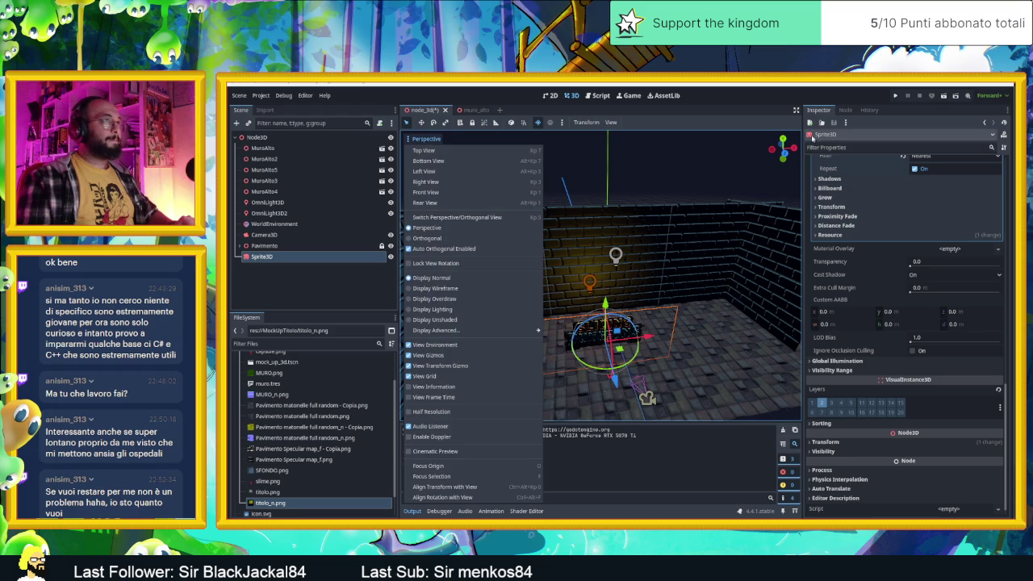
{"action": "left_click", "coordinate": [749, 112]}
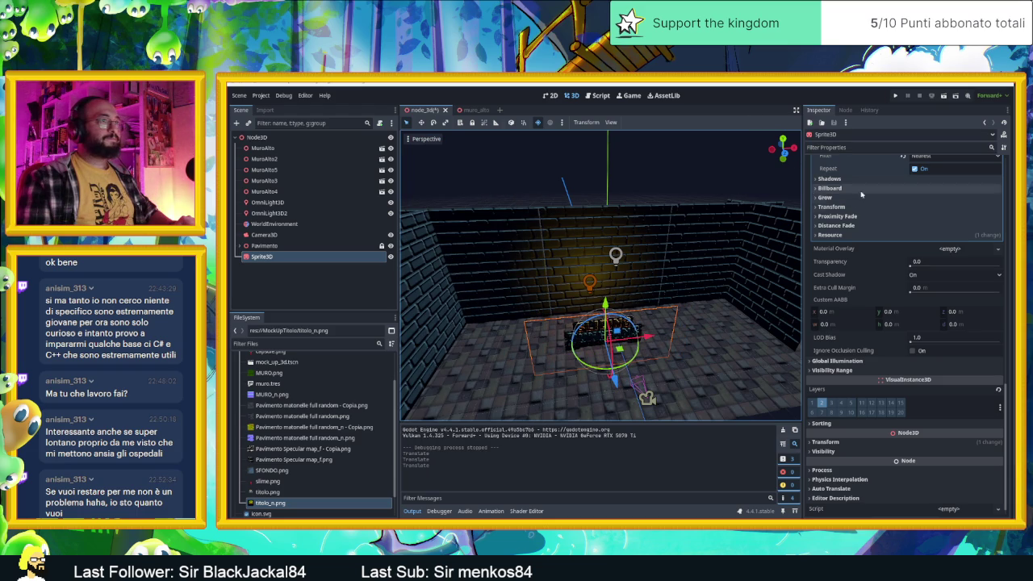
Drag OmniLight3D2 down toward the floor.
{"action": "left_click", "coordinate": [648, 397]}
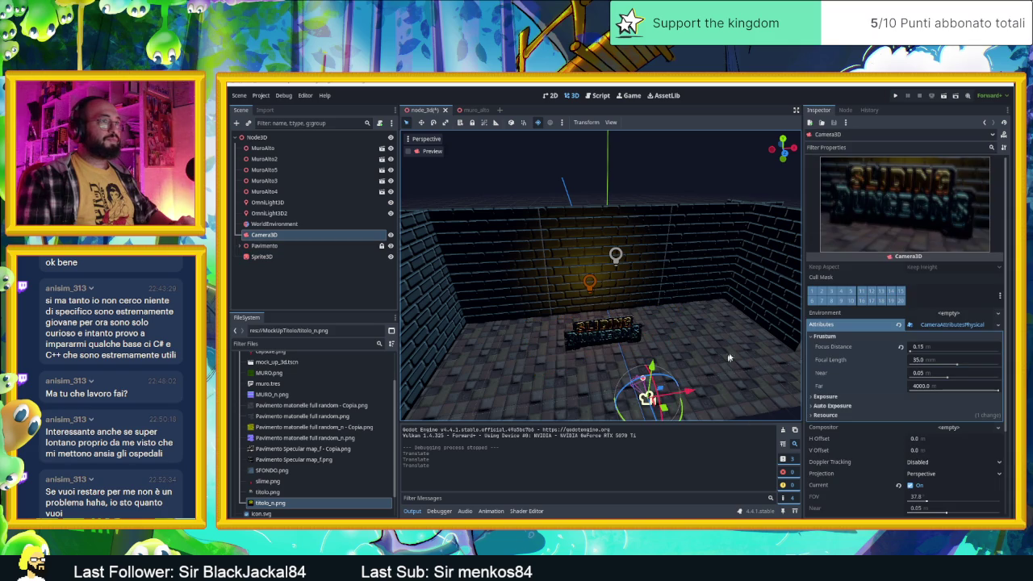
{"action": "left_click", "coordinate": [616, 257]}
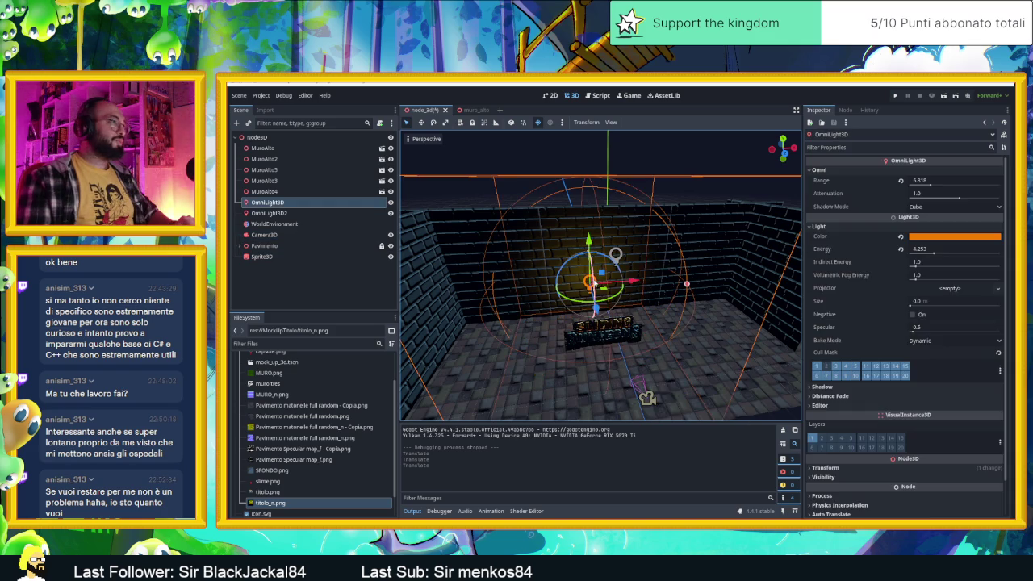
{"action": "mouse_move", "coordinate": [636, 259]}
{"action": "left_mouse_down"}
{"action": "mouse_move", "coordinate": [652, 335]}
{"action": "mouse_move", "coordinate": [622, 337]}
{"action": "left_mouse_up"}
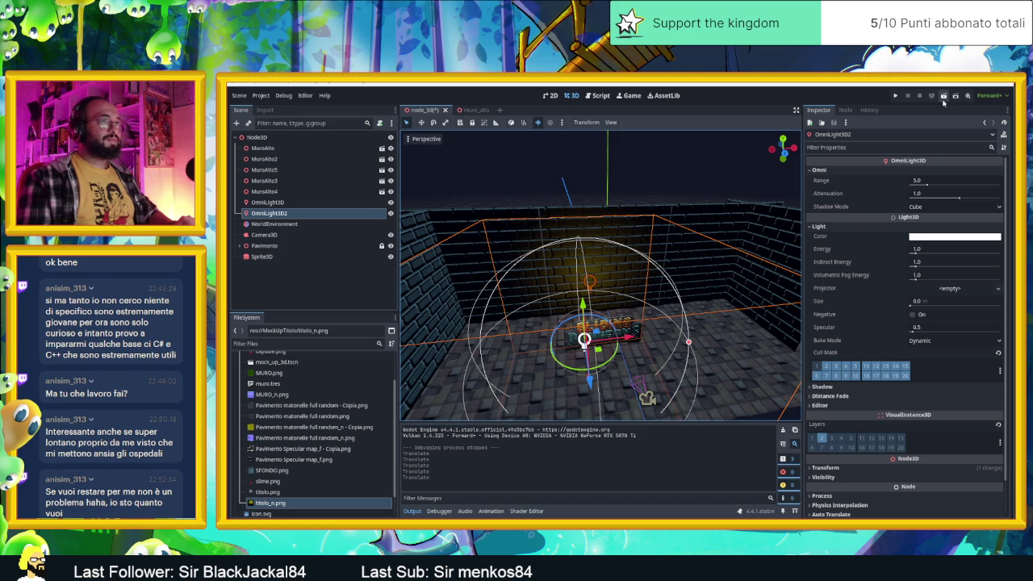
{"action": "left_click", "coordinate": [647, 399]}
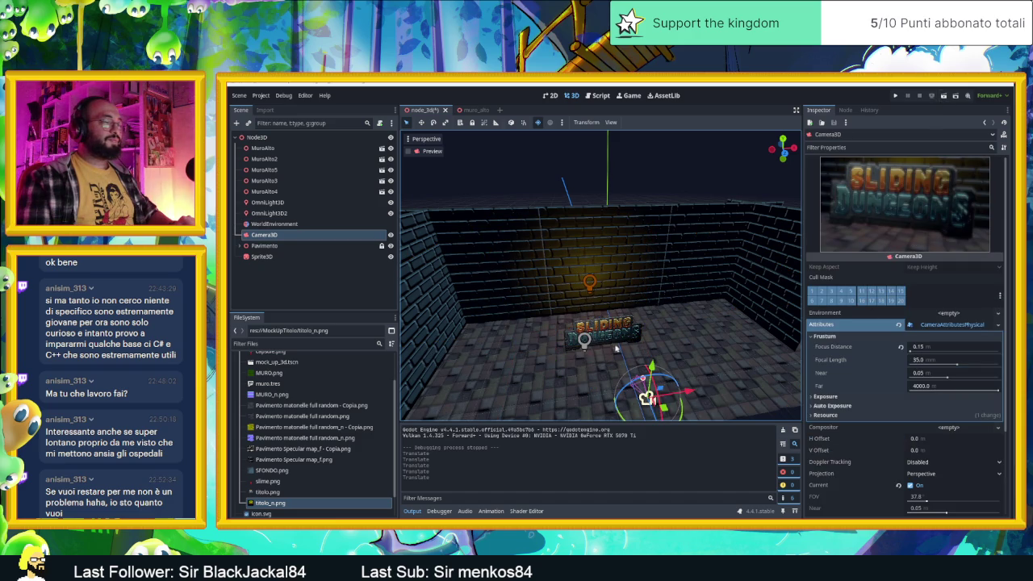
{"action": "key", "text": "w"}
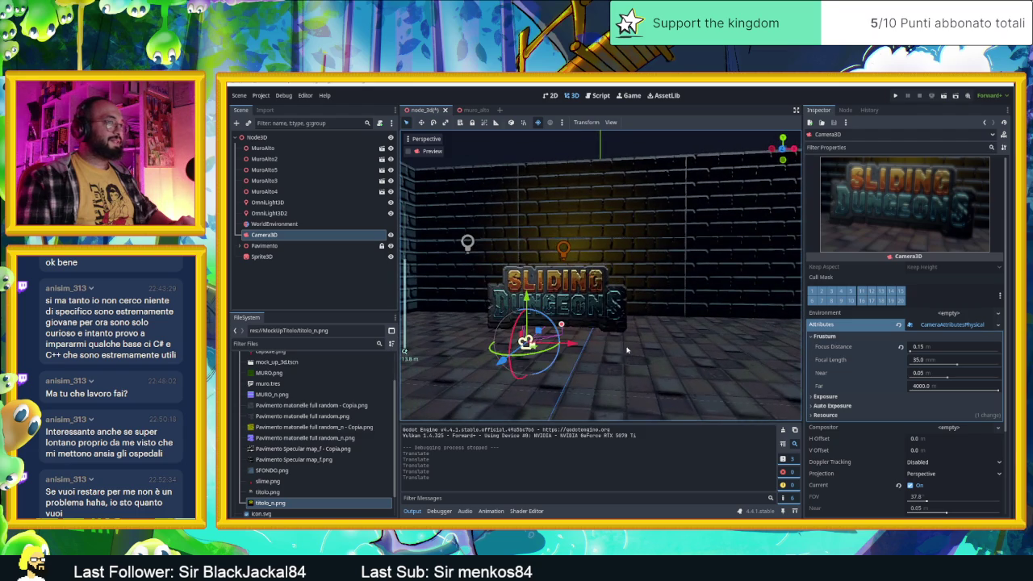
Check the scene through the Camera3D preview, then return to the editor view.
{"action": "left_click", "coordinate": [408, 151]}
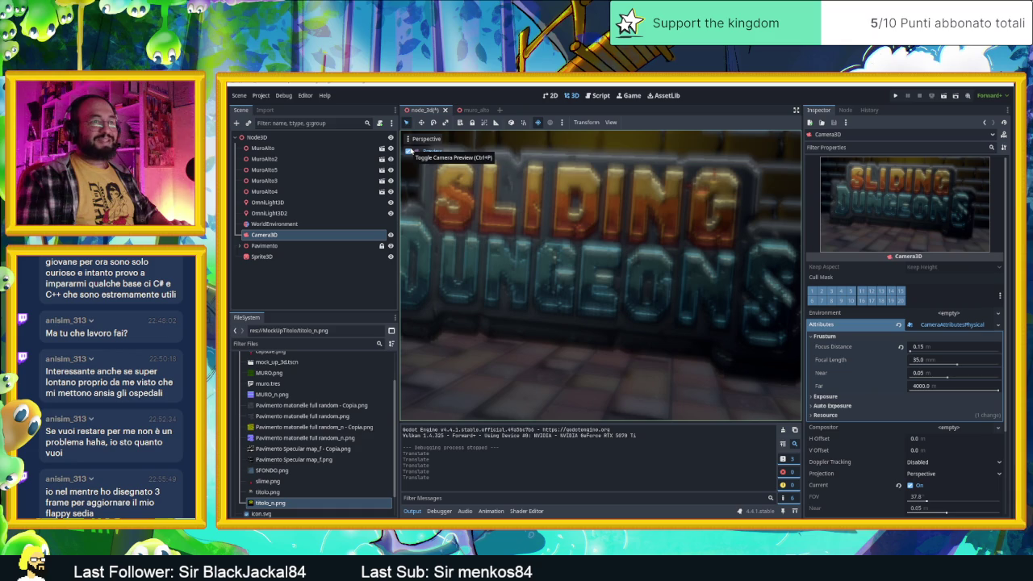
{"action": "left_click", "coordinate": [410, 151]}
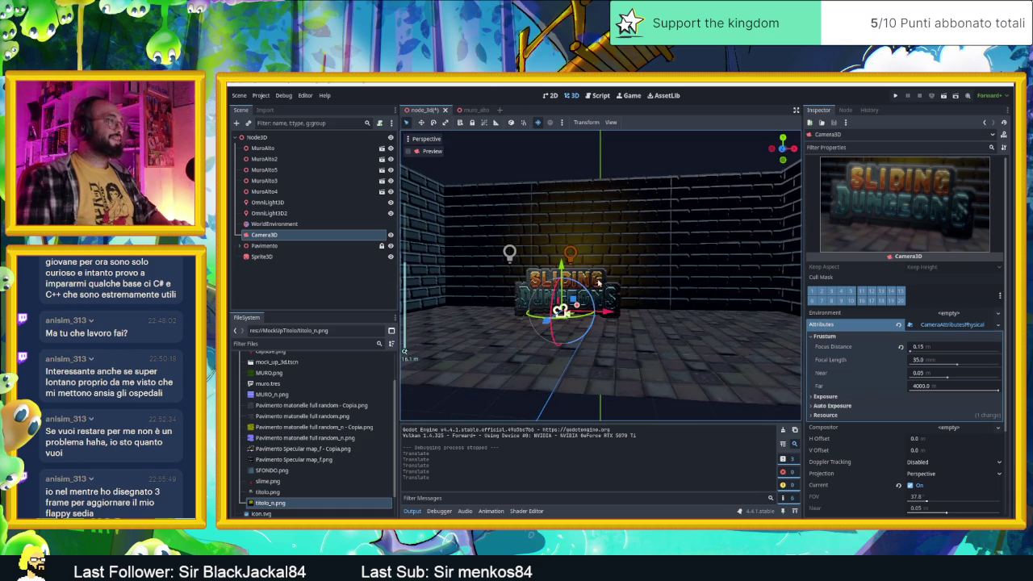
{"action": "left_click", "coordinate": [598, 279]}
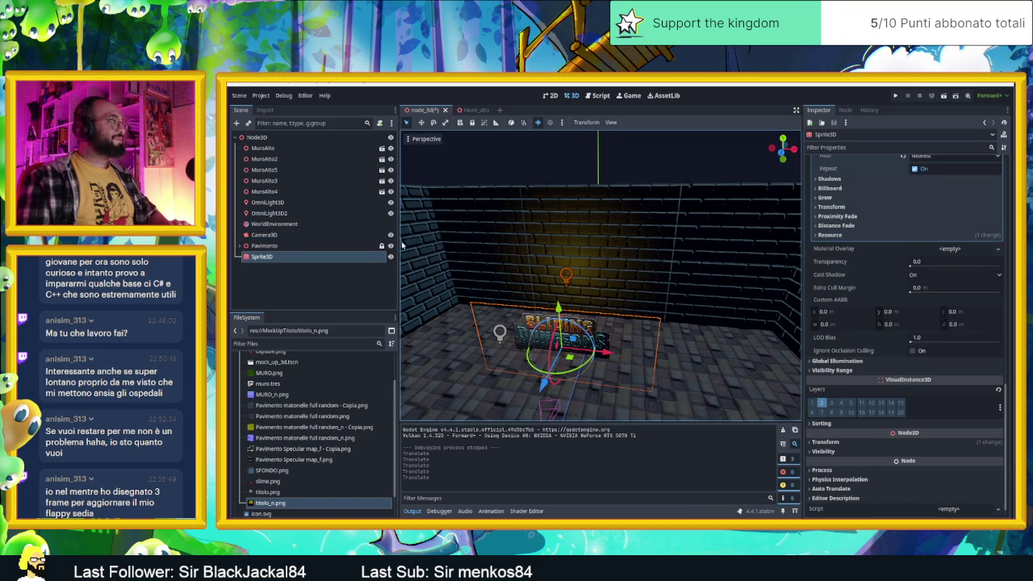
{"action": "scroll", "coordinate": [565, 355], "scroll_direction": "up", "scroll_amount": 2}
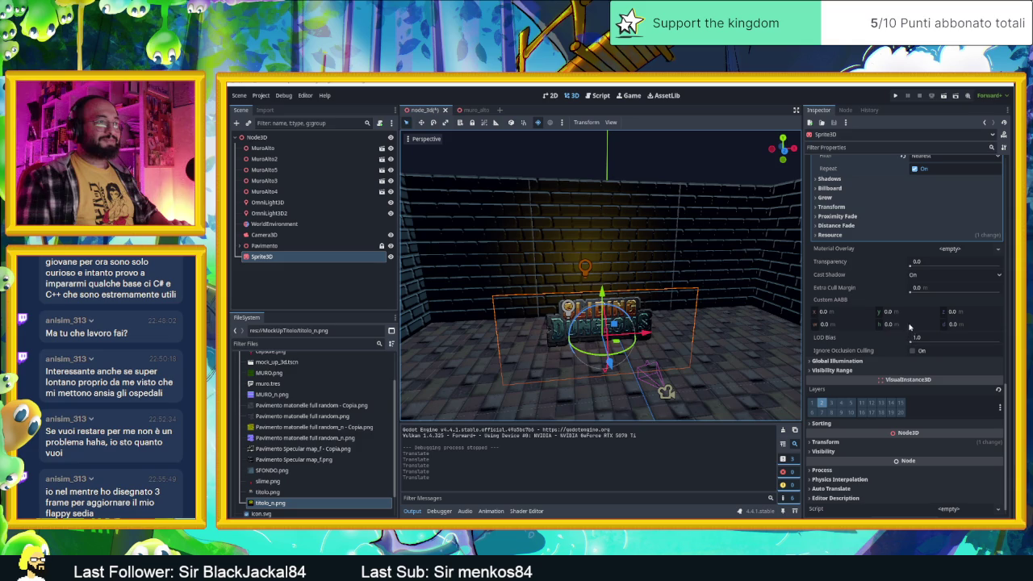
{"action": "scroll", "coordinate": [869, 329], "scroll_direction": "down", "scroll_amount": 1}
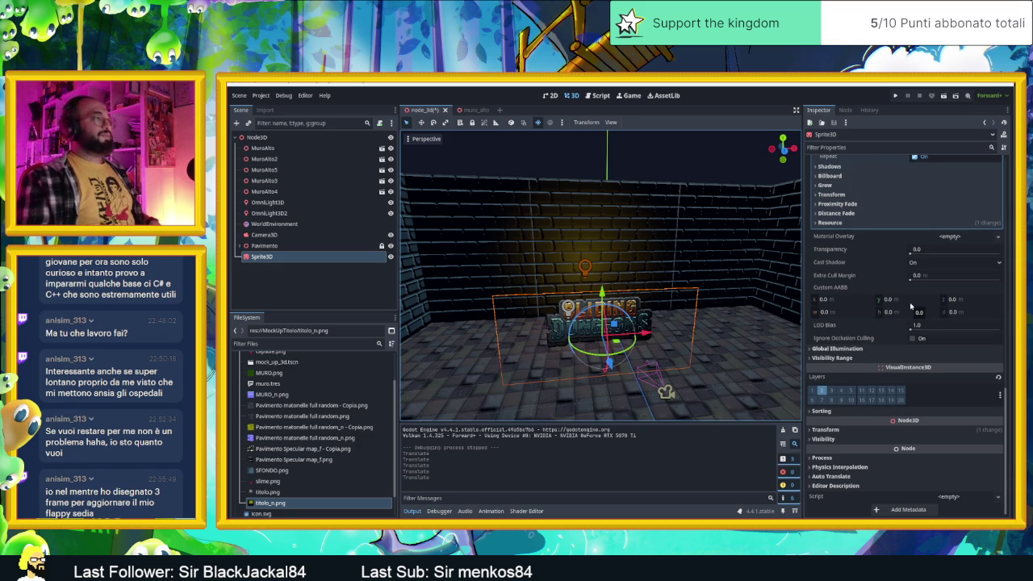
{"action": "left_click_drag", "start_coordinate": [710, 311], "coordinate": [632, 313]}
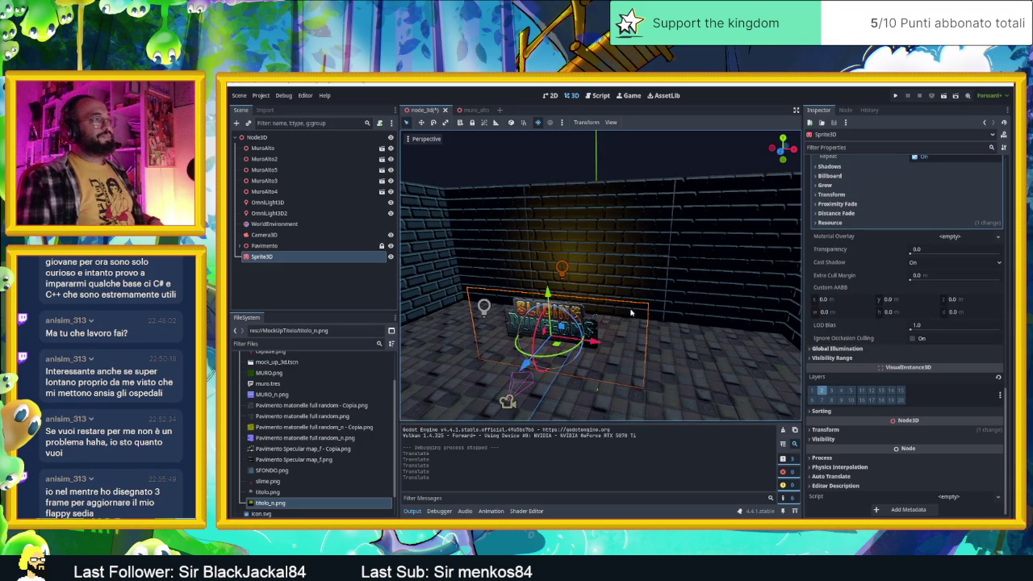